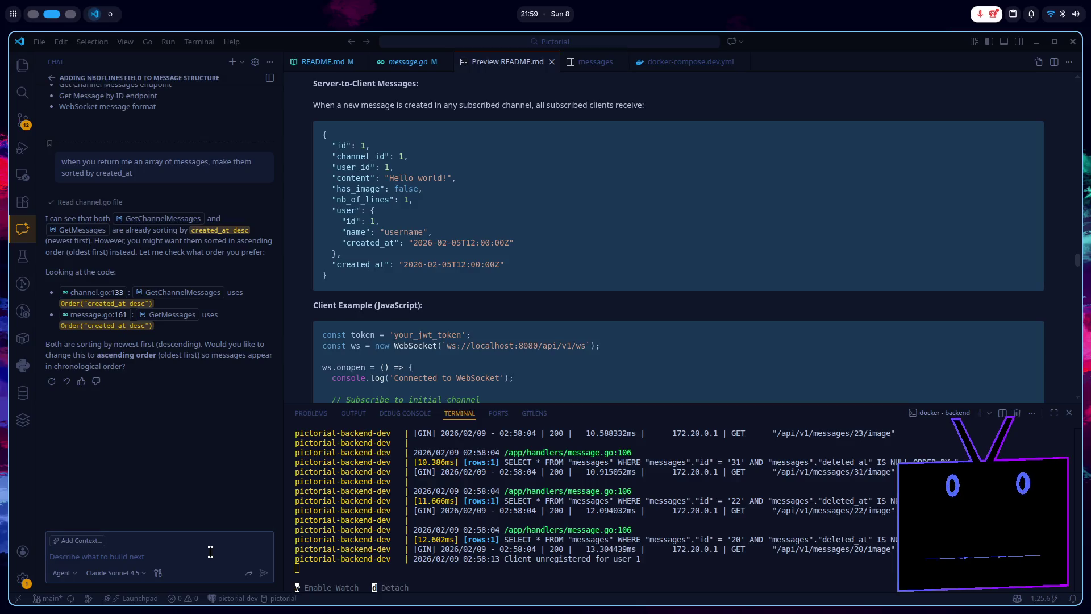
Switch from VS Code to the Godot editor showing chat_section.gd's _create_message function
key("alt+Tab")
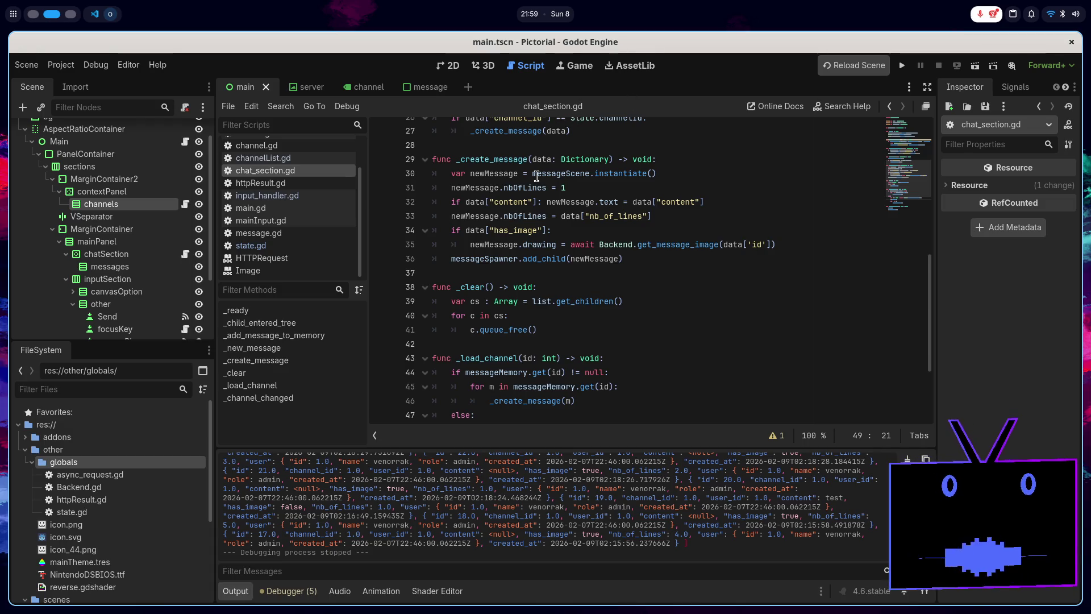
Look over the _create_message function definition in chat_section.gd
mouse_move(540, 175)
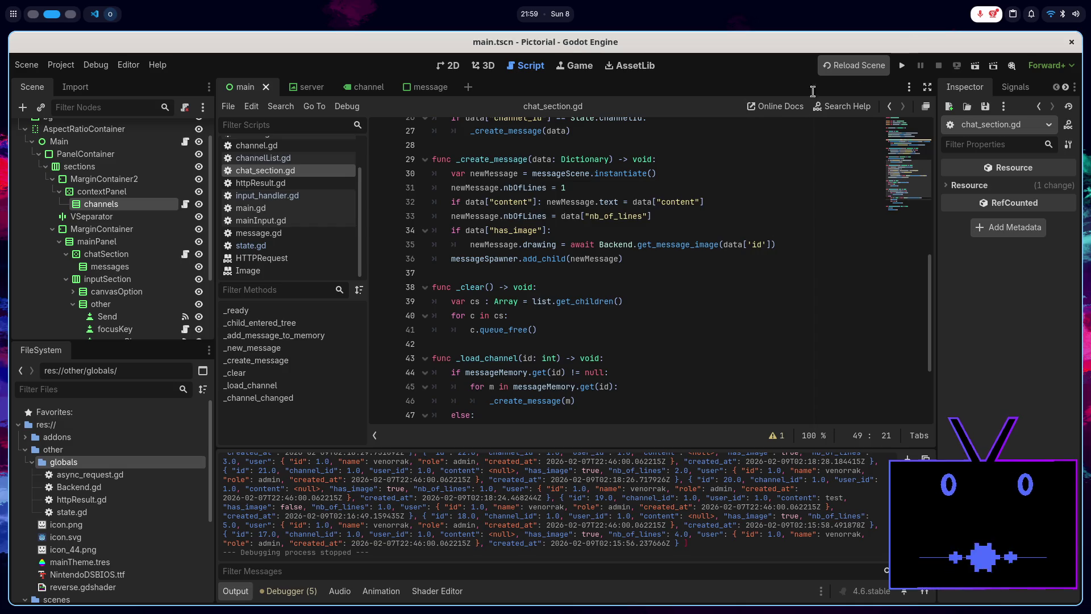
scroll(696, 244, "down", 3)
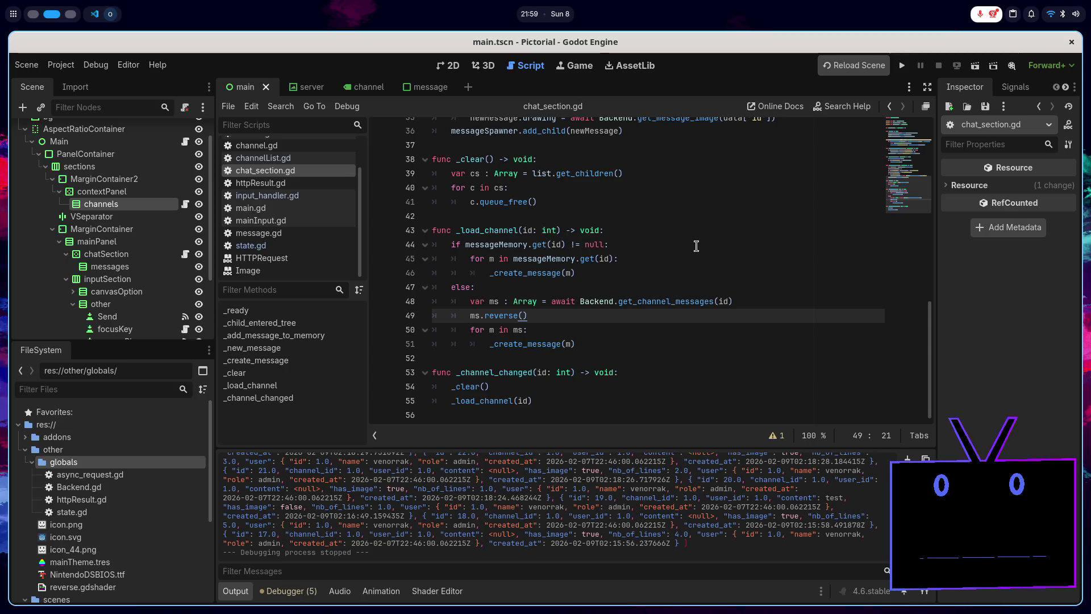
scroll(696, 245, "up", 6)
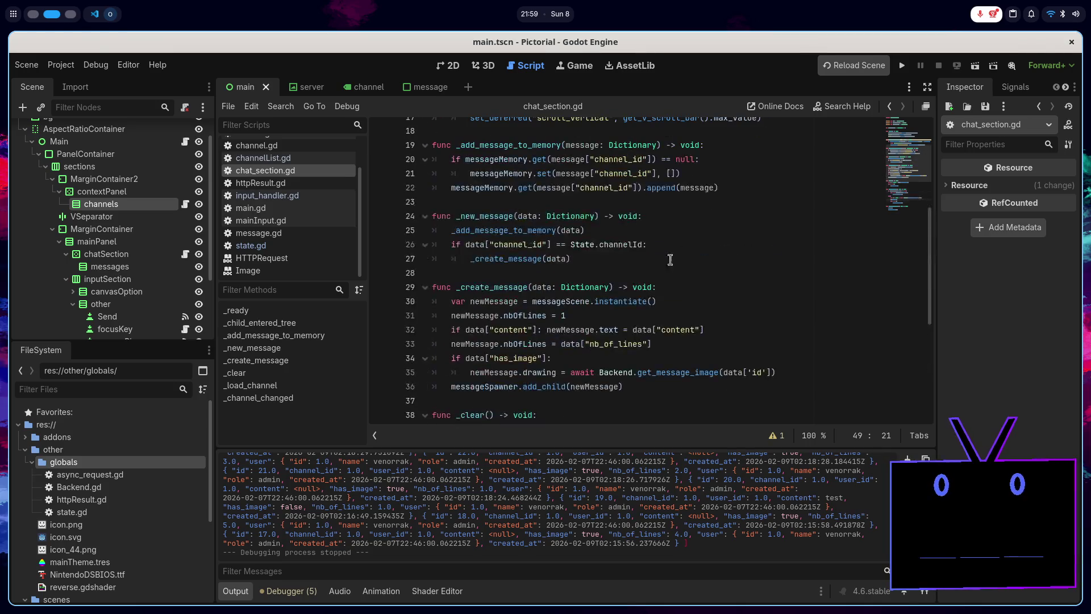
left_click(503, 288)
double_click(503, 288)
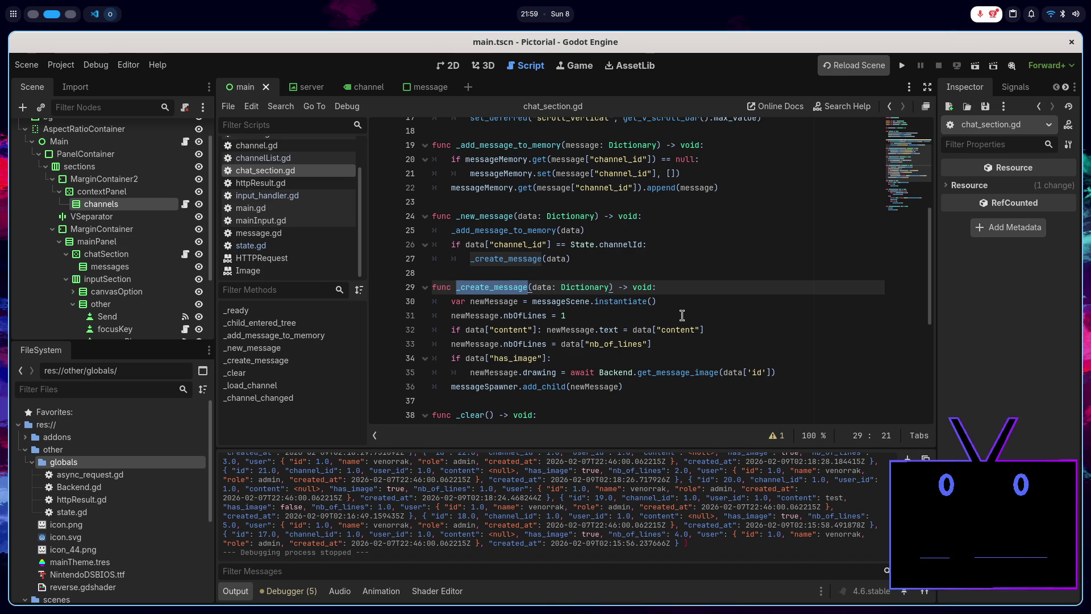
scroll(631, 334, "down", 5)
Add 'await' before the _create_message calls on lines 46 and 51, and save chat_section.gd
left_click(491, 315)
type("await")
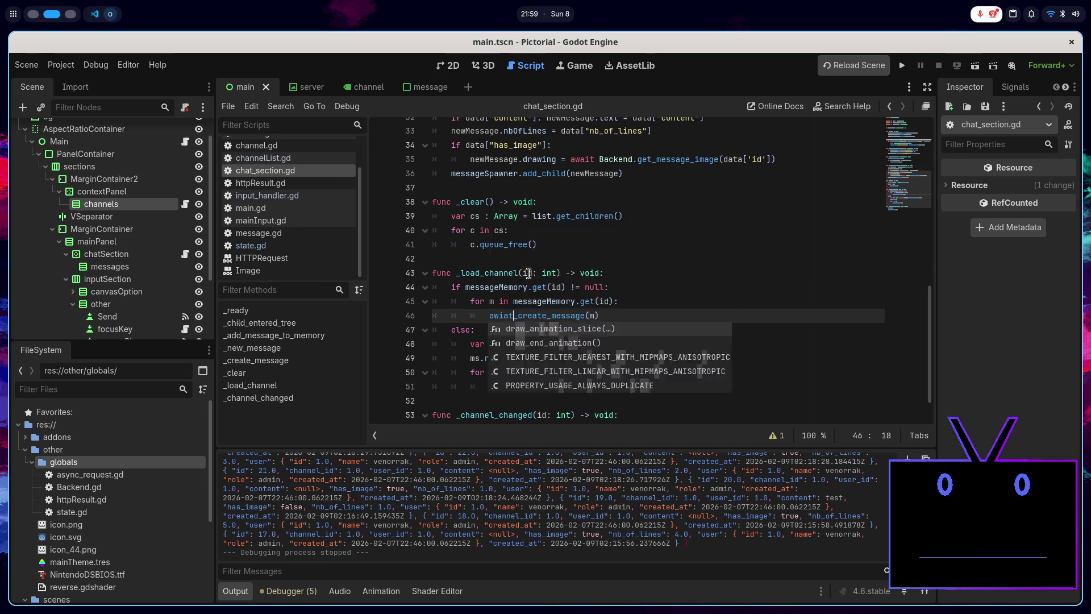
key("Down")
key("Down")
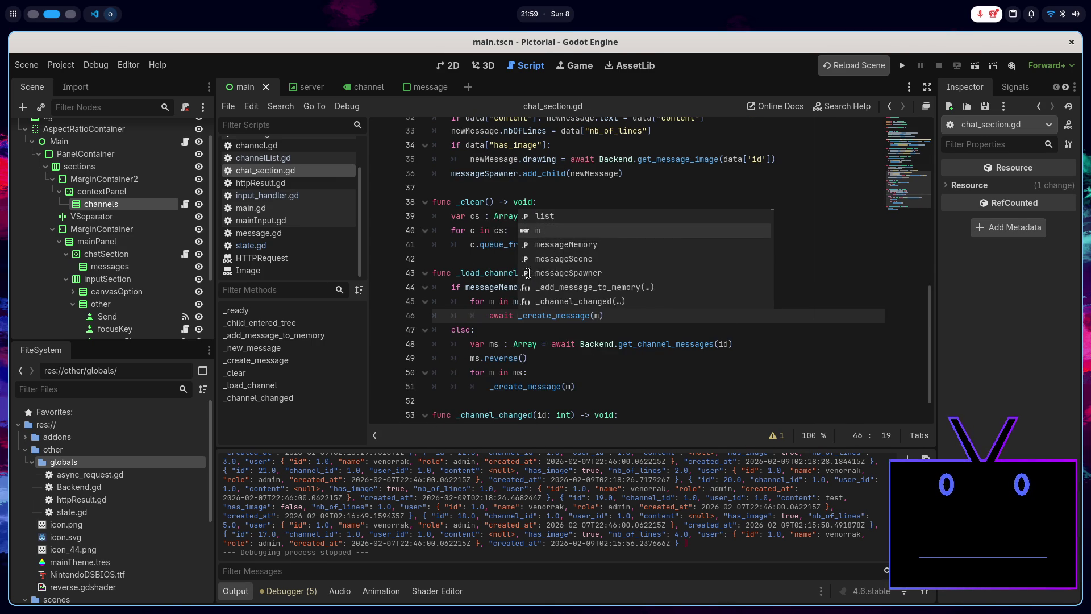
left_click(488, 387)
type("await")
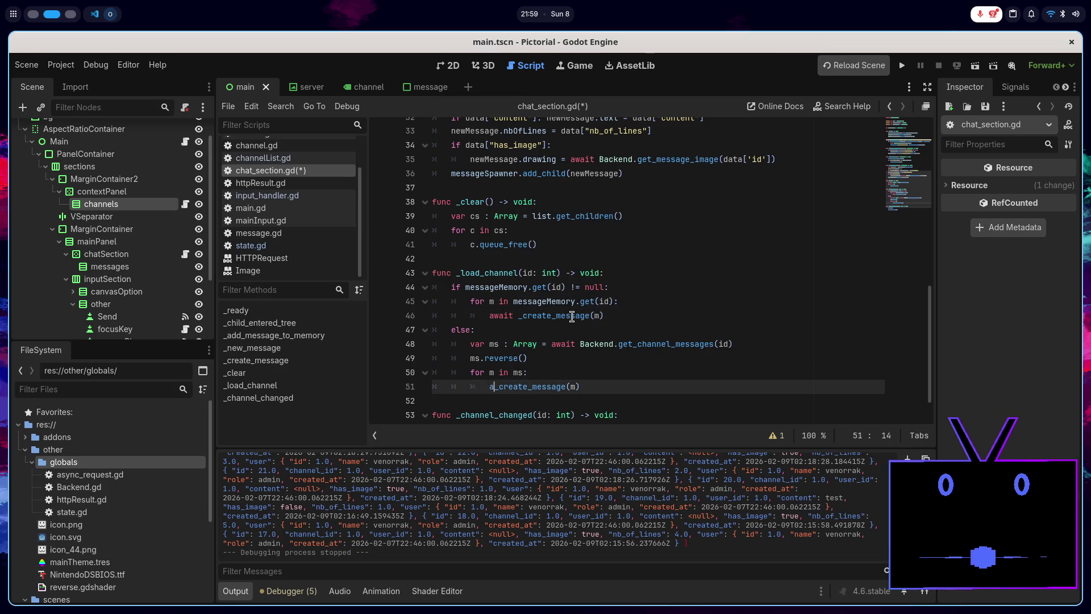
key("ctrl+s")
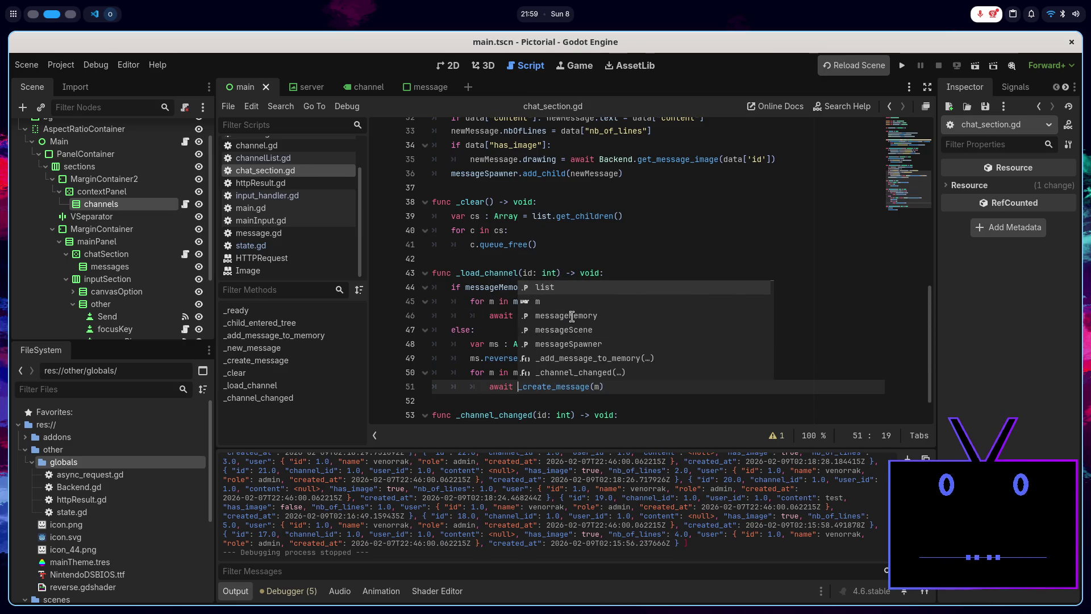
left_click(539, 230)
Run the project to test the message loading
mouse_move(570, 304)
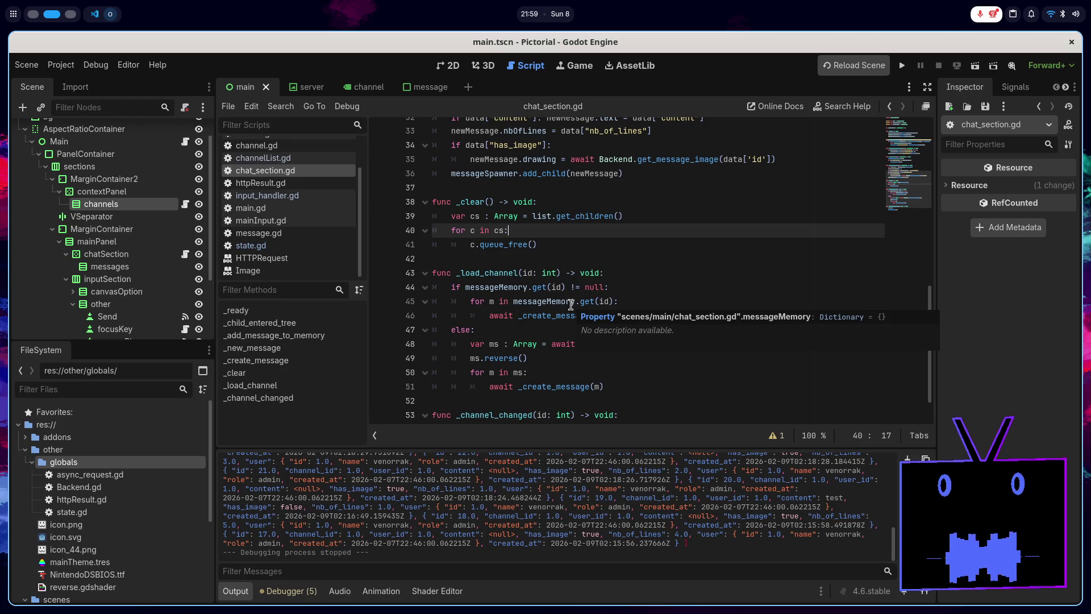
scroll(736, 276, "down", 1)
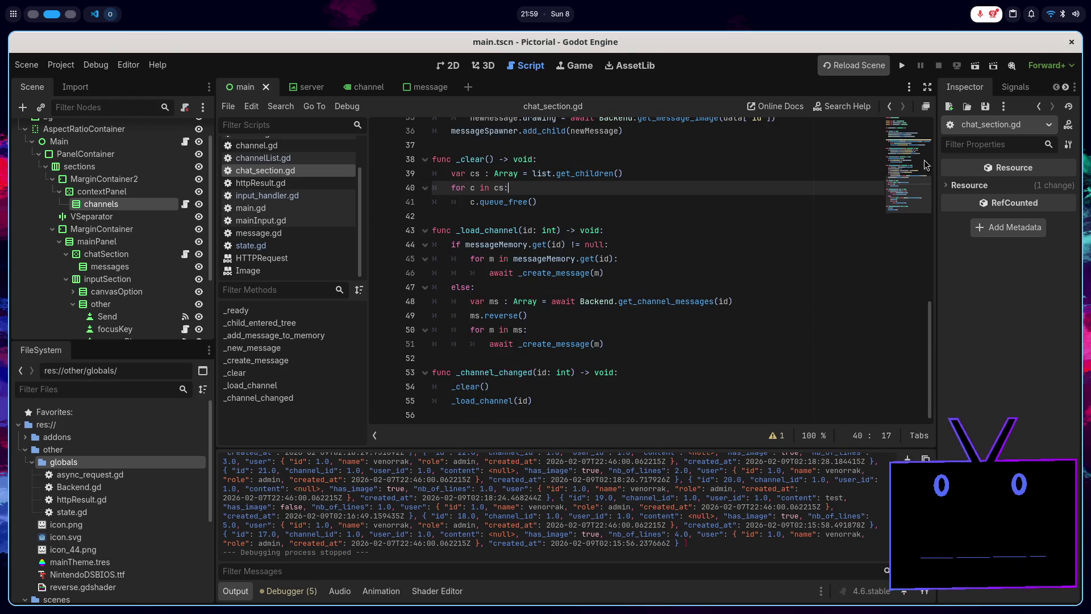
left_click(900, 69)
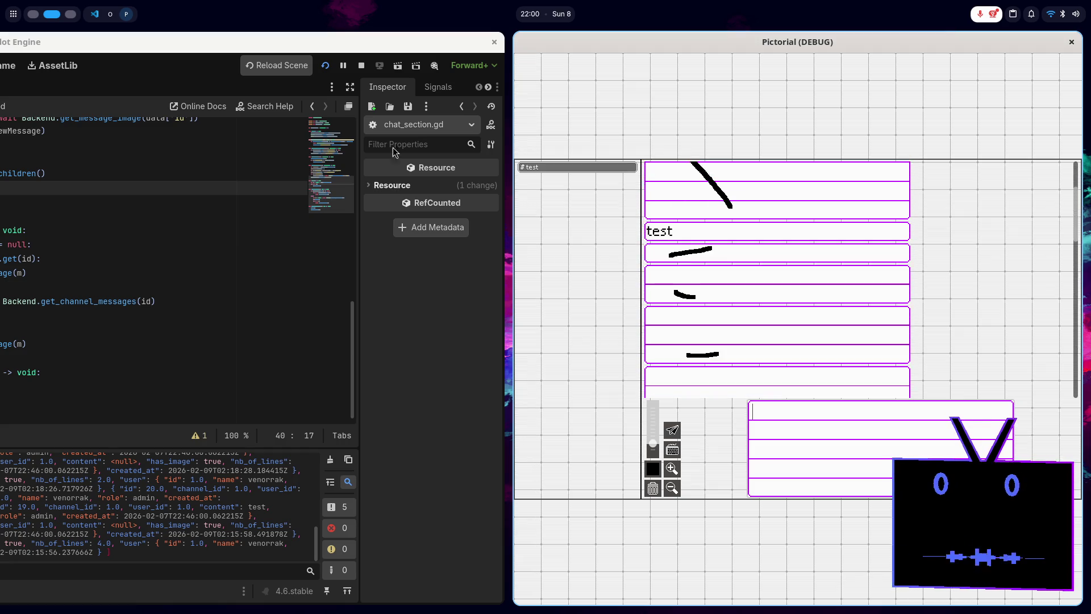
Restart the running game, send the message 'd' in the channel, and return to the editor
left_click(361, 65)
left_click(900, 65)
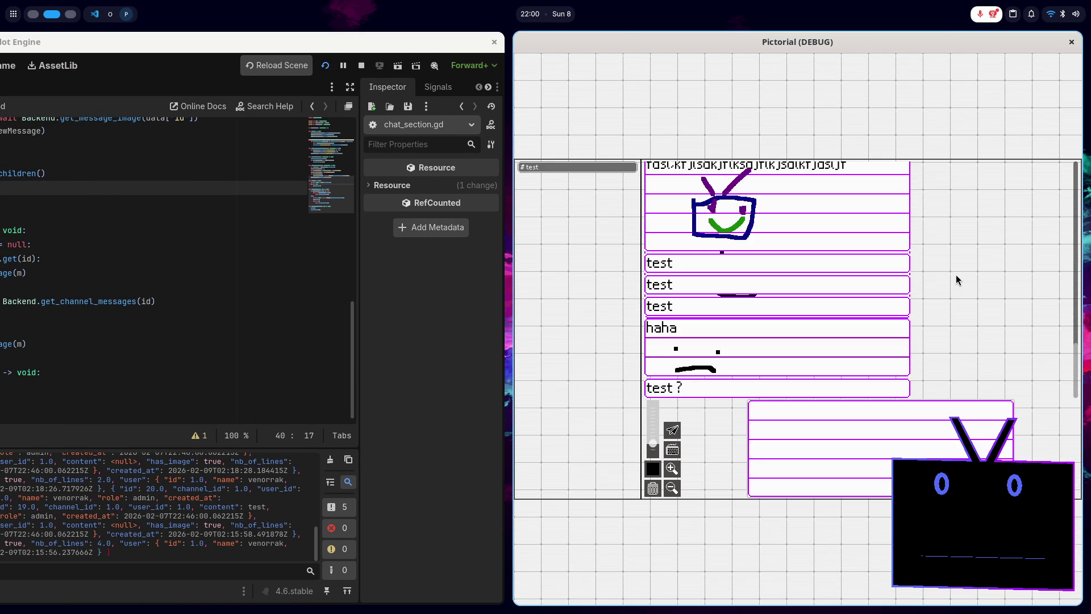
type("d")
key("Return")
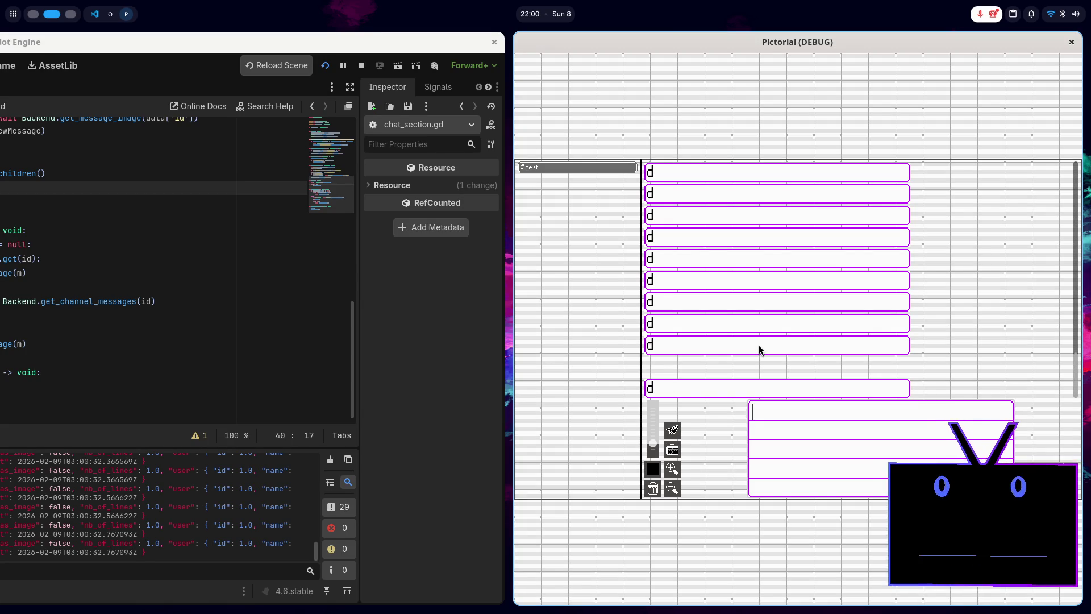
left_click(270, 272)
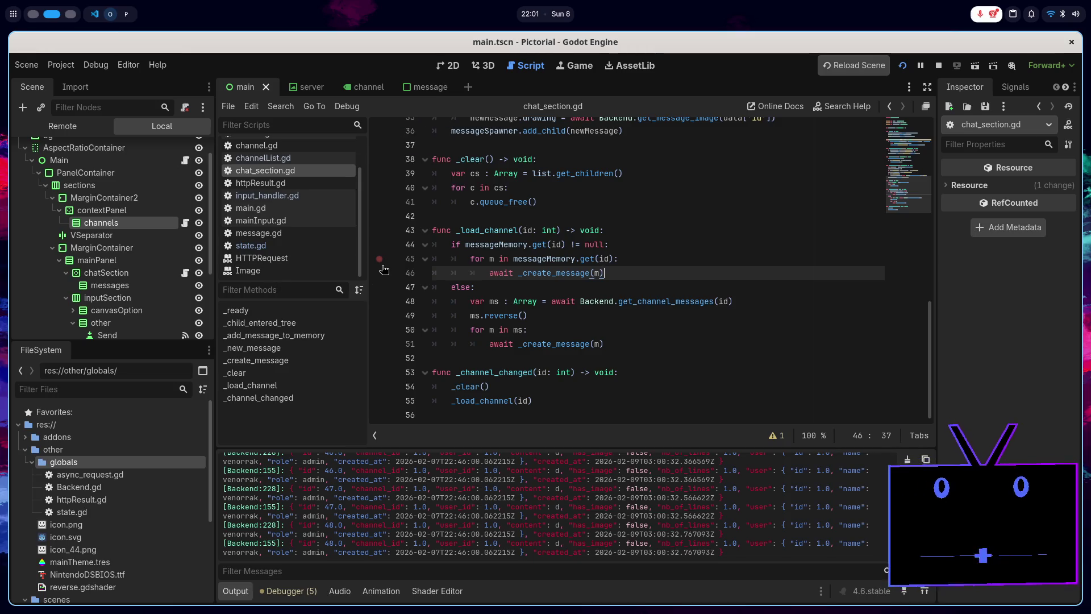
double_click(560, 274)
scroll(572, 374, "up", 7)
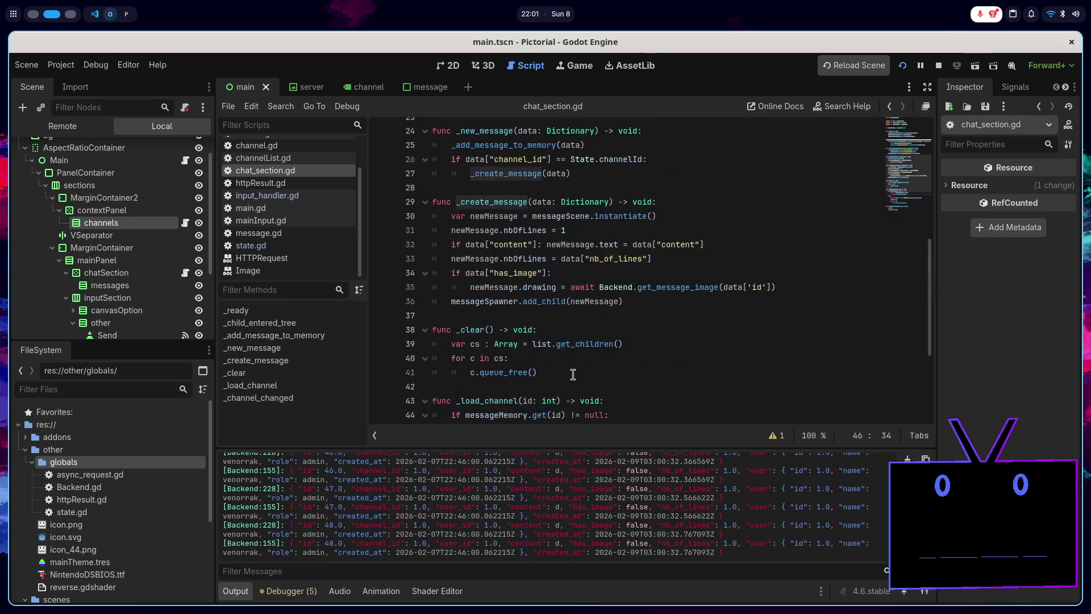
scroll(572, 374, "down", 3)
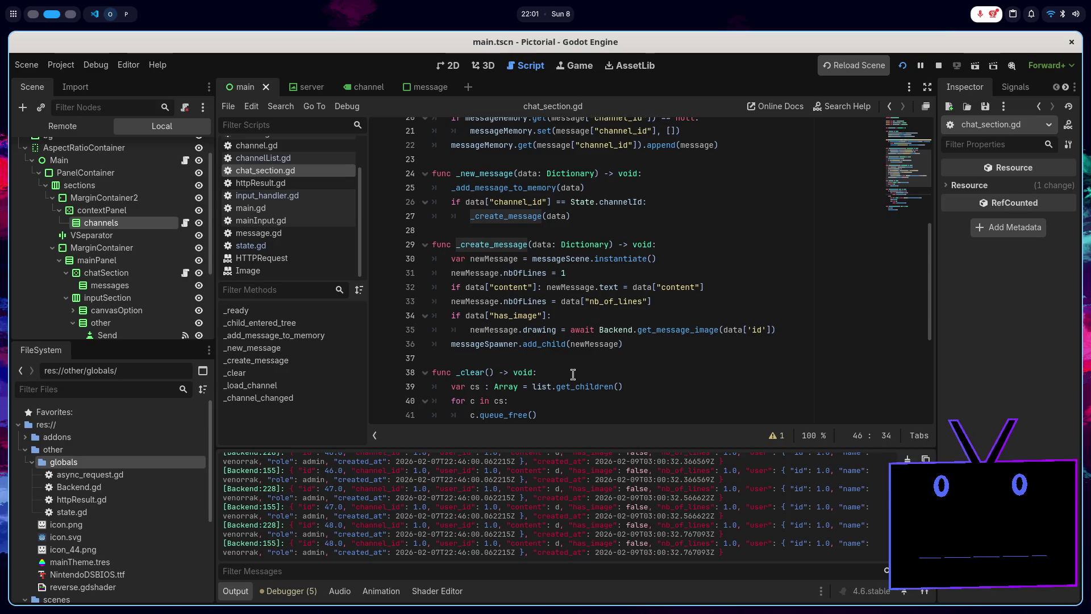
scroll(573, 374, "up", 1)
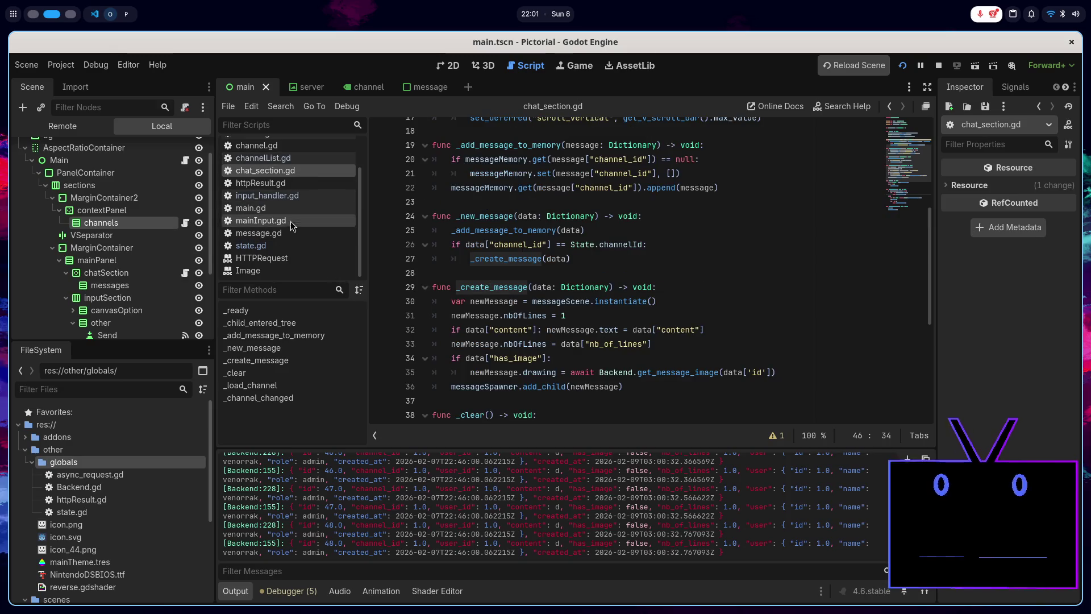
scroll(290, 185, "up", 1)
scroll(282, 150, "up", 1)
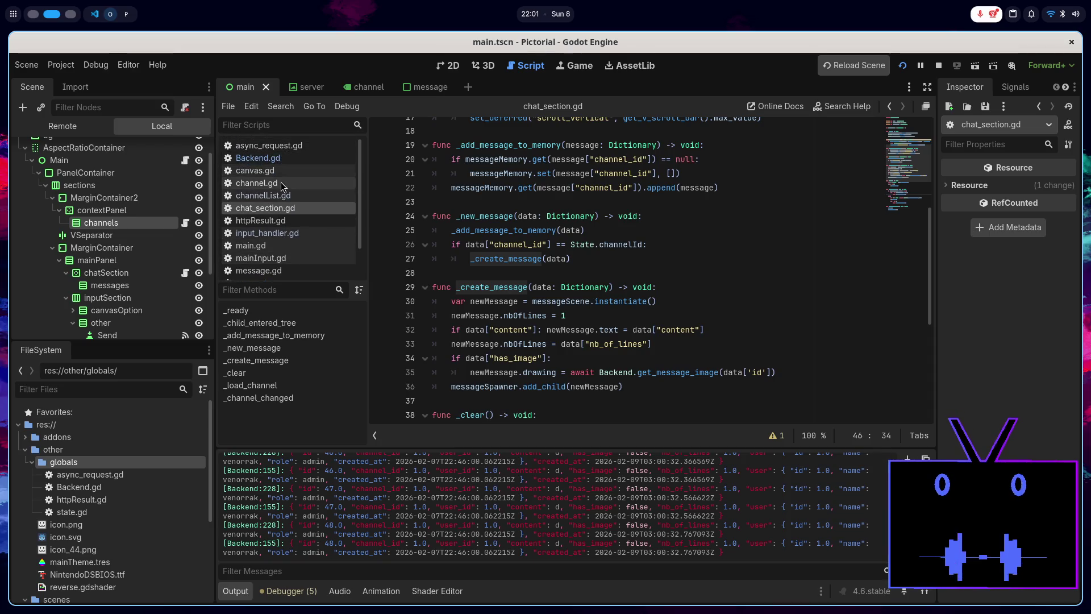
scroll(279, 152, "down", 1)
scroll(278, 154, "down", 2)
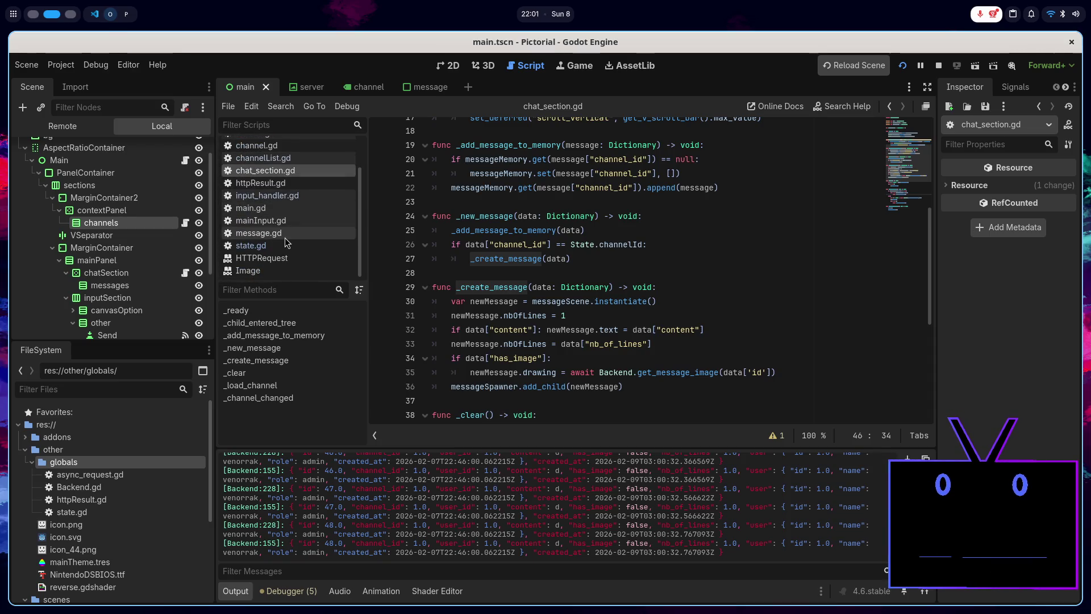
left_click(259, 233)
scroll(528, 296, "down", 3)
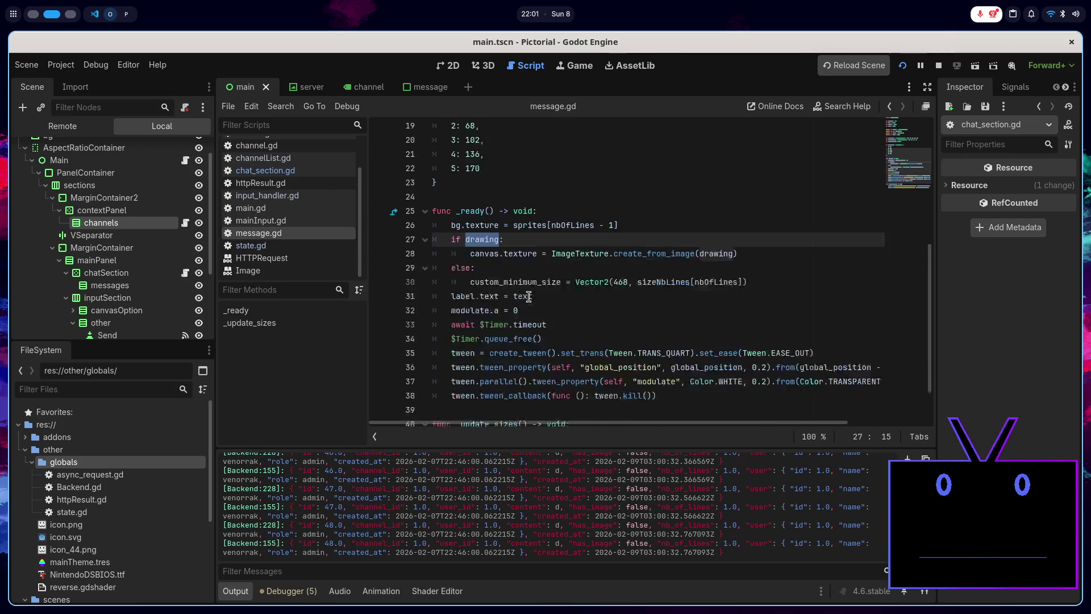
left_click(515, 215)
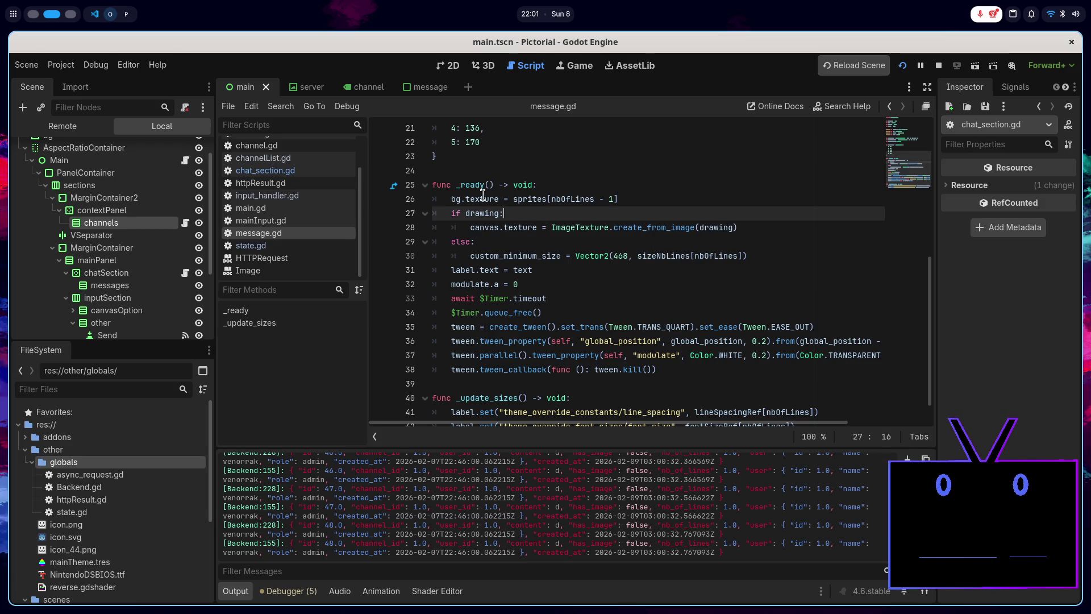
double_click(474, 186)
double_click(482, 199)
double_click(530, 202)
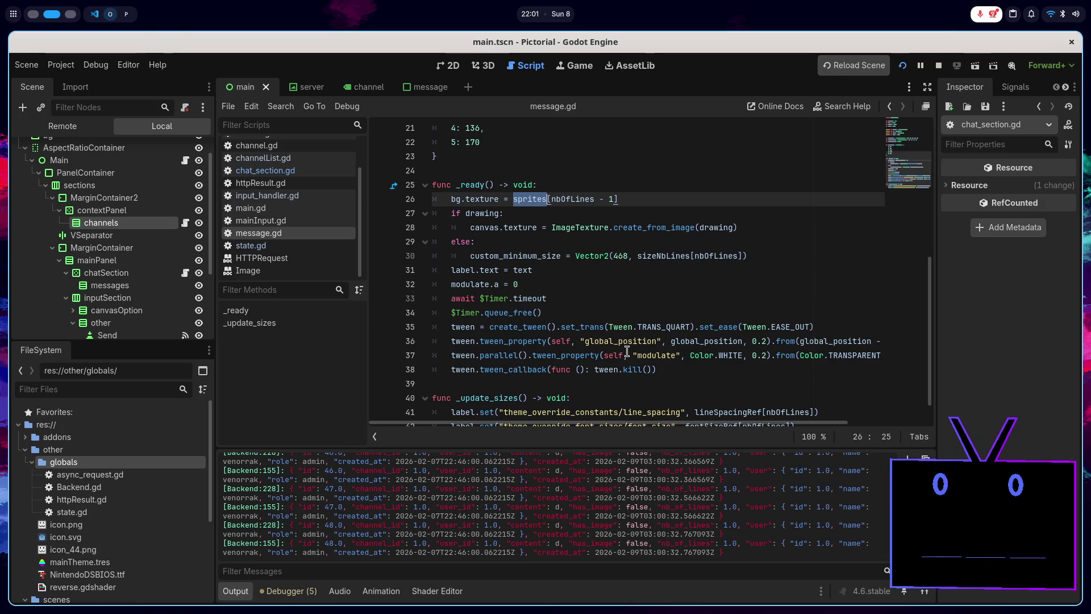
scroll(626, 351, "down", 1)
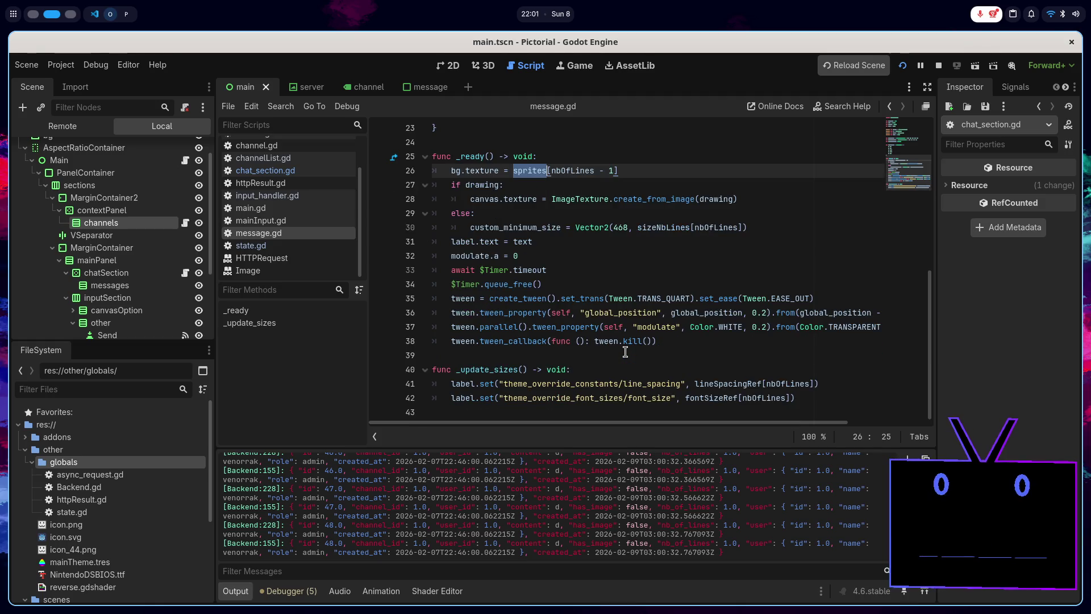
left_click(323, 170)
left_click(307, 233)
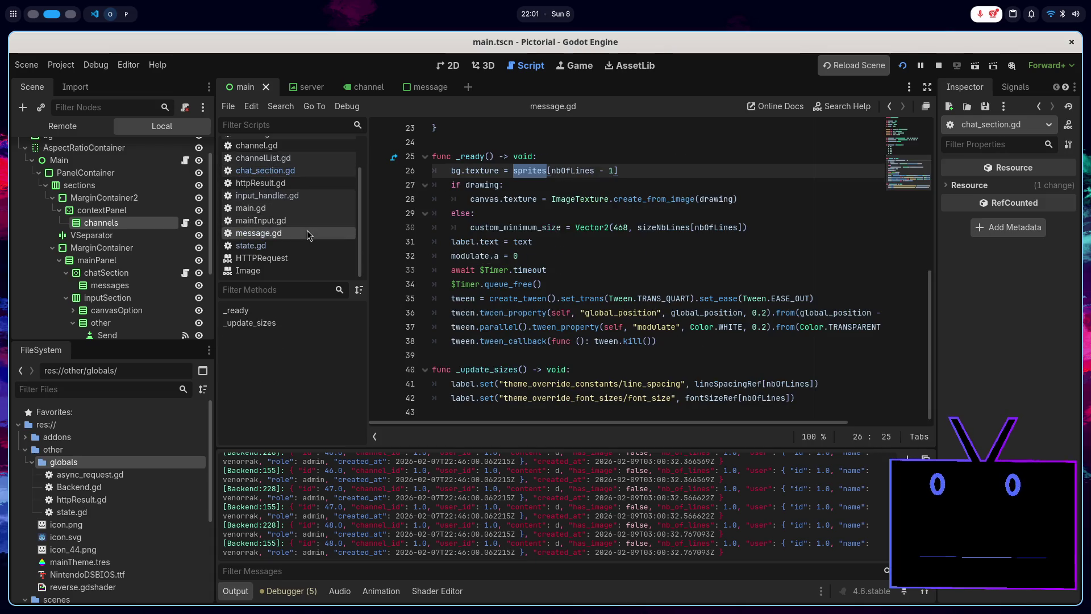
left_click(305, 172)
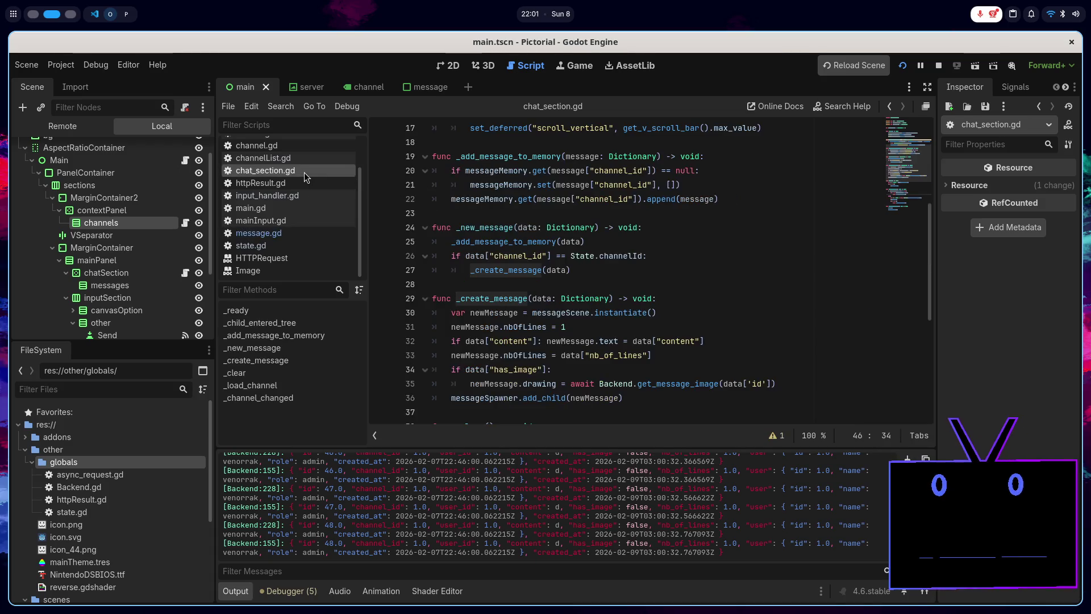
Review the fetched-message call on line 51 and the has_image check on line 34
scroll(541, 346, "down", 4)
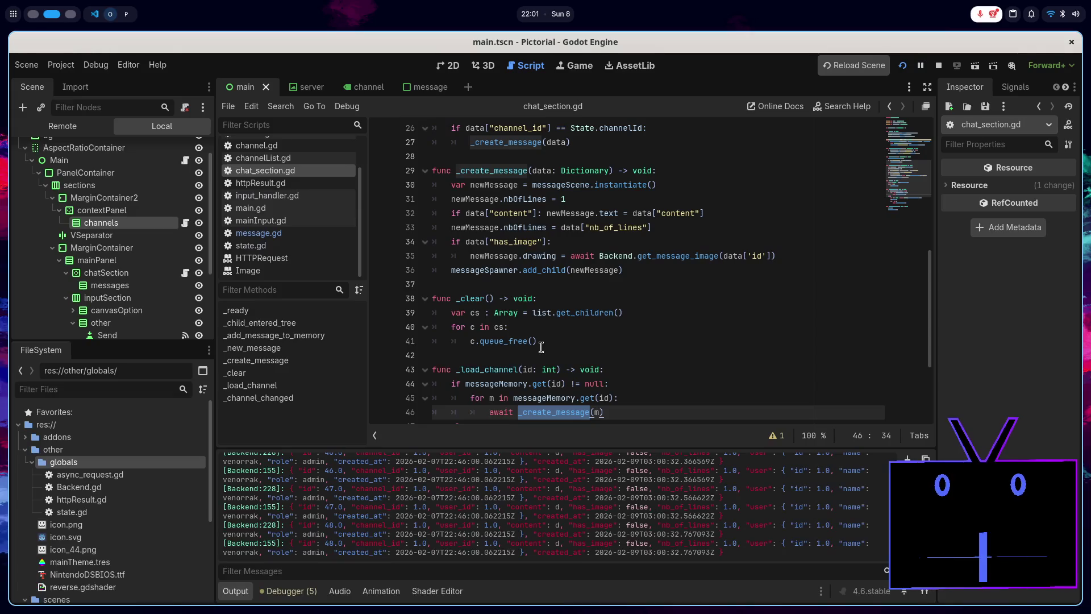
scroll(541, 347, "down", 2)
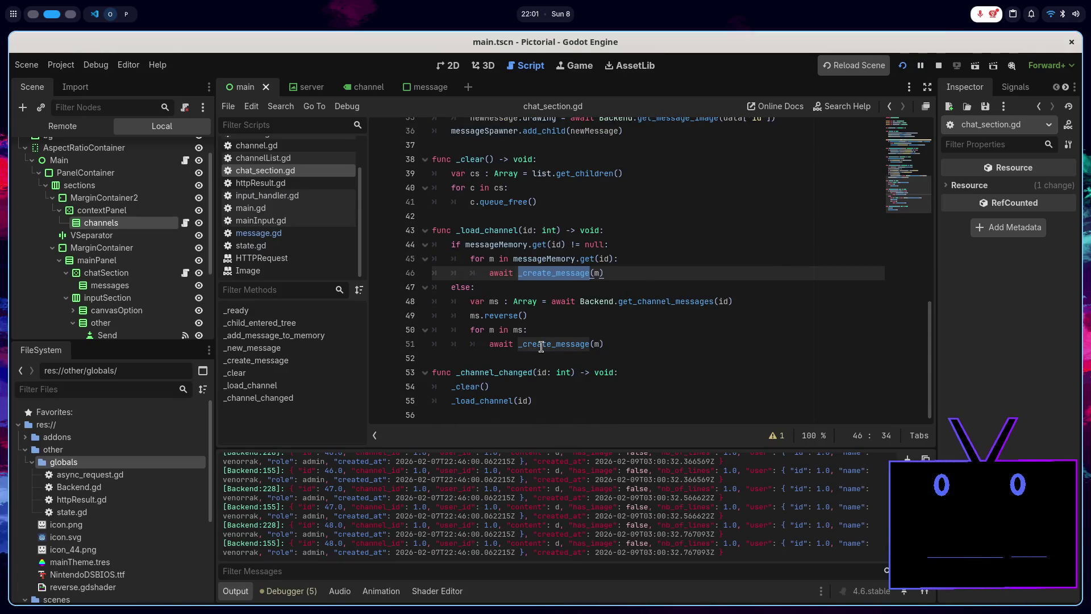
left_click(541, 347)
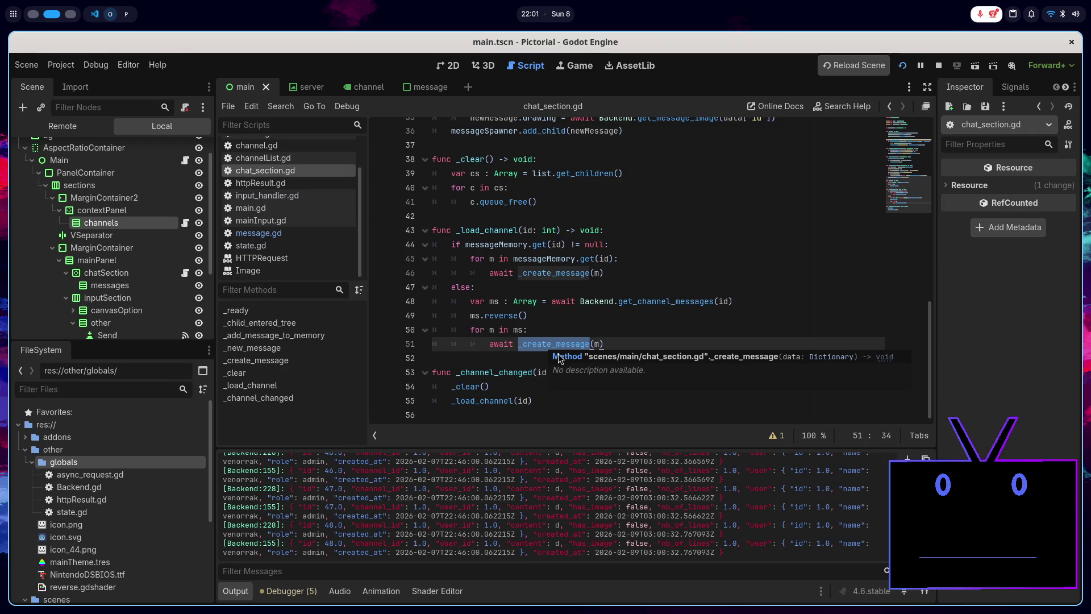
scroll(535, 332, "up", 2)
scroll(535, 333, "up", 3)
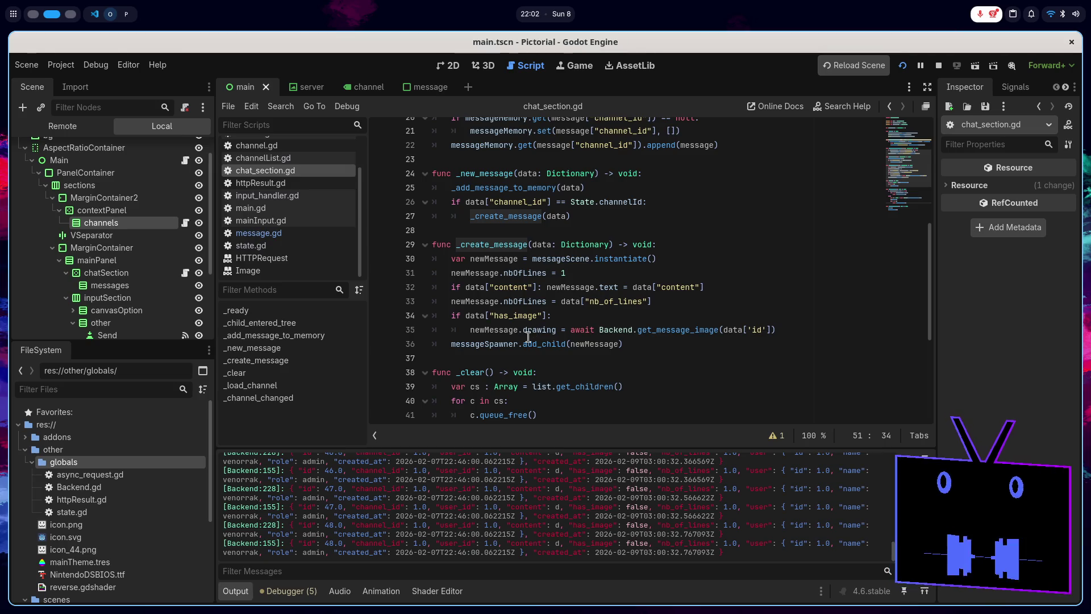
left_click(559, 314)
mouse_move(578, 337)
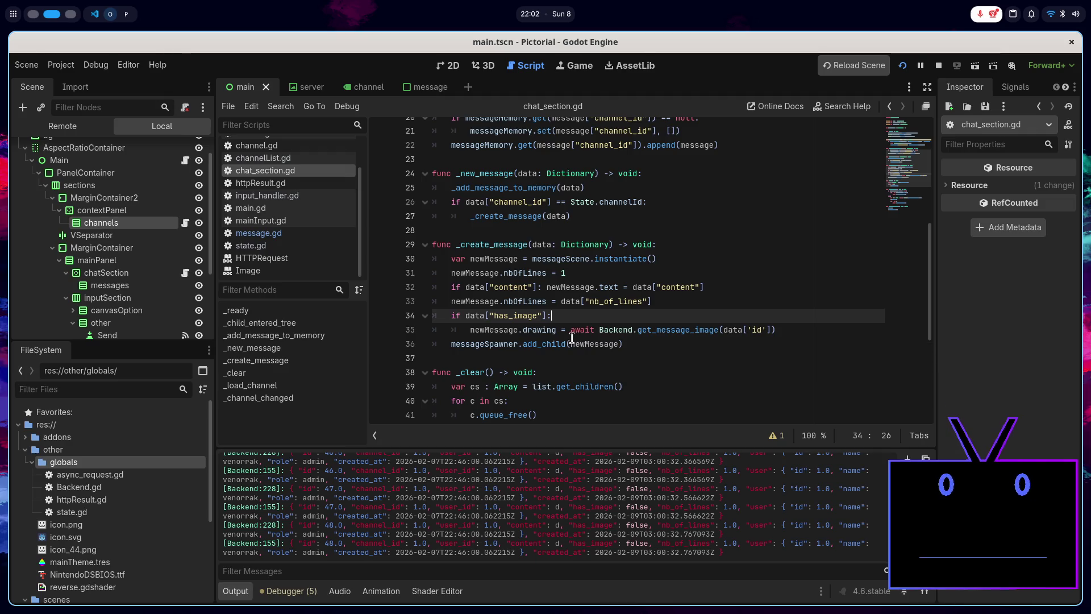
Look over message.gd's _update_sizes function around line 38
left_click(298, 231)
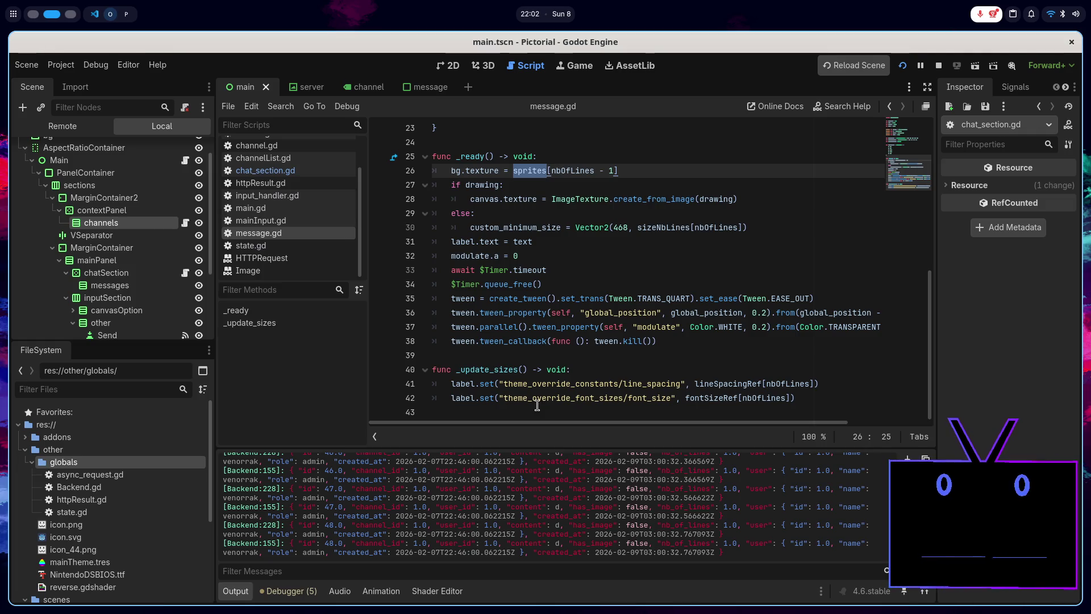
left_click(510, 371)
left_click(679, 338)
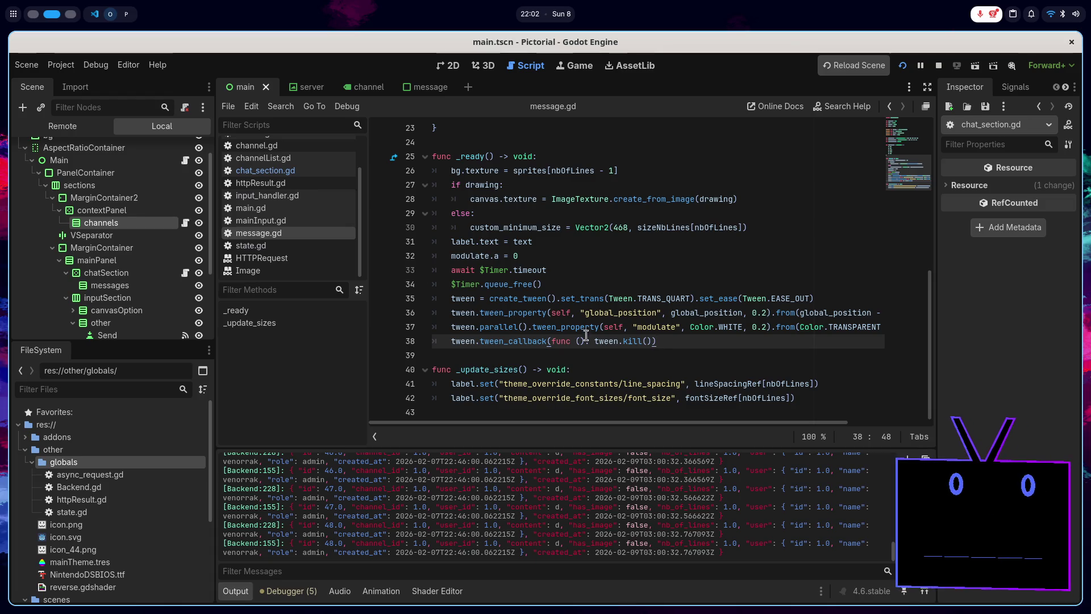
Return to chat_section.gd and locate the _create_message function
left_click(332, 172)
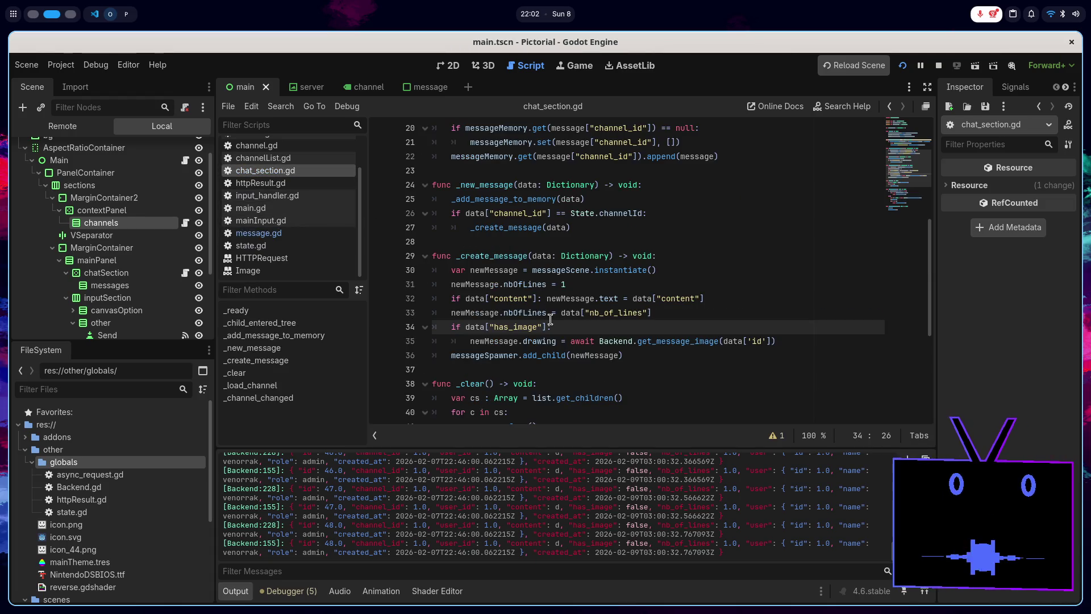
scroll(560, 324, "down", 2)
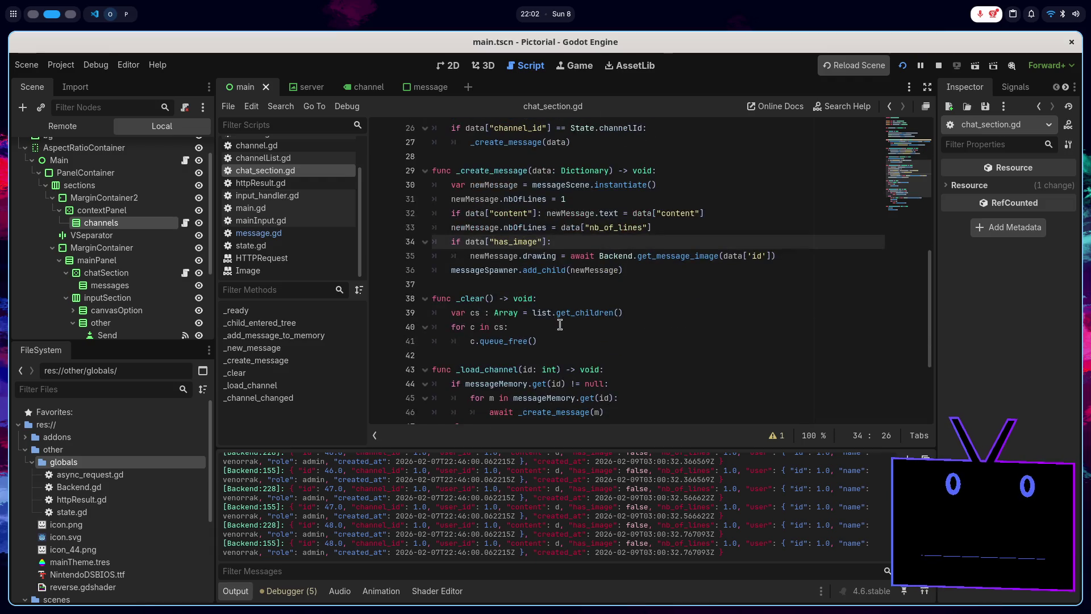
scroll(540, 328, "down", 2)
scroll(541, 327, "up", 8)
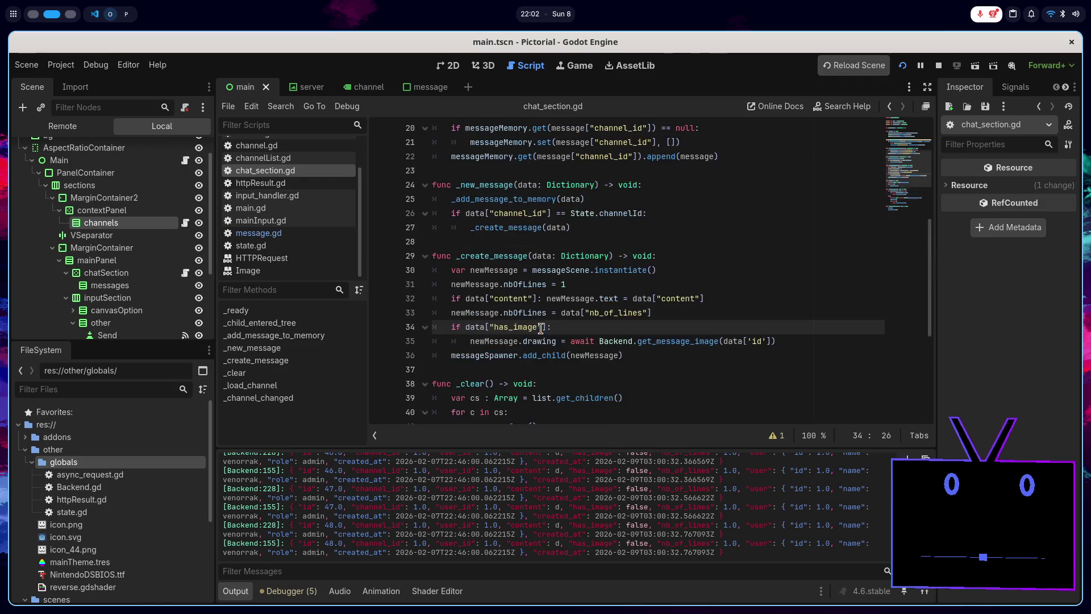
scroll(541, 328, "down", 8)
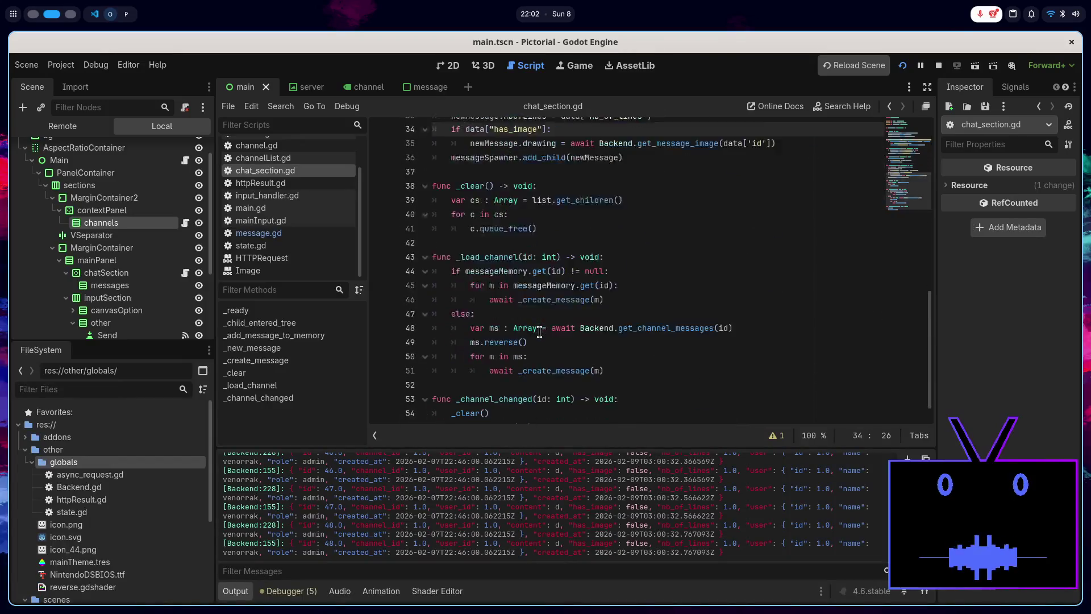
scroll(540, 331, "up", 2)
scroll(540, 330, "up", 3)
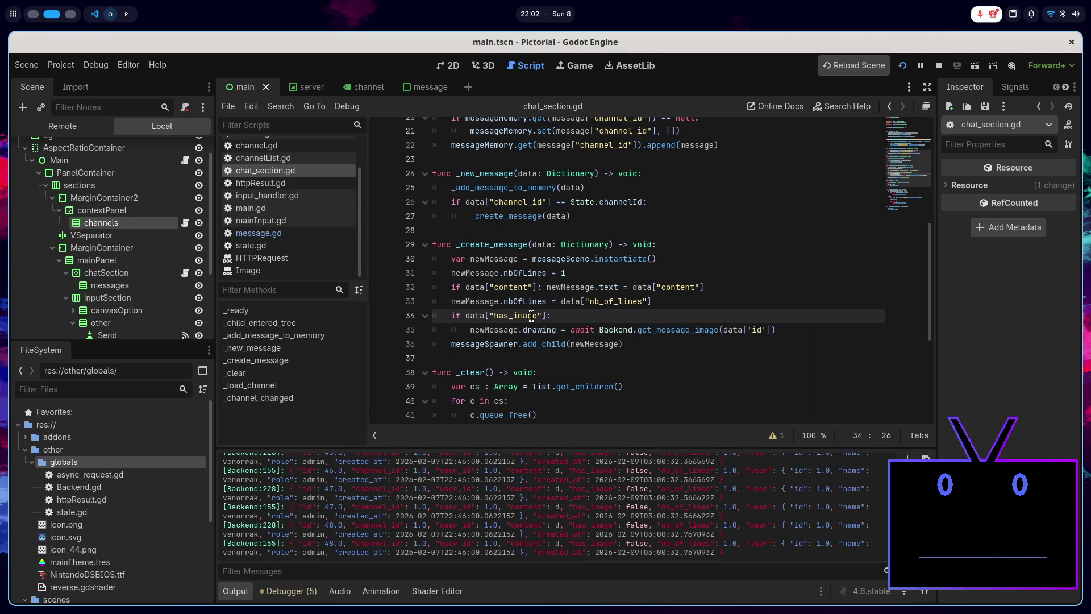
double_click(491, 246)
scroll(527, 297, "up", 4)
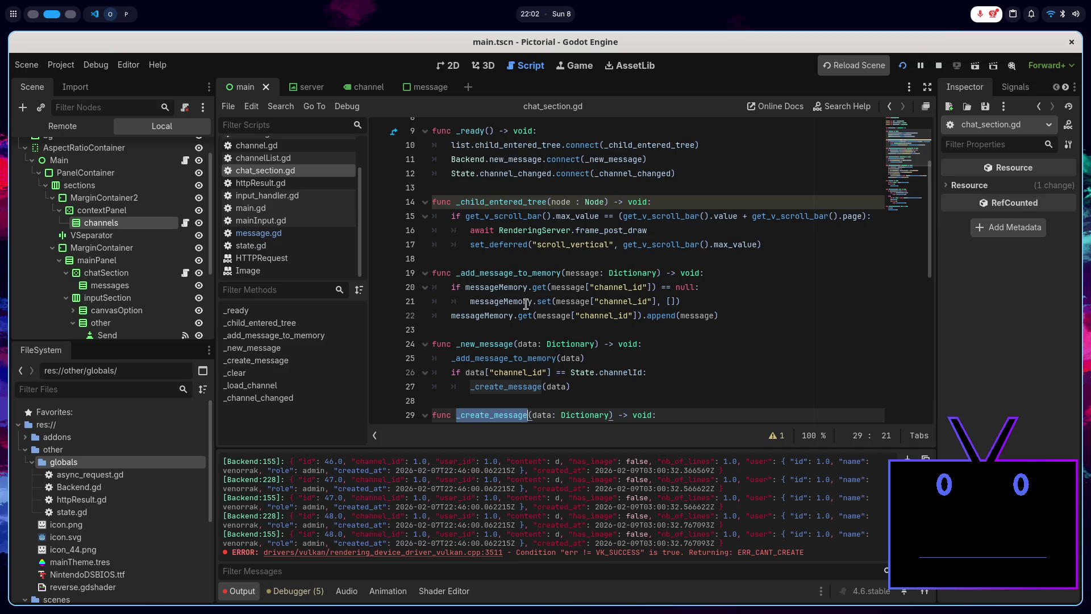
Examine the RenderingServer.frame_post_draw auto-scroll code on lines 16–17
left_click(550, 218)
double_click(573, 232)
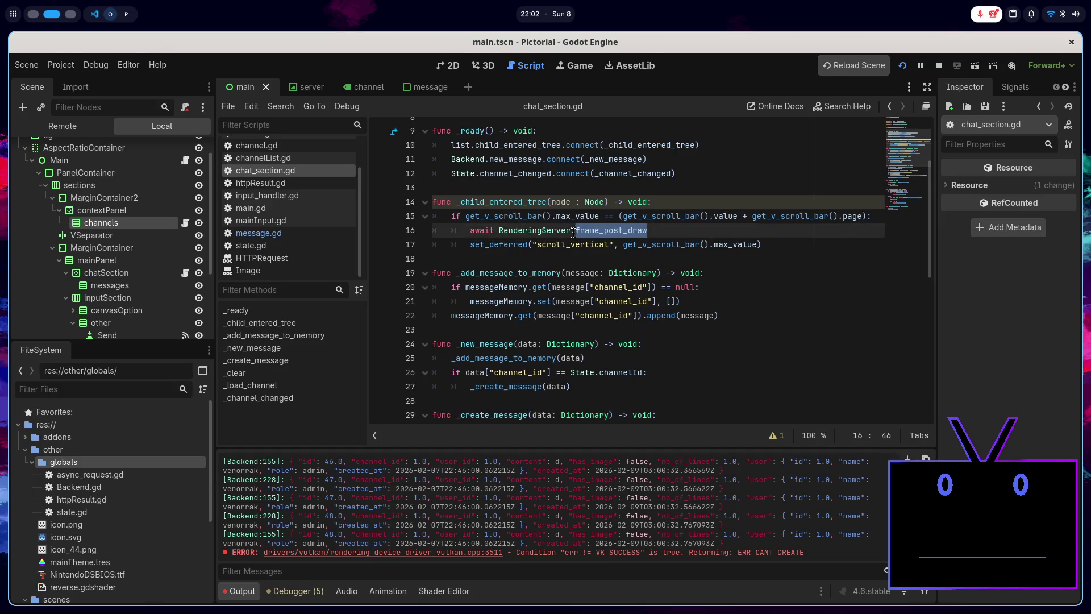
double_click(538, 235)
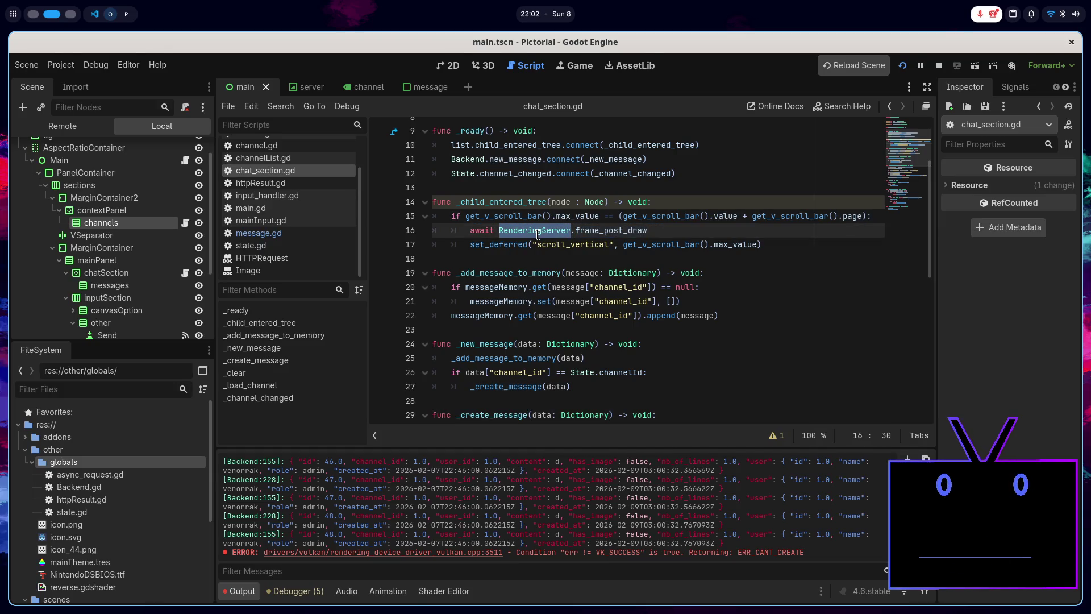
left_click(506, 259)
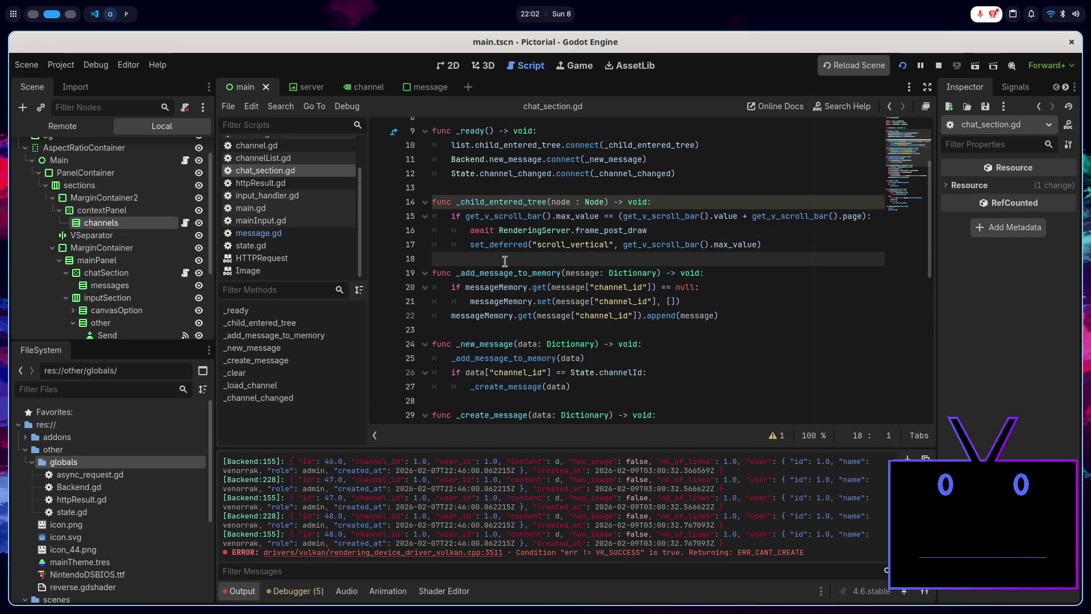
left_click(781, 248)
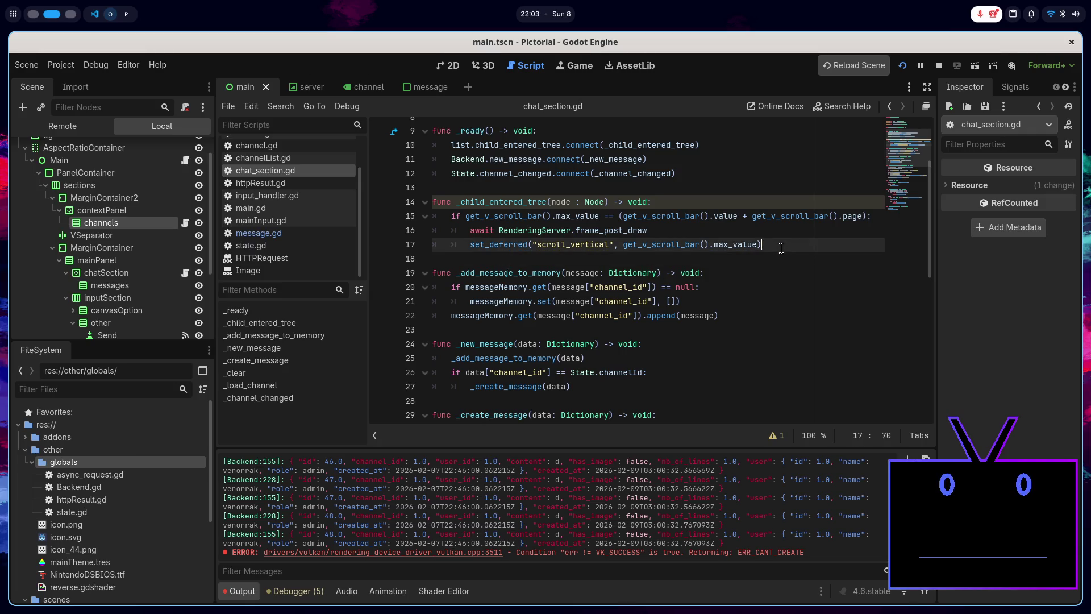
scroll(673, 337, "up", 3)
Skim through the message.gd script again
left_click(322, 233)
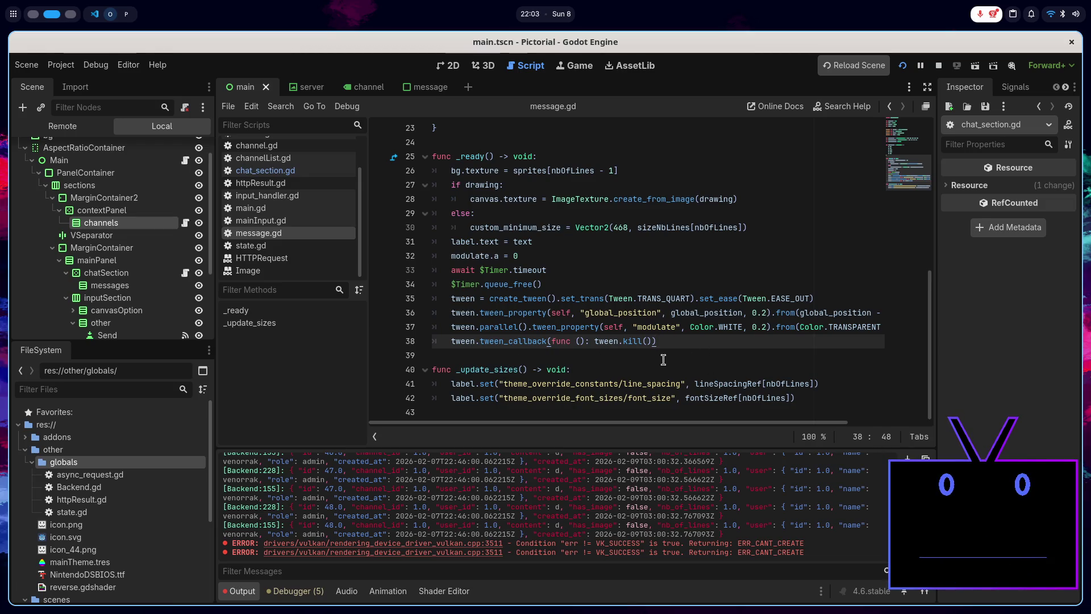
scroll(662, 360, "up", 1)
scroll(662, 360, "down", 1)
scroll(660, 360, "up", 6)
scroll(660, 361, "down", 6)
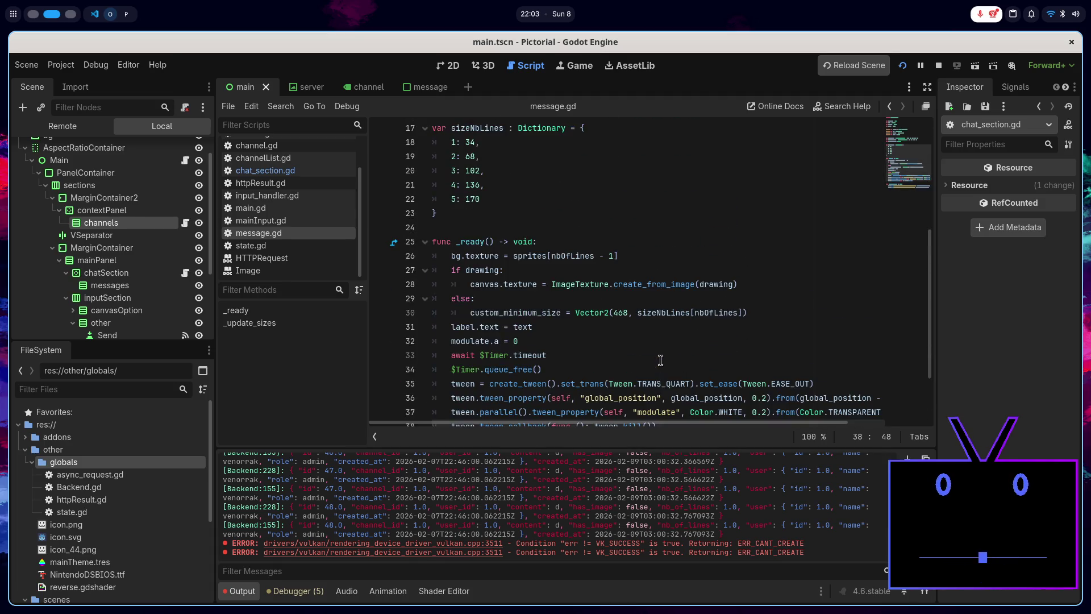
mouse_move(578, 324)
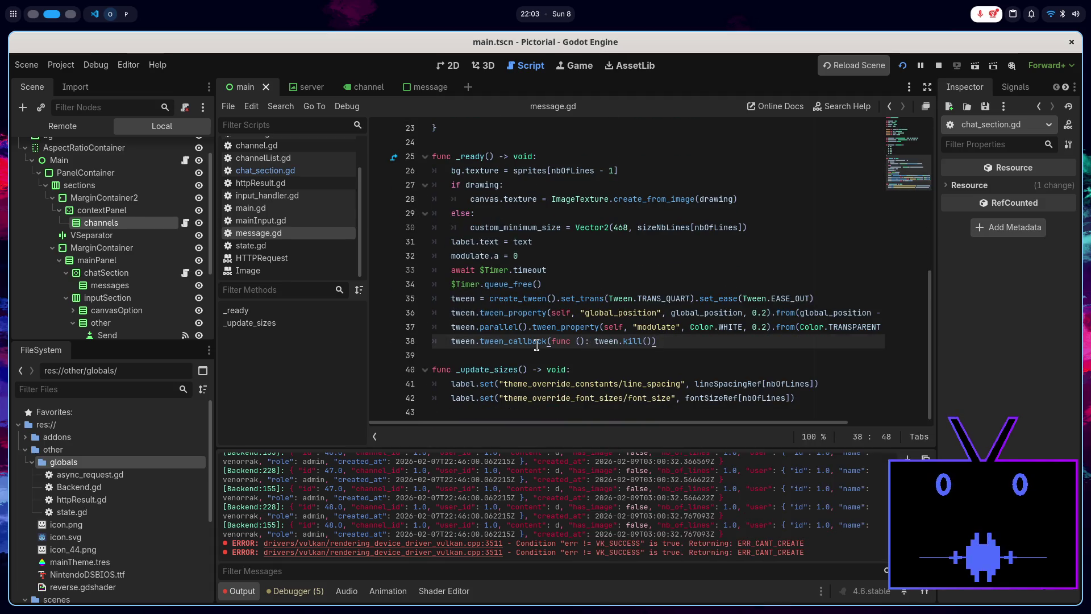
Back in chat_section.gd, study the set_deferred scroll_vertical max_value call on line 17
key("alt+Left")
scroll(581, 361, "down", 3)
mouse_move(580, 361)
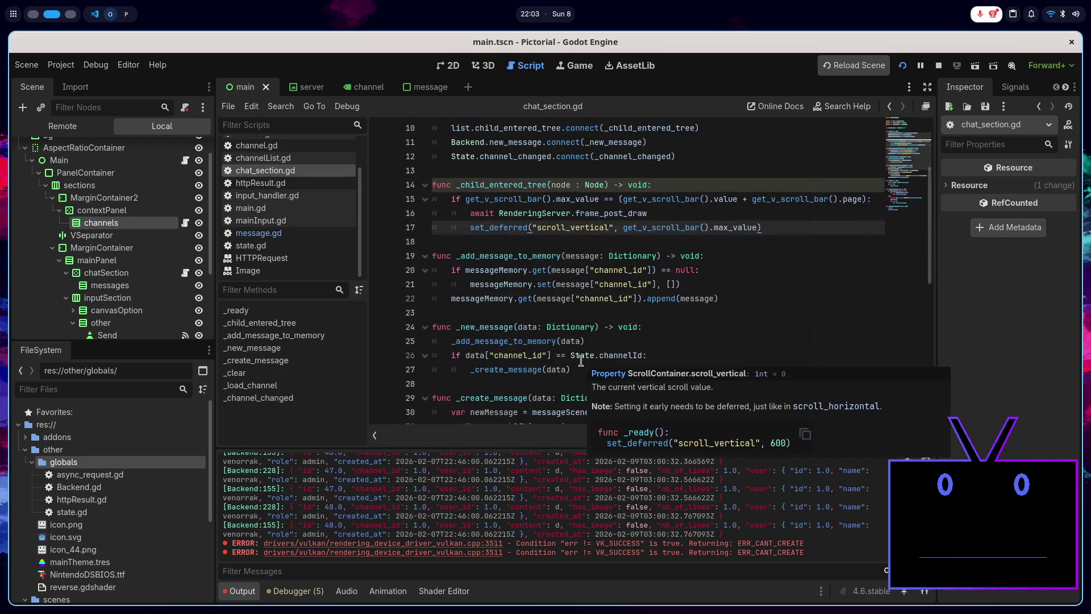
double_click(733, 227)
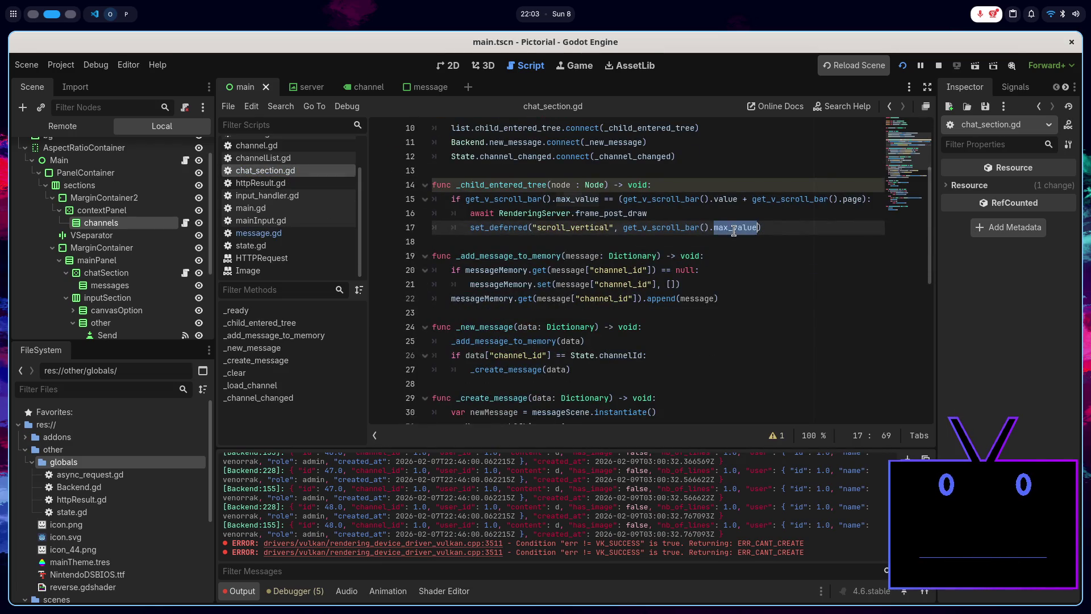
double_click(549, 227)
mouse_move(548, 226)
double_click(500, 227)
scroll(551, 233, "down", 1)
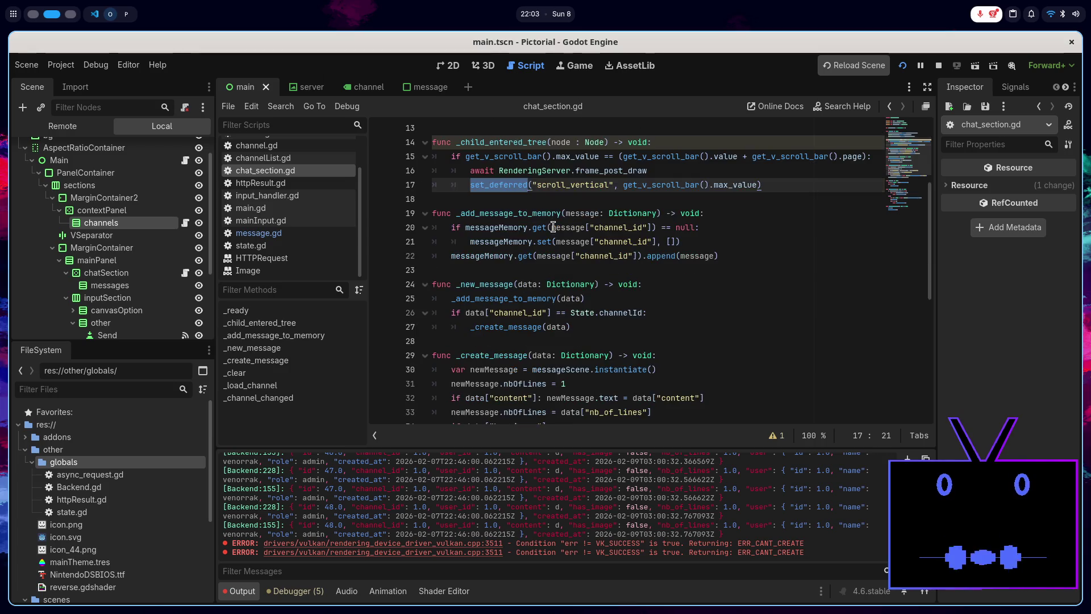
Read through the _add_message_to_memory and _new_message functions
double_click(530, 213)
scroll(540, 220, "down", 2)
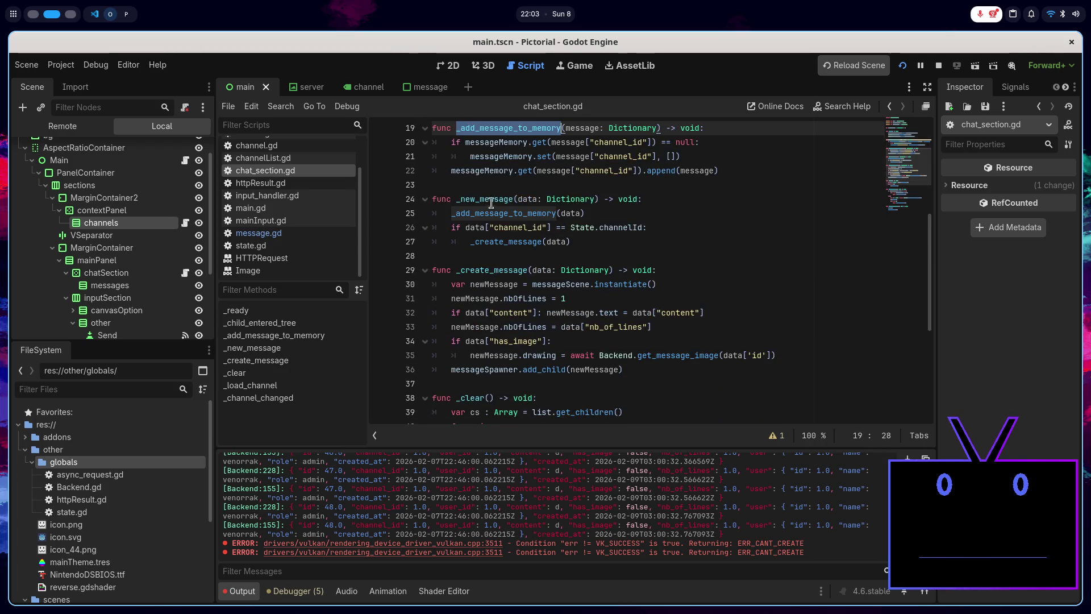
left_click(488, 199)
double_click(488, 198)
scroll(486, 196, "down", 2)
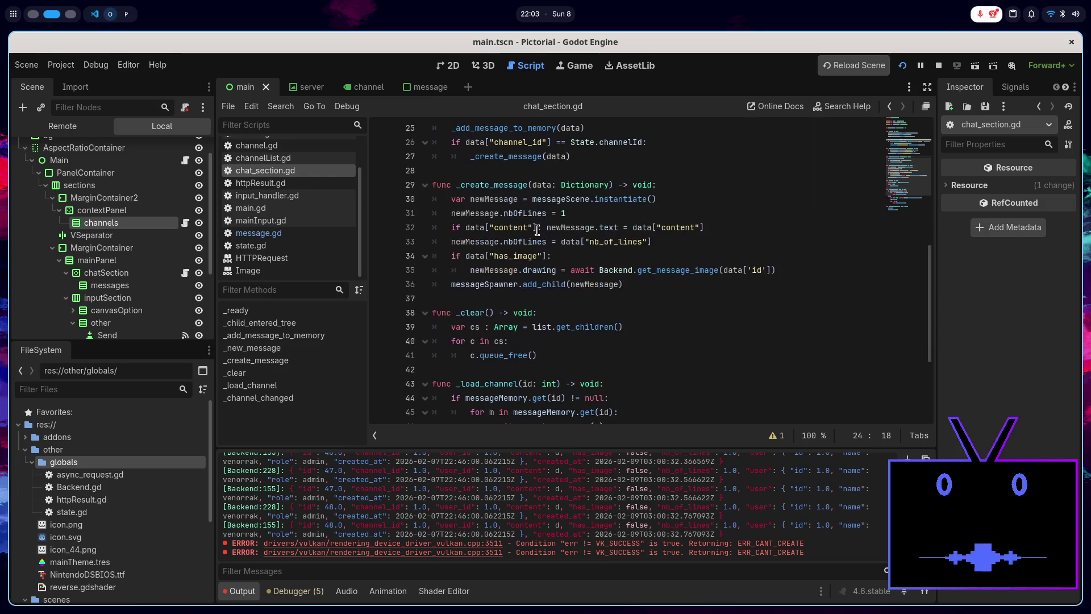
left_click(481, 175)
scroll(481, 179, "down", 3)
scroll(501, 205, "down", 1)
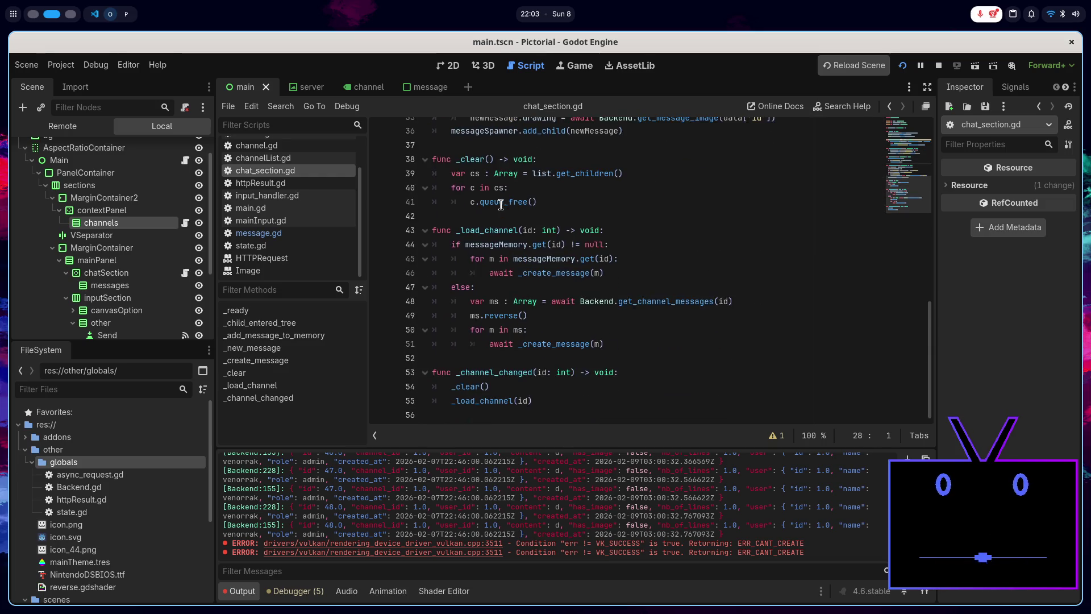
scroll(524, 267, "up", 6)
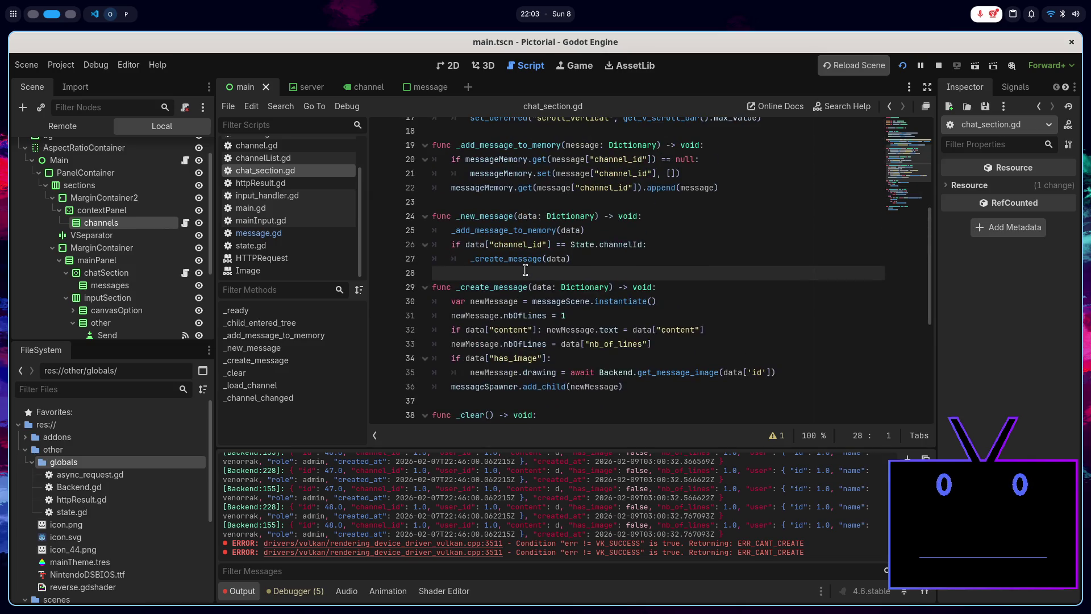
Review _create_message lines 25–33, then switch to the message scene
double_click(520, 287)
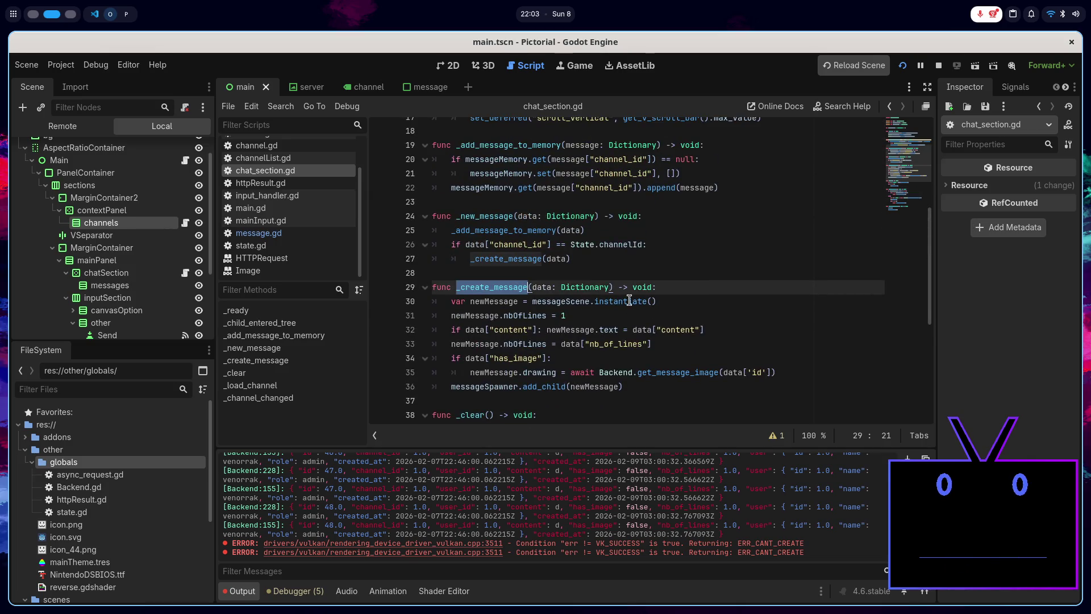
scroll(629, 299, "up", 1)
left_click(593, 274)
scroll(593, 274, "down", 1)
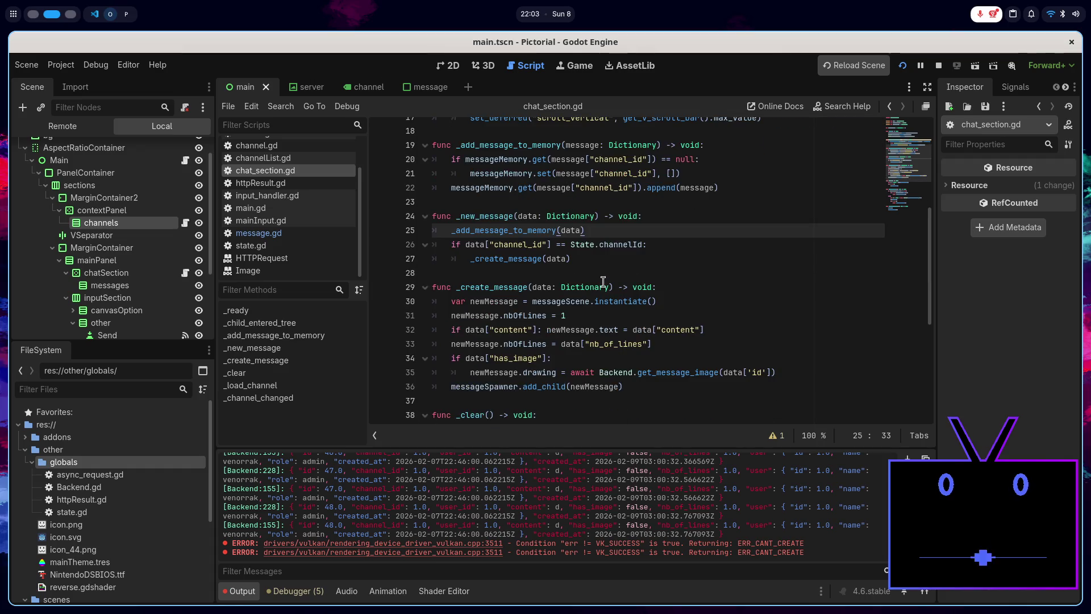
mouse_move(603, 282)
mouse_move(564, 385)
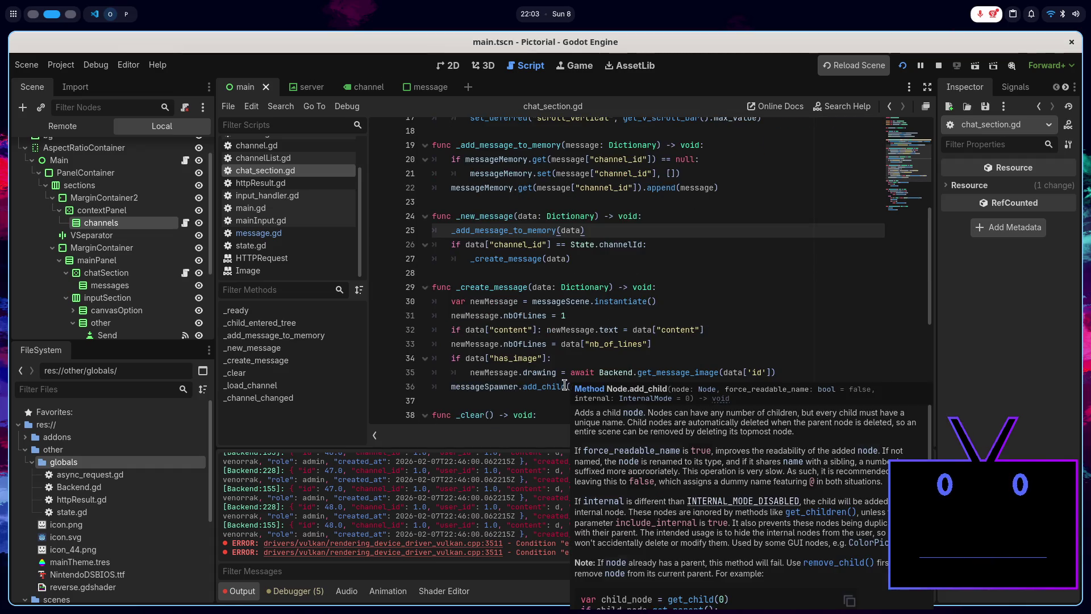
left_click(661, 342)
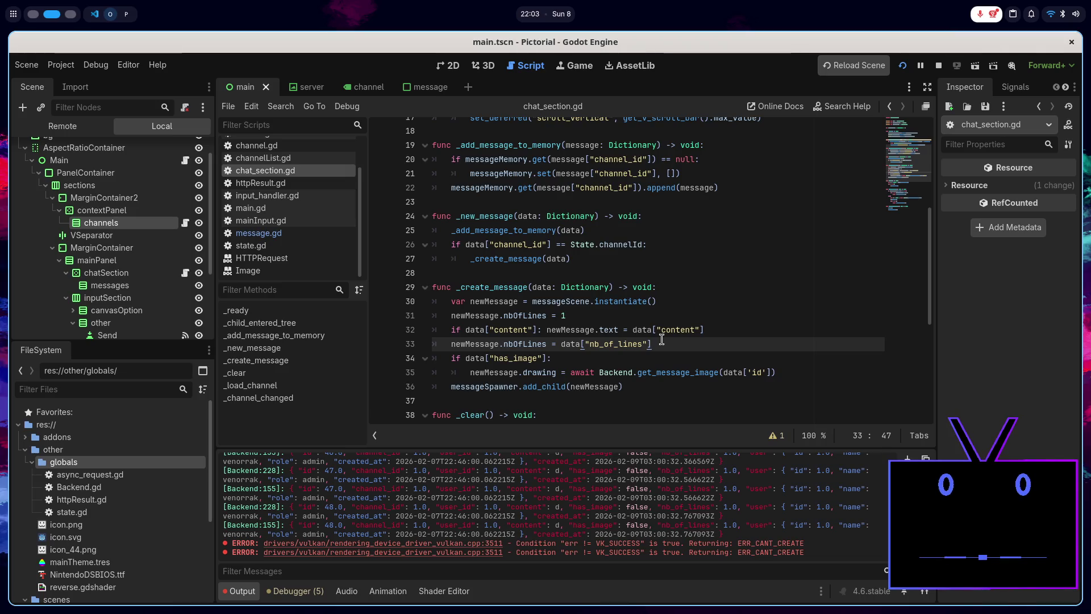
left_click(423, 86)
Inspect the Timer and Message node settings alongside the message.gd script
left_click(124, 199)
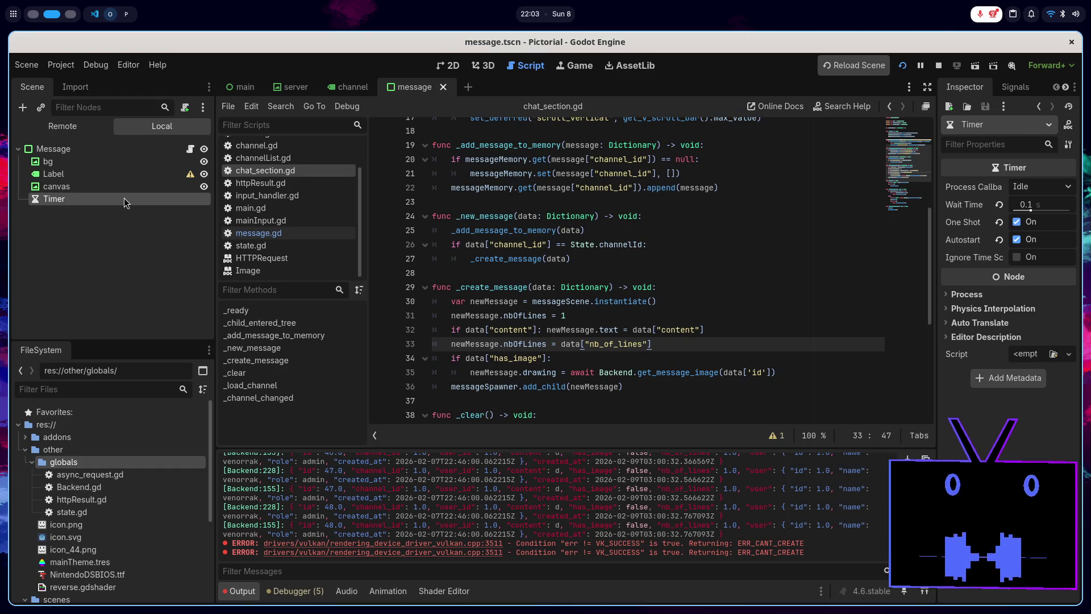
scroll(632, 330, "up", 5)
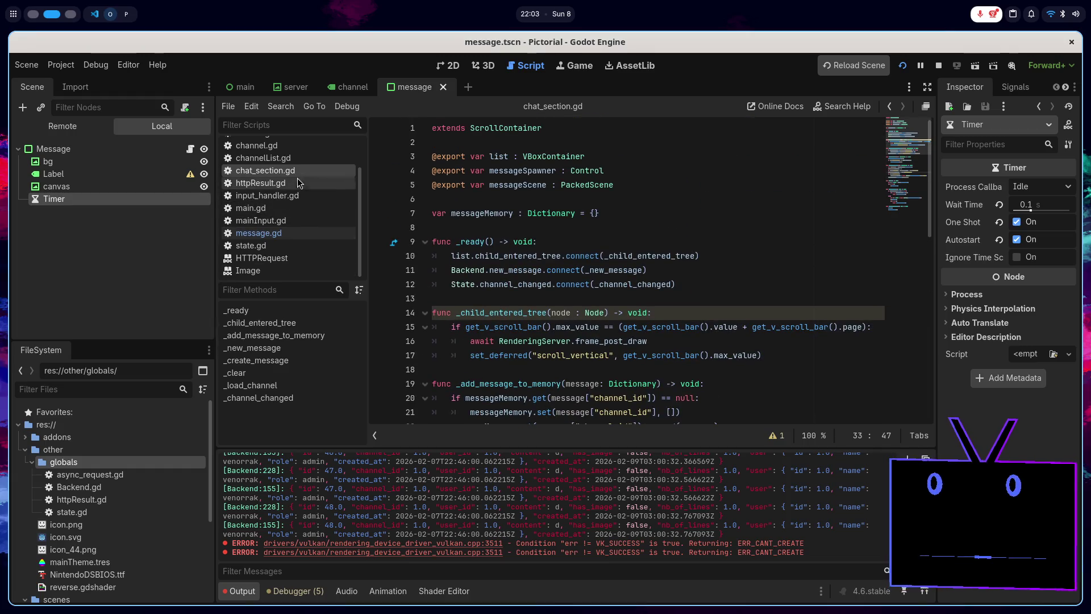
left_click(301, 238)
scroll(499, 166, "up", 7)
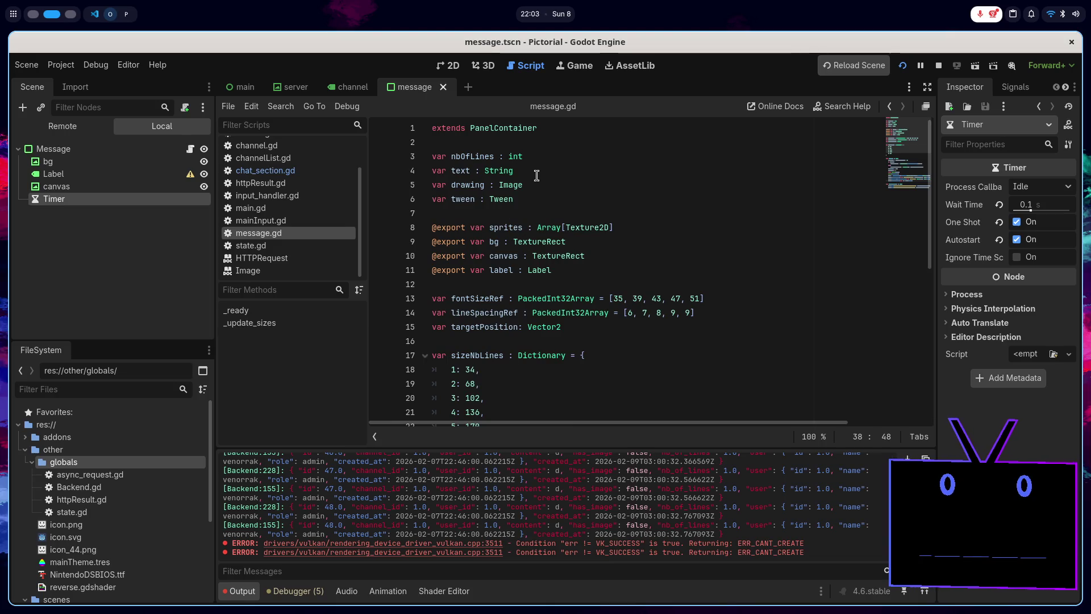
left_click(107, 151)
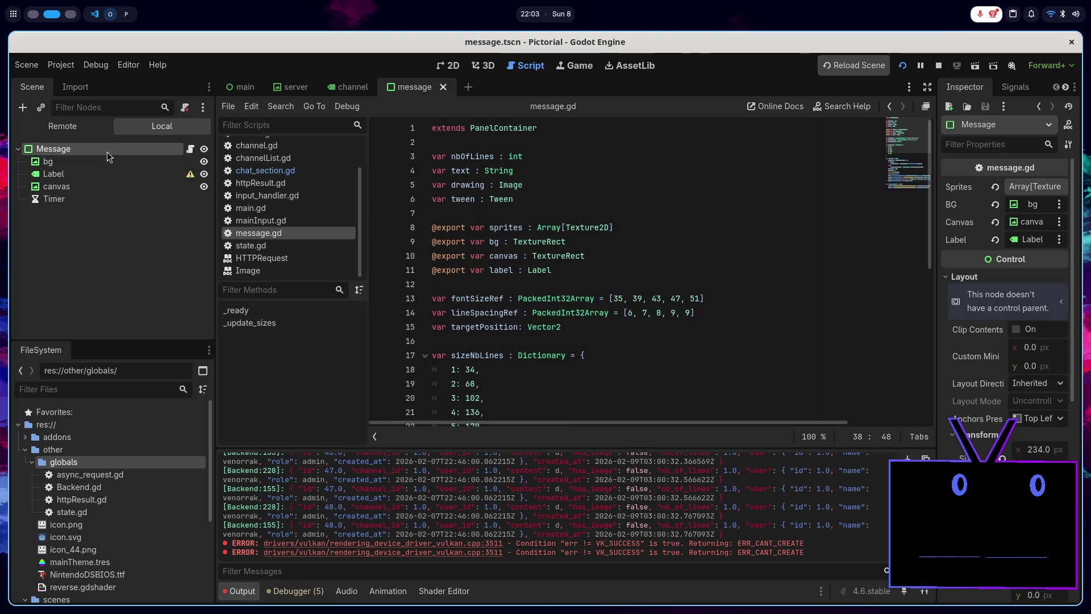
left_click(86, 199)
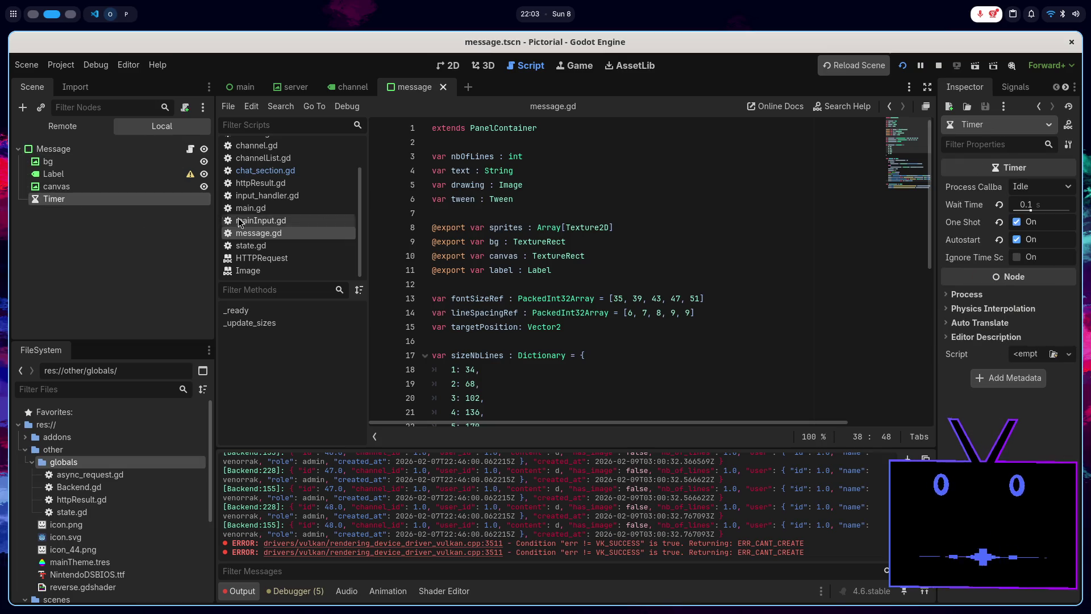
scroll(595, 278, "down", 7)
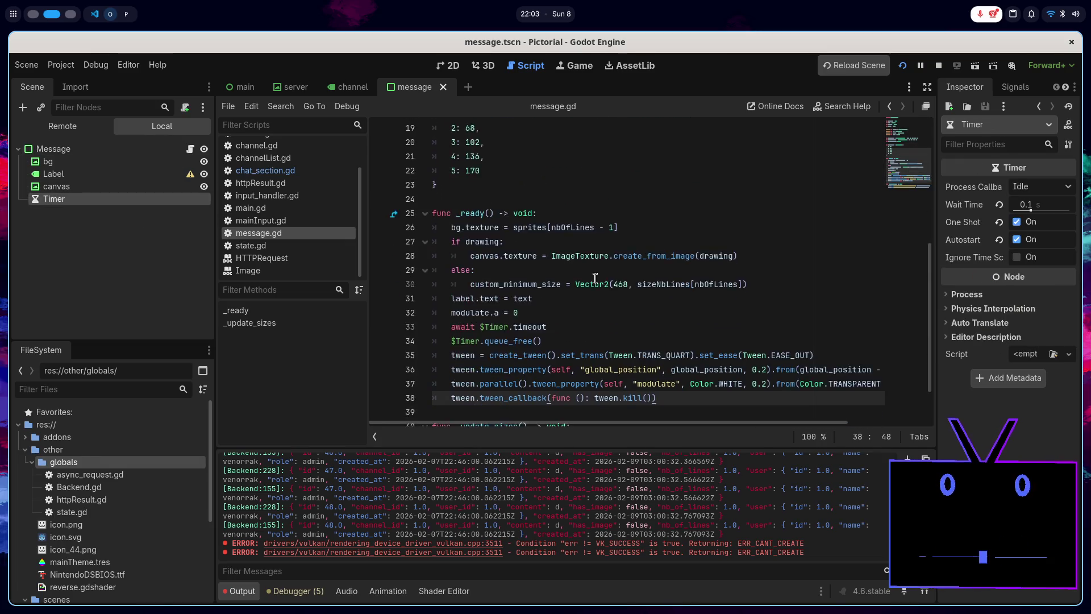
Check the timeout documentation on message.gd line 33 before returning to chat_section.gd
left_click(594, 278)
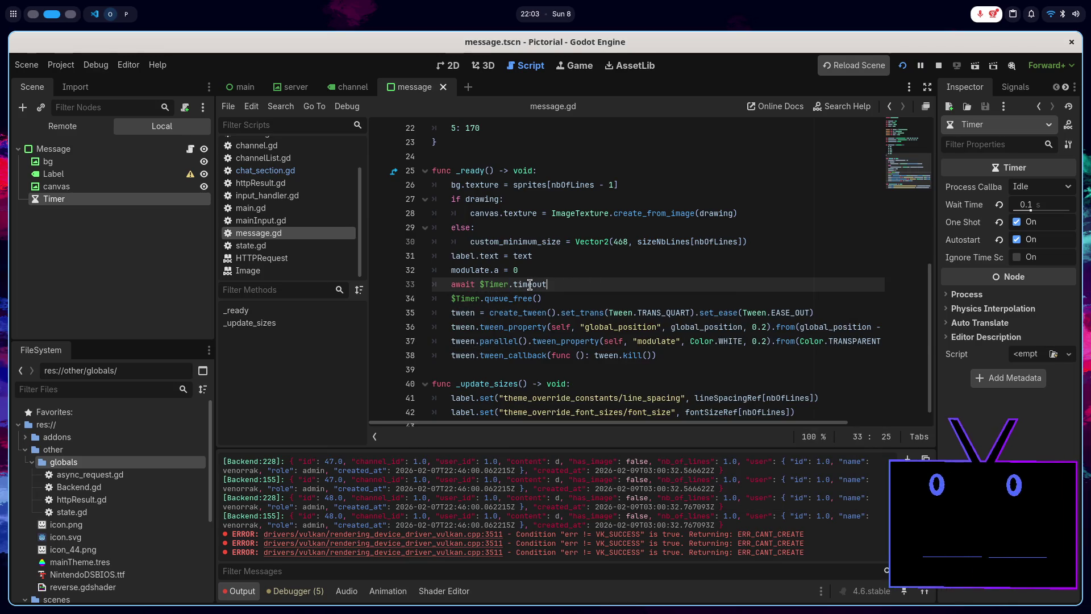
mouse_move(530, 284)
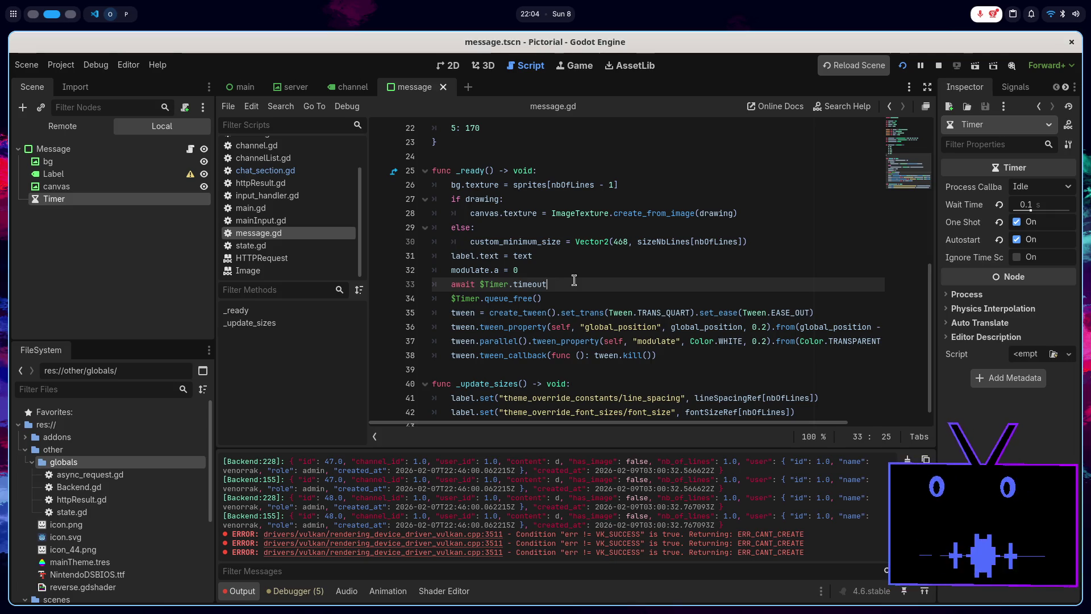
left_click(322, 168)
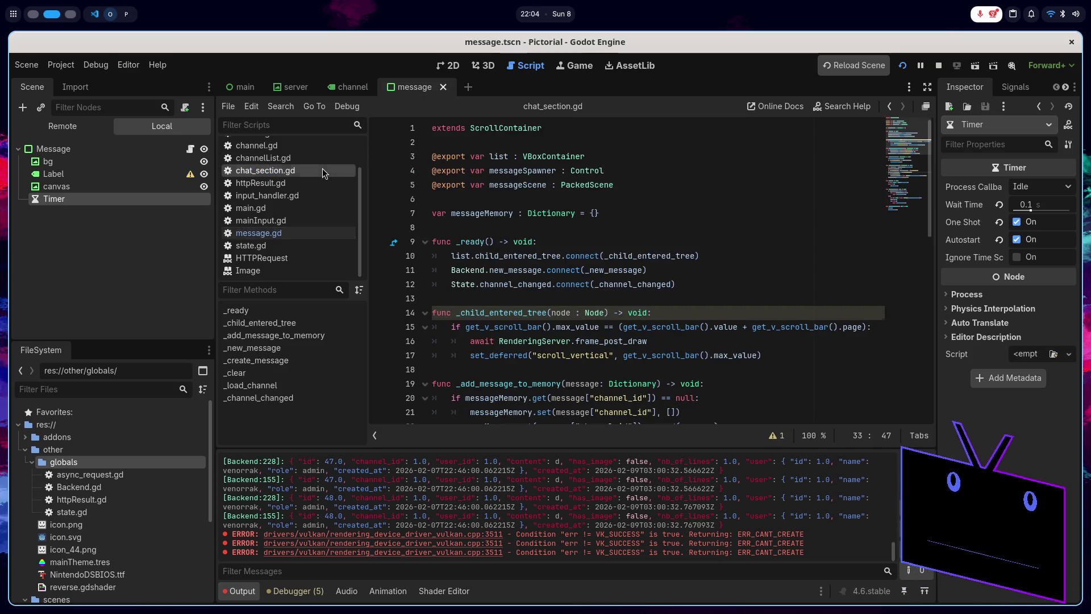
Declare 'var canCreate: bool = true' below messageMemory in chat_section.gd
scroll(591, 335, "down", 3)
scroll(580, 306, "up", 3)
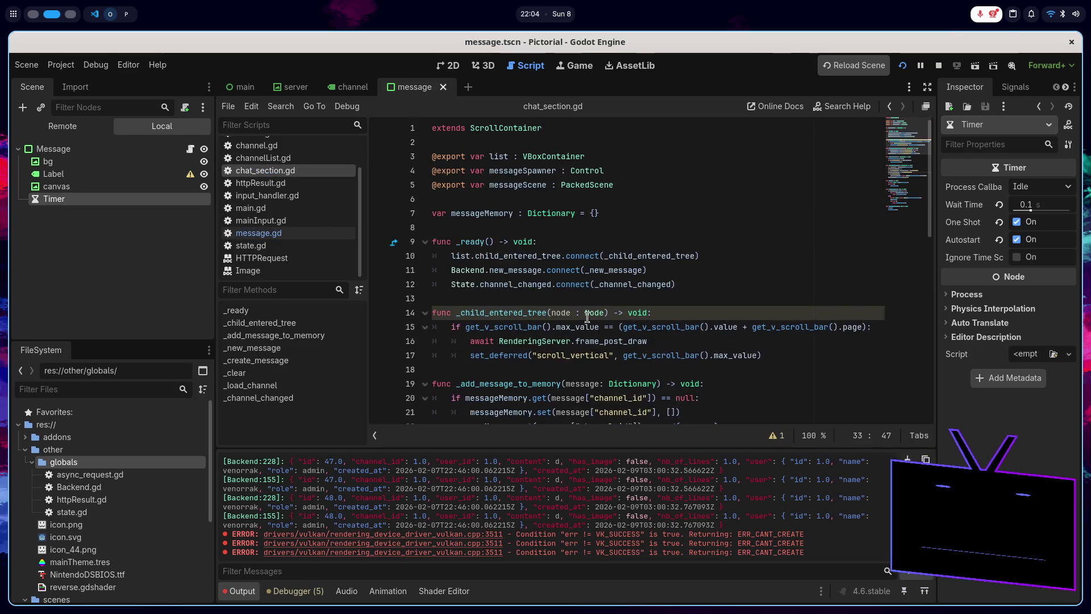
left_click(651, 211)
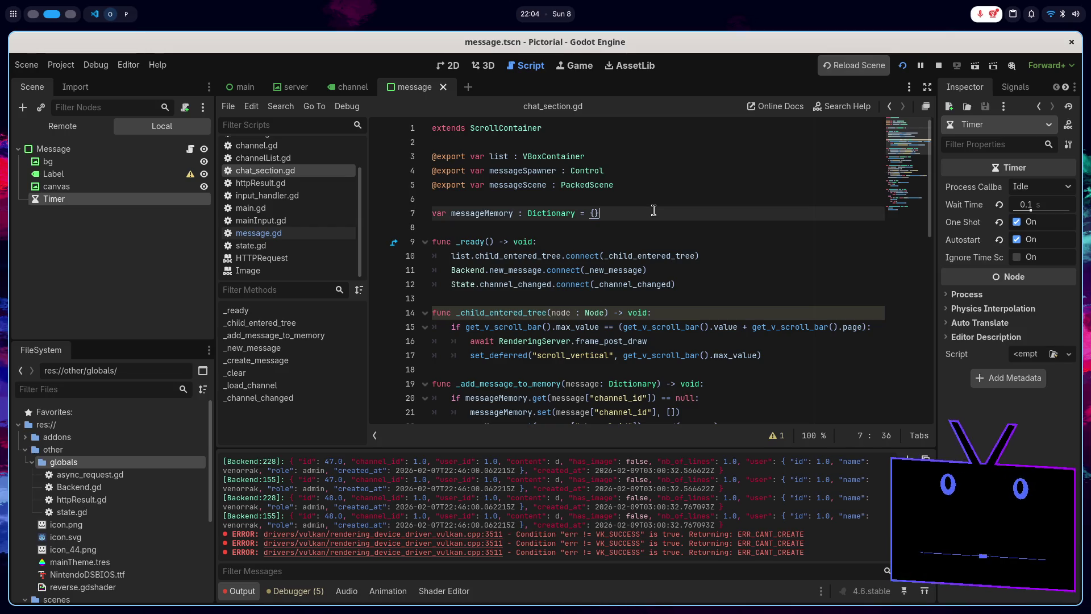
key("Return")
type("canCreate: ")
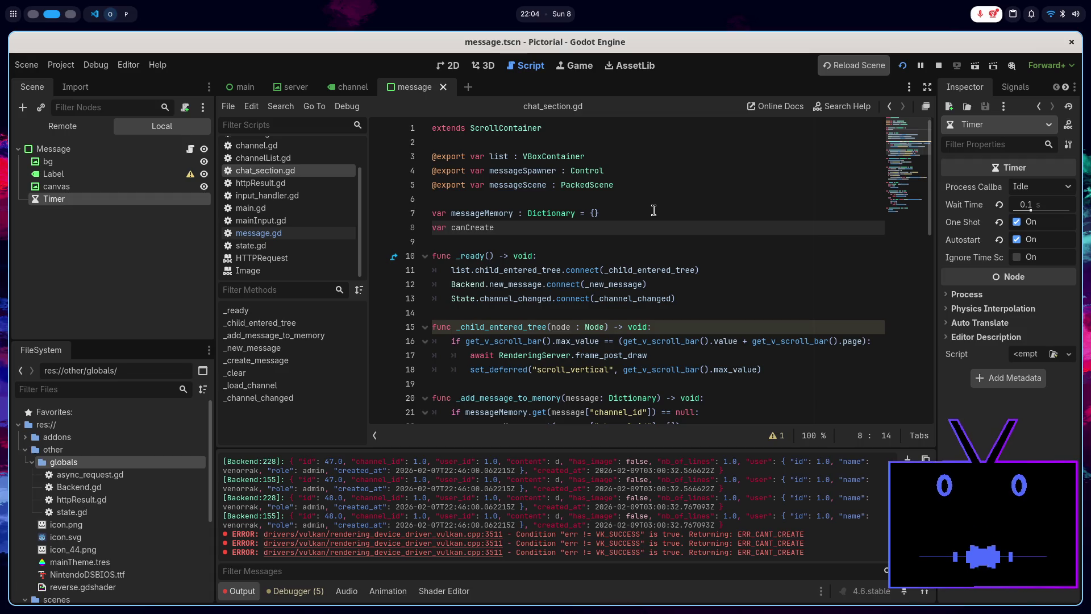
type("bool")
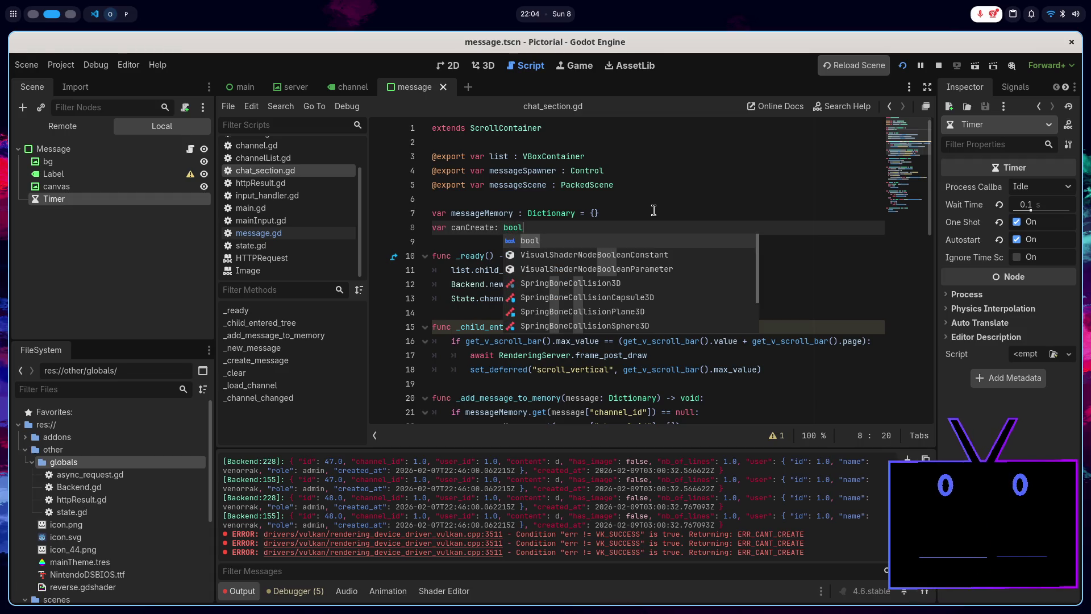
type(" = true")
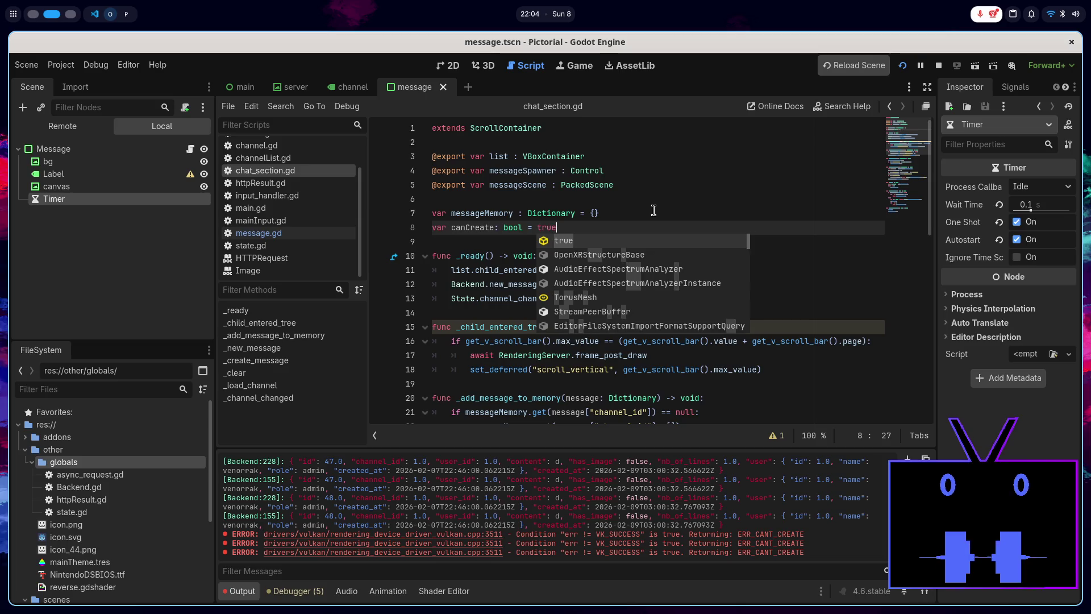
key("Return")
key("Up")
key("ctrl+Right")
key("ctrl+Right")
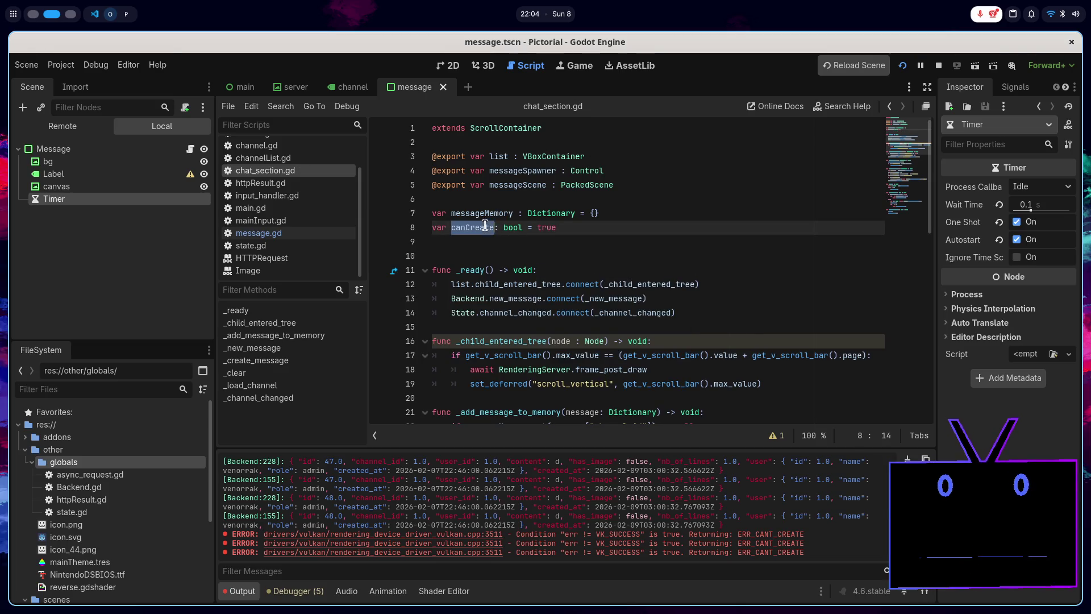
Add a canCreate = false line after messageSpawner.add_child(newMessage), starting a newMessage. line before it
scroll(644, 330, "down", 8)
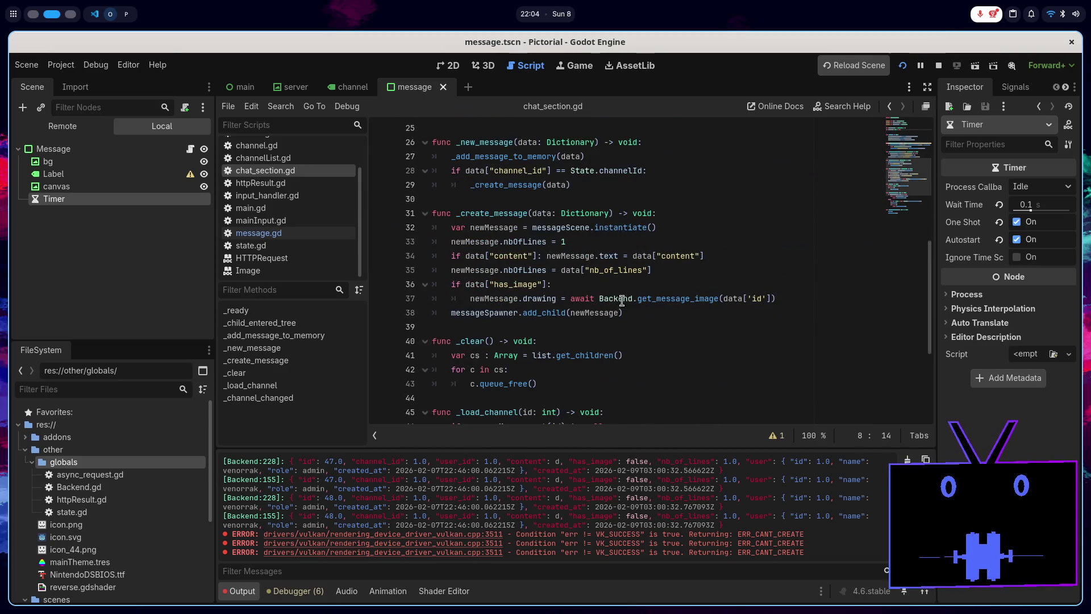
left_click(630, 313)
key("Return")
type("canCreate = false")
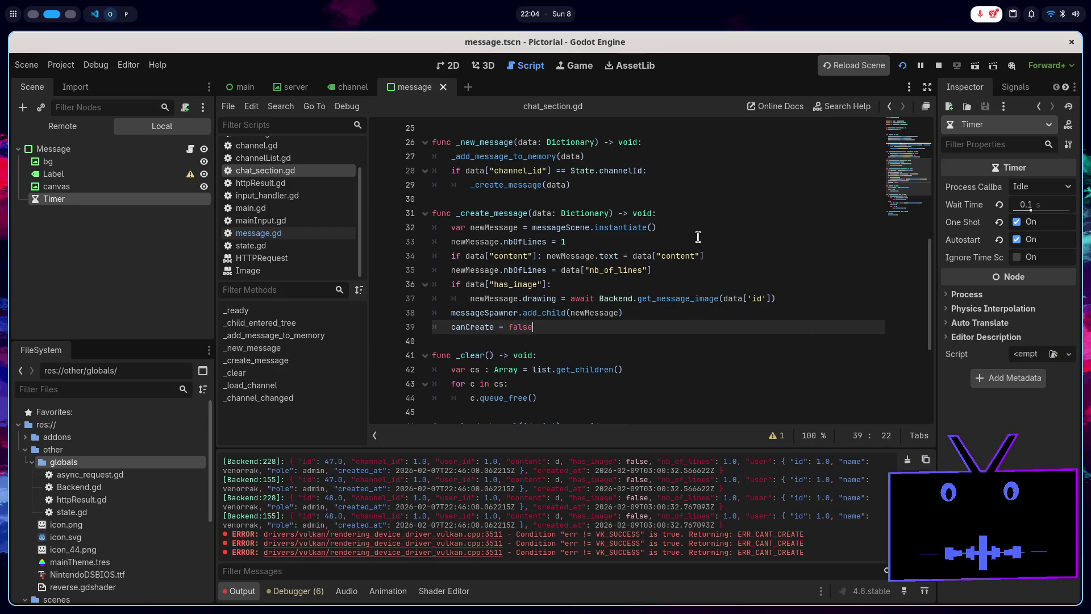
left_click(646, 313)
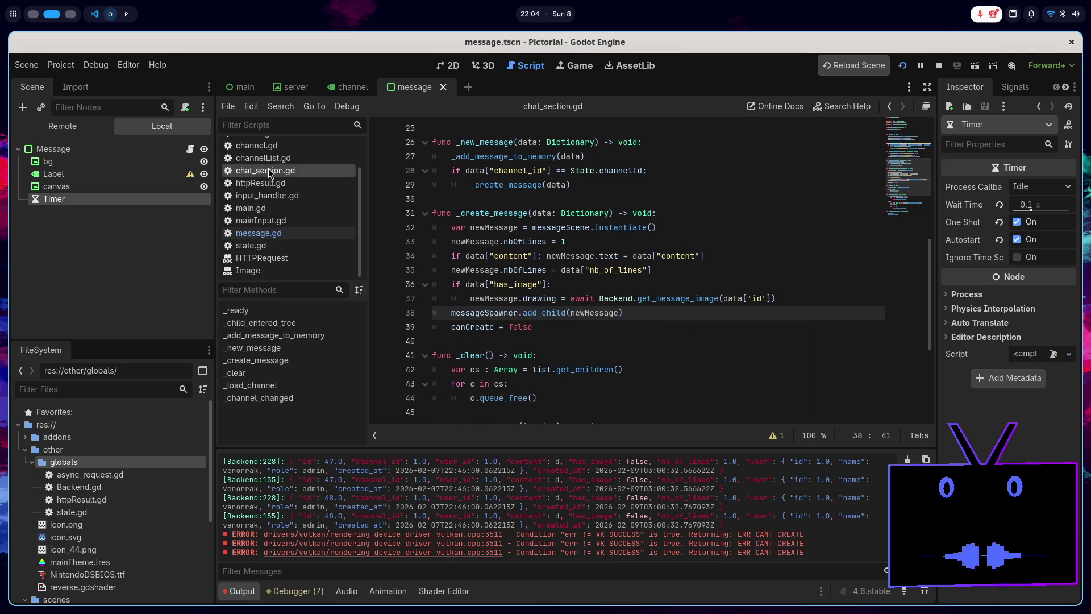
key("Return")
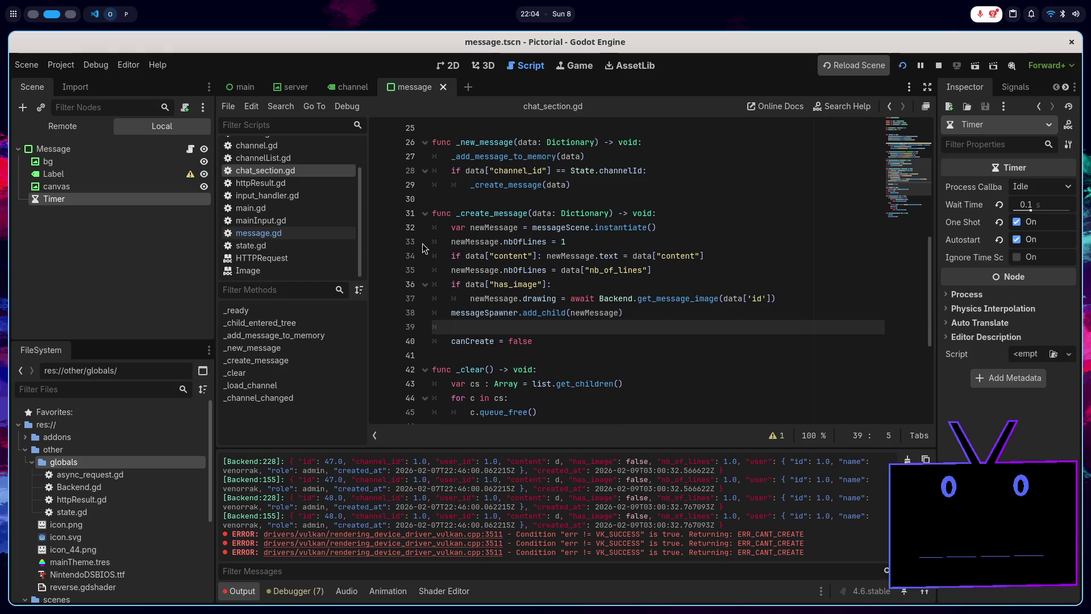
type("new")
key("Return")
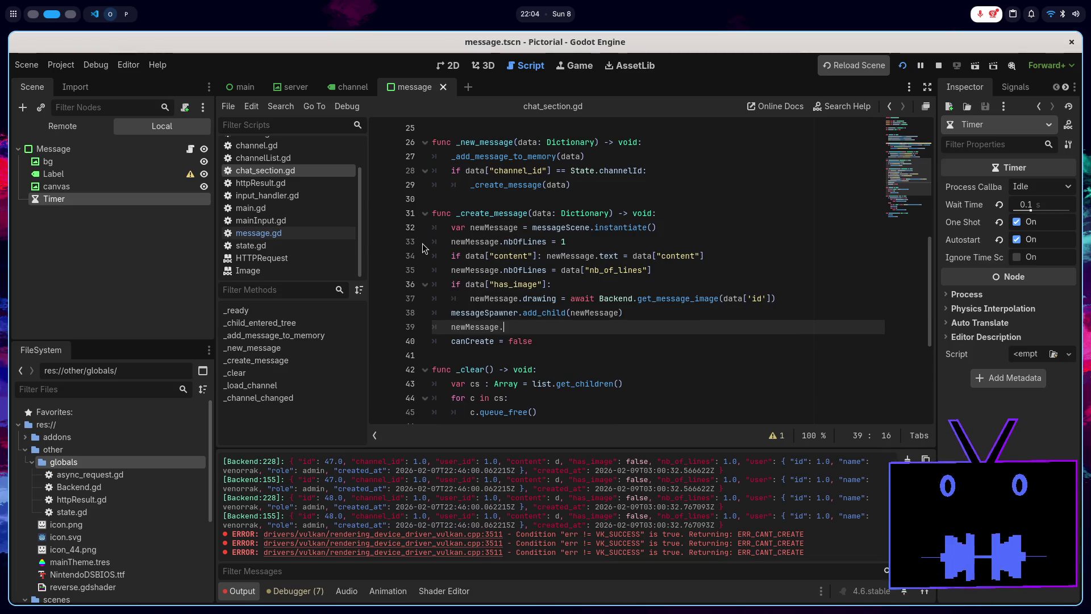
type(".")
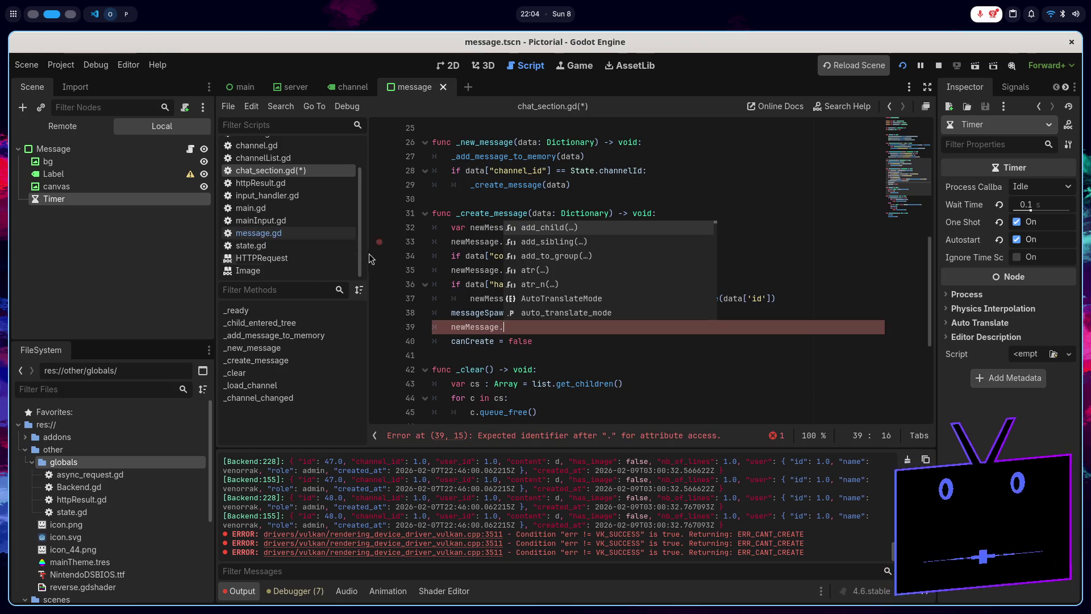
left_click(283, 233)
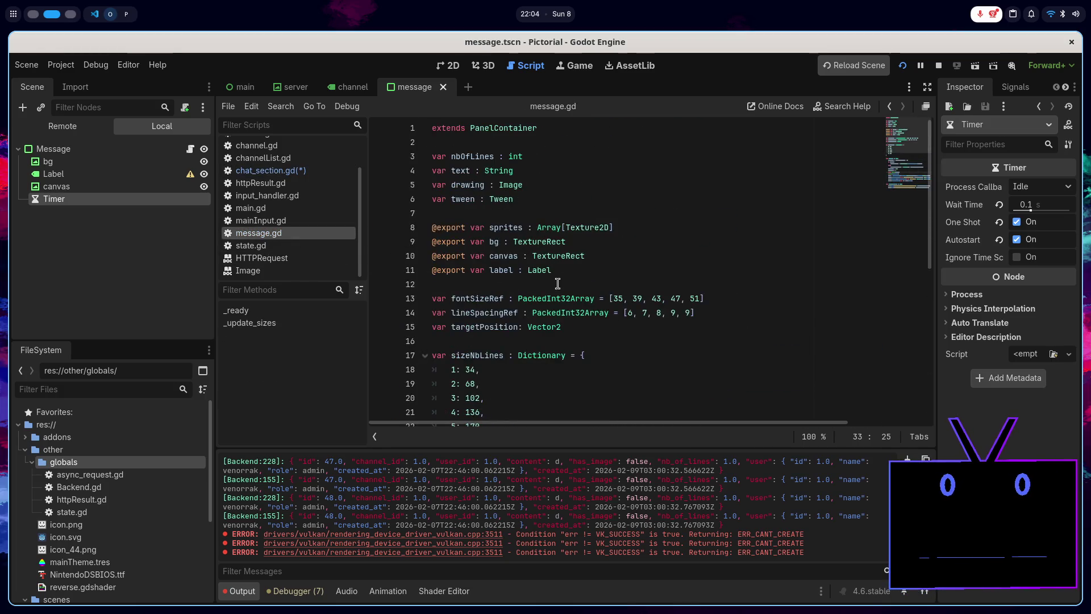
Declare a canCreateOtherMessage signal below the sizeNbLines dictionary in message.gd
scroll(573, 321, "down", 4)
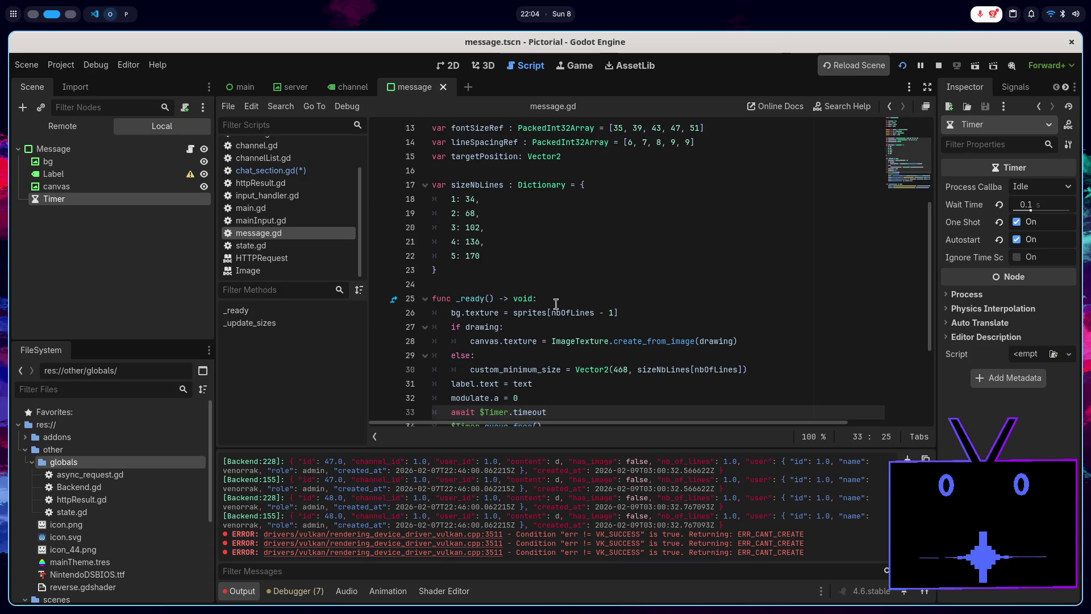
left_click(558, 277)
key("Return")
key("Return")
key("Up")
type("sign")
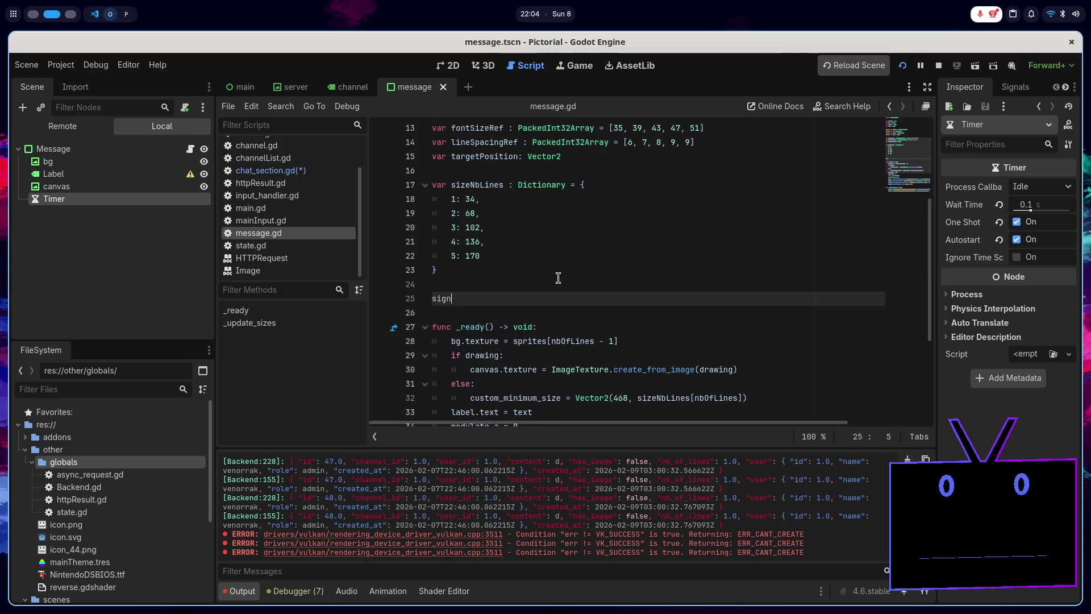
type("al canCreateOtherMessage")
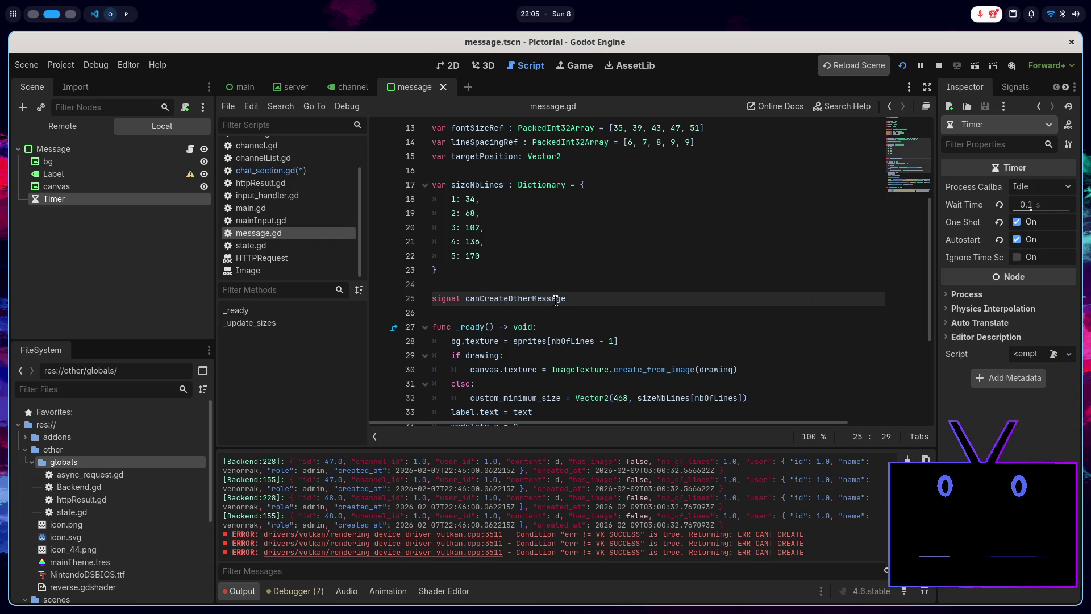
double_click(555, 298)
key("ctrl+c")
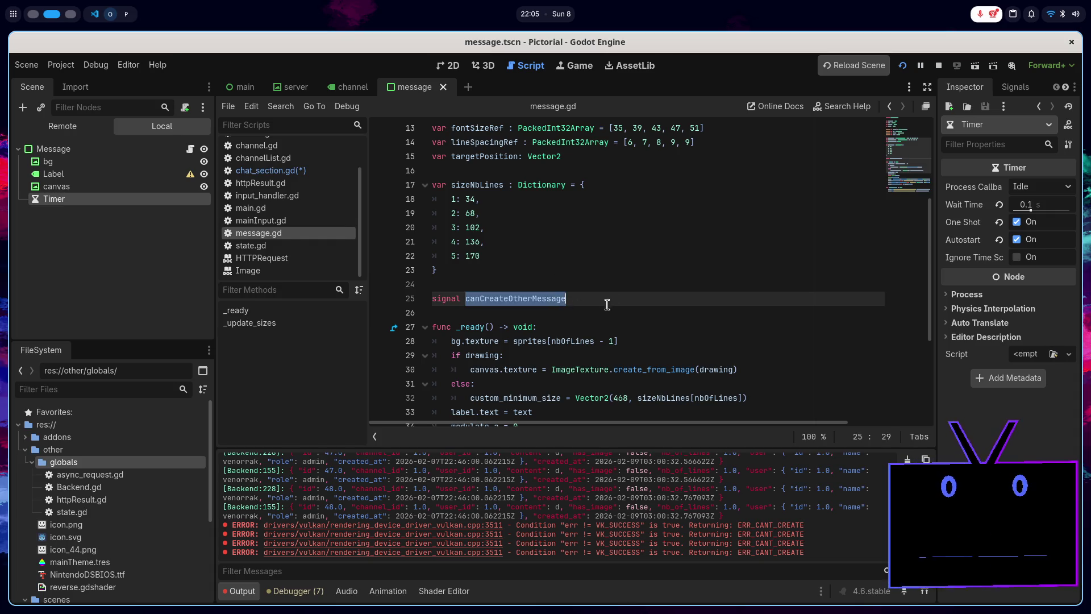
Emit canCreateOtherMessage right after 'await $Timer.timeout' and save all scripts
scroll(556, 289, "down", 4)
left_click(577, 270)
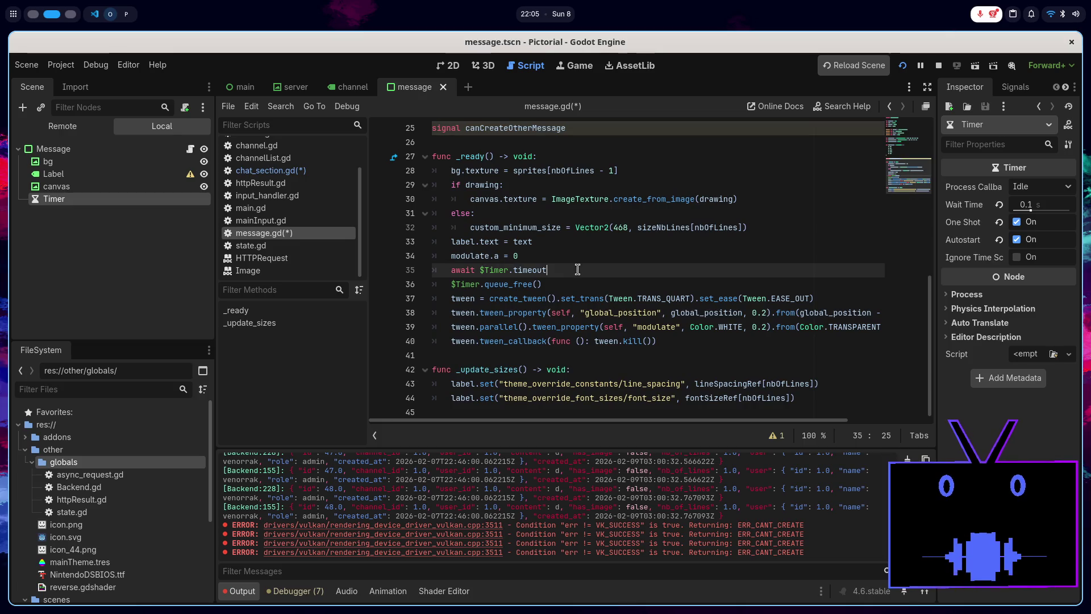
key("Return")
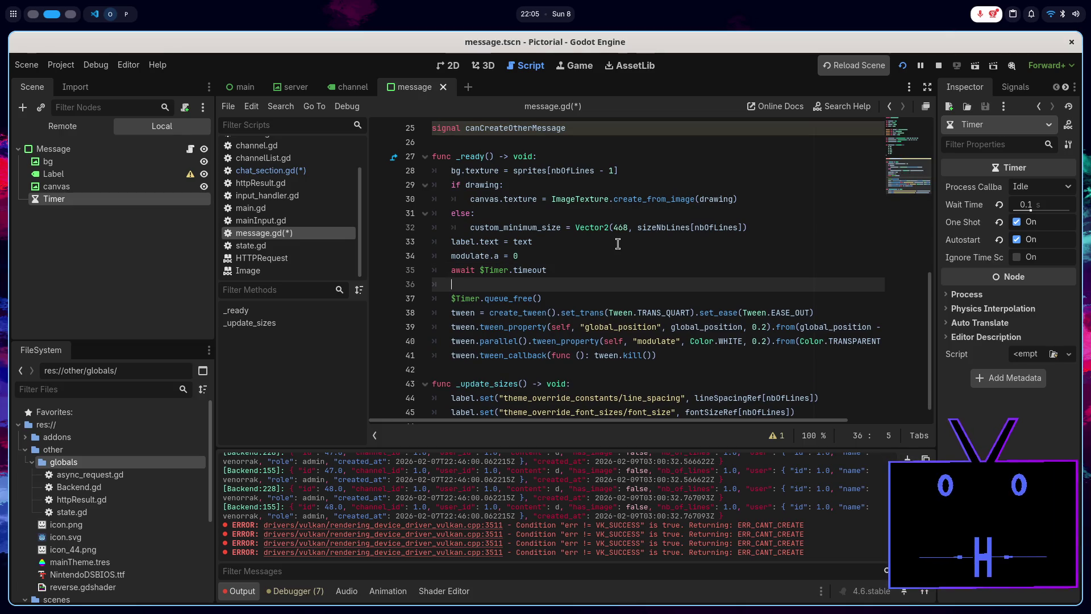
key("ctrl+v")
type(".")
key("BackSpace")
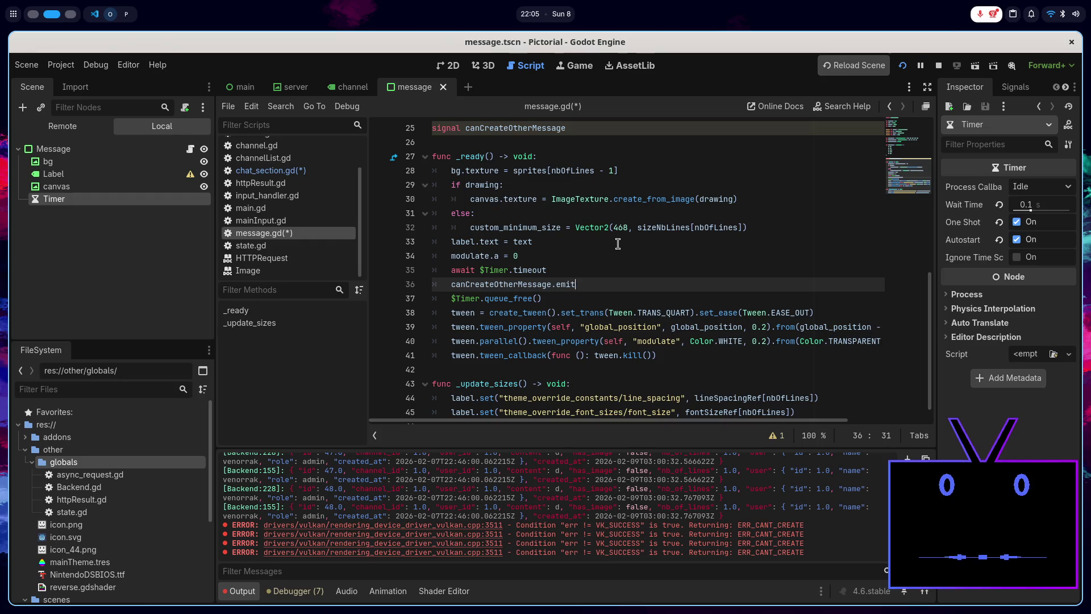
type("t")
key("Return")
key("ctrl+s")
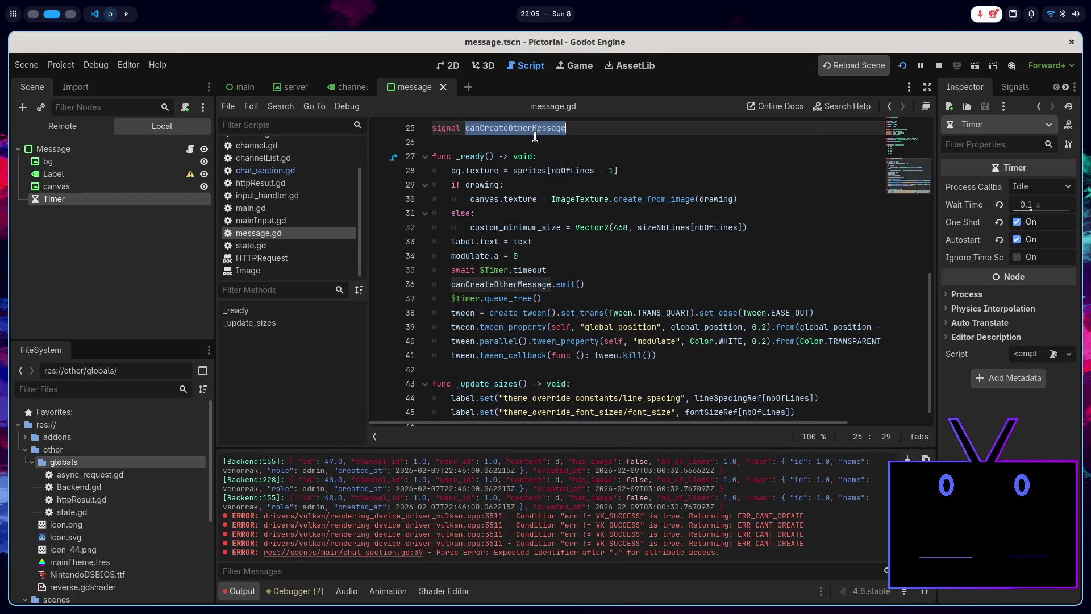
left_click(266, 170)
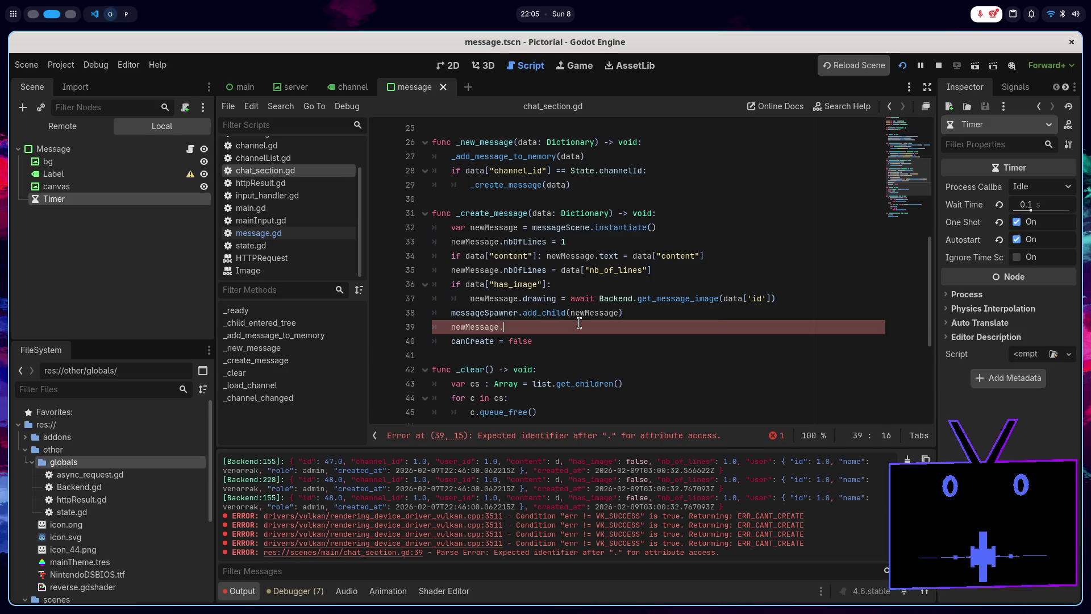
Begin a .connect( call on newMessage's canCreateOtherMessage signal, checking message.gd for reference
key("ctrl+v")
type(".c")
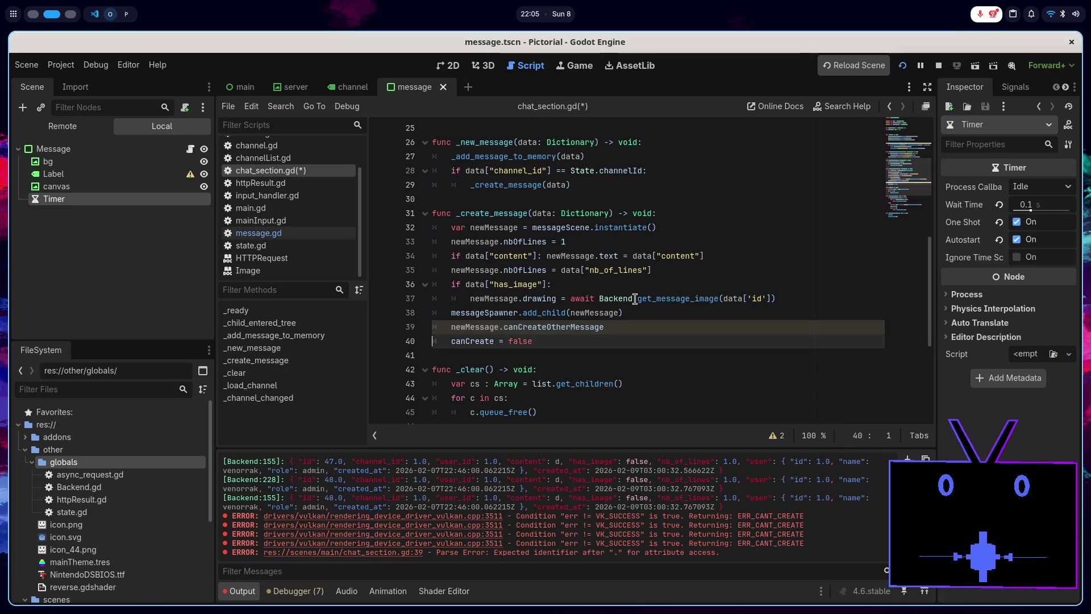
key("Home")
key("Home")
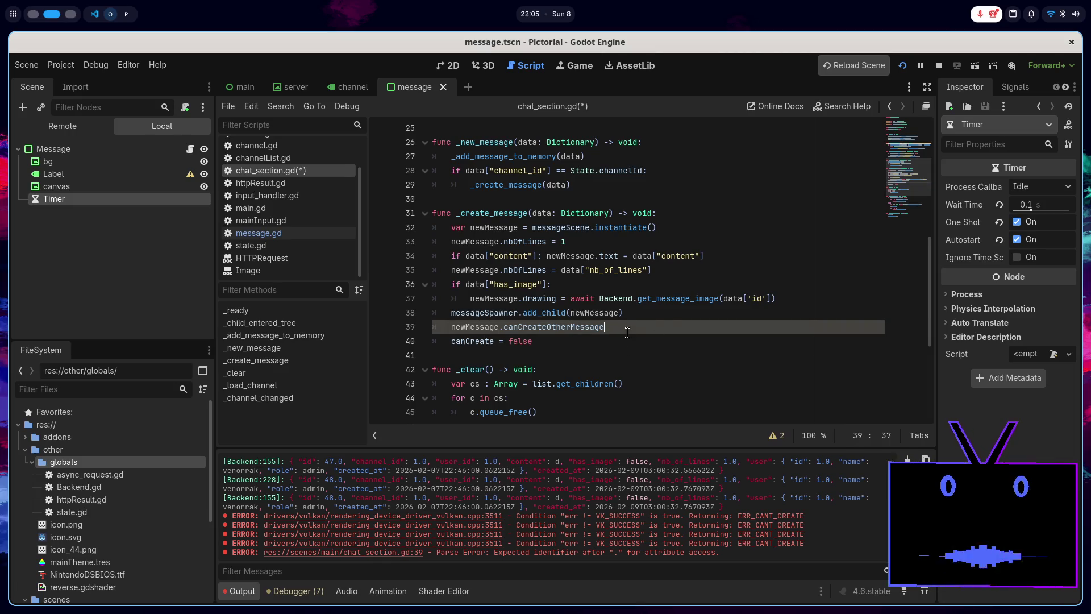
type("nnect(")
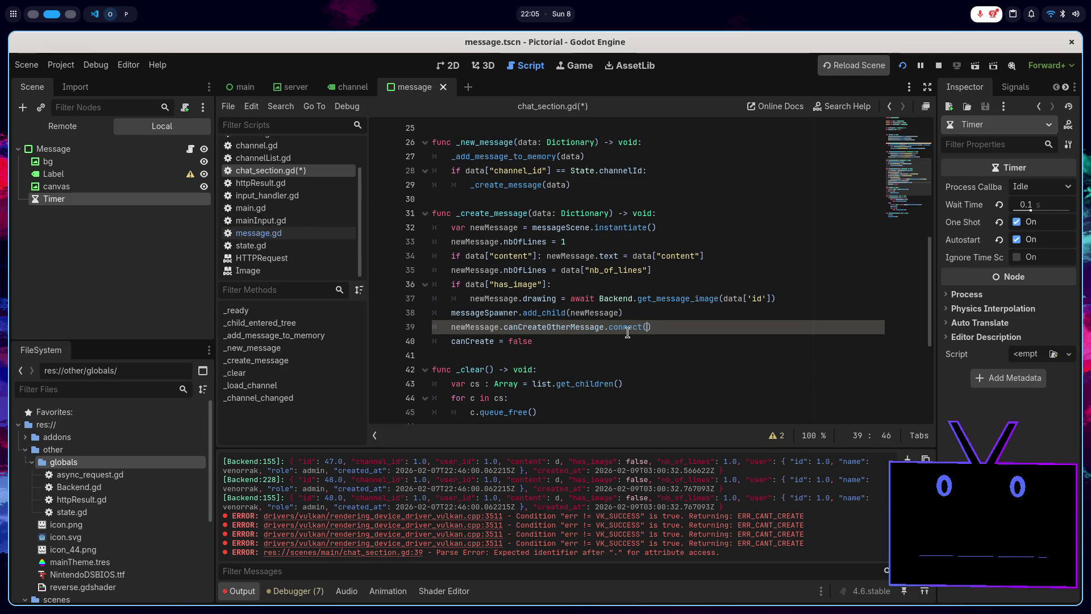
double_click(479, 327)
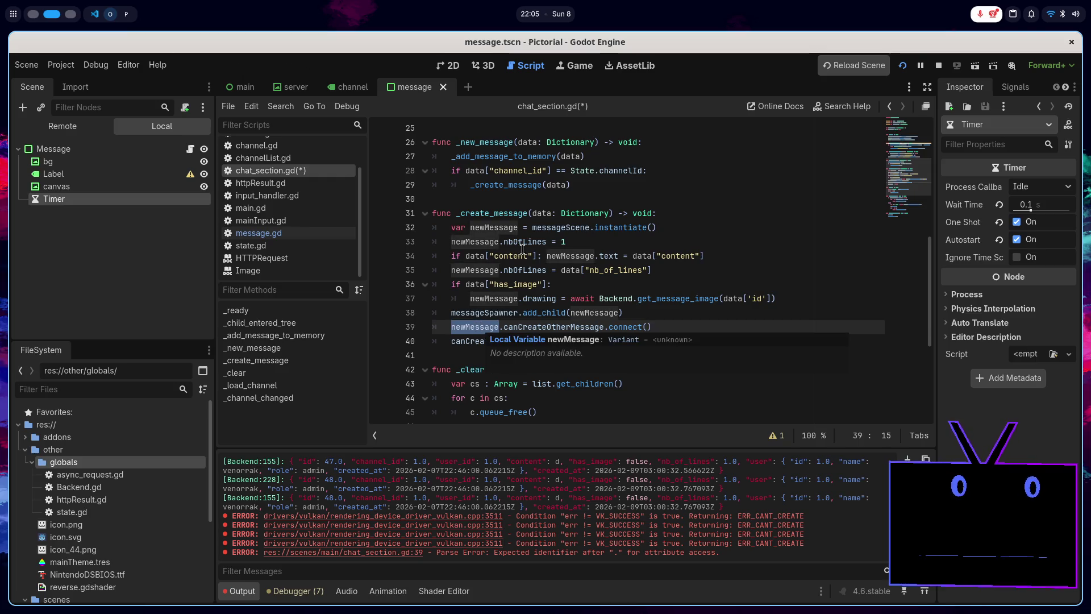
left_click(321, 233)
scroll(523, 243, "up", 5)
scroll(523, 242, "up", 3)
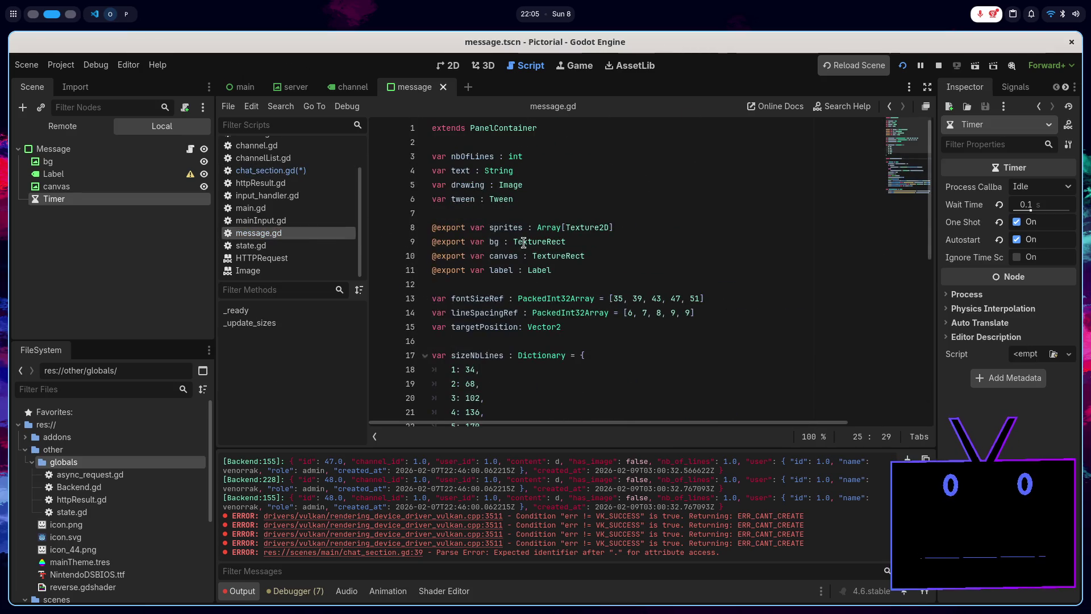
left_click(271, 170)
Pass a lambda setting canCreate = true, save, and move canCreate = false above the connect line
left_click(699, 367)
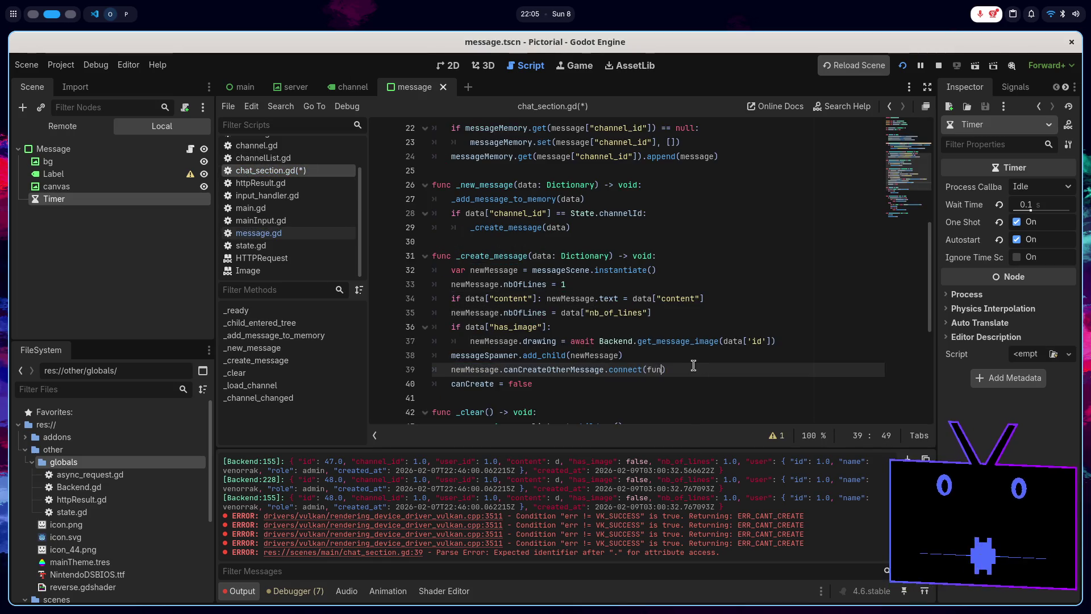
type("c:")
key("BackSpace")
type("(")
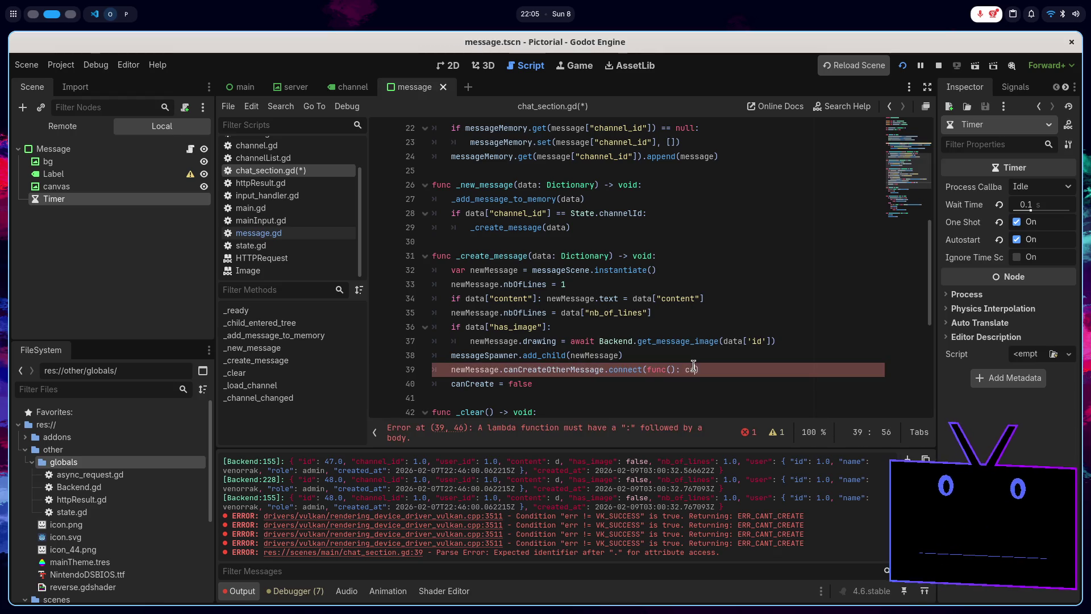
type("nCreate =")
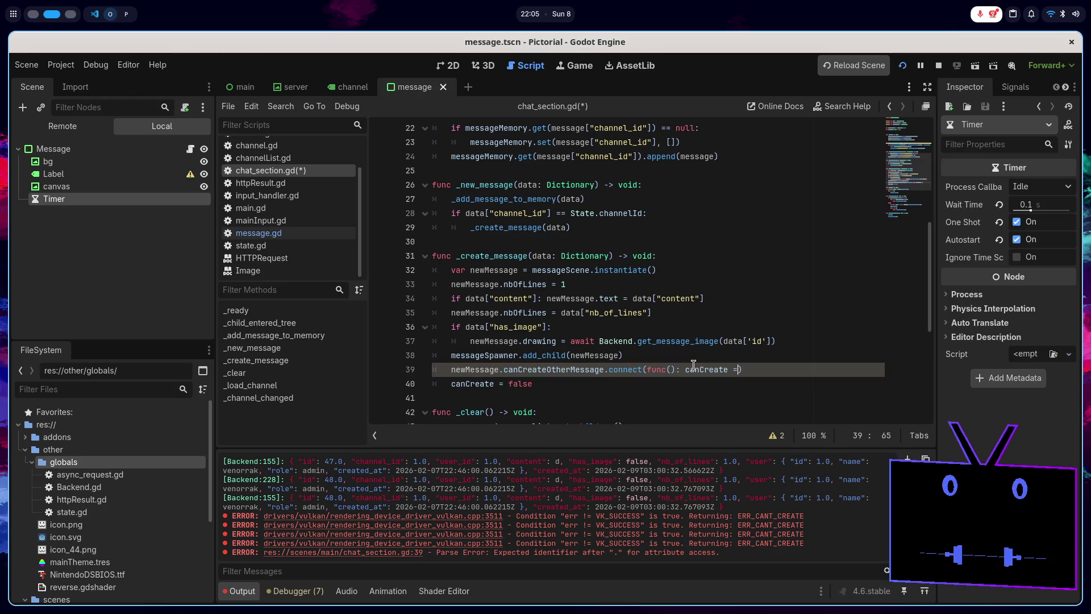
type("e")
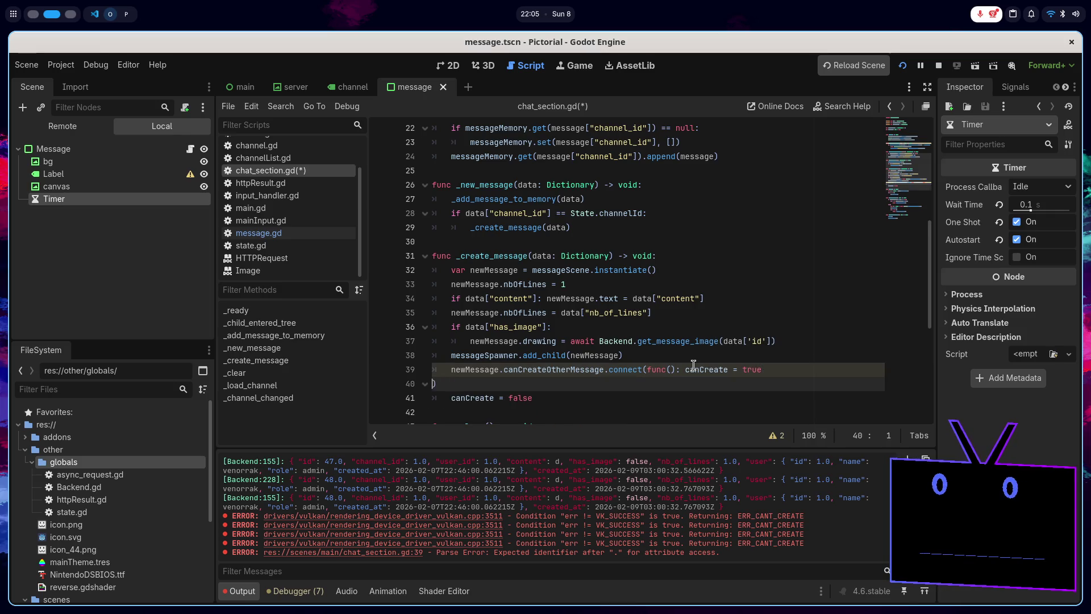
key("BackSpace")
key("BackSpace")
key("ctrl+s")
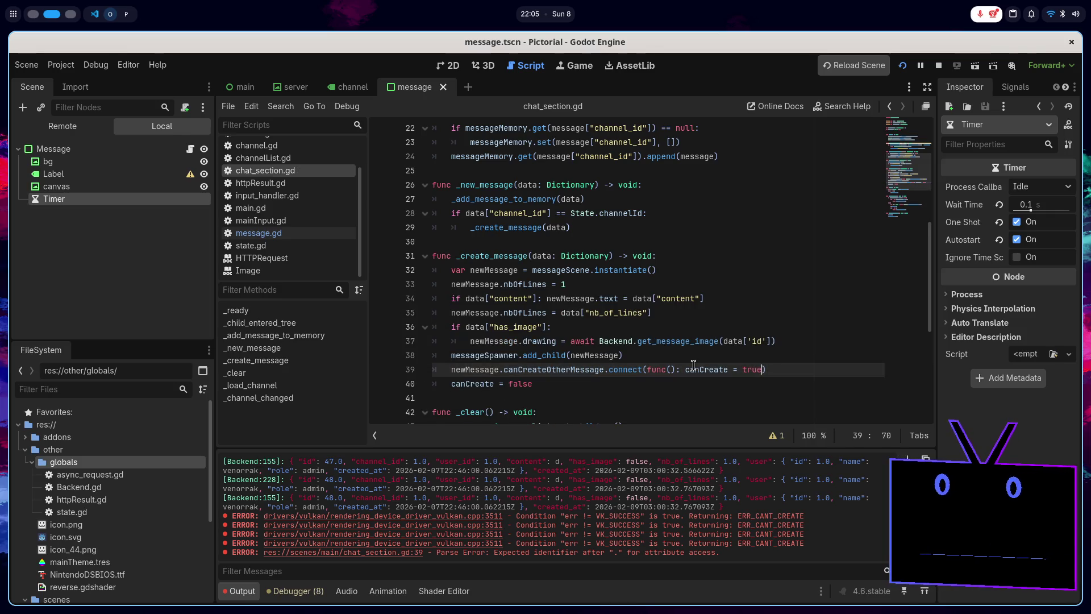
key("Down")
key("alt+Up")
type("?")
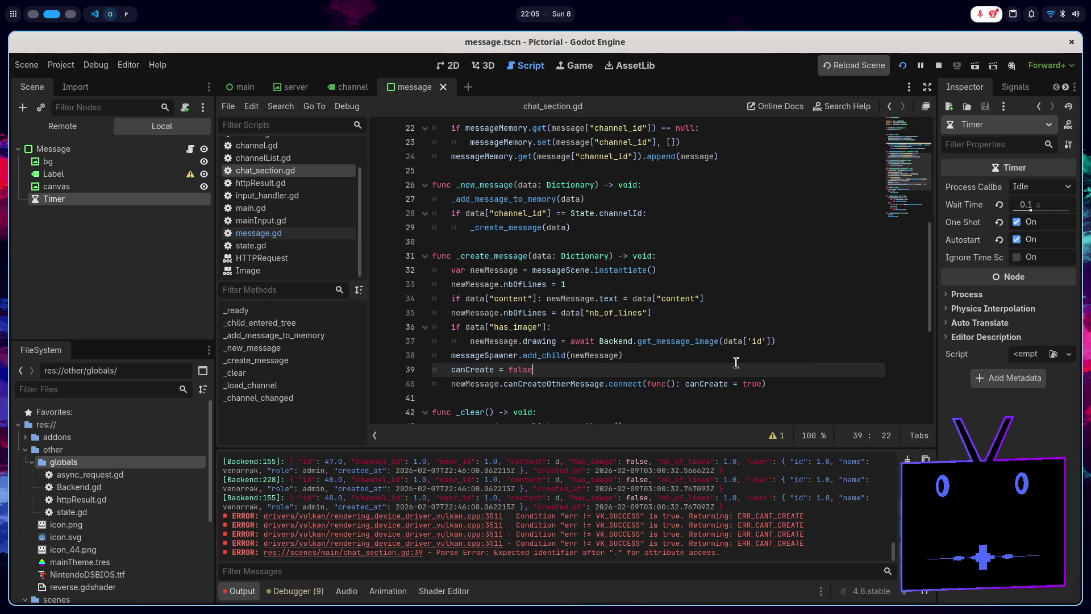
scroll(736, 362, "down", 3)
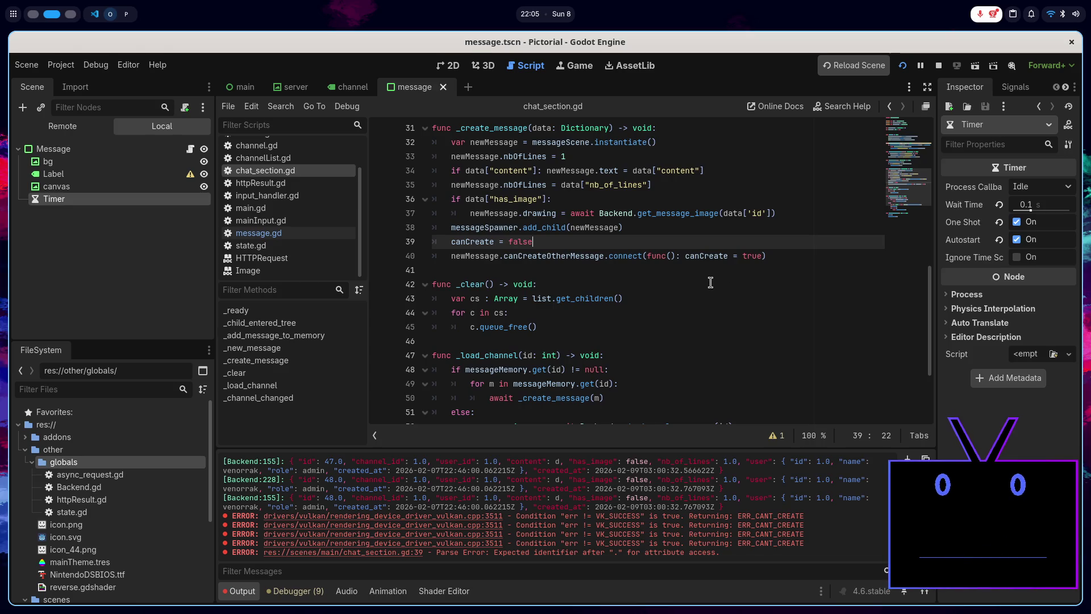
Start an if (not canCreate) check as the first line of the cached-message for loop
scroll(710, 282, "down", 3)
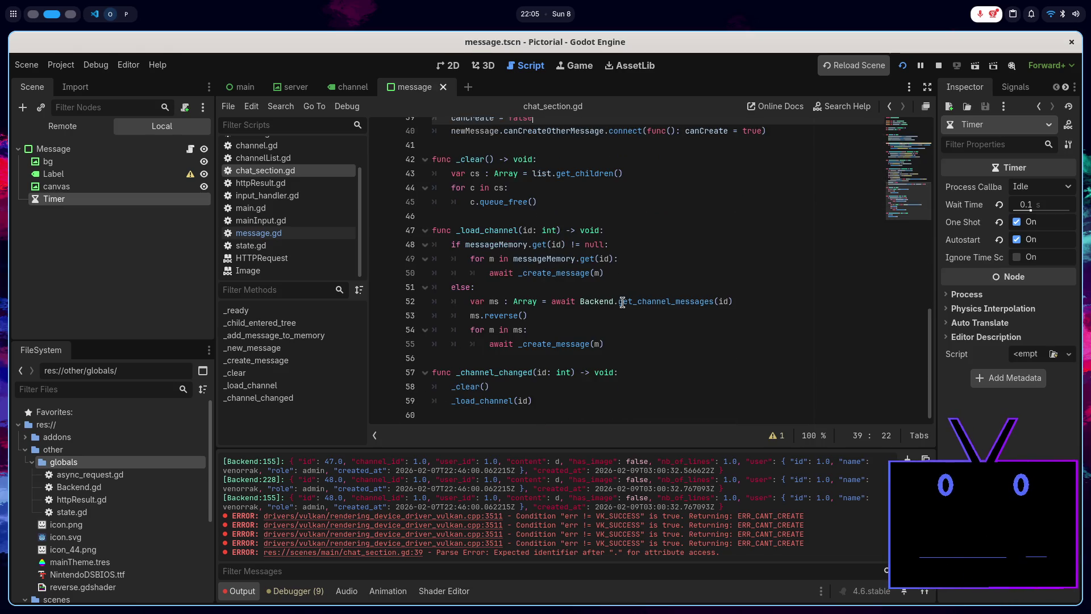
double_click(545, 272)
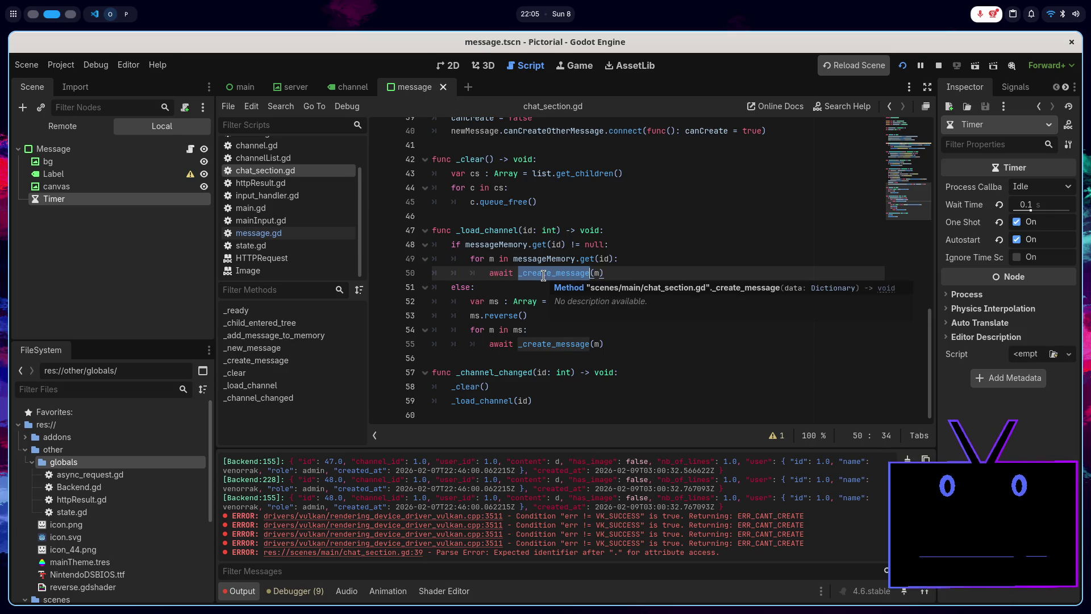
left_click(645, 253)
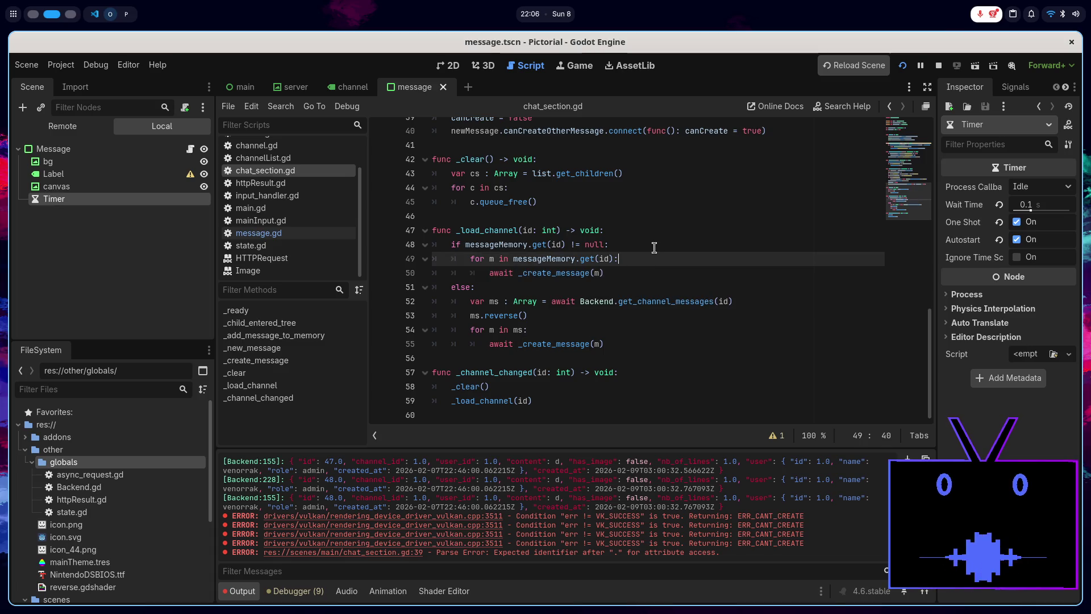
key("Return")
type("if")
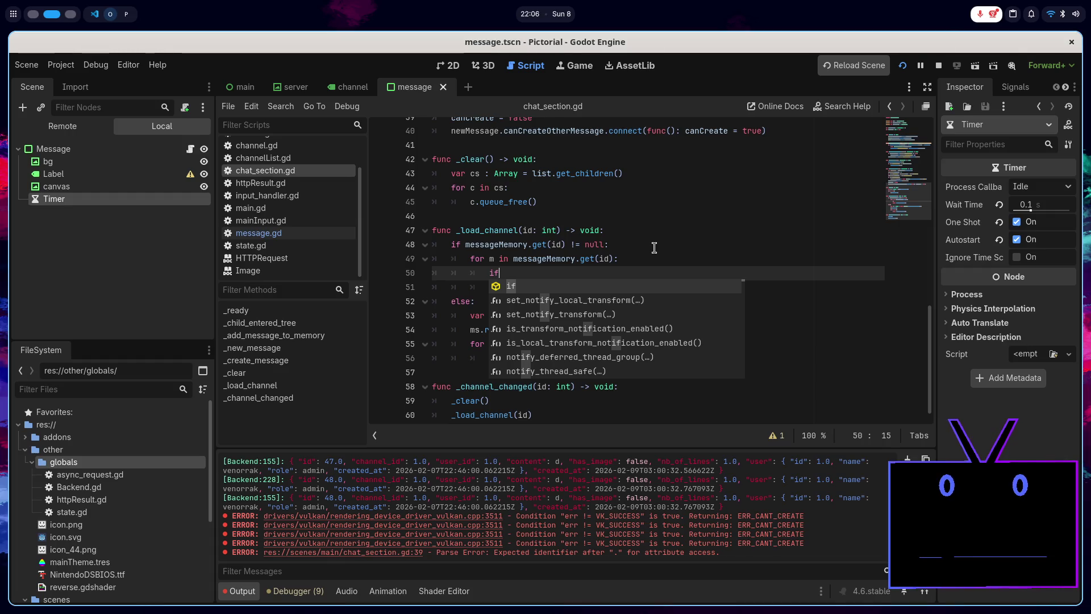
type(" (ca")
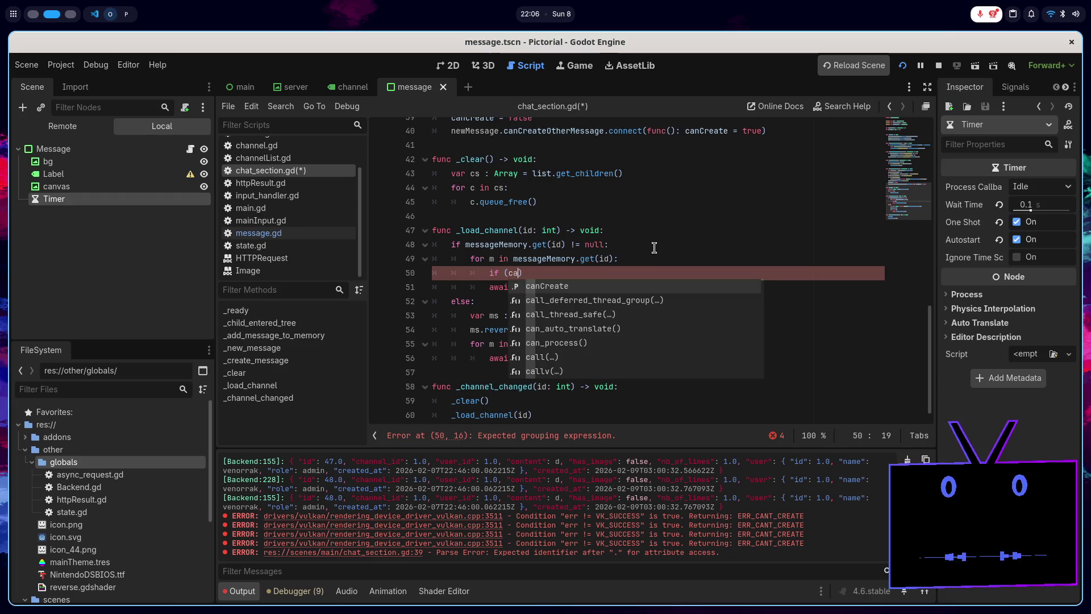
key("Escape")
type("can")
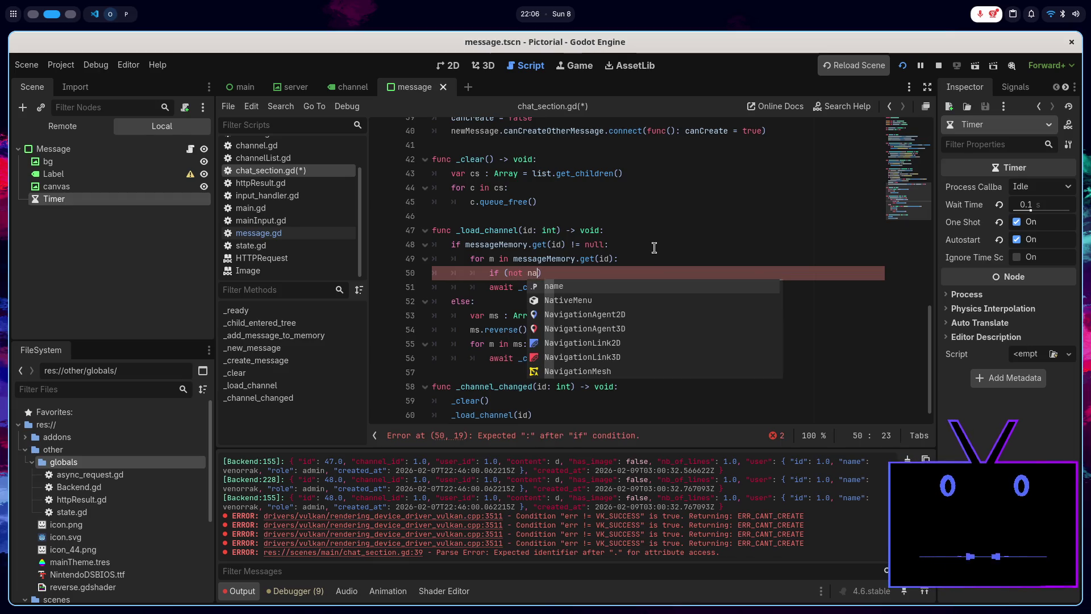
type("C")
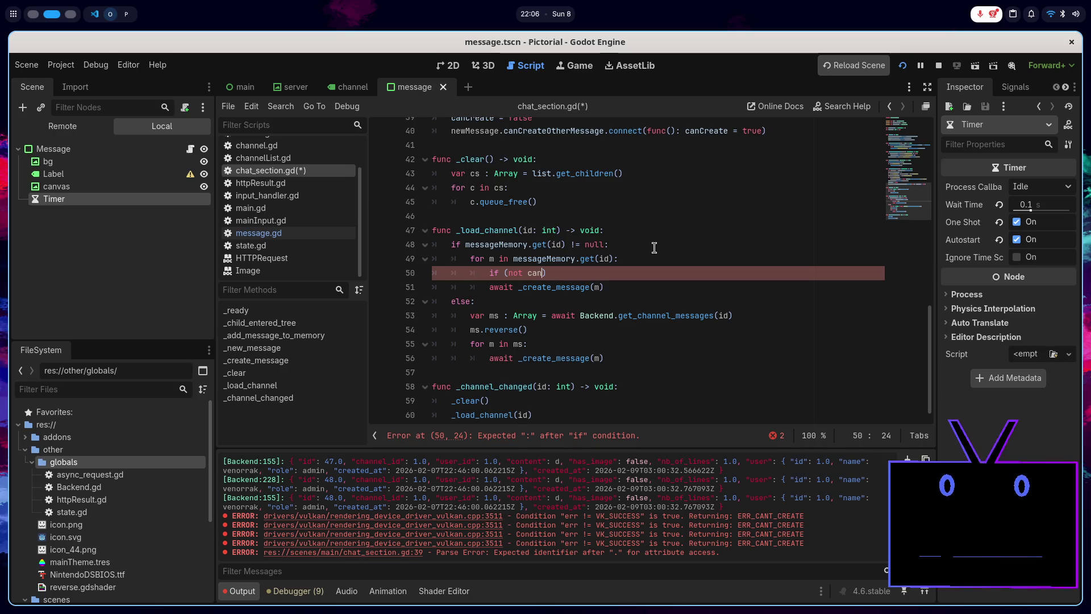
key("Return")
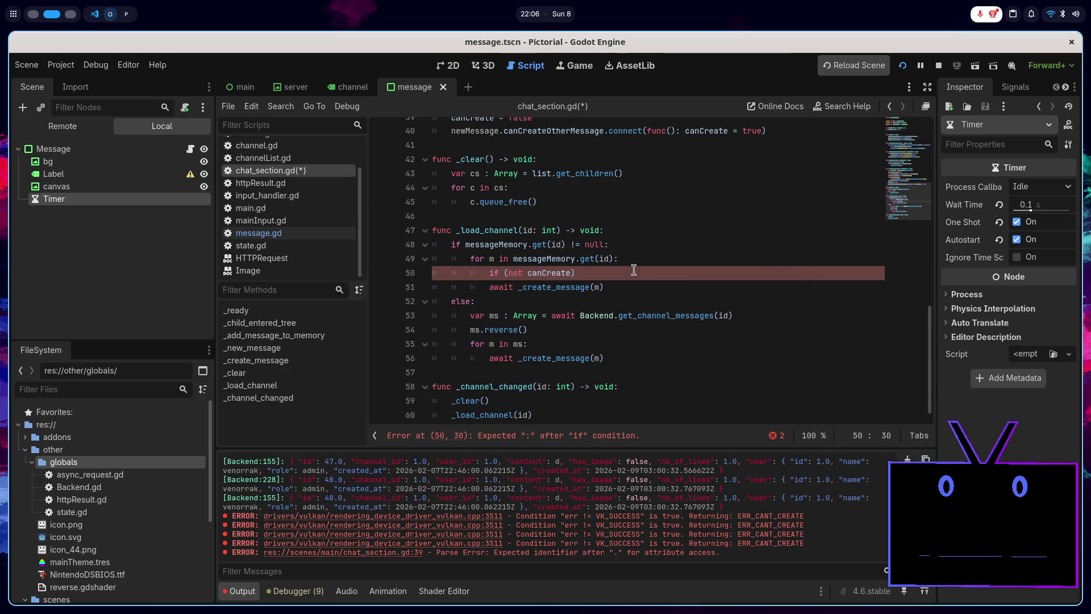
key("Right")
scroll(630, 271, "up", 3)
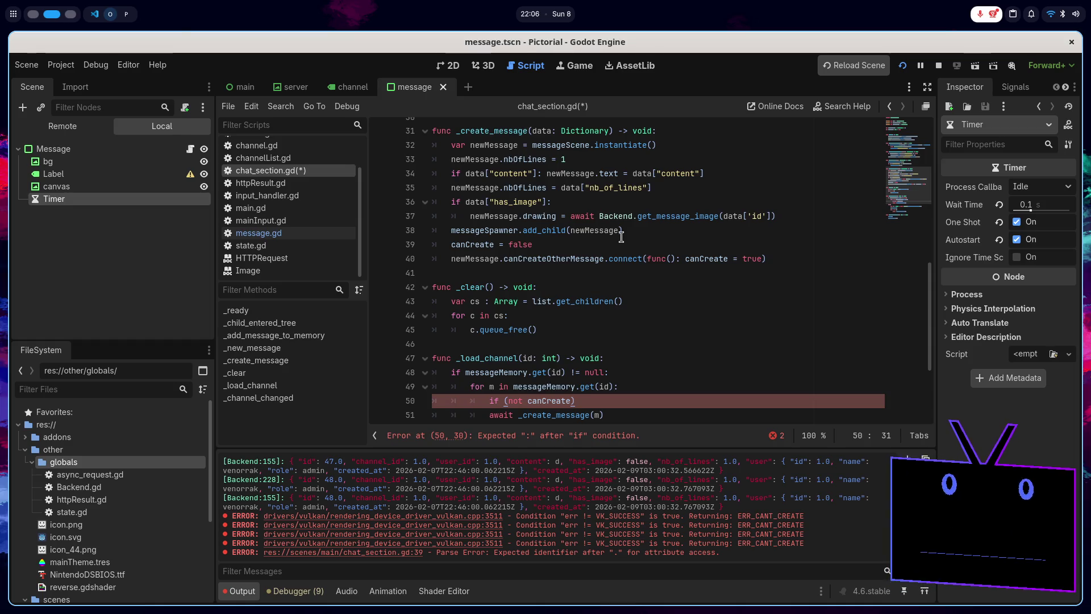
left_click_drag(642, 244, 644, 233)
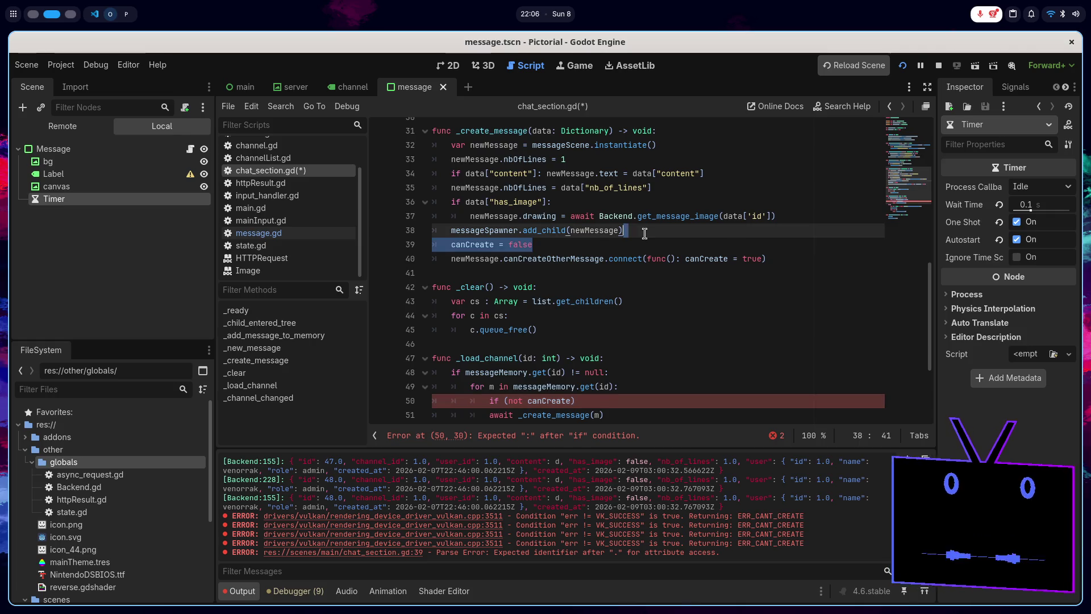
Delete the signal connection line and the if (not canCreate) line from chat_section.gd and save
type("0")
key("BackSpace")
left_click_drag(794, 257, 794, 248)
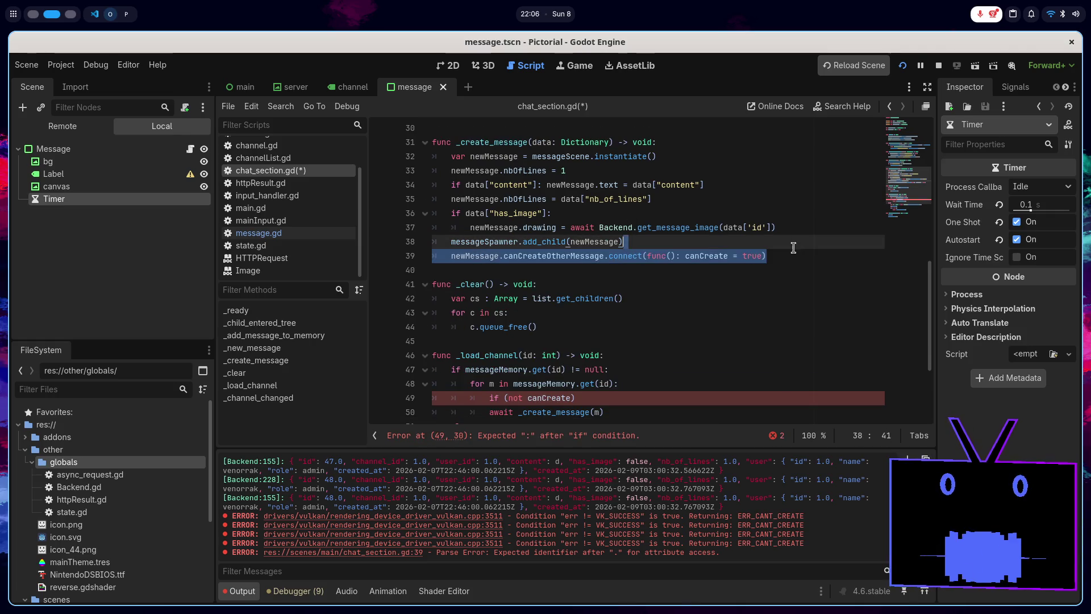
key("BackSpace")
key("ctrl+s")
left_click(575, 385)
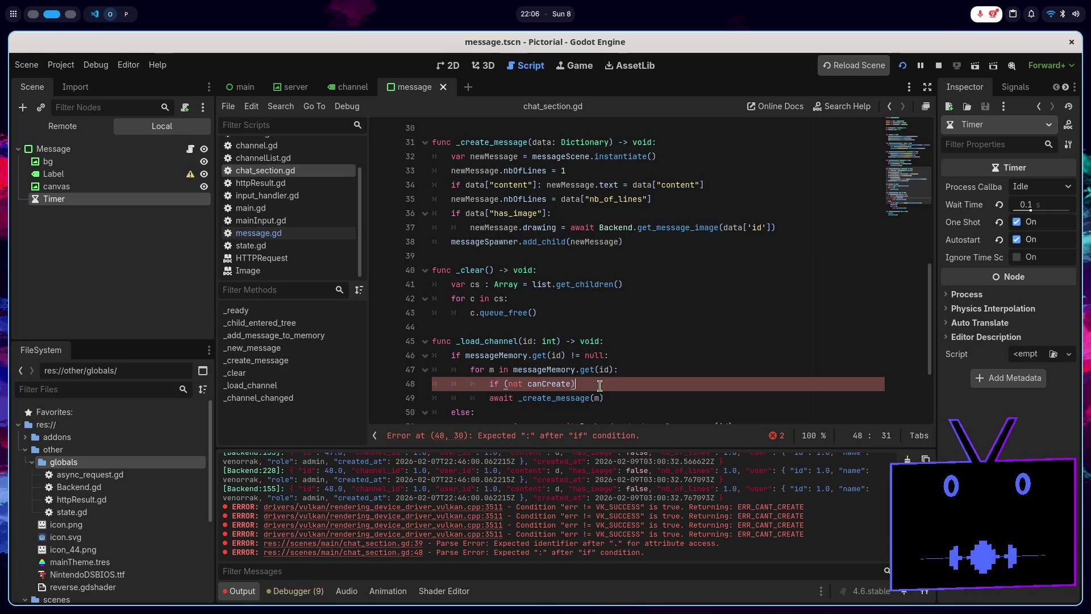
key("ctrl+shift+k")
key("ctrl+s")
Remove the canCreateOtherMessage signal and its emit() call from message.gd, then clear the Output log
left_click(321, 233)
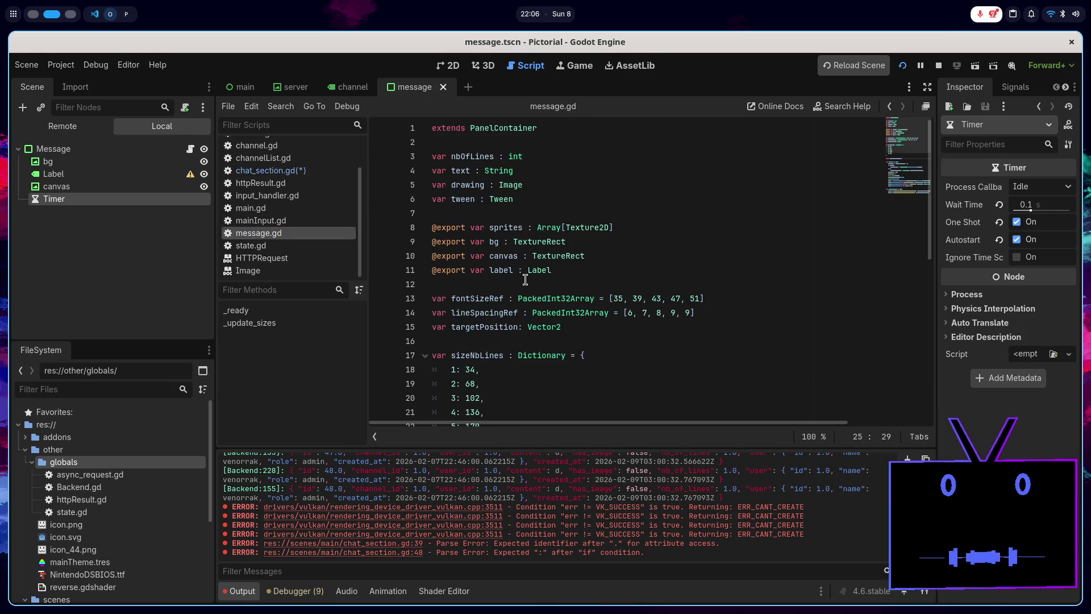
scroll(525, 280, "down", 5)
left_click_drag(590, 253, 595, 244)
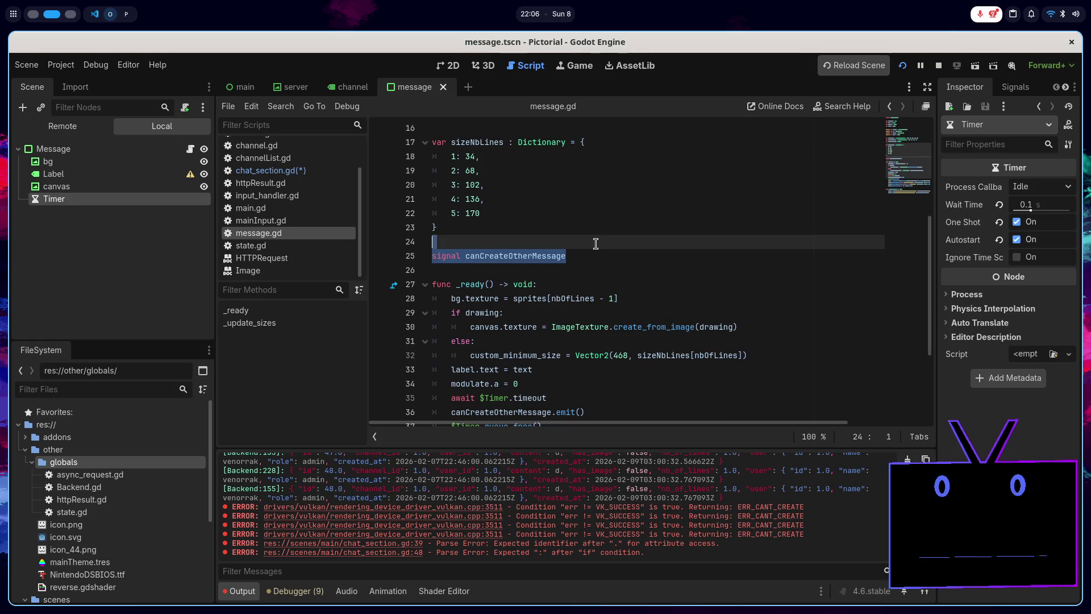
key("BackSpace")
key("BackSpace")
key("ctrl+s")
scroll(595, 291, "down", 2)
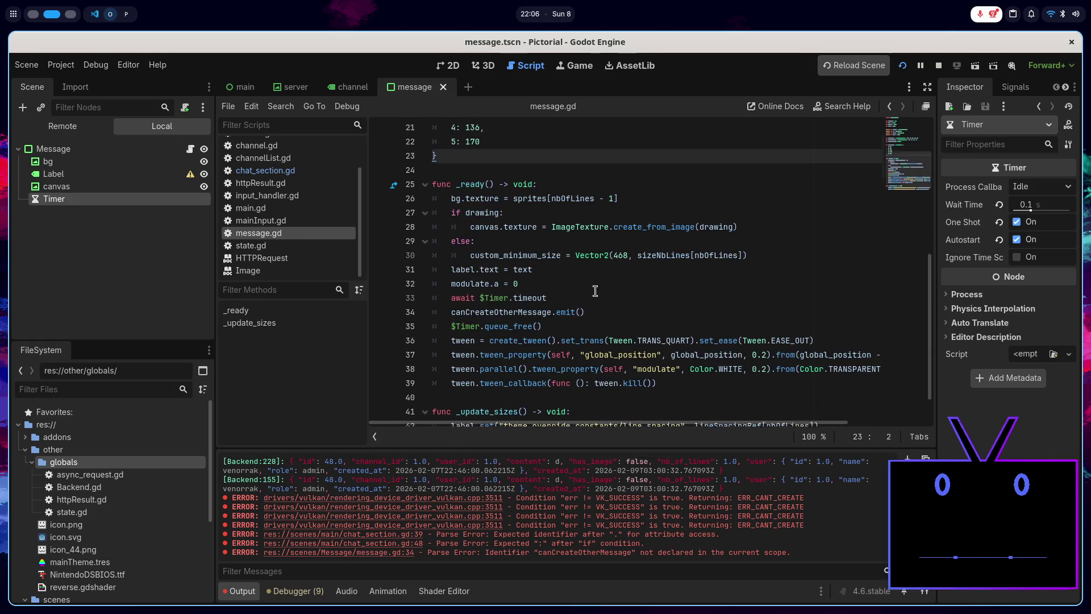
triple_click(595, 291)
key("BackSpace")
key("BackSpace")
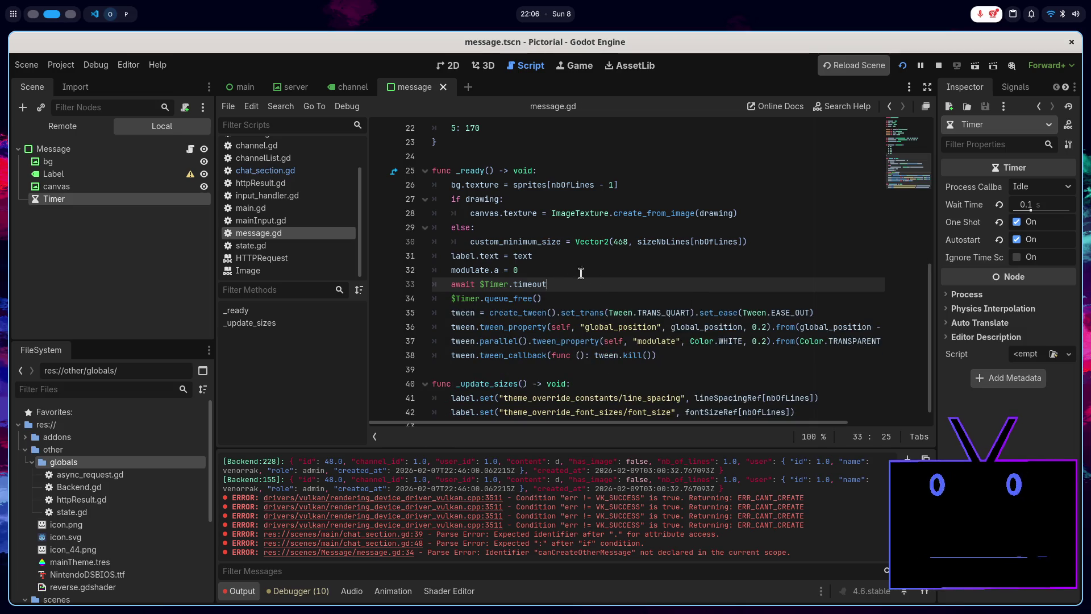
left_click(285, 171)
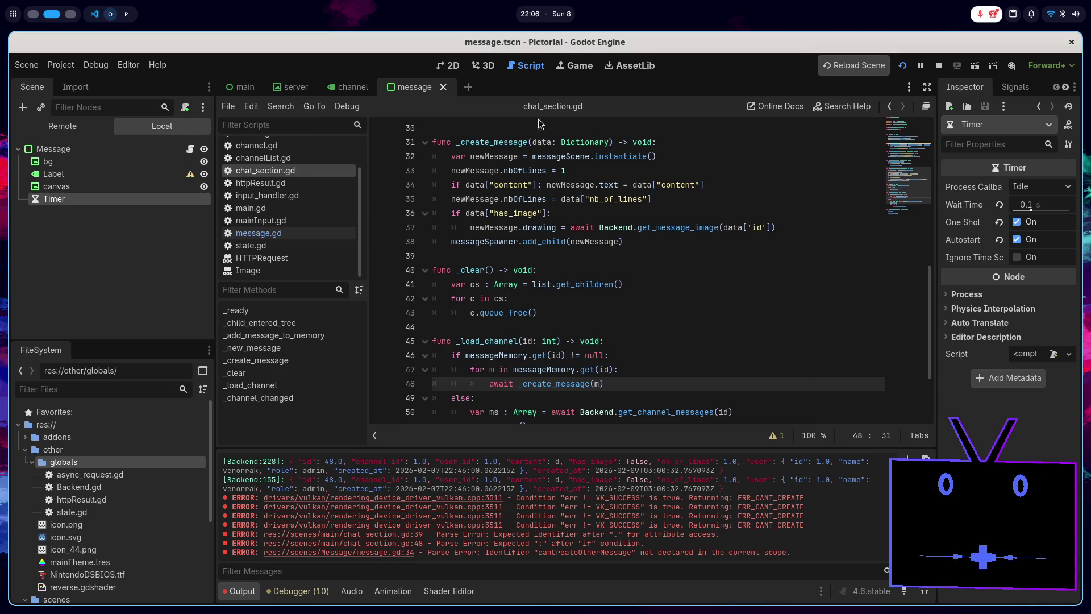
left_click(910, 461)
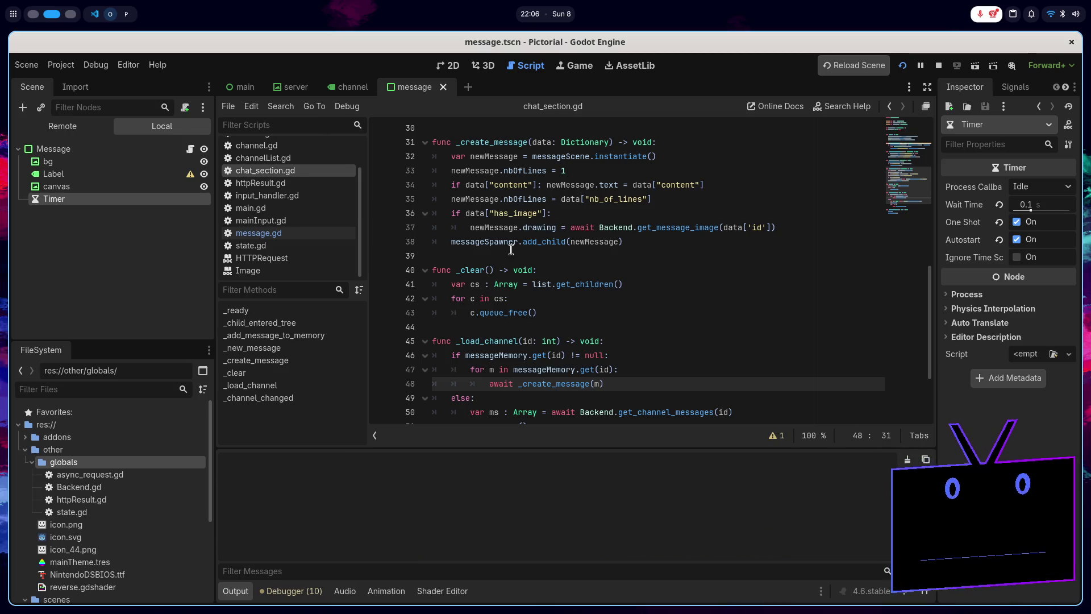
Open the Node class reference for add_child from line 38 of chat_section.gd
left_click(332, 232)
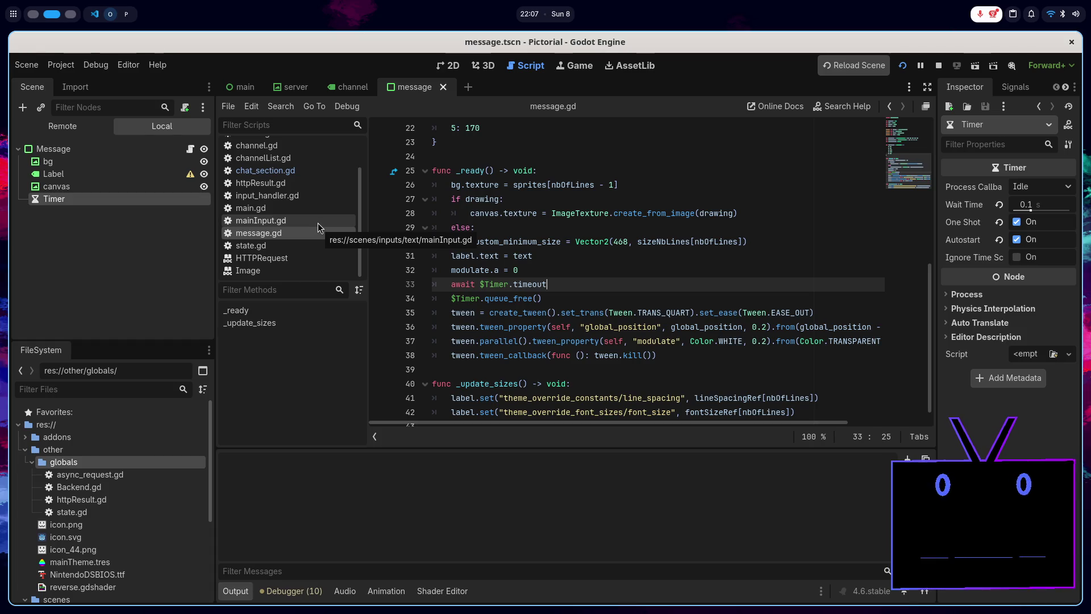
left_click(300, 173)
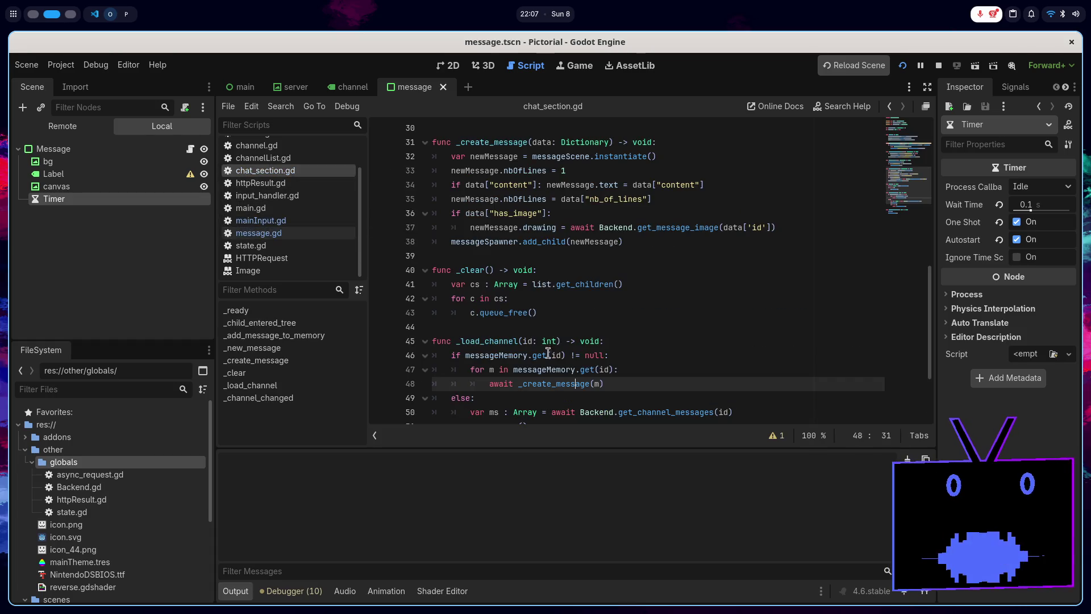
scroll(586, 339, "down", 3)
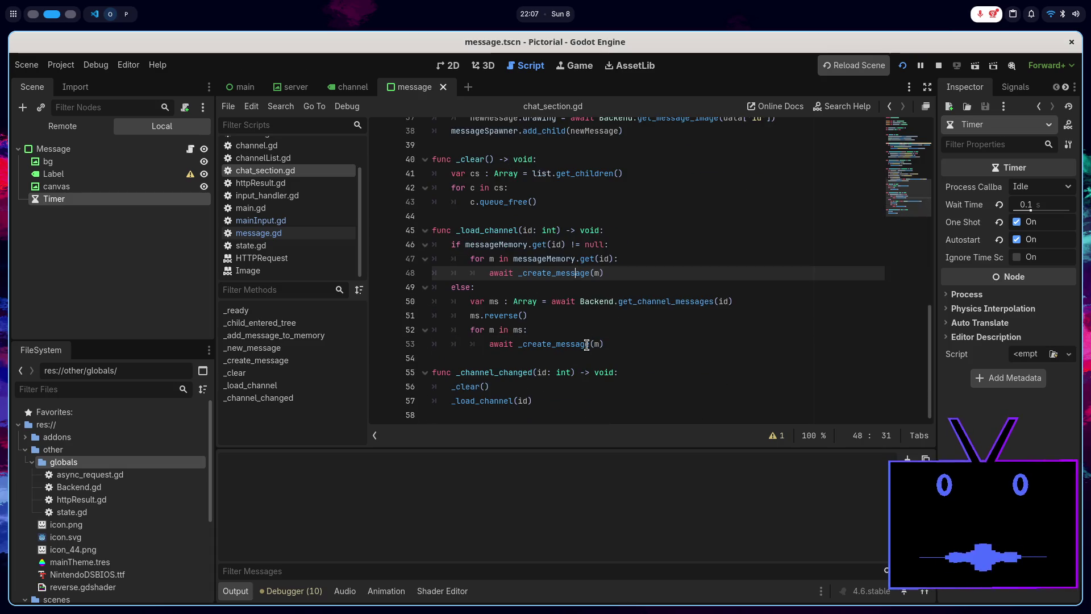
scroll(652, 246, "up", 2)
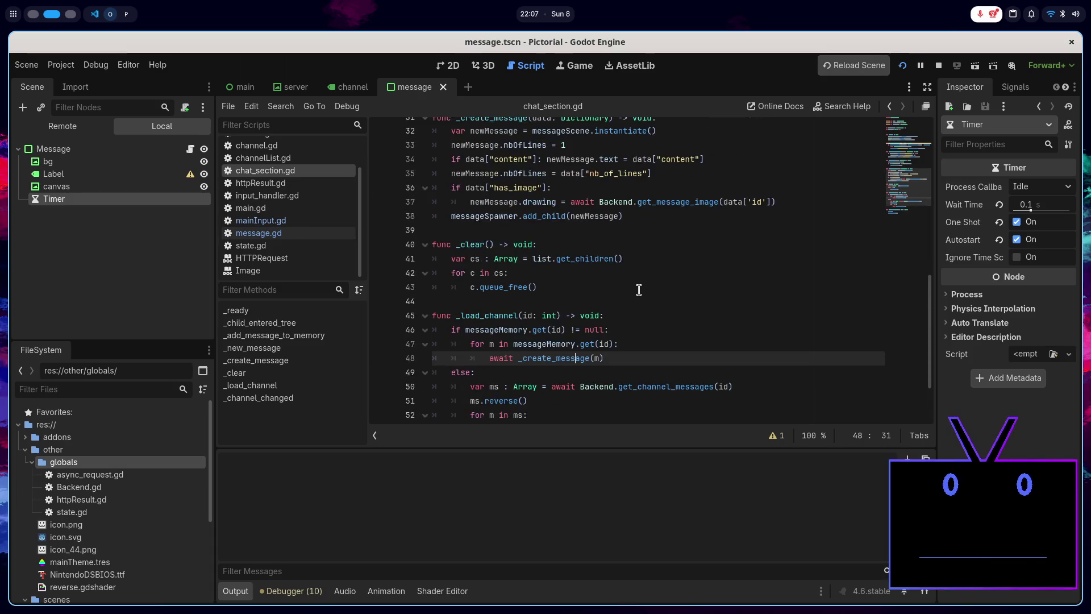
scroll(638, 290, "down", 2)
double_click(554, 273)
scroll(586, 269, "up", 4)
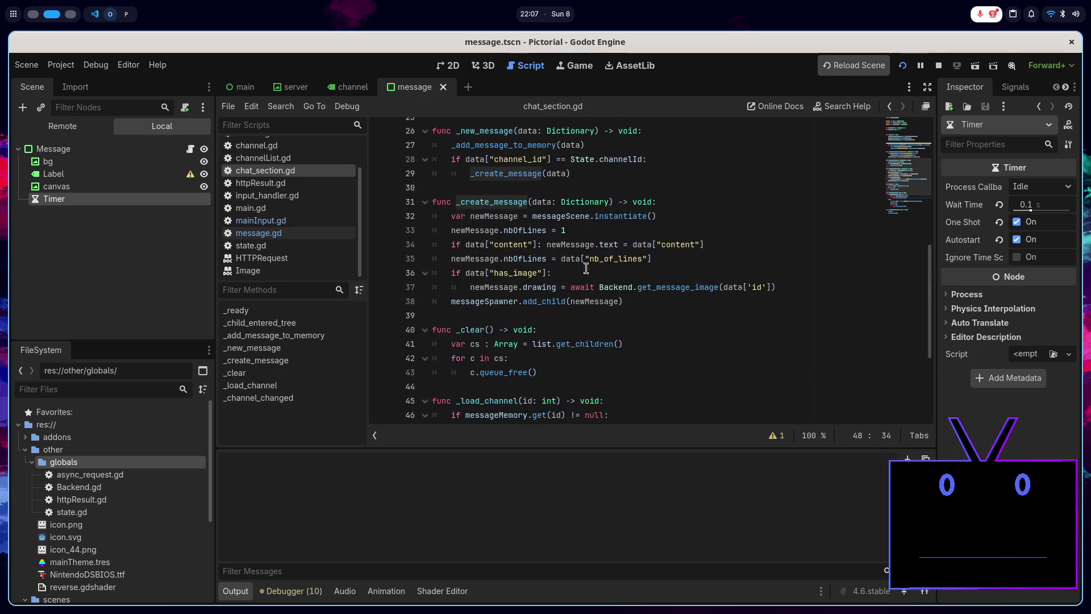
left_click(554, 301, "ctrl")
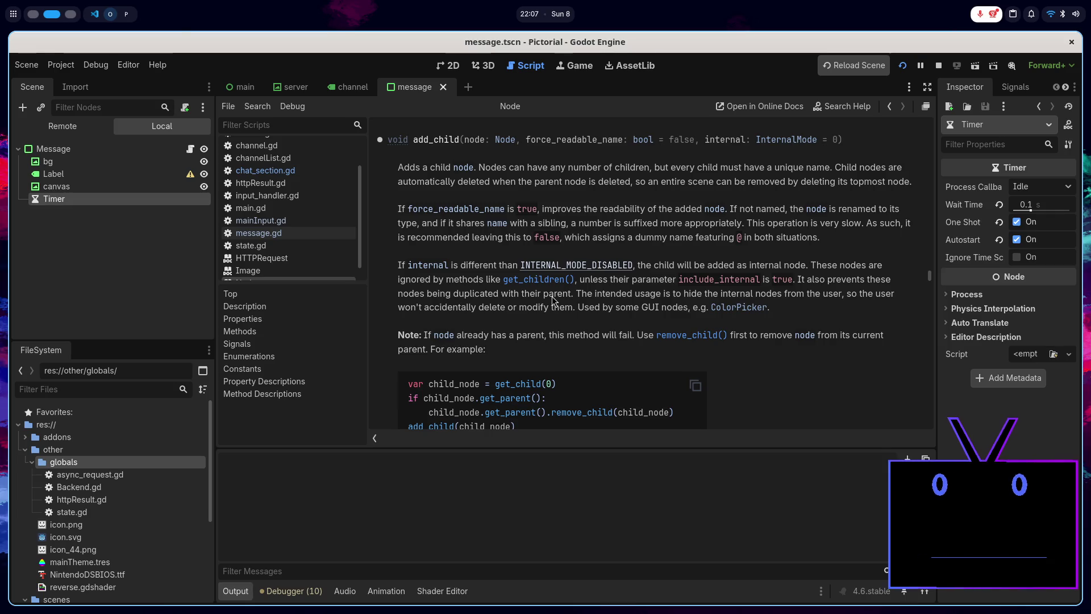
Delete the redundant await before add_child on line 38, guided by the warnings list, and save
scroll(593, 264, "down", 5)
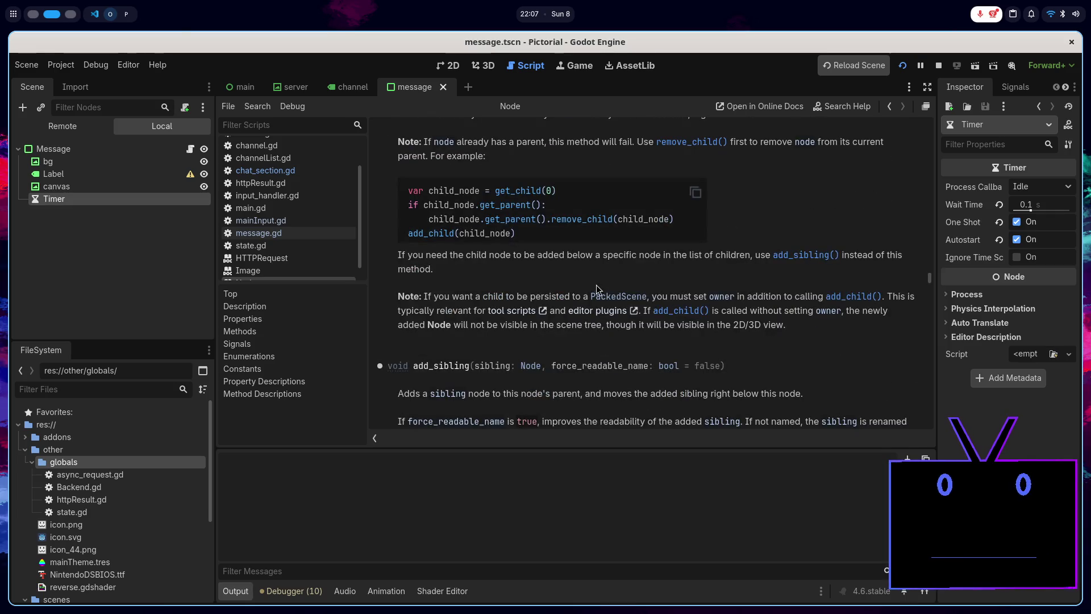
left_click(336, 170)
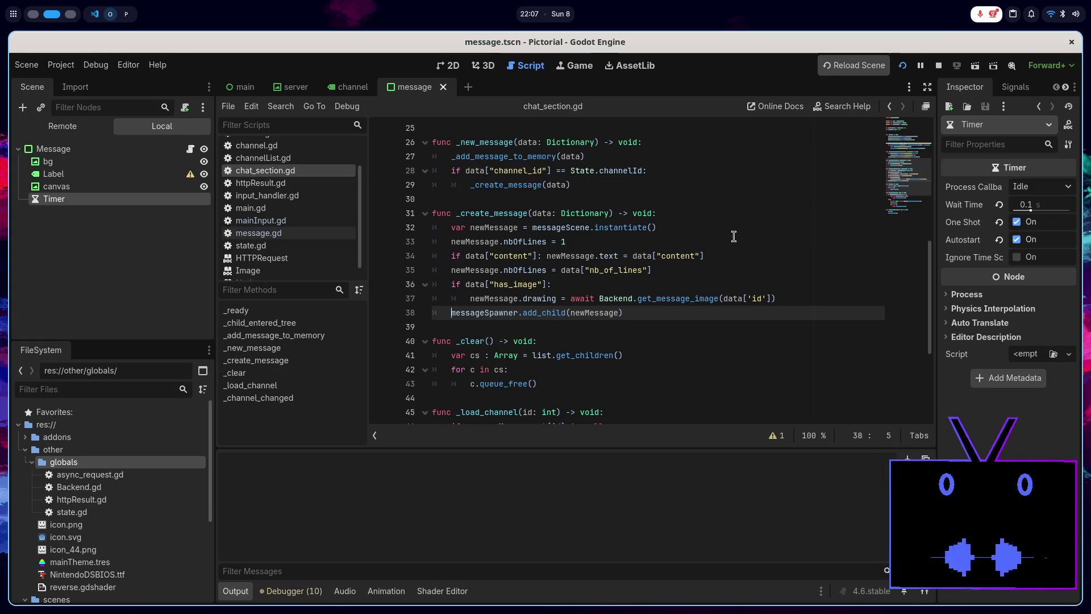
type("await")
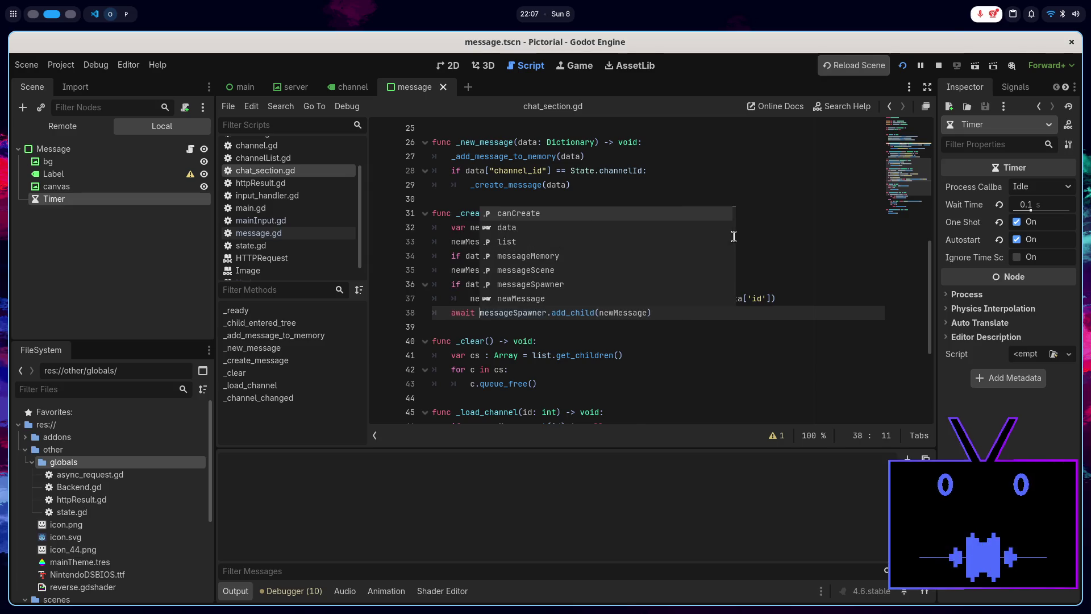
key("End")
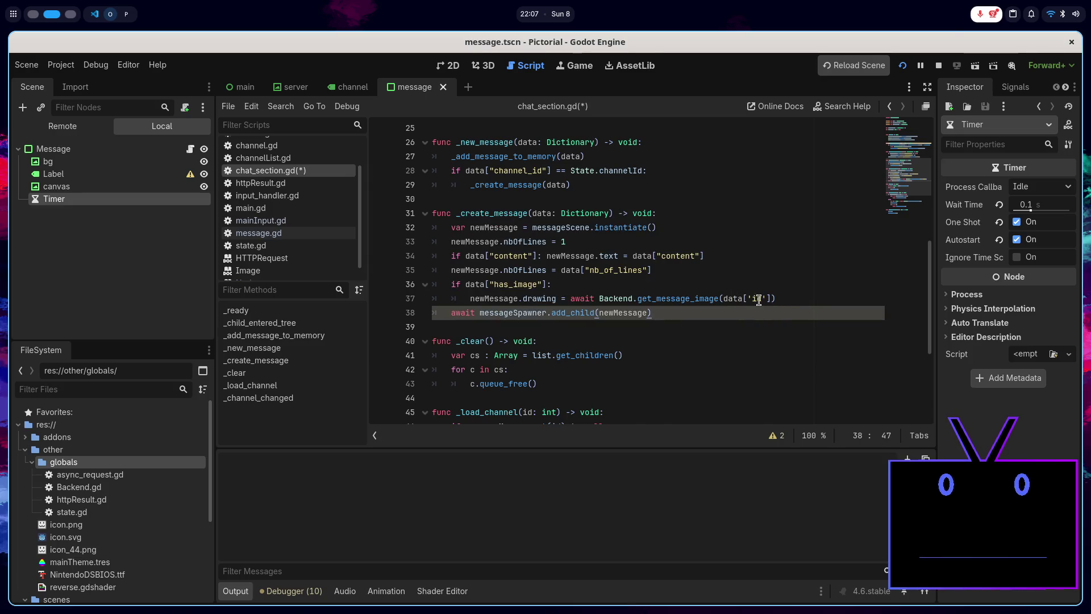
left_click(778, 435)
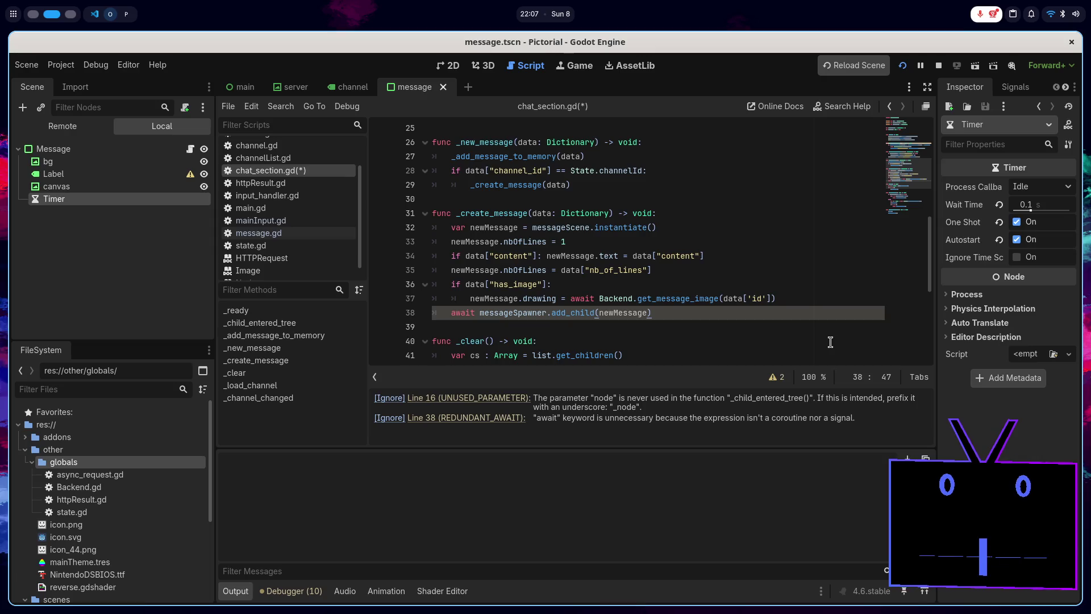
left_click(463, 314)
double_click(463, 313)
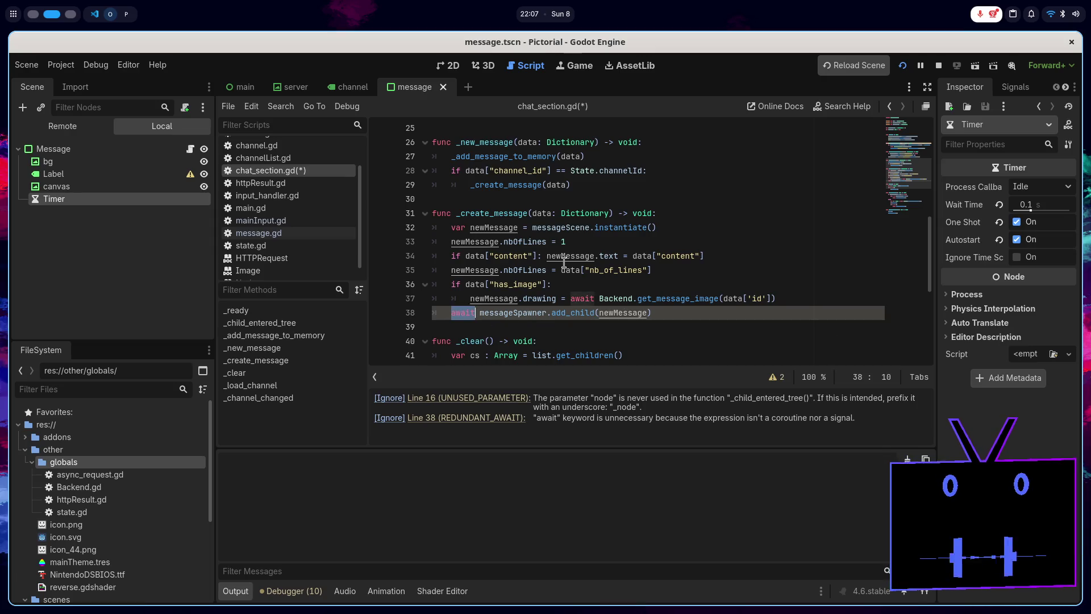
key("Delete")
key("Delete")
key("ctrl+s")
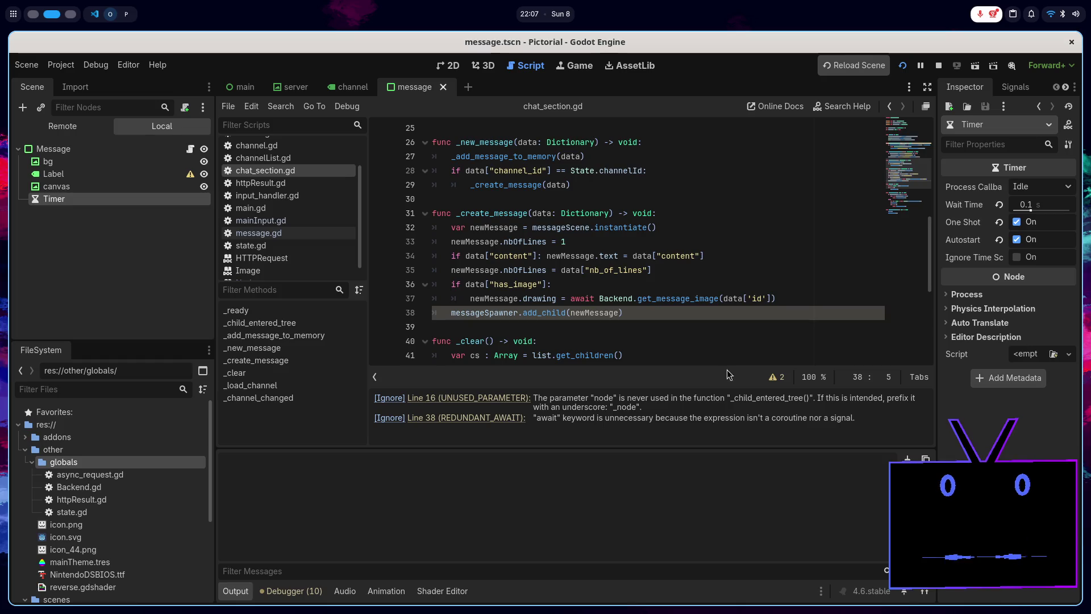
left_click(788, 378)
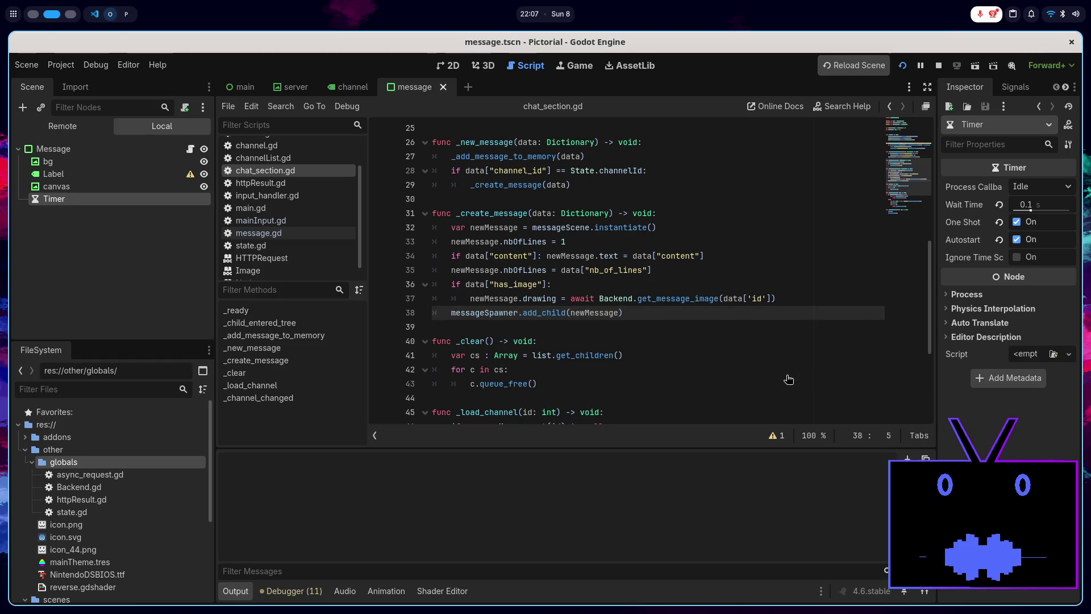
scroll(733, 318, "down", 4)
scroll(732, 318, "up", 9)
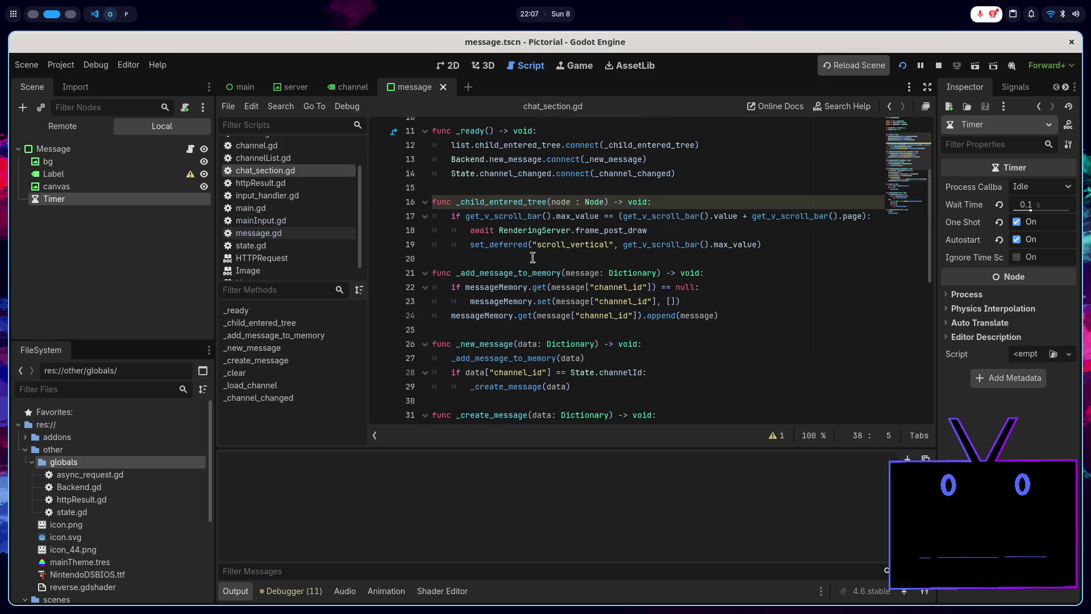
double_click(535, 202)
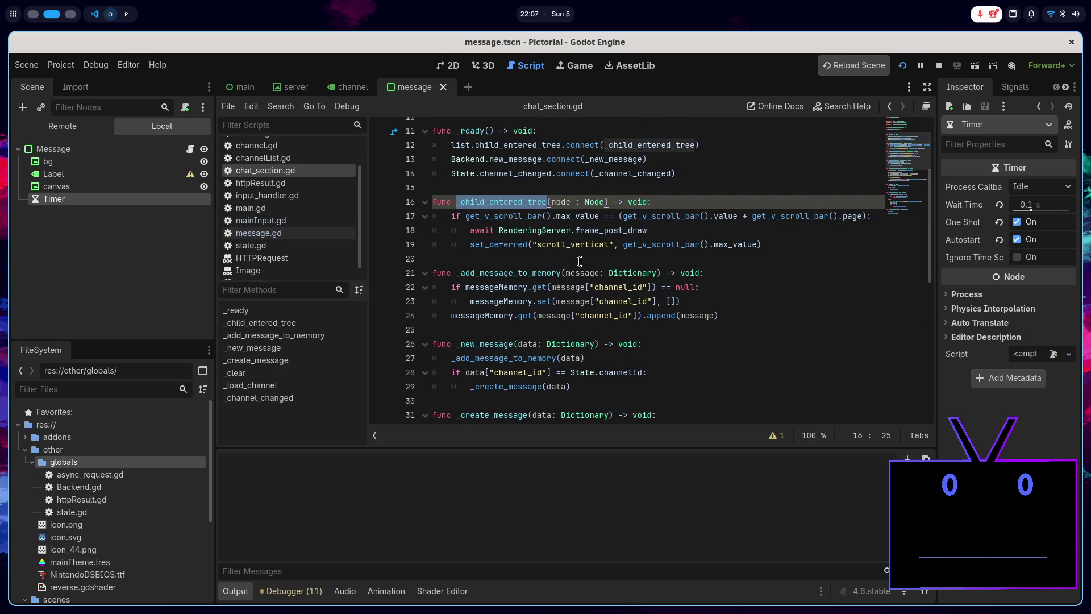
scroll(579, 261, "down", 5)
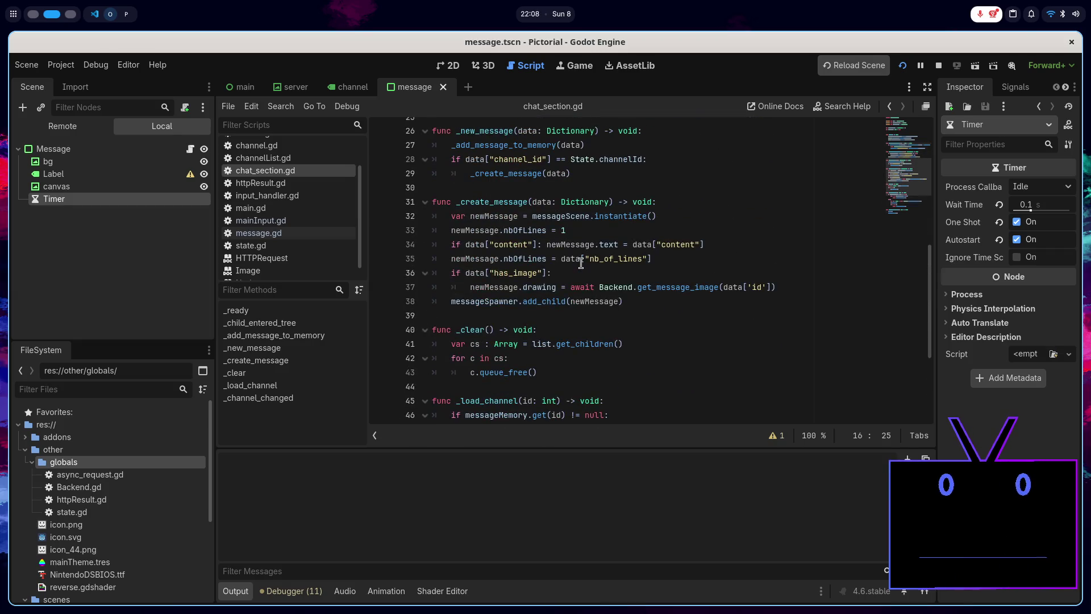
mouse_move(582, 257)
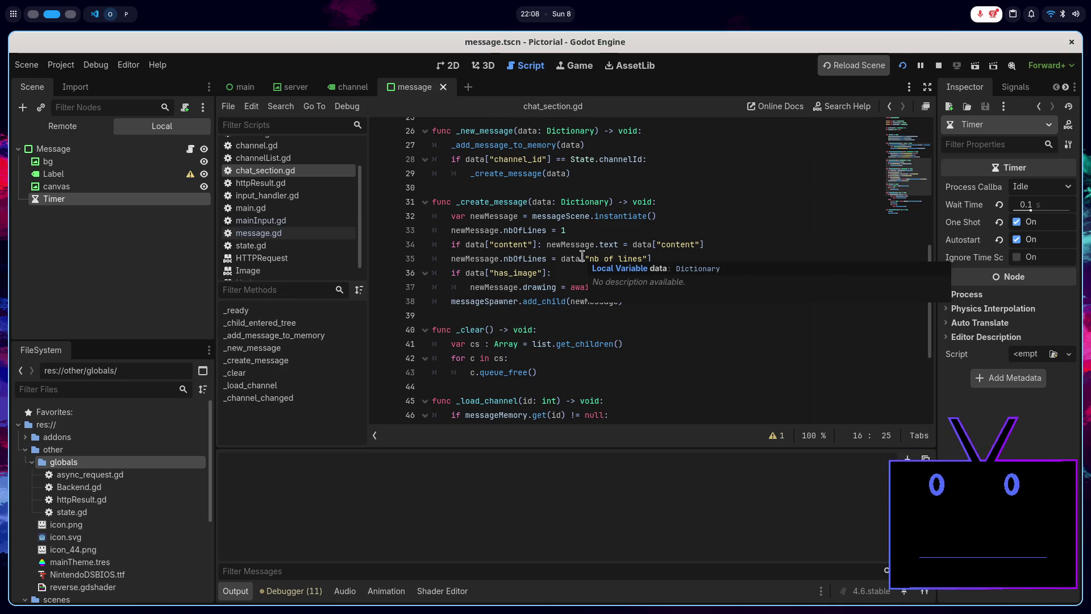
scroll(583, 257, "up", 5)
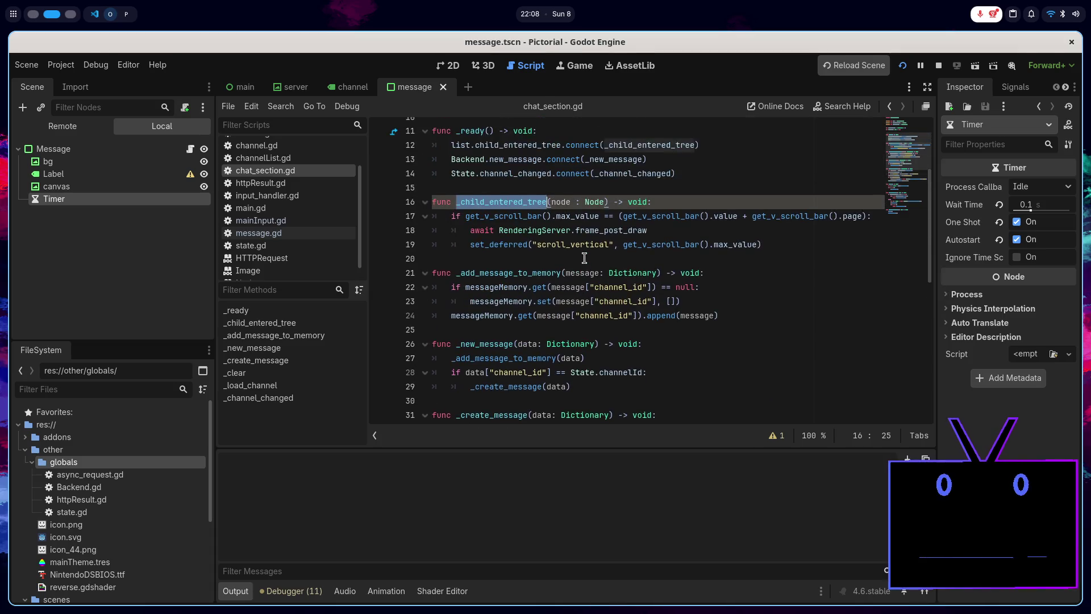
scroll(584, 259, "up", 1)
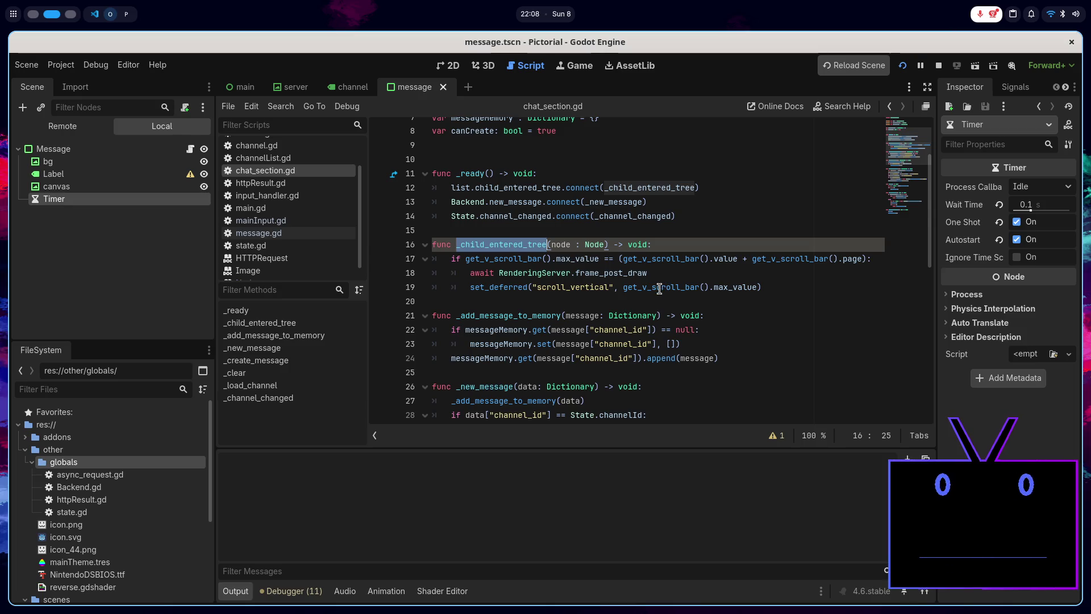
mouse_move(659, 288)
mouse_move(605, 292)
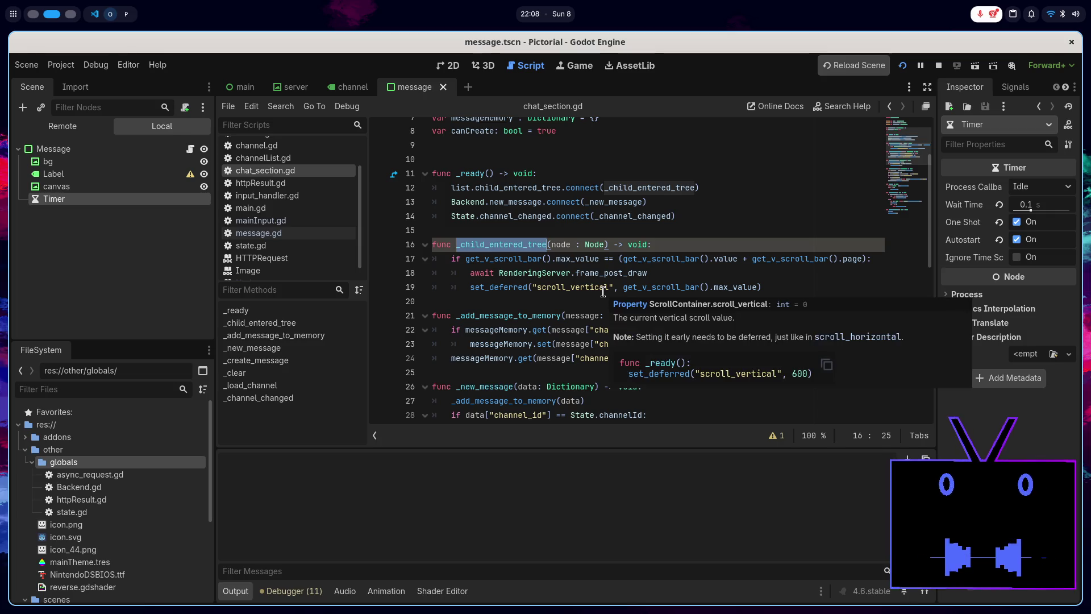
left_click(513, 247)
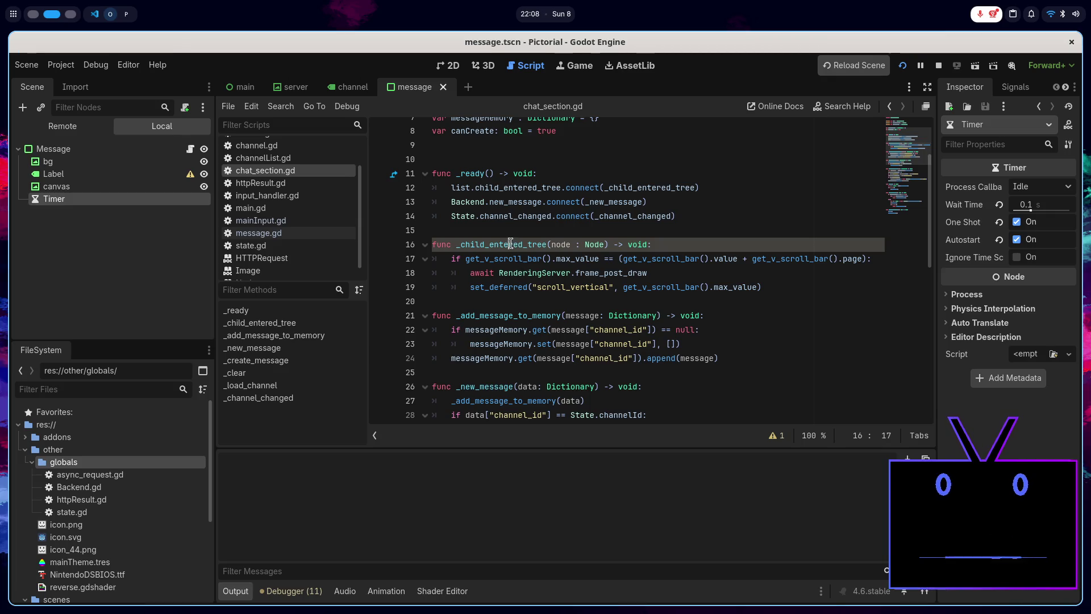
double_click(516, 244)
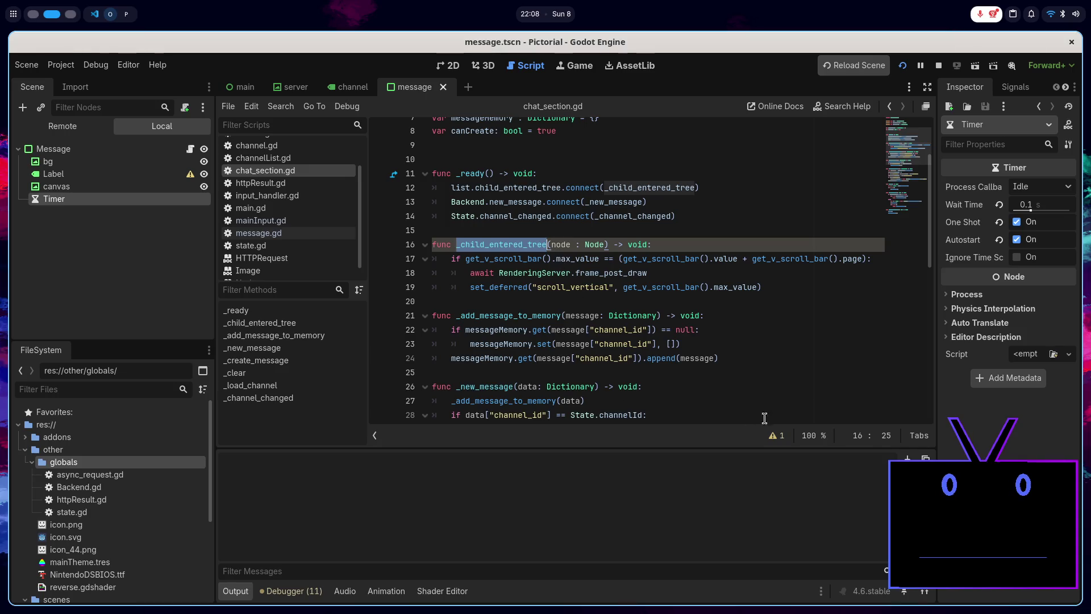
left_click(526, 246)
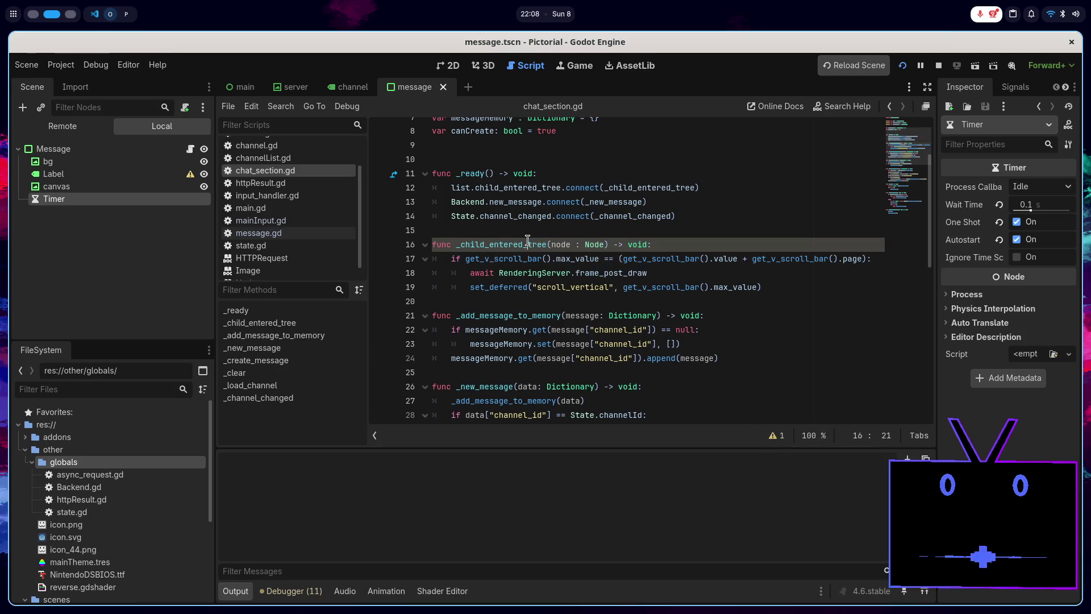
left_click(665, 193, "ctrl")
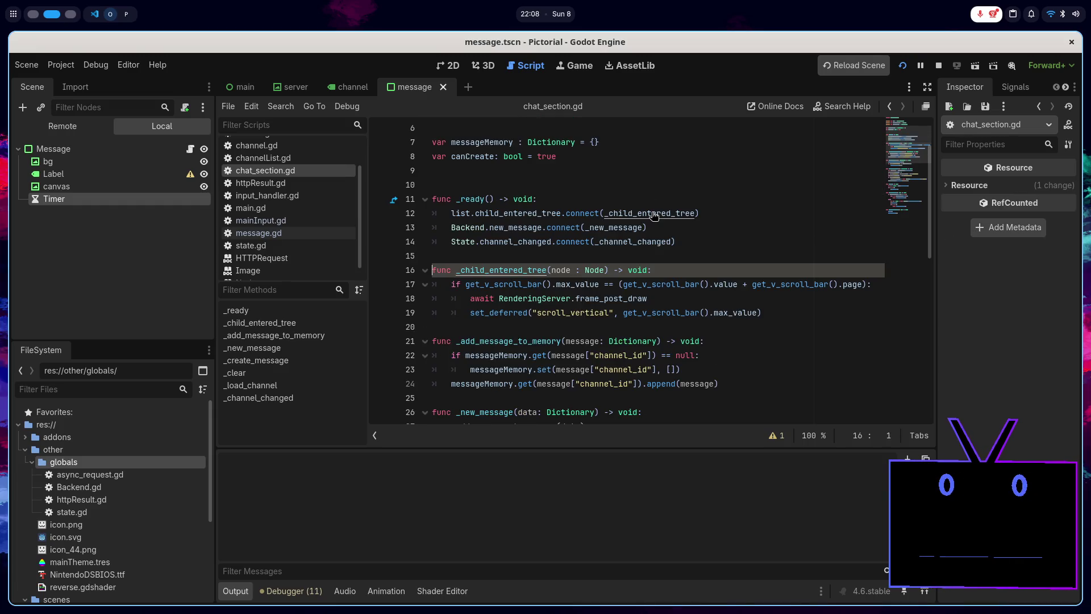
left_click(529, 215, "ctrl")
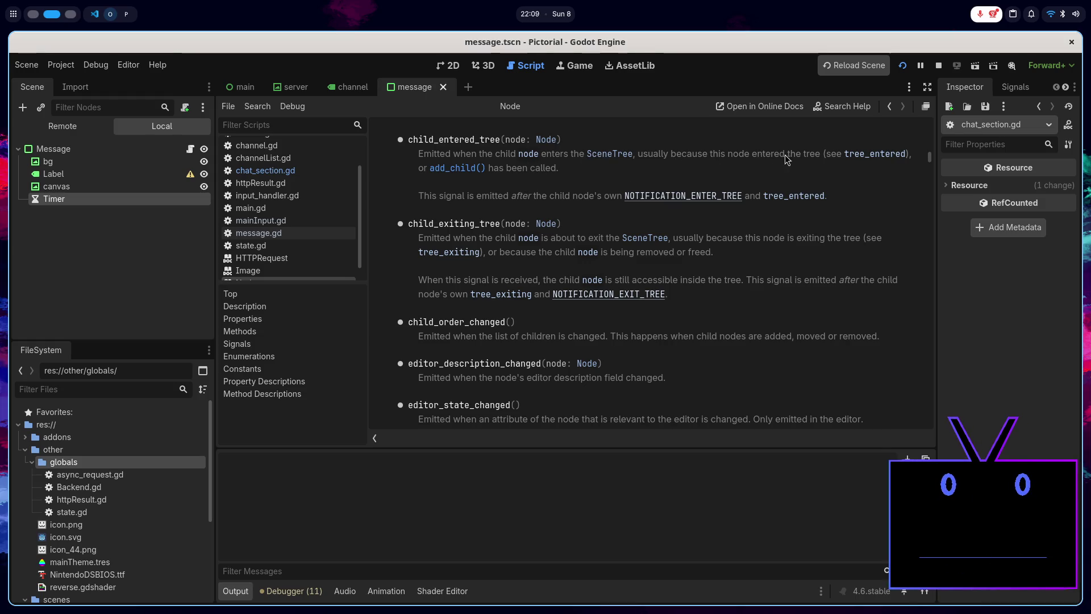
double_click(811, 154)
left_click(671, 163)
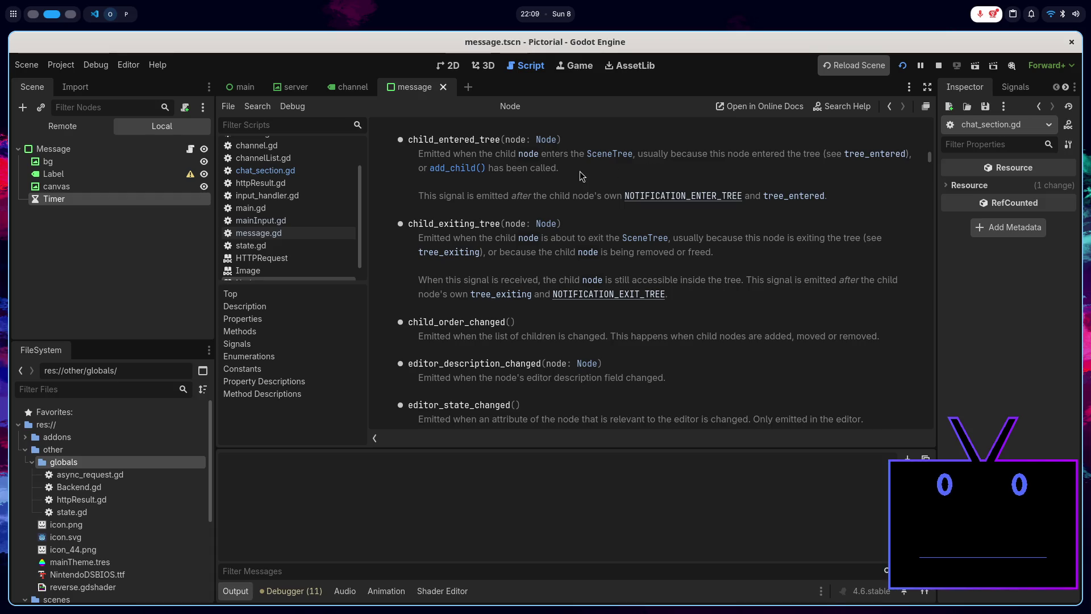
double_click(582, 196)
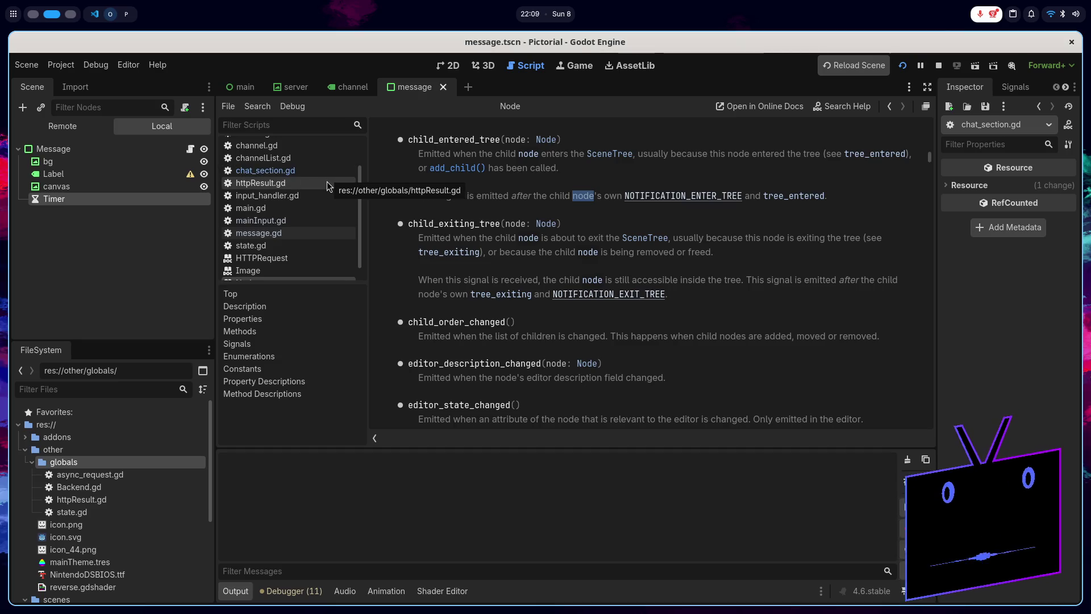
left_click(328, 176)
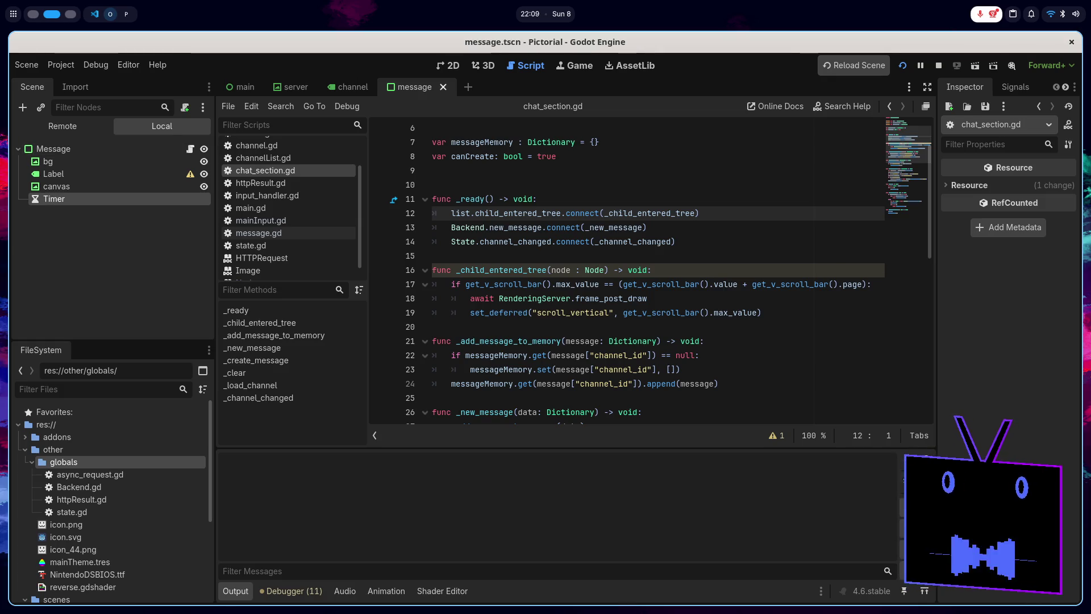
left_click(574, 284)
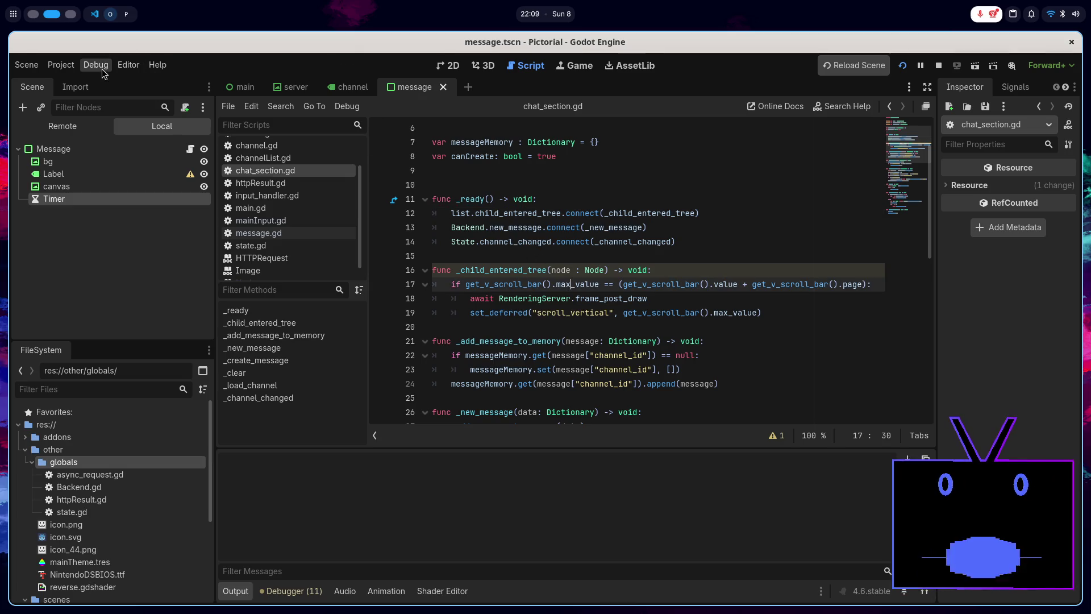
left_click(121, 64)
left_click(140, 84)
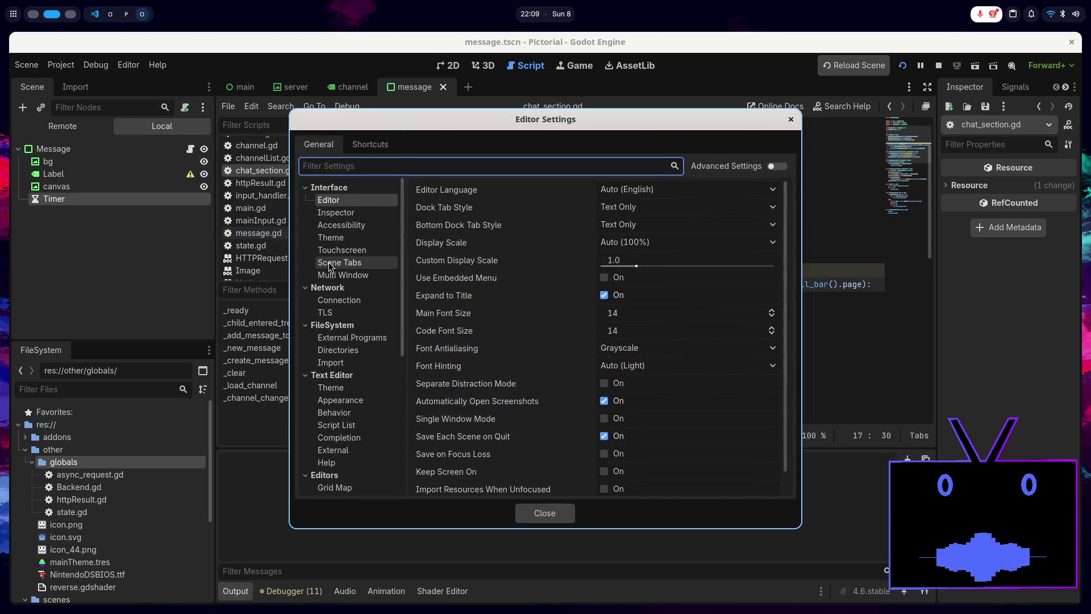
left_click(341, 237)
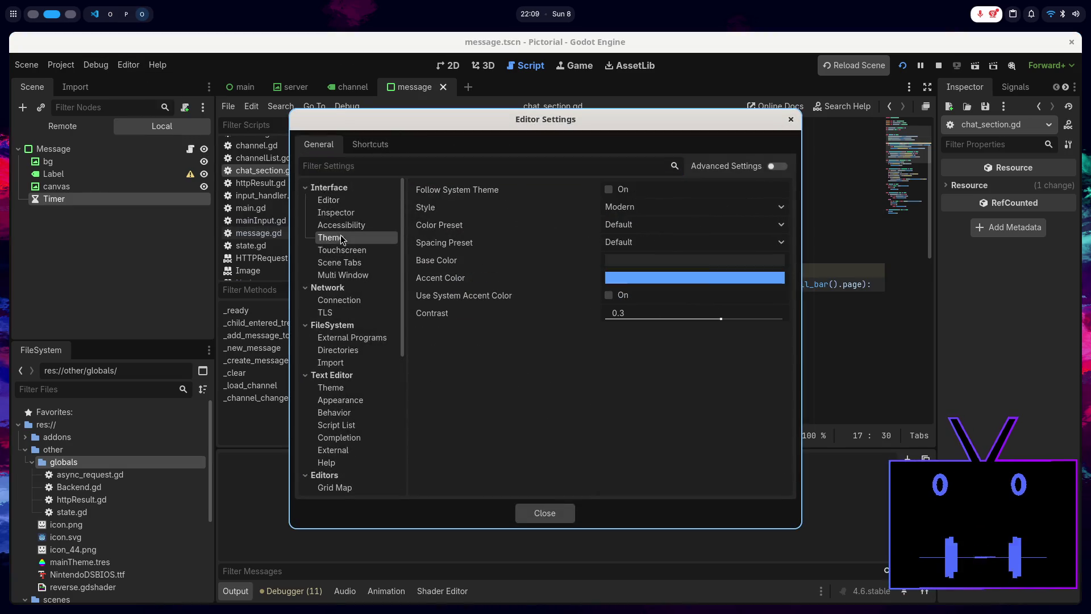
left_click(645, 207)
left_click(647, 208)
left_click(649, 208)
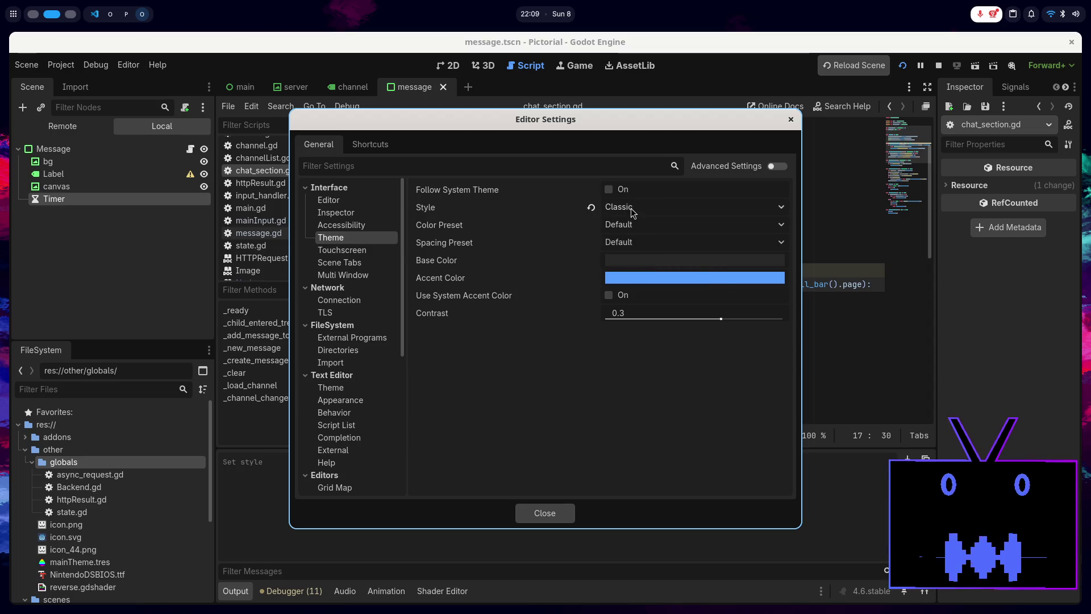
left_click(646, 212)
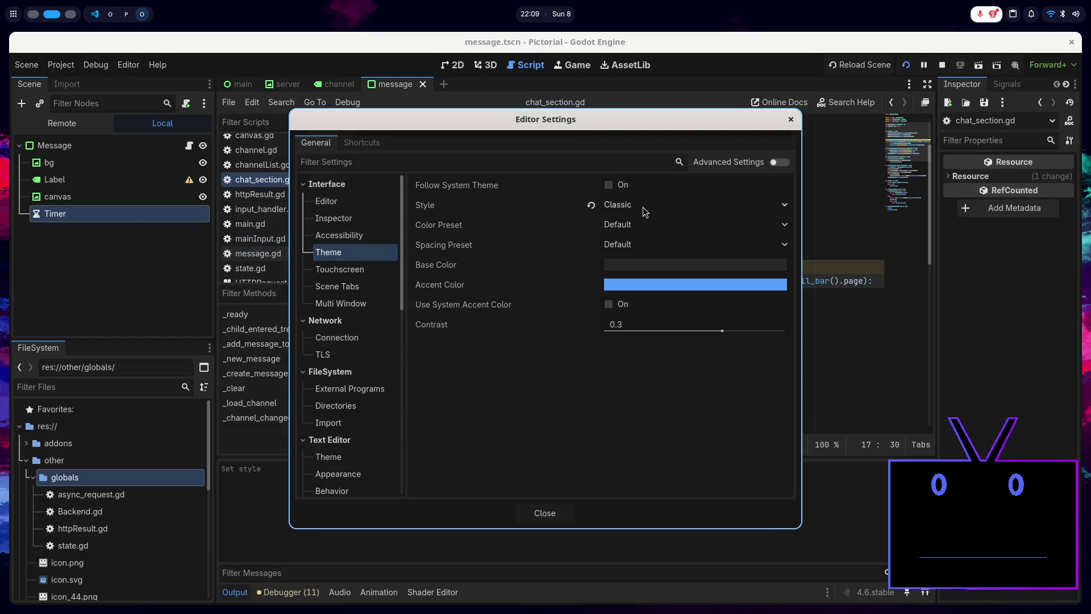
left_click(641, 210)
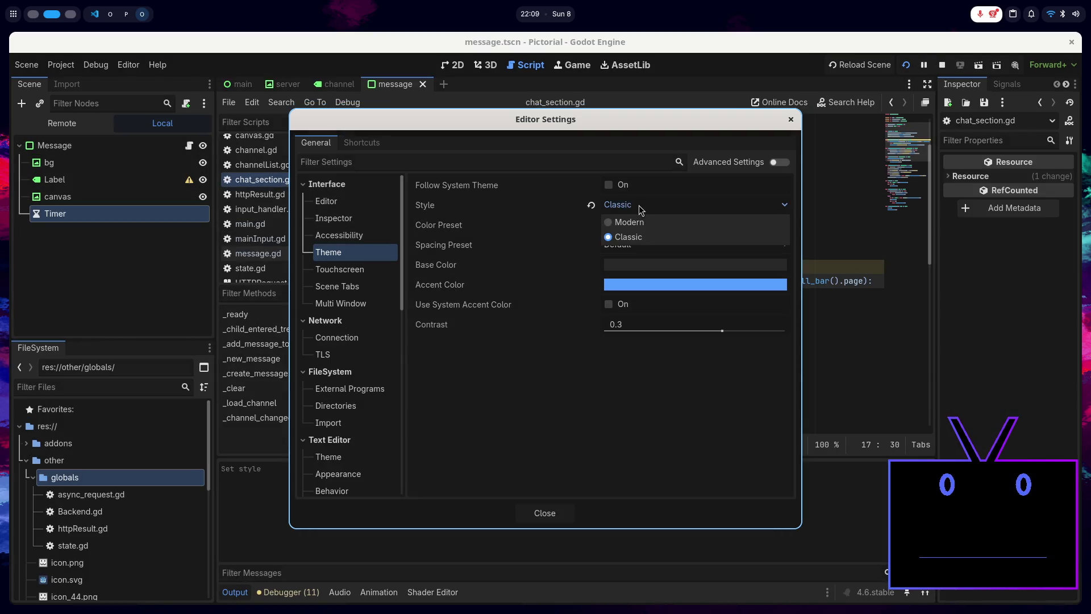
left_click(642, 221)
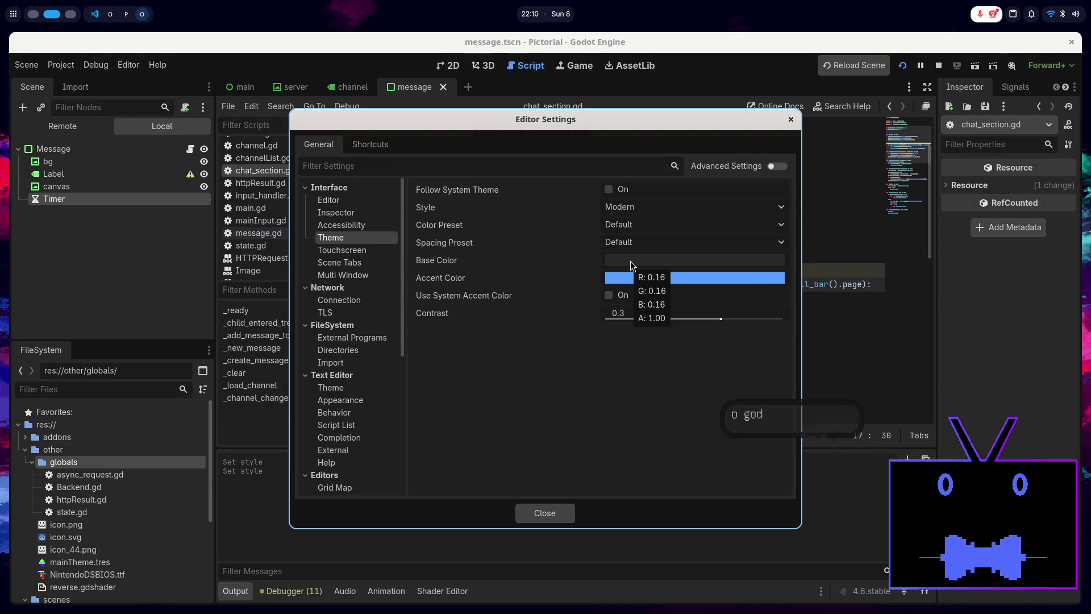
left_click(632, 260)
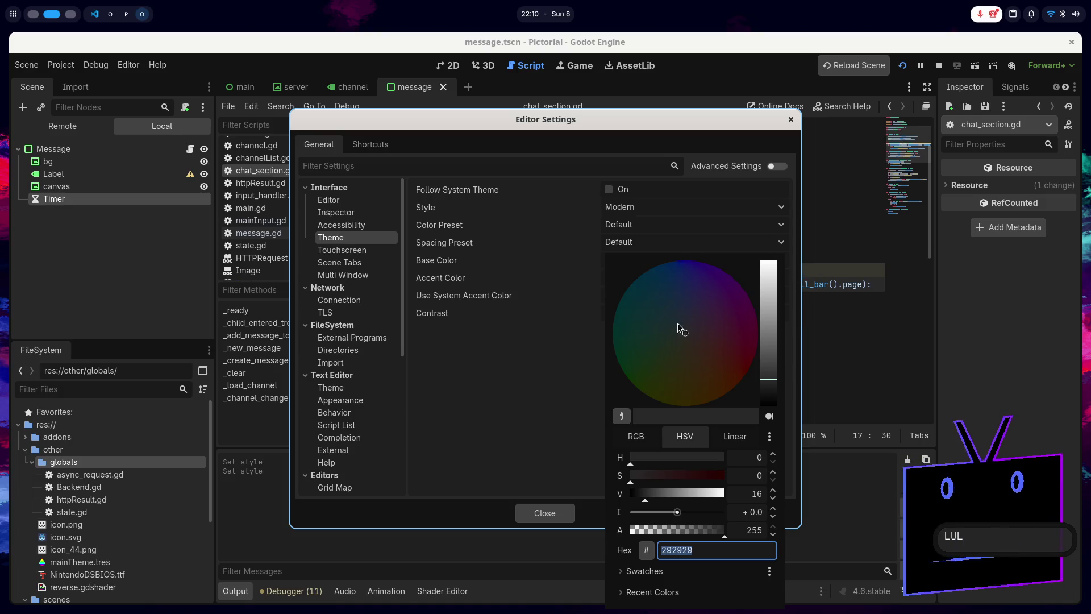
left_click(515, 341)
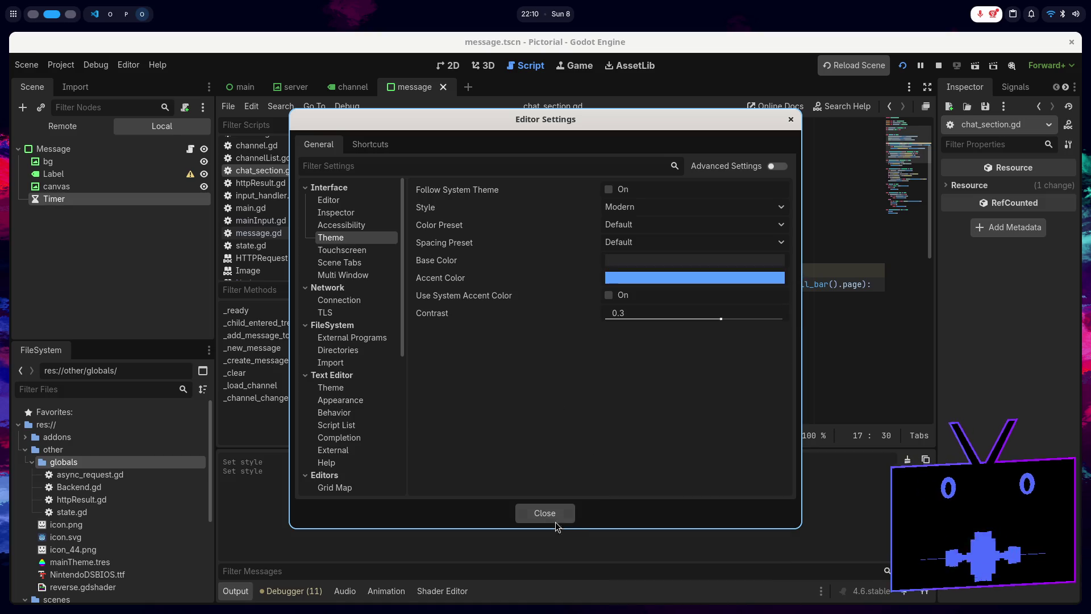
left_click(552, 517)
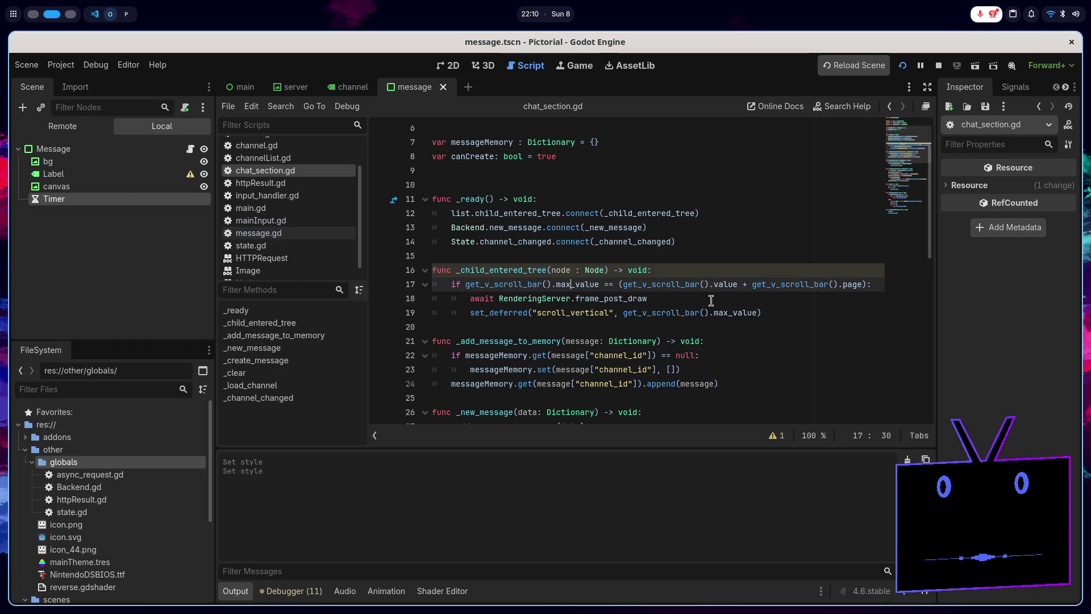
Stop the running Pictorial game and place the caret at the end of line 21
left_click(938, 65)
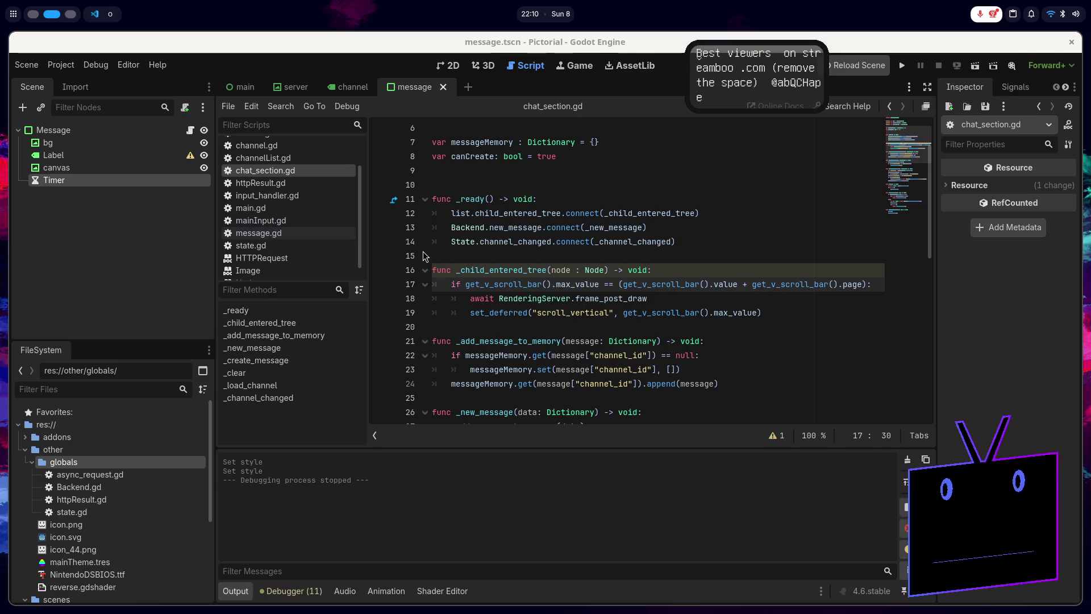
left_click(782, 343)
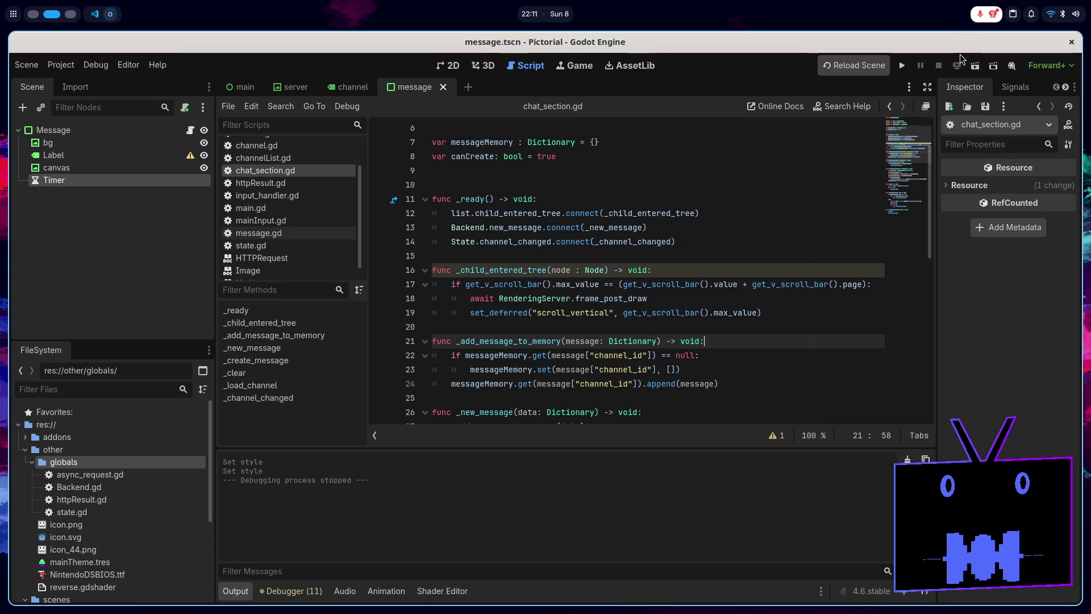
Run the Pictorial project and scroll through the loaded channel messages
left_click(904, 74)
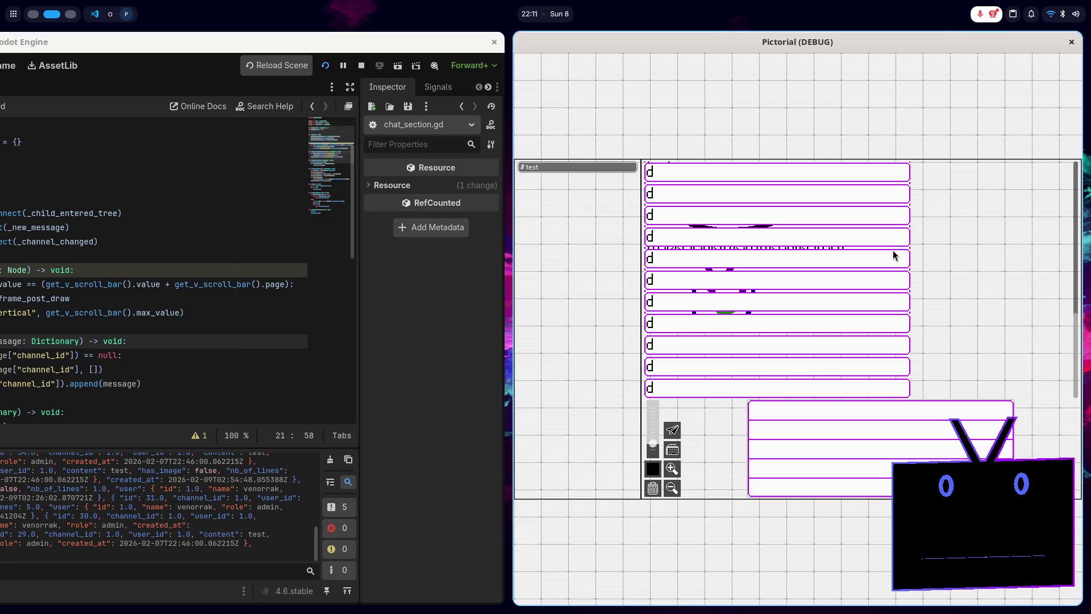
scroll(889, 259, "up", 2)
scroll(885, 266, "down", 2)
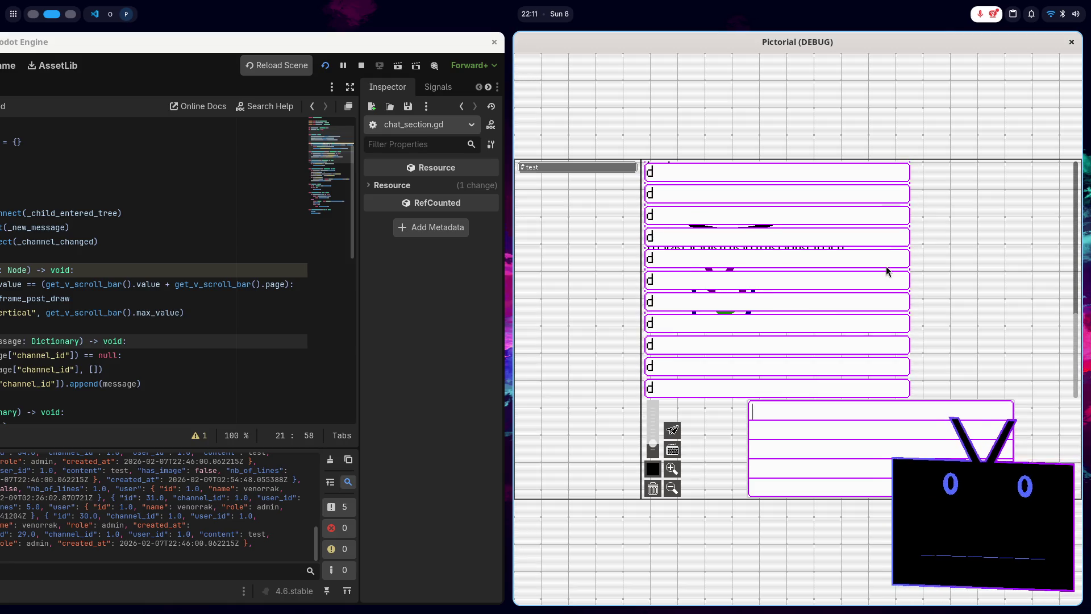
scroll(885, 266, "up", 3)
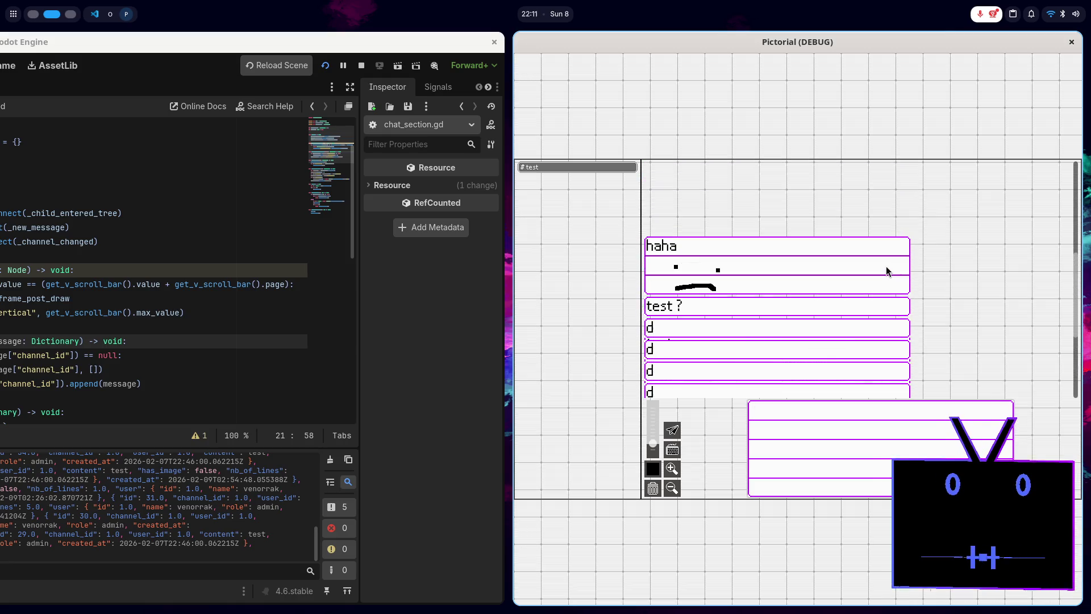
scroll(885, 265, "down", 3)
Send a 'test' message in the channel, then return to chat_section.gd
type("test")
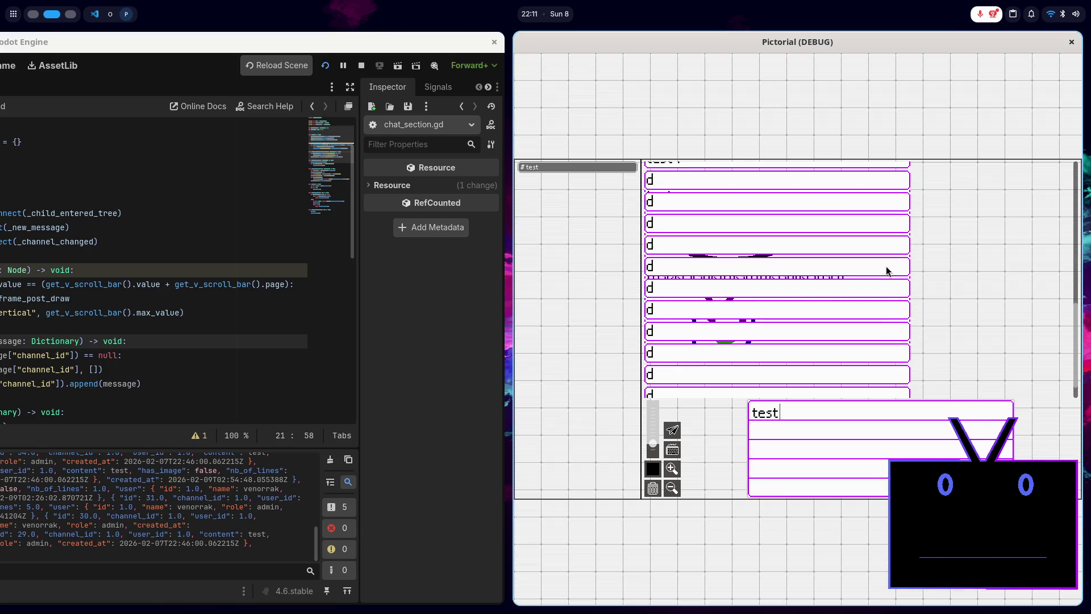
key("Return")
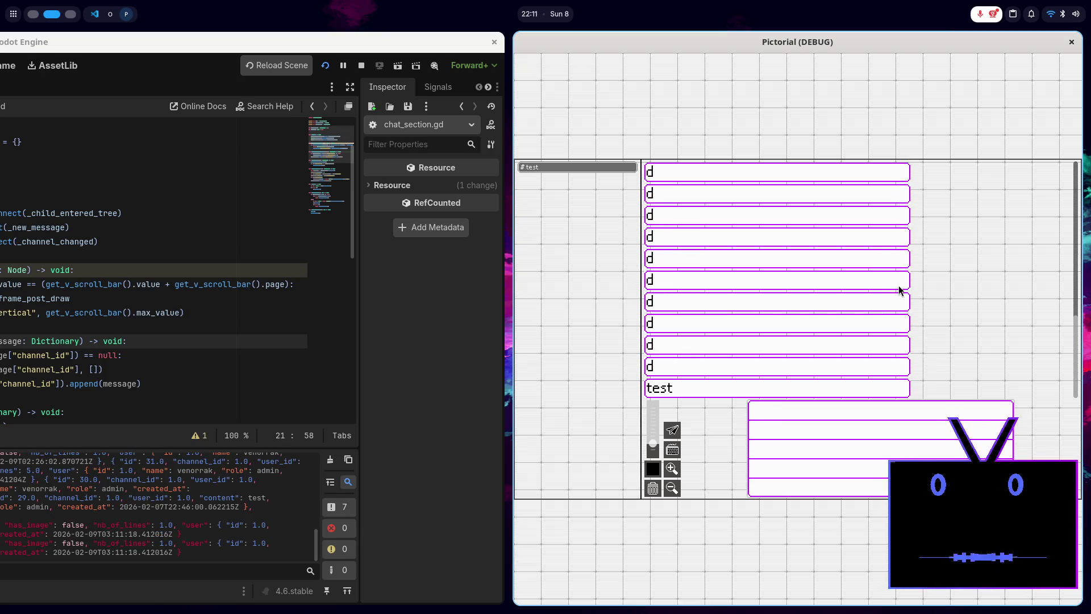
scroll(899, 287, "up", 5)
scroll(896, 304, "down", 5)
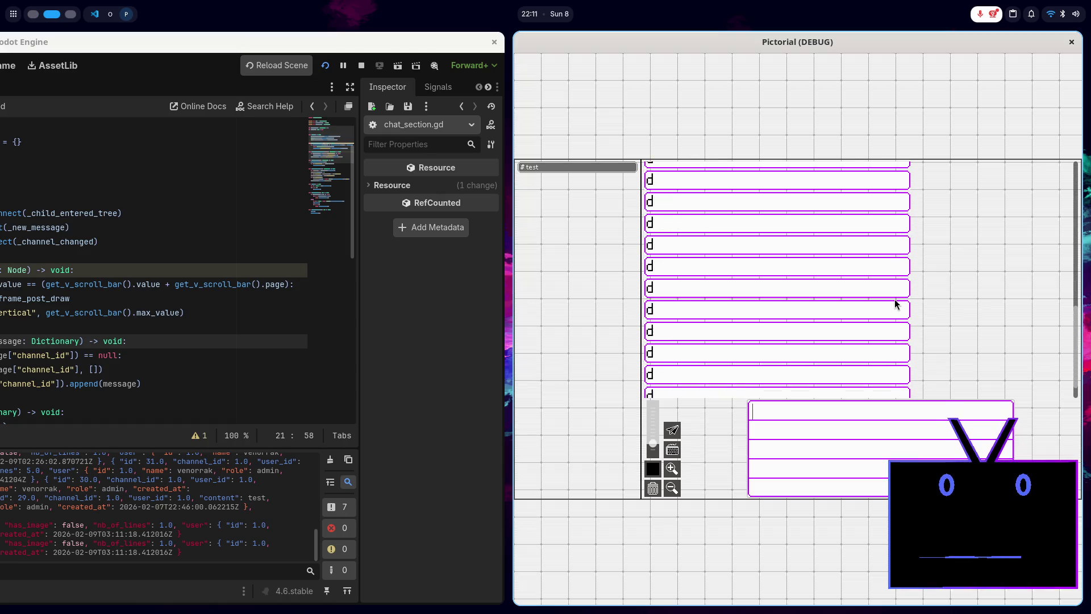
scroll(896, 305, "up", 10)
scroll(863, 312, "down", 10)
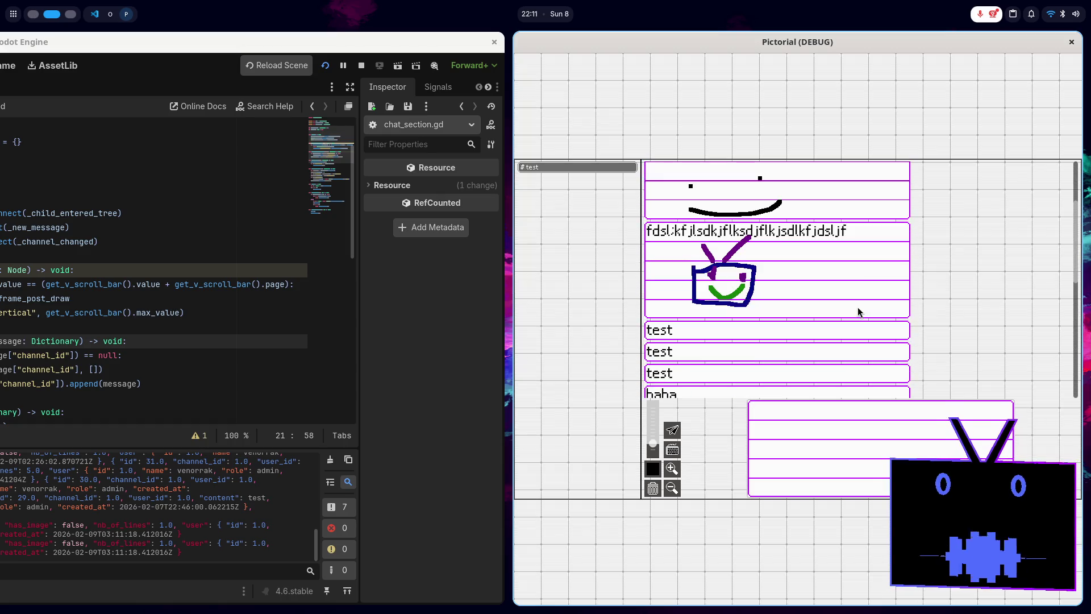
left_click(248, 313)
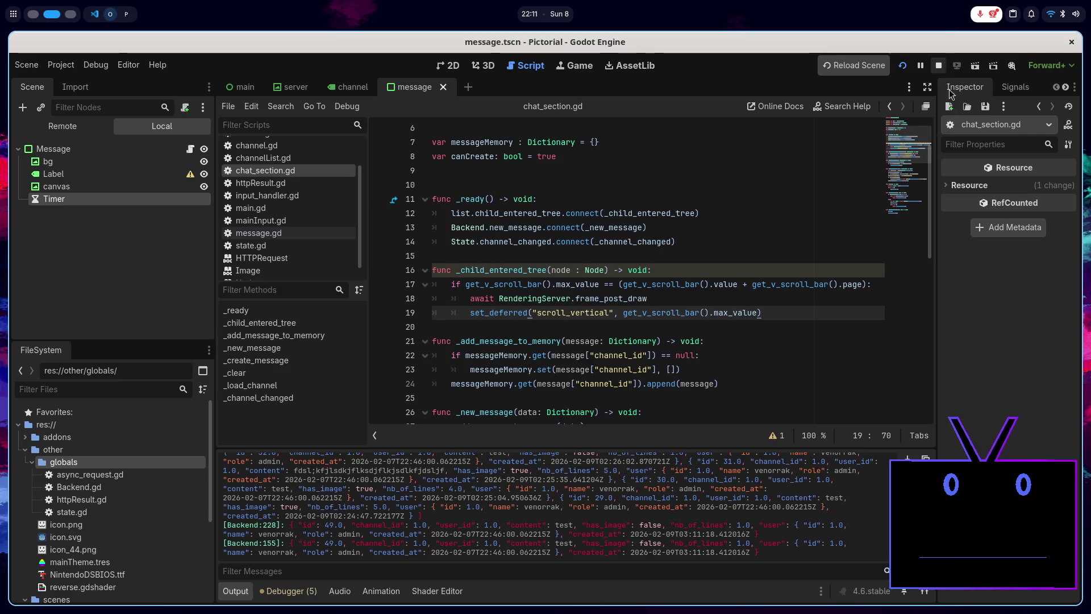
Add list.queue_sort() after the loading loop in _load_channel, save, and restart the game
scroll(766, 221, "down", 7)
scroll(710, 318, "down", 3)
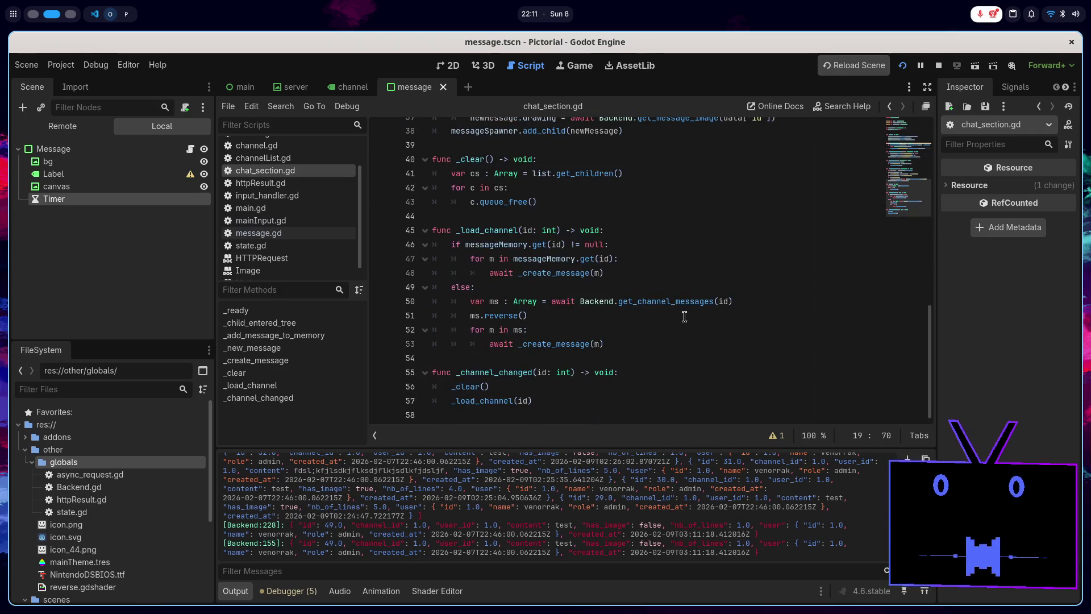
scroll(577, 327, "up", 1)
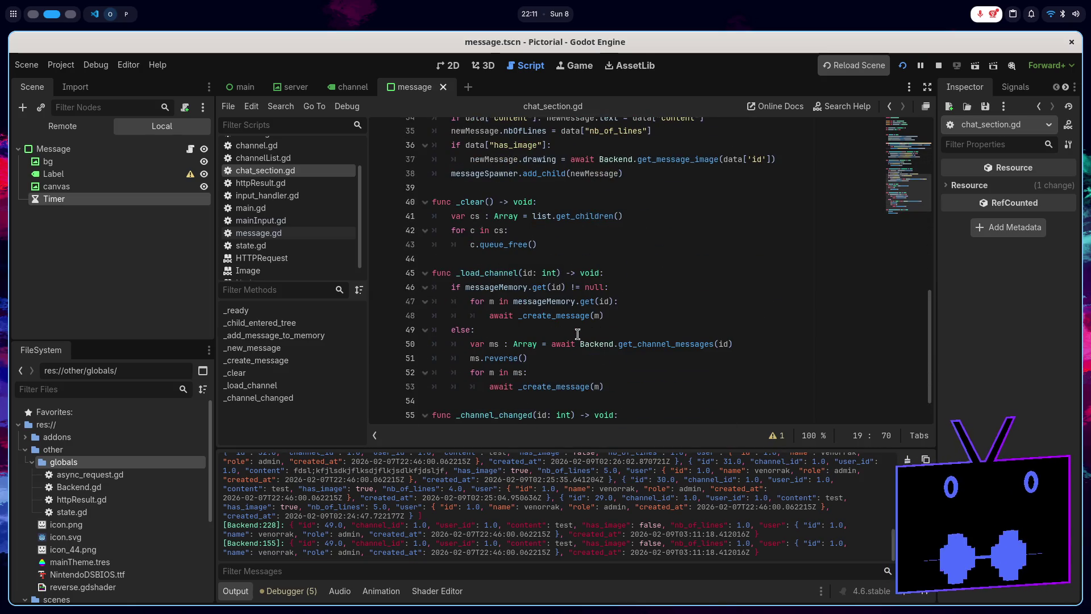
left_click(651, 388)
key("Return")
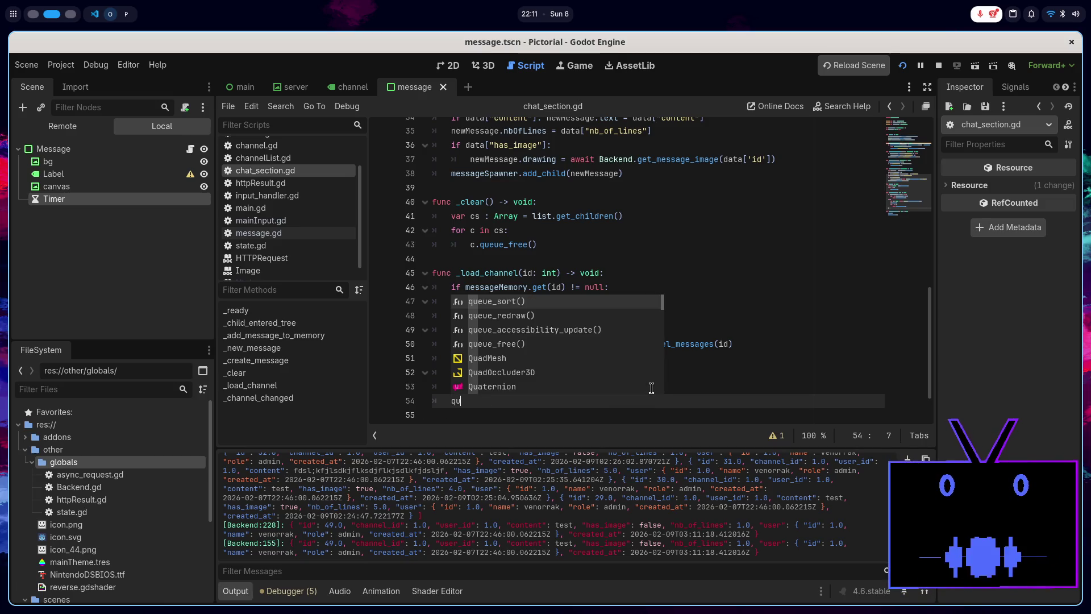
key("BackSpace")
key("BackSpace")
type("list.")
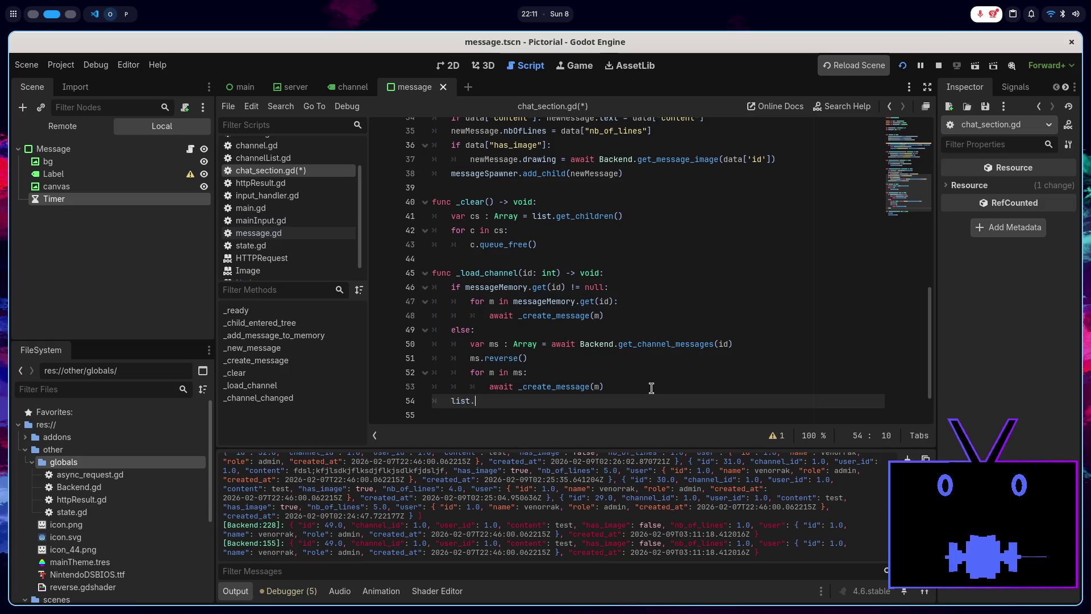
type("que")
key("Return")
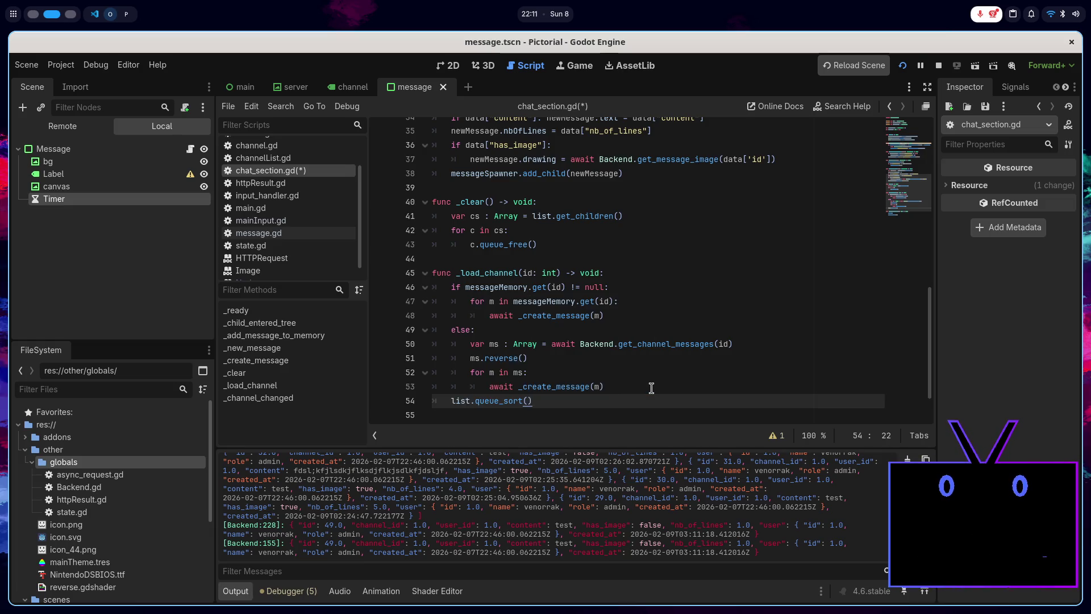
key("ctrl+s")
left_click(903, 67)
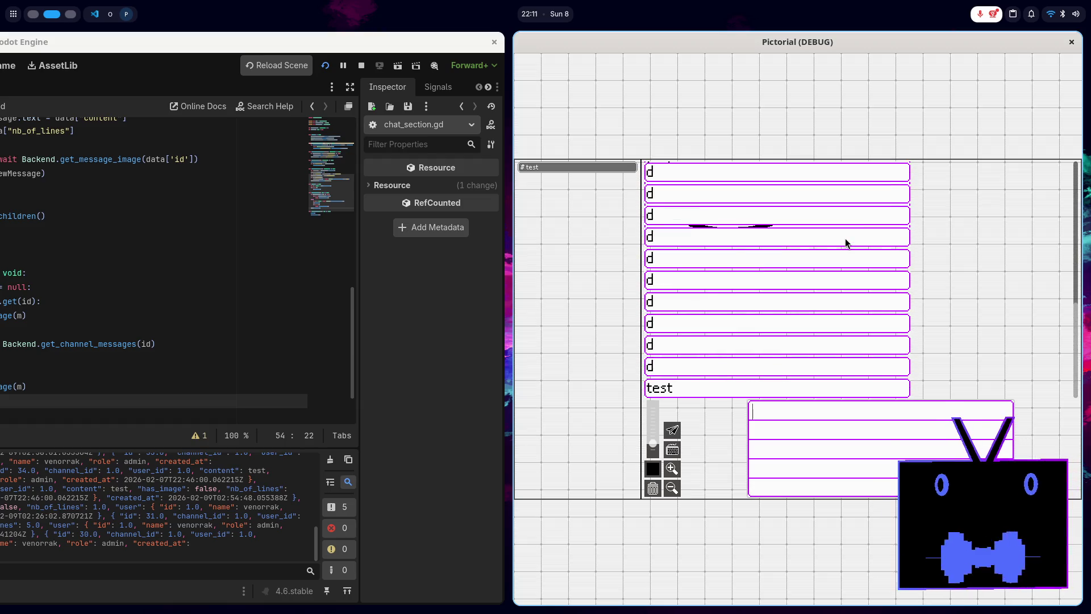
Maximize the Pictorial window and post a 'hellol' message with its smiley drawing
key("super+Up")
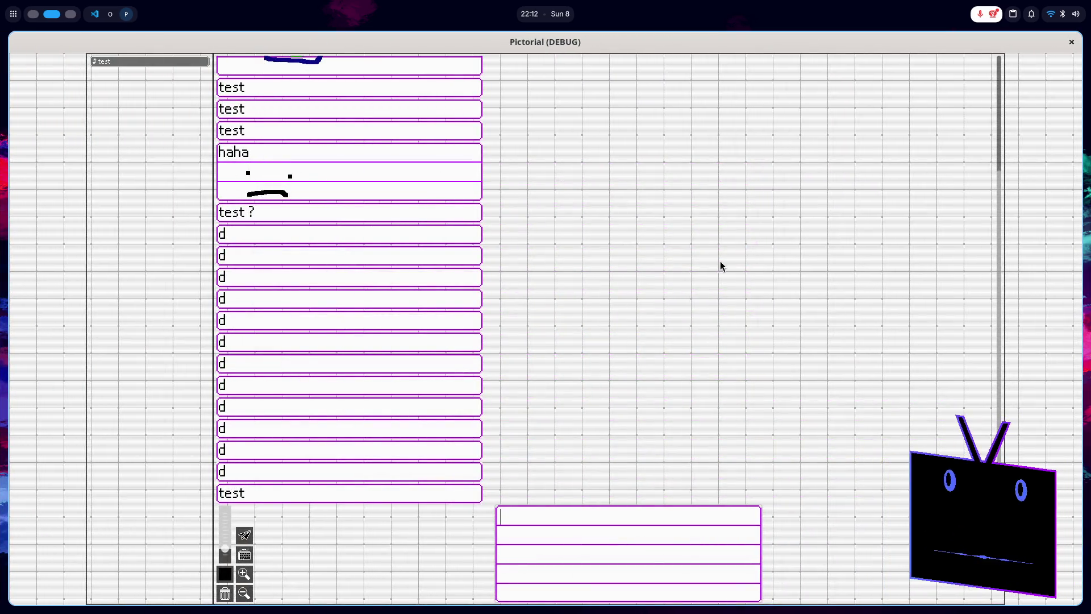
left_click(244, 573)
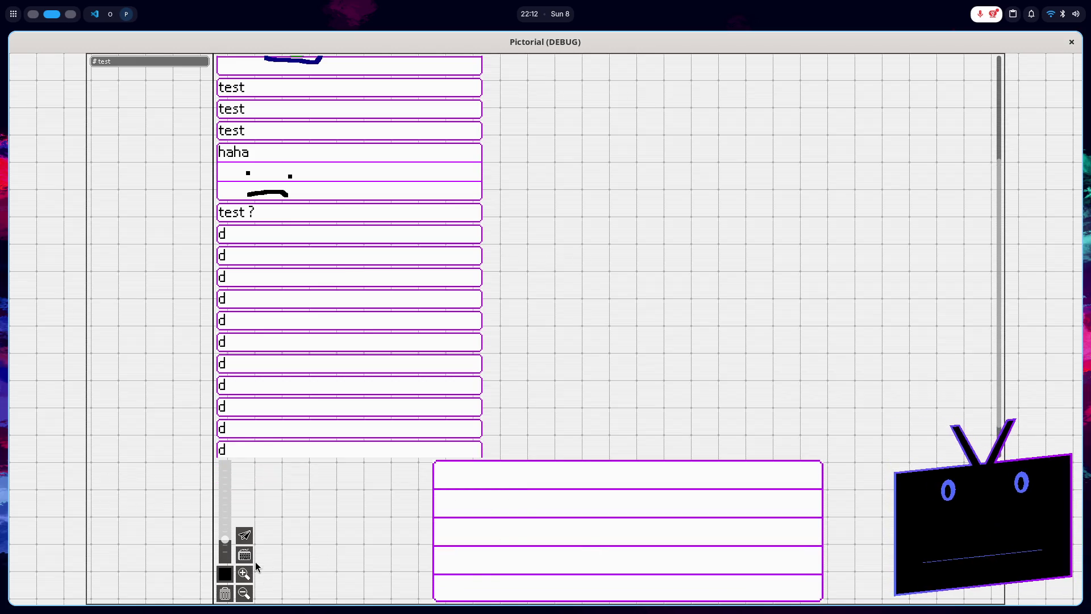
type("hellol")
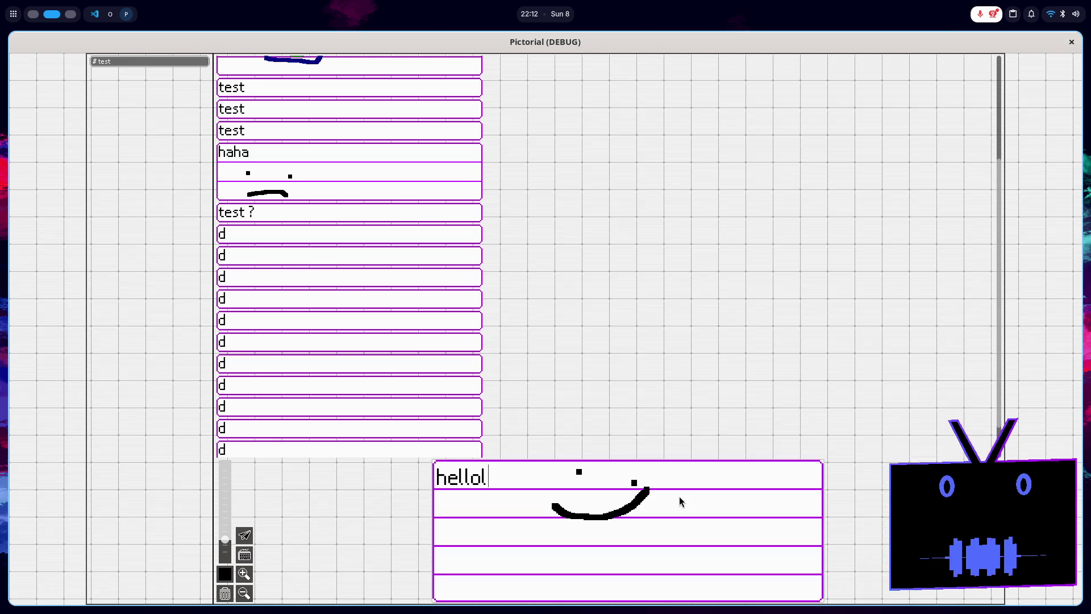
key("Return")
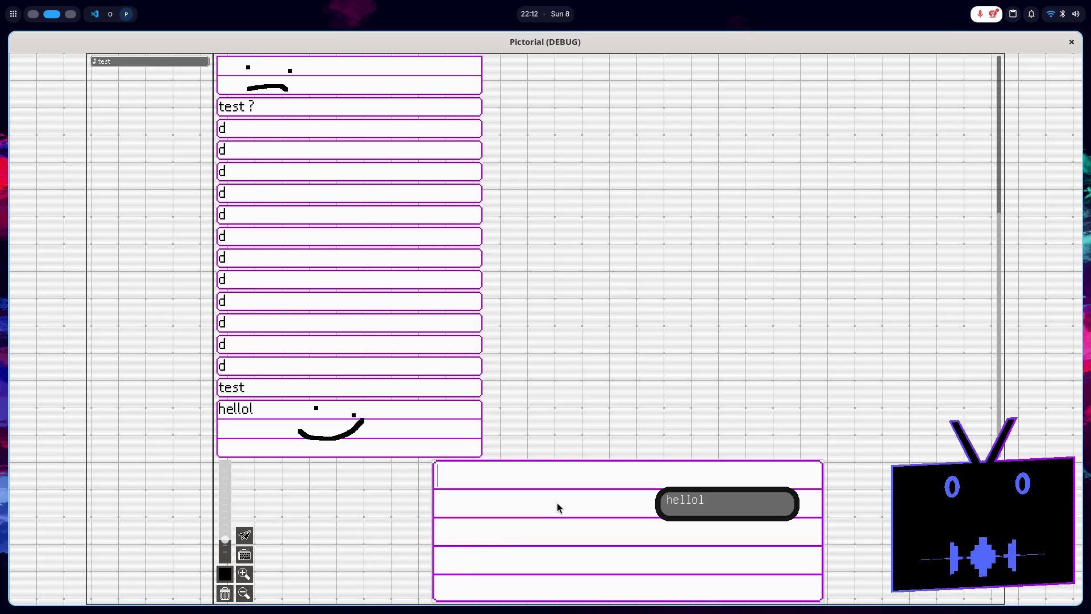
Draw a TV doodle with two eye dots and two antennas and post it
mouse_move(500, 548)
left_mouse_down()
mouse_move(623, 518)
mouse_move(591, 563)
mouse_move(501, 548)
left_mouse_up()
left_click(533, 523)
left_click(596, 527)
left_click_drag(548, 504, 531, 461)
left_click_drag(558, 502, 598, 476)
key("Return")
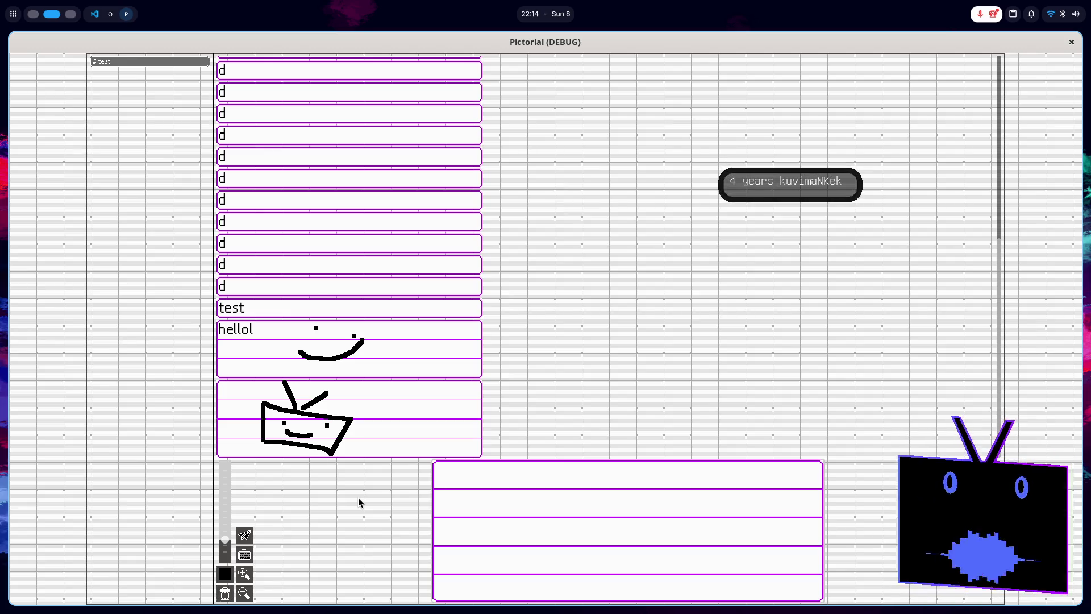
Switch from Pictorial back to the Godot editor with Alt+Tab
key("alt+Tab")
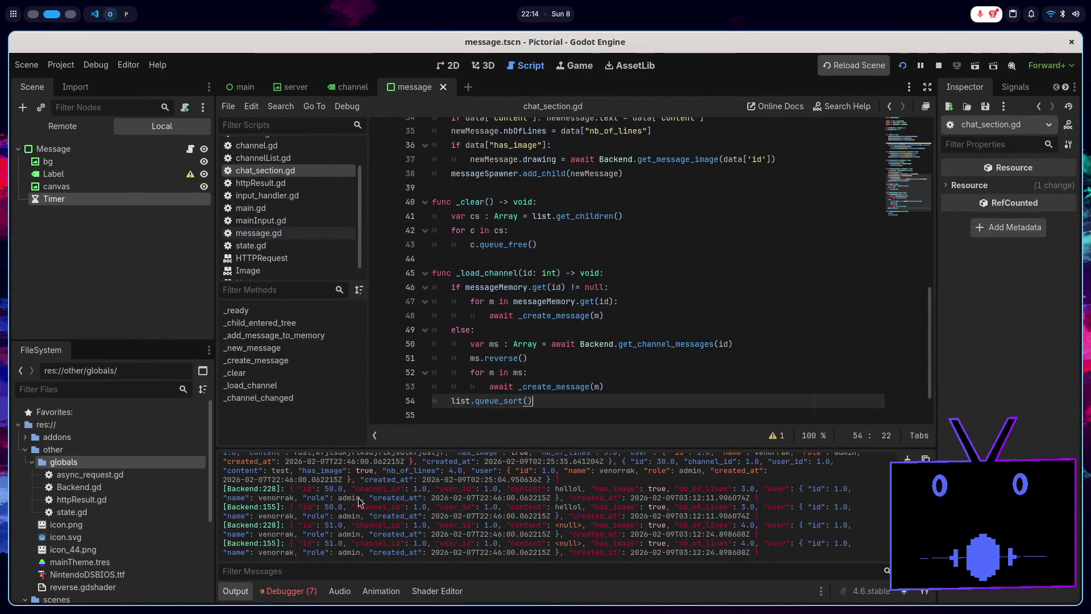
Rewrite line 54 as call_deferred(list.queue_sort()), which raises a 'cannot get return value' error
key("Left")
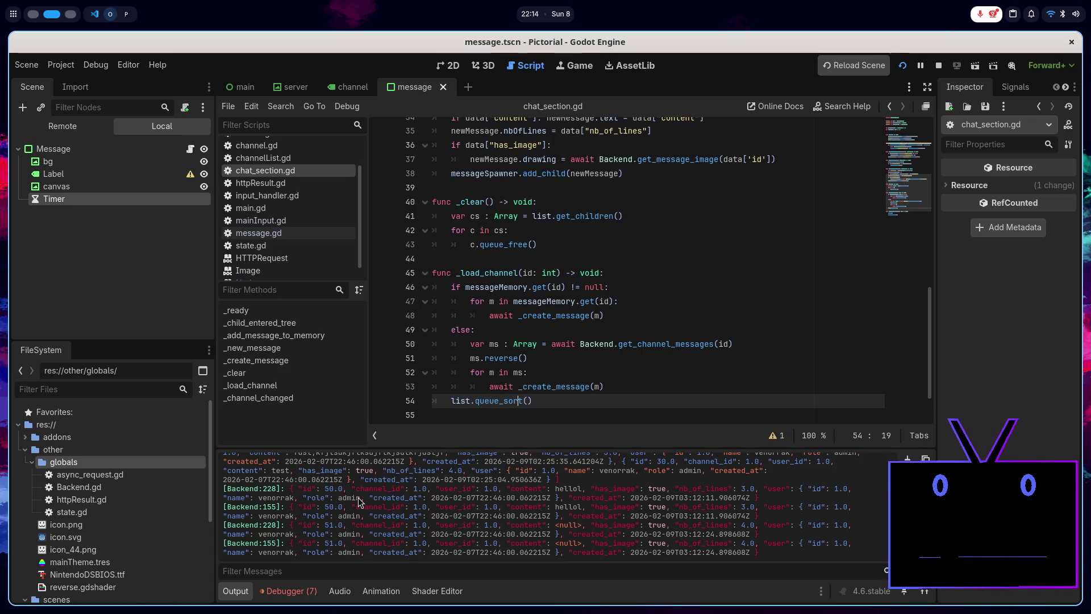
type("call_")
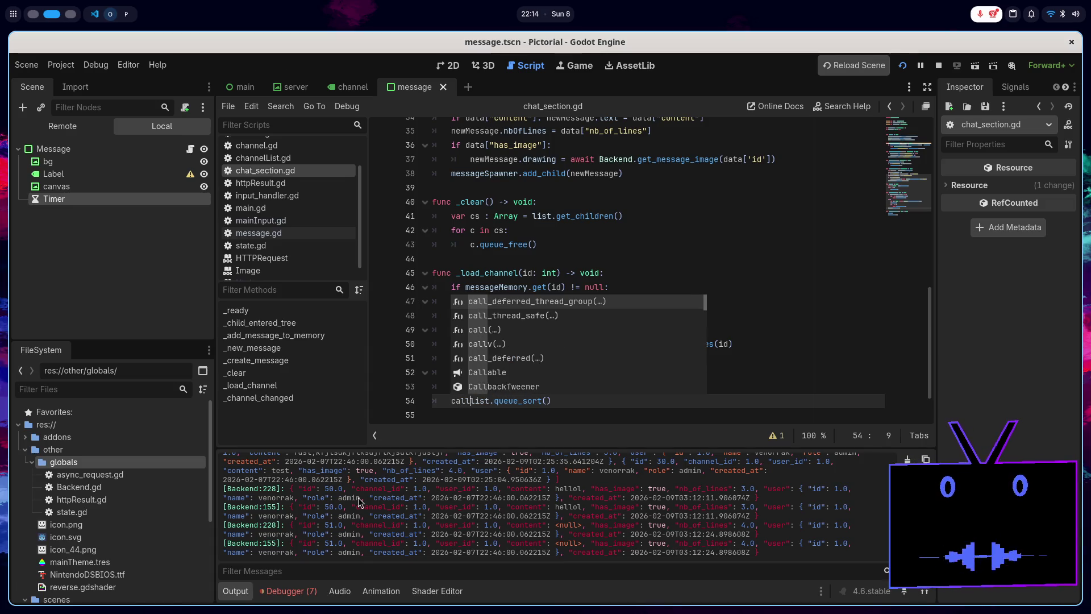
key("Down")
key("Down")
key("Tab")
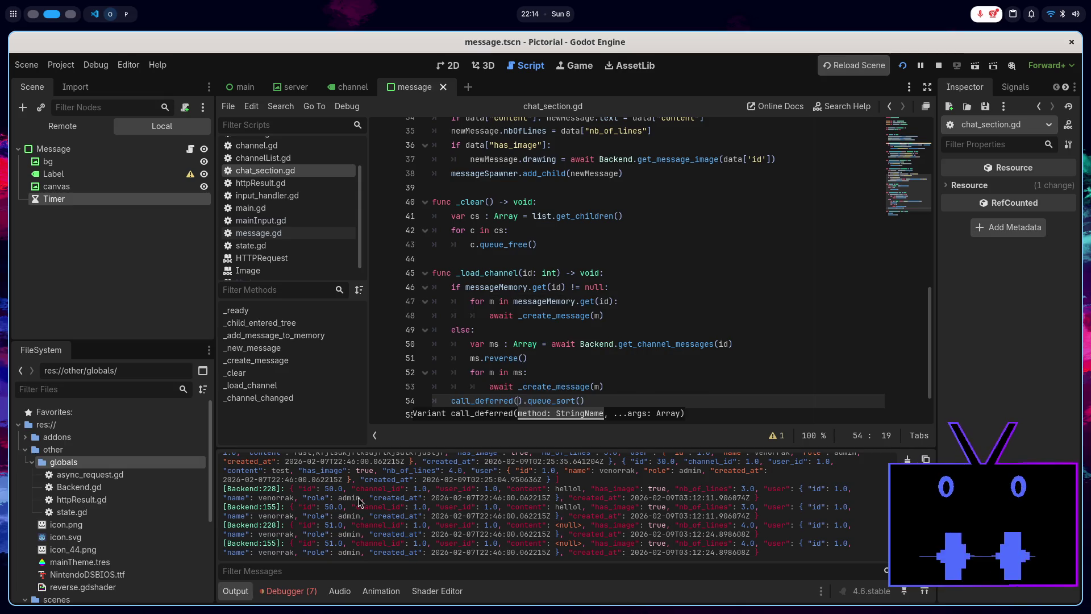
key("Delete")
type("list")
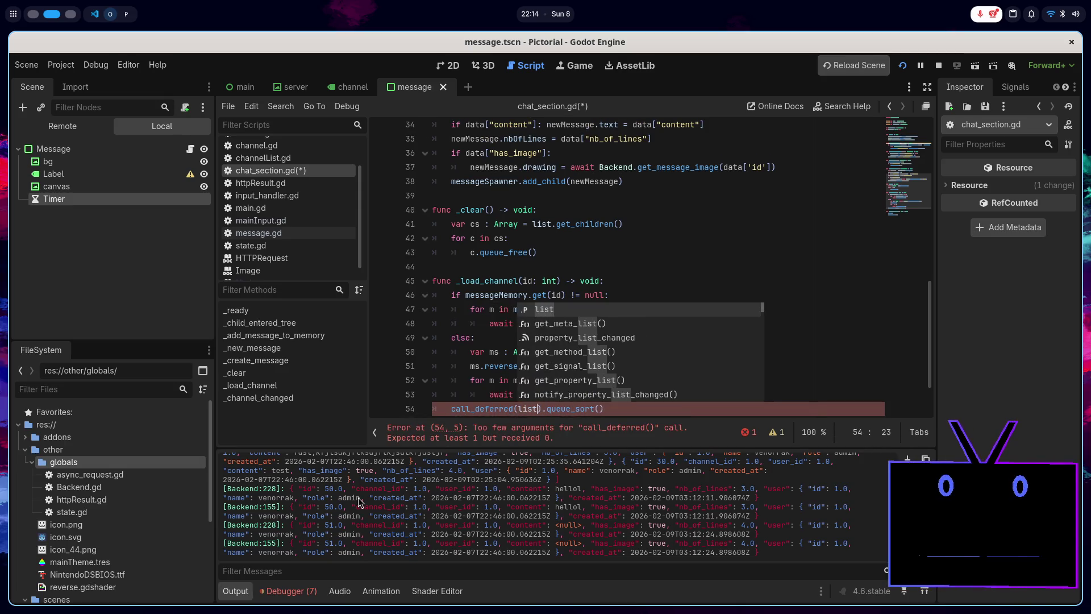
key("Right")
key("Right")
key("Right")
key("Right")
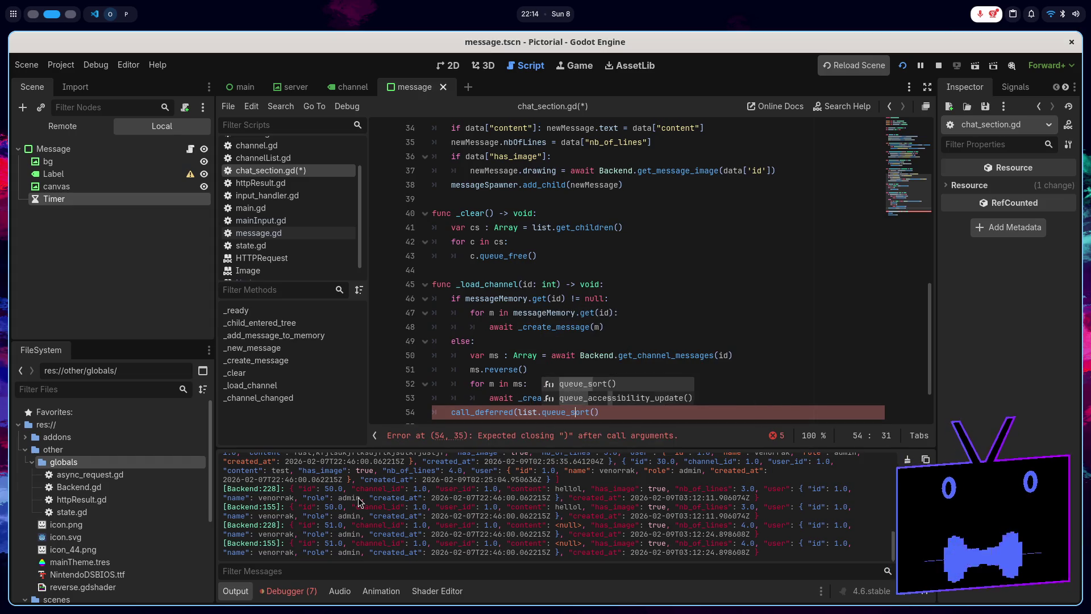
type(")")
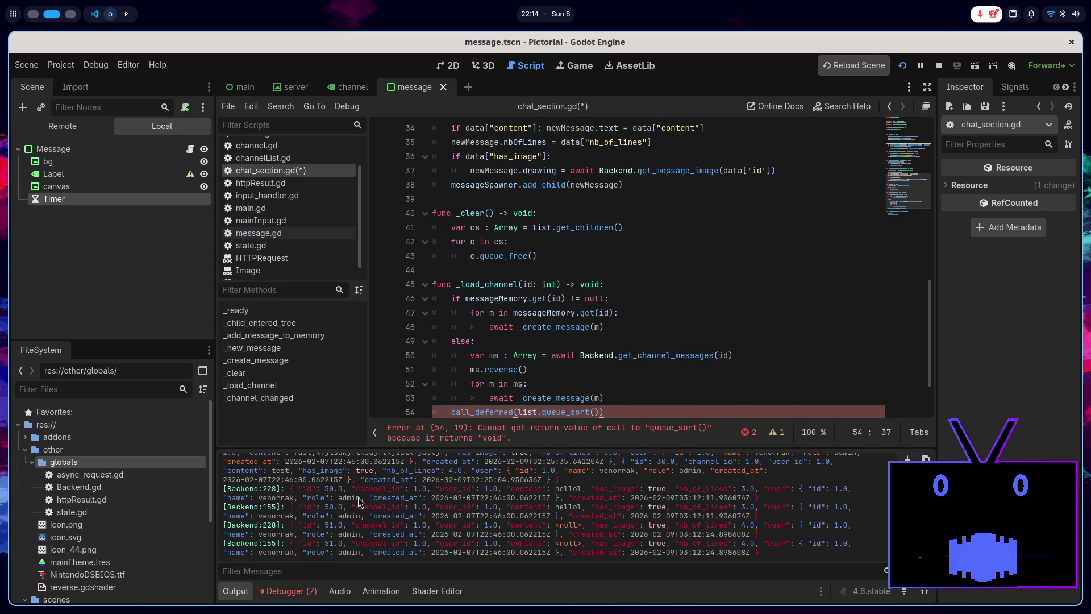
scroll(673, 249, "down", 2)
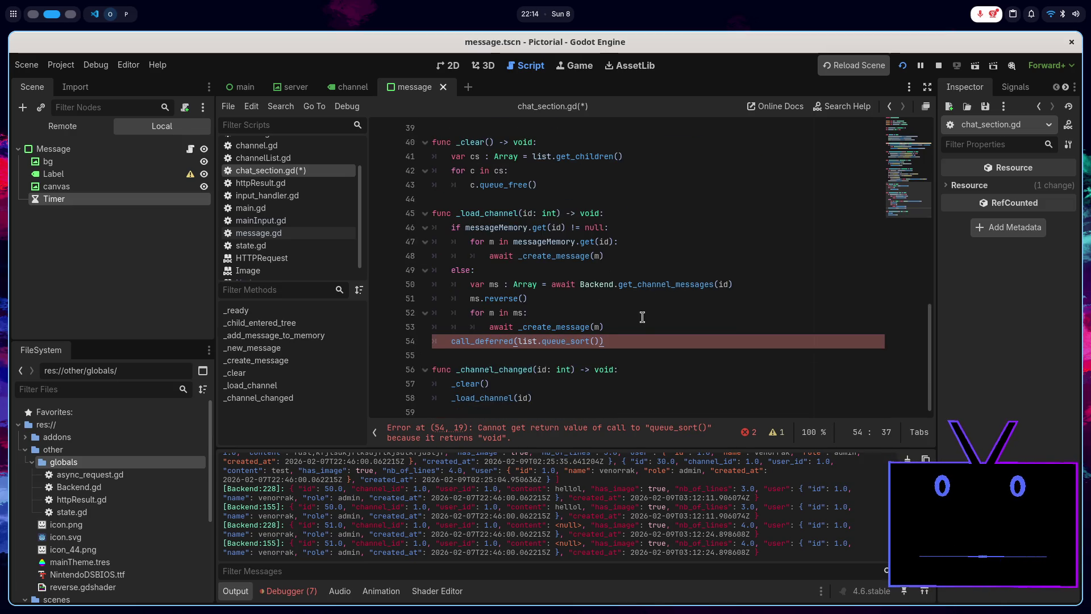
mouse_move(480, 339)
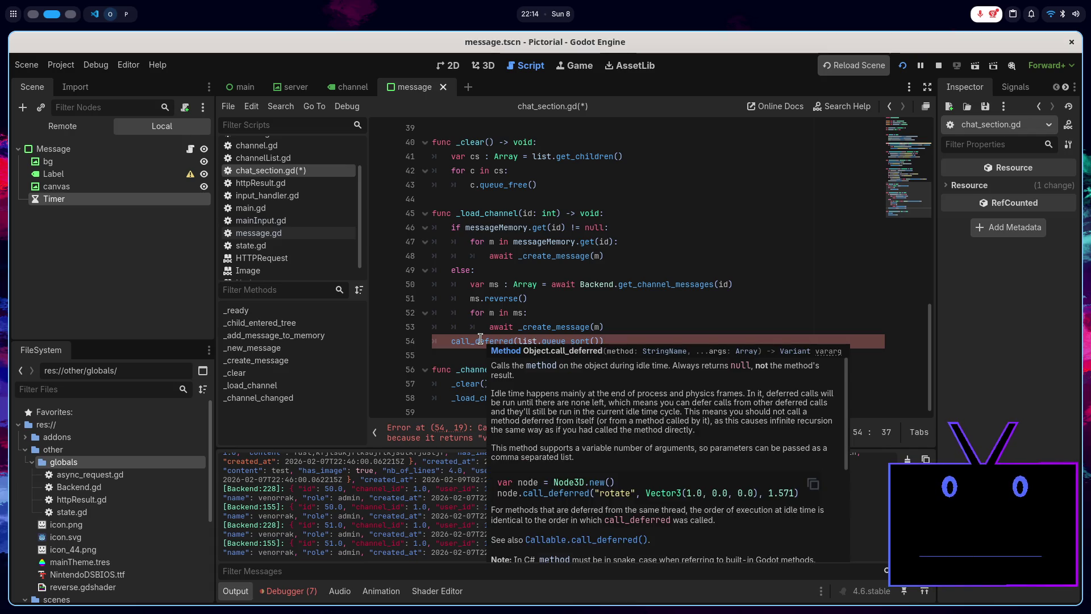
Rework line 54 so that call_deferred is called on list itself
left_click(516, 340)
left_click(594, 341)
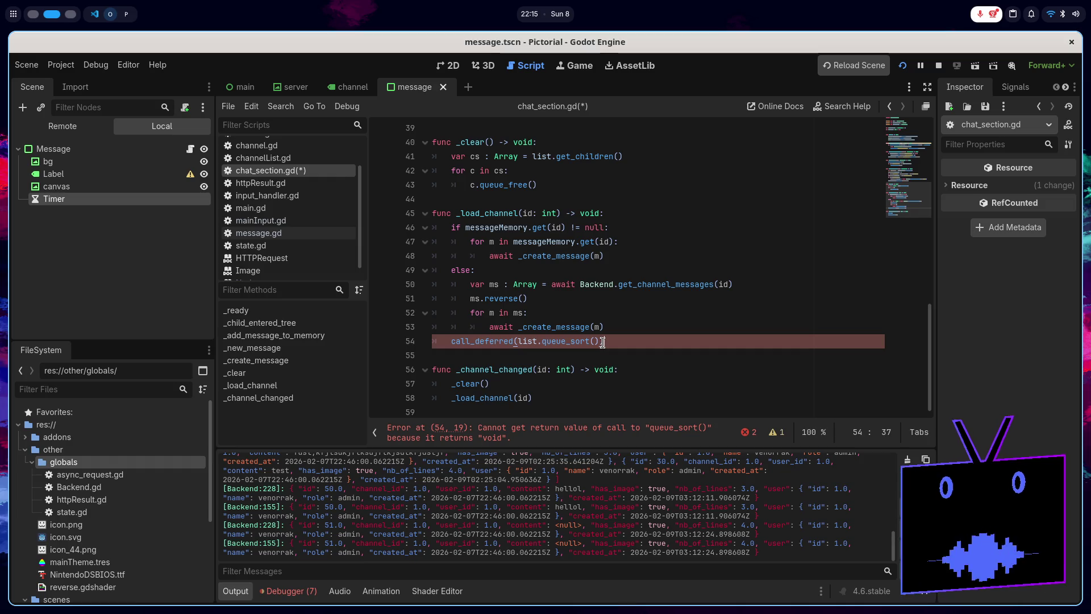
double_click(499, 340)
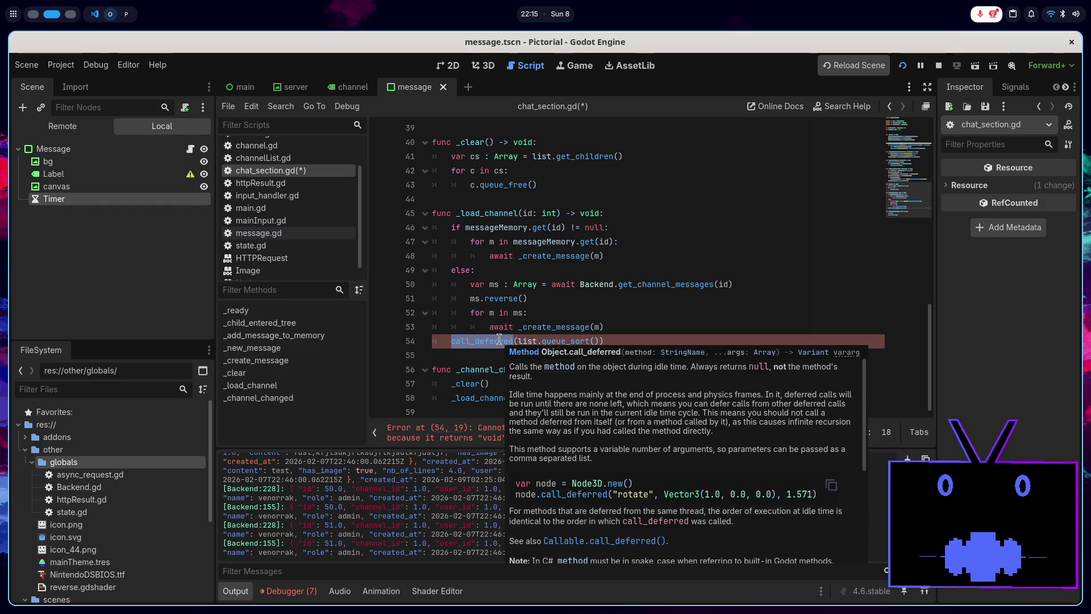
mouse_move(505, 342)
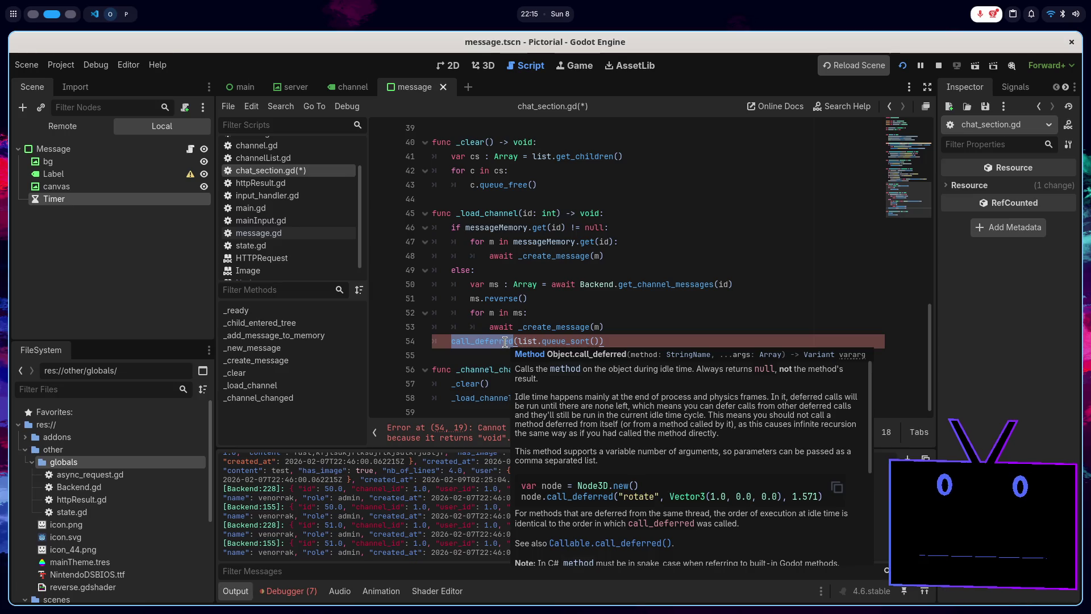
key("Home")
type("list.")
type("list.")
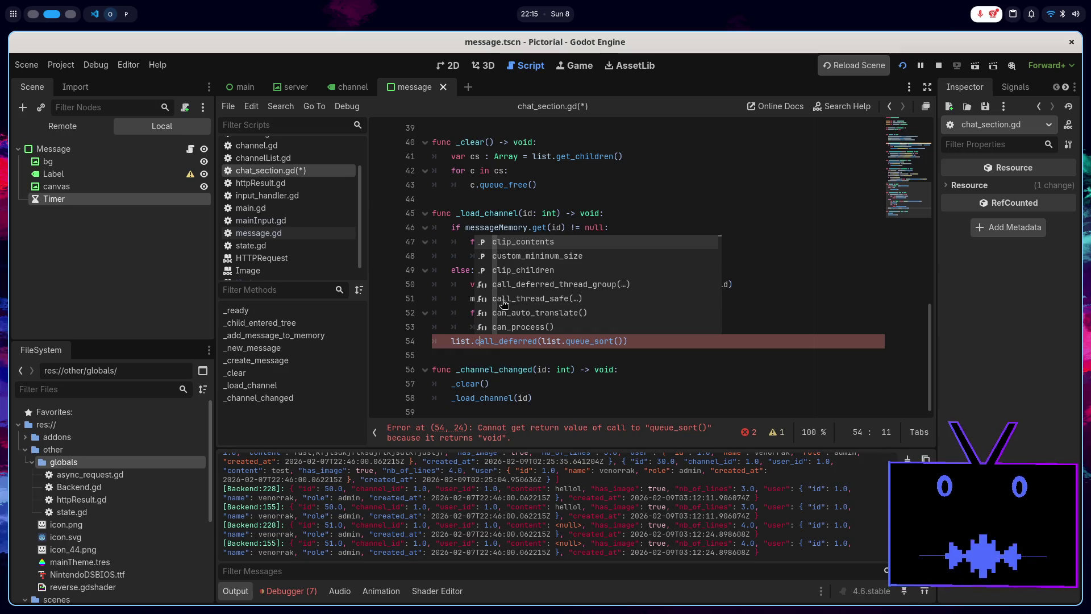
key("Delete")
key("Delete")
key("Delete")
type("\"")
Finish line 54 as list.call_deferred("queue_sort"), save chat_section.gd and stop the game
key("End")
key("Left")
key("BackSpace")
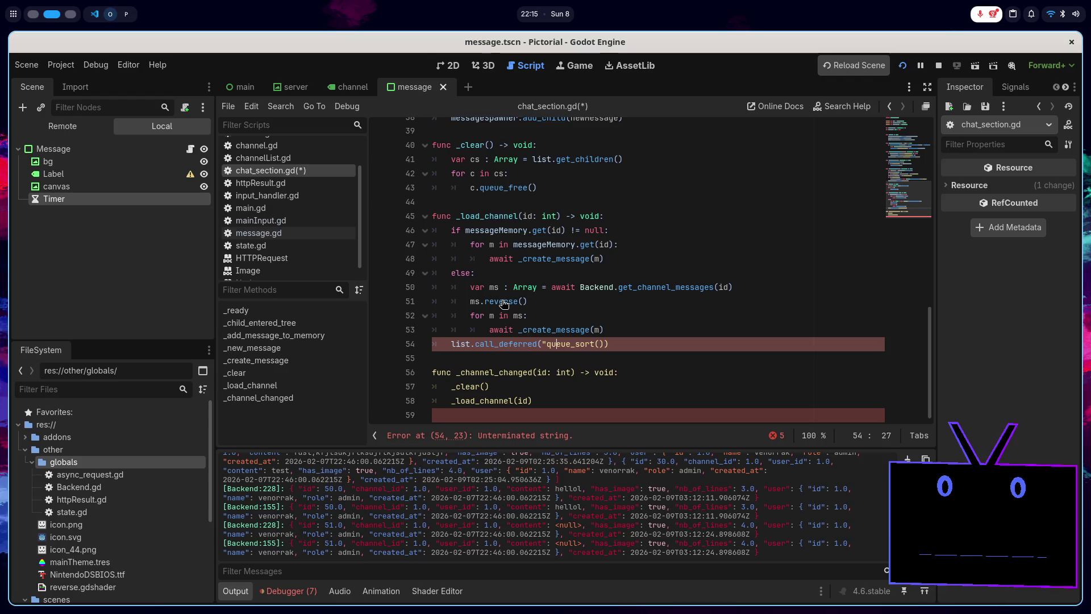
key("BackSpace")
type("\"_)")
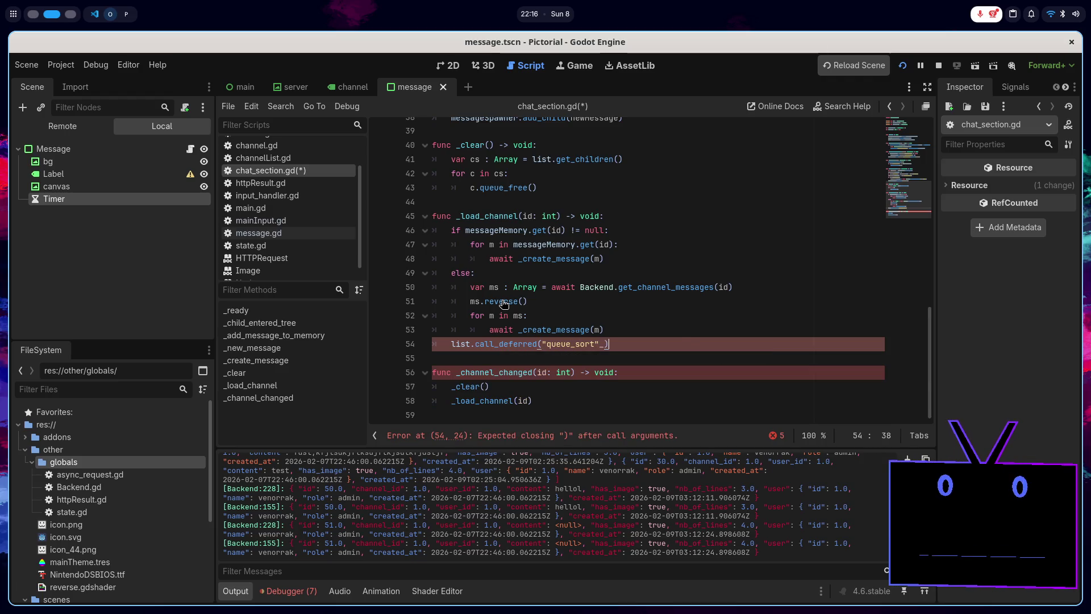
key("ctrl+s")
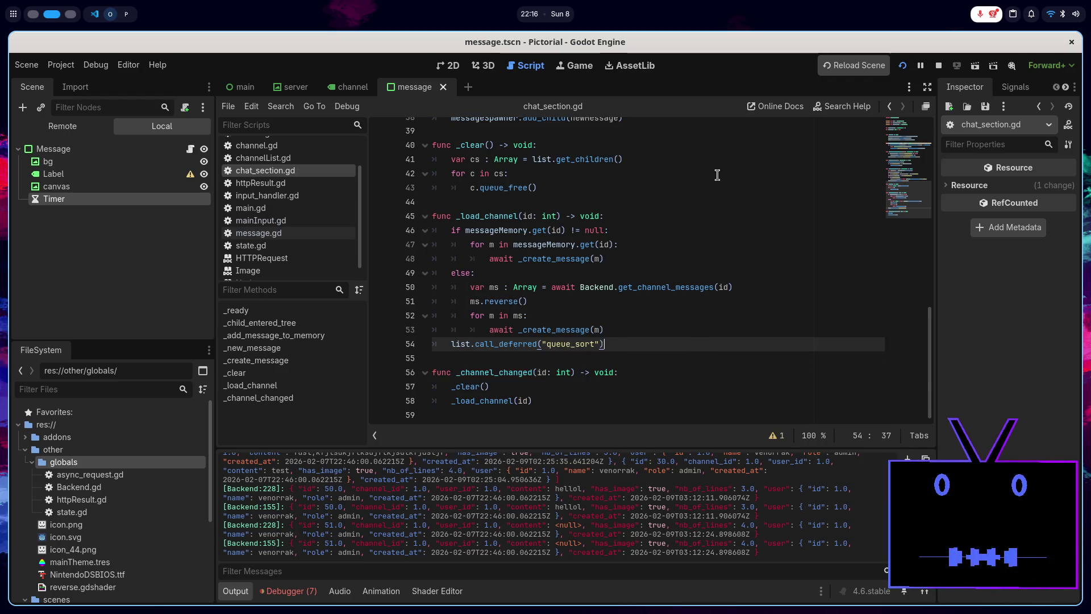
left_click(904, 66)
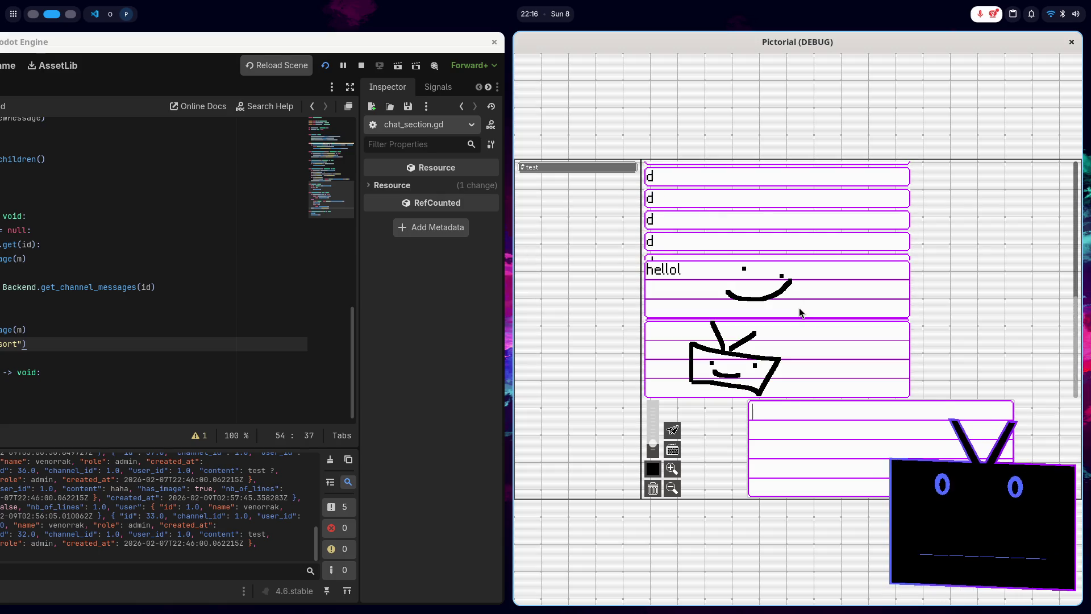
key("F8")
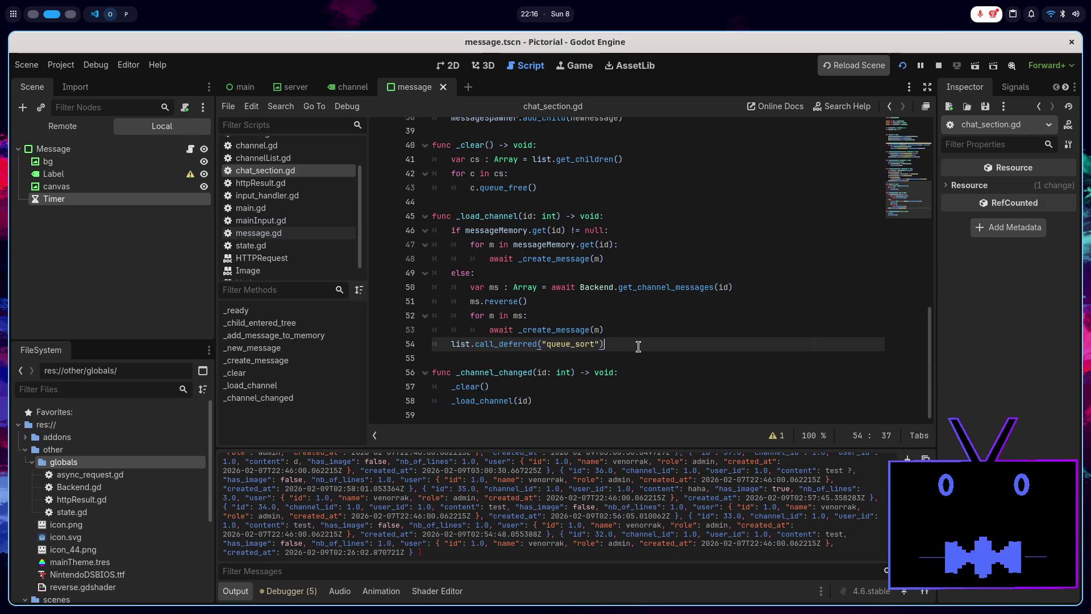
Inspect the add_child call and messageSpawner on line 38
scroll(638, 346, "up", 5)
double_click(465, 330)
double_click(543, 330)
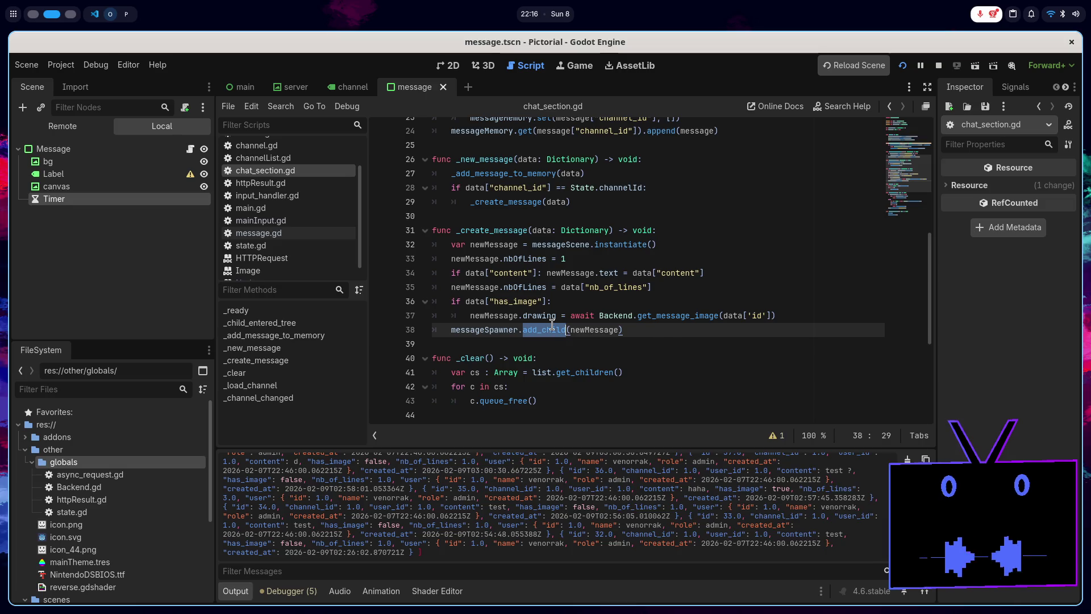
double_click(489, 331)
left_click(652, 328)
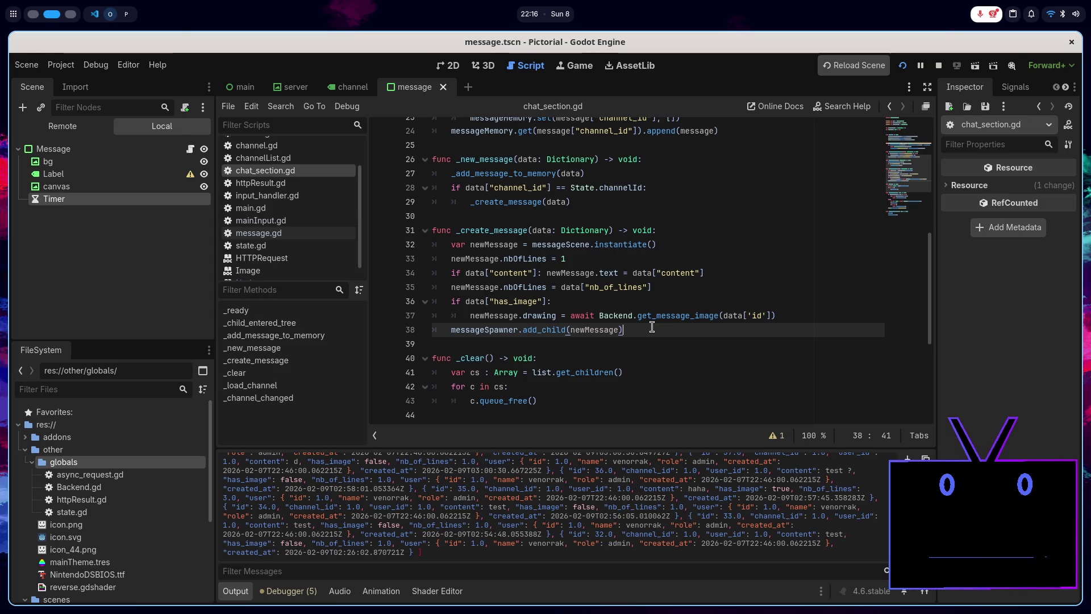
Stop the game, open message.gd and select the tween animation code on lines 35–38
left_click(938, 65)
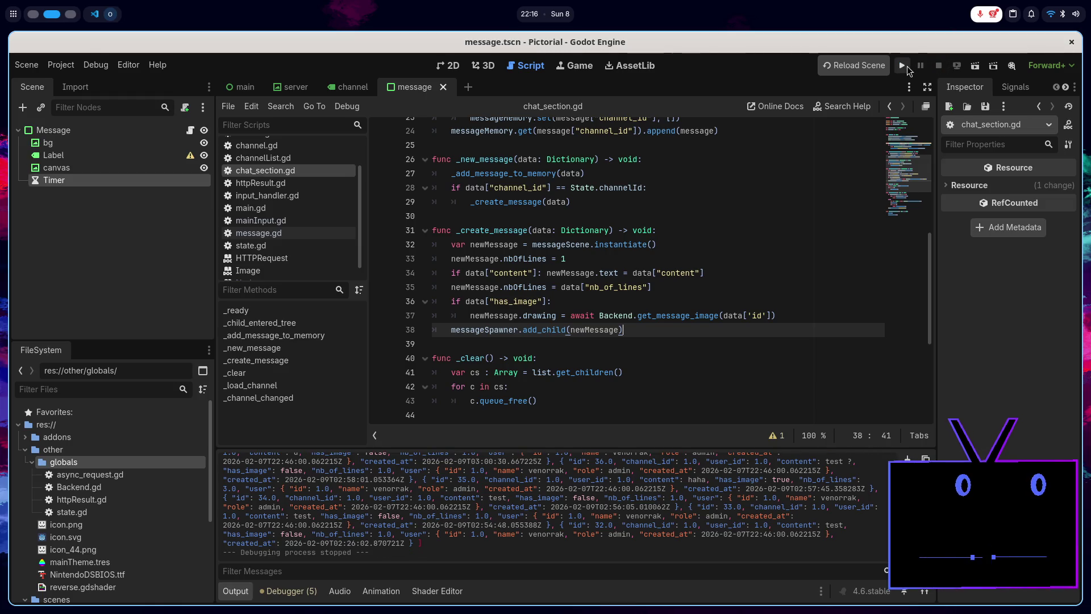
scroll(627, 270, "down", 3)
scroll(627, 270, "down", 2)
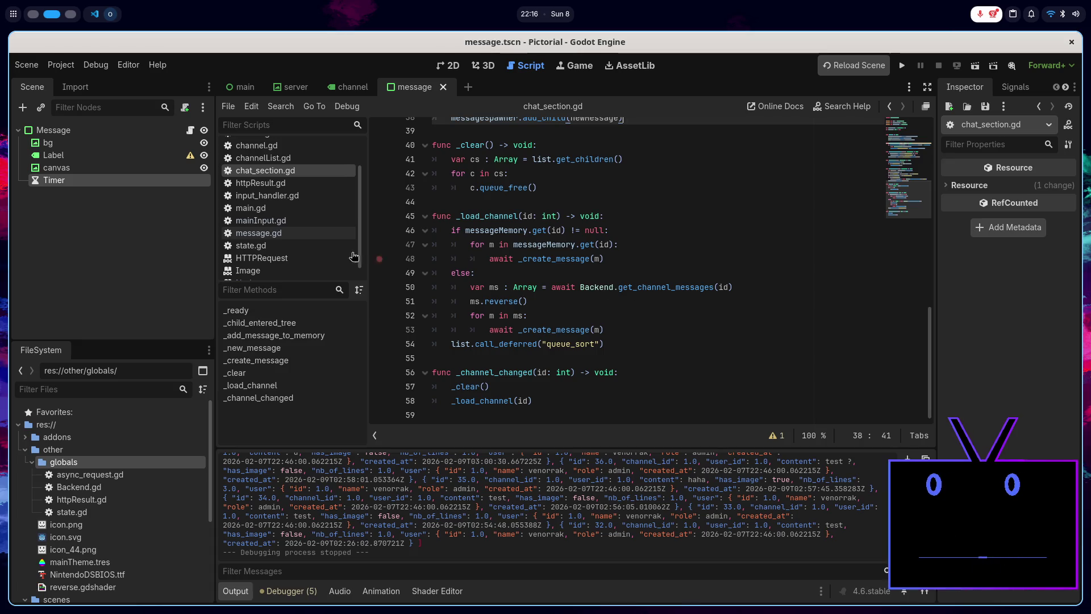
left_click(289, 240)
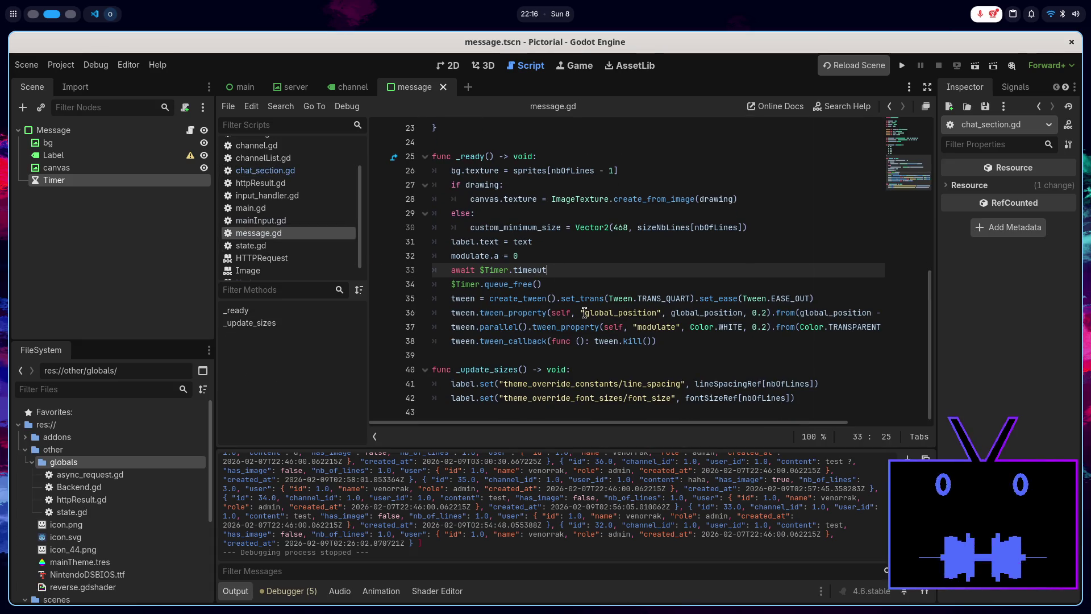
left_click_drag(445, 296, 657, 341)
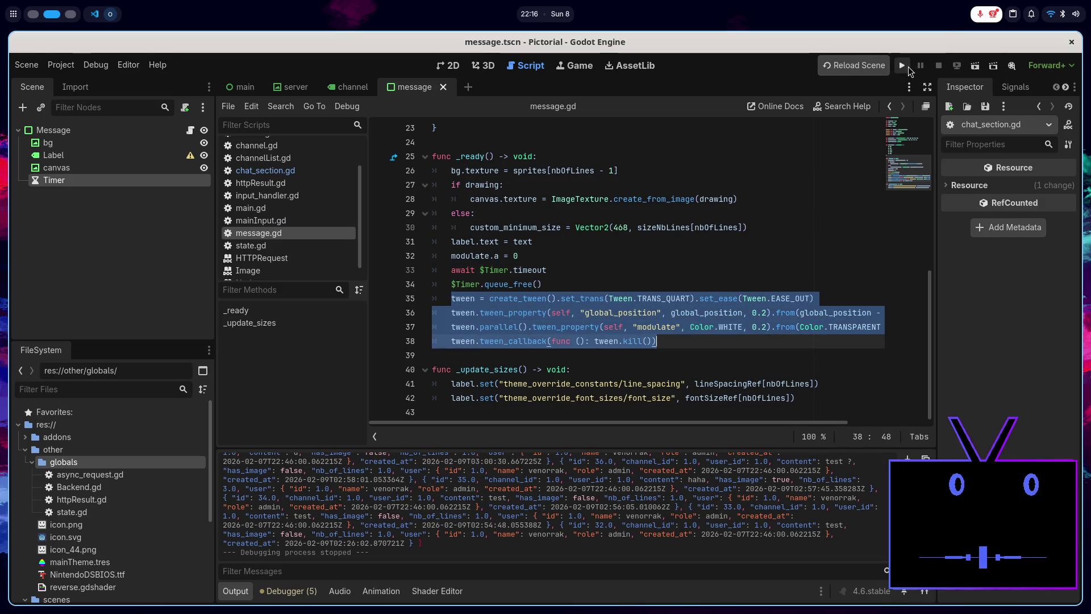
Run Pictorial and post 'test' to the test channel, checking the editor alongside
left_click(907, 69)
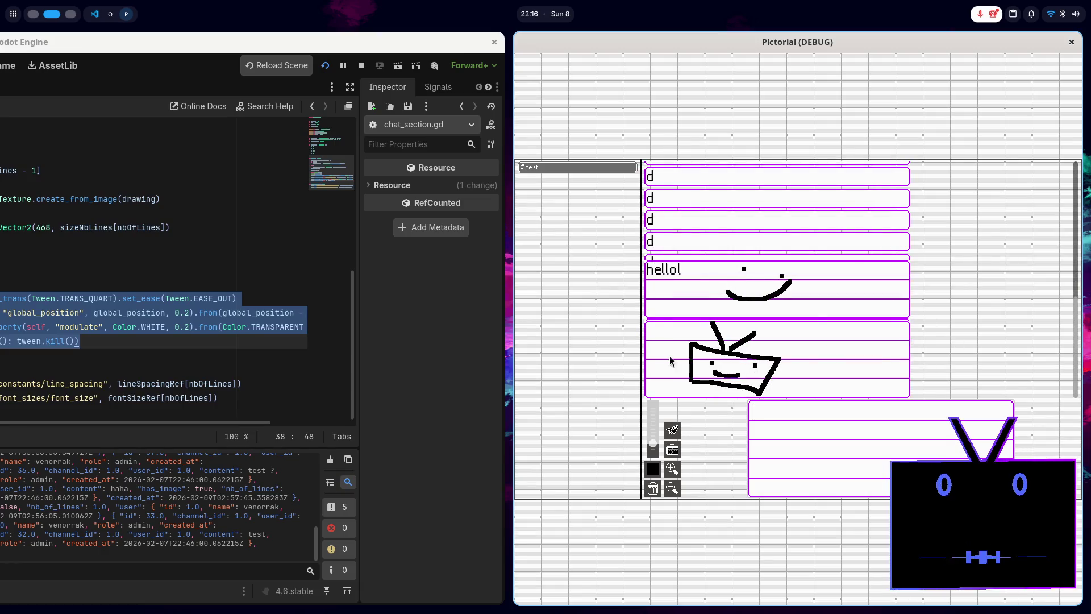
type("test")
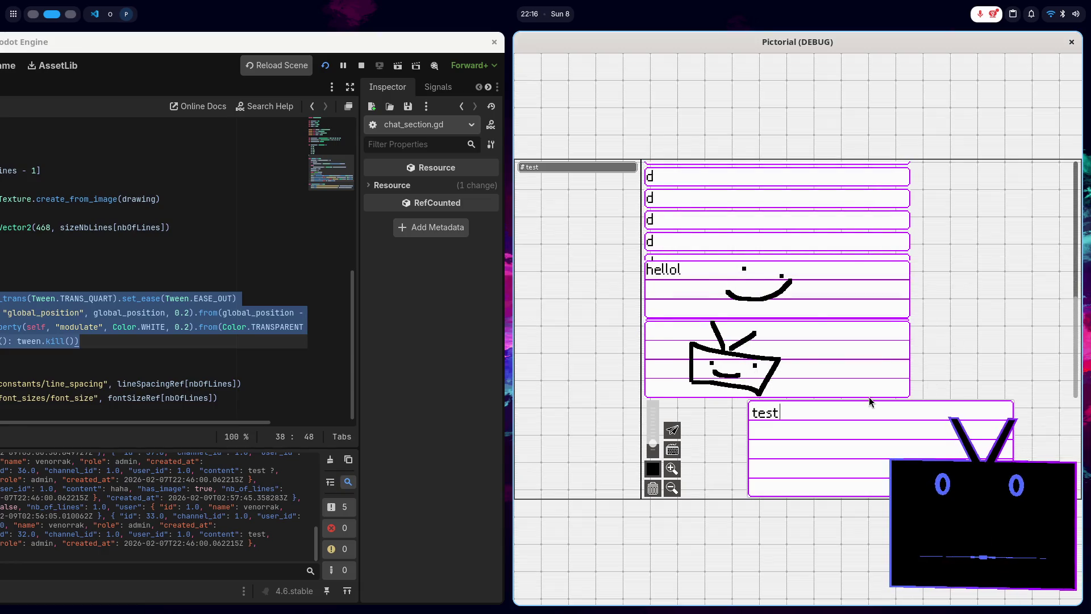
key("Return")
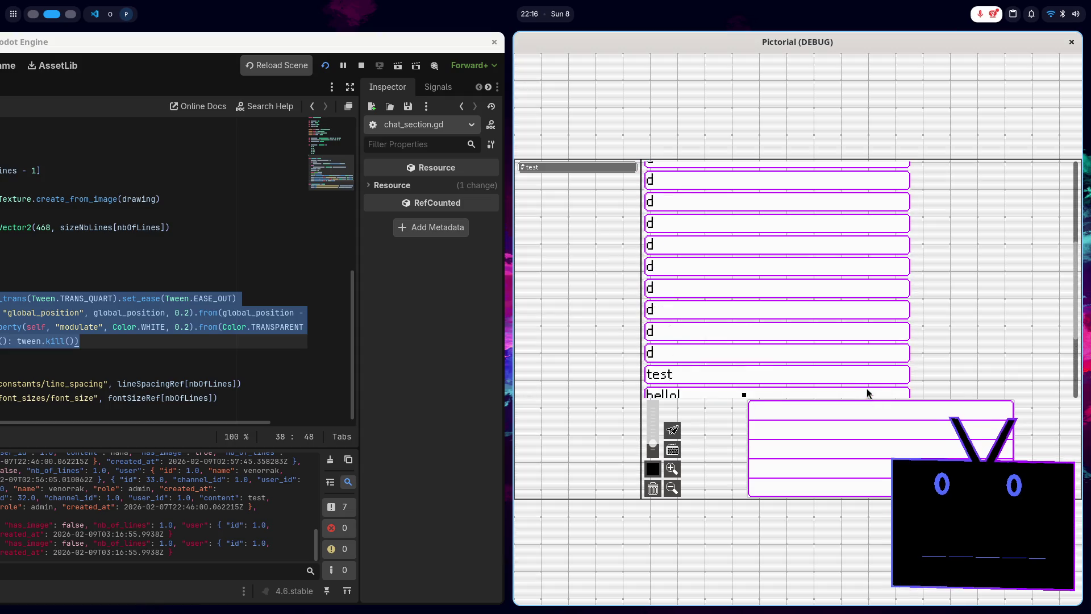
key("super+Left")
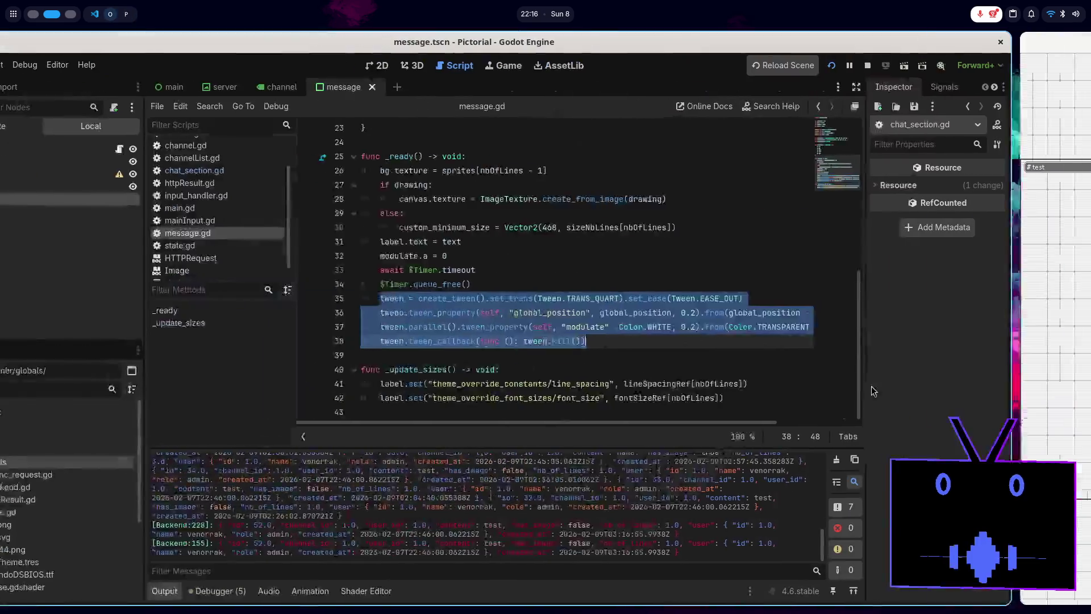
key("super+Right")
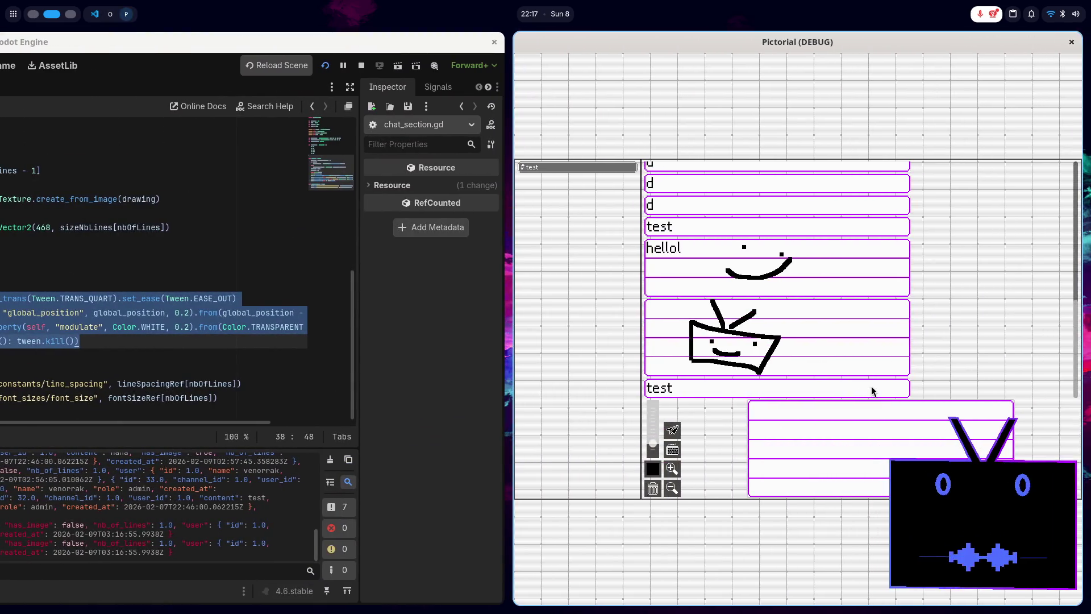
key("super+Left")
key("super+Right")
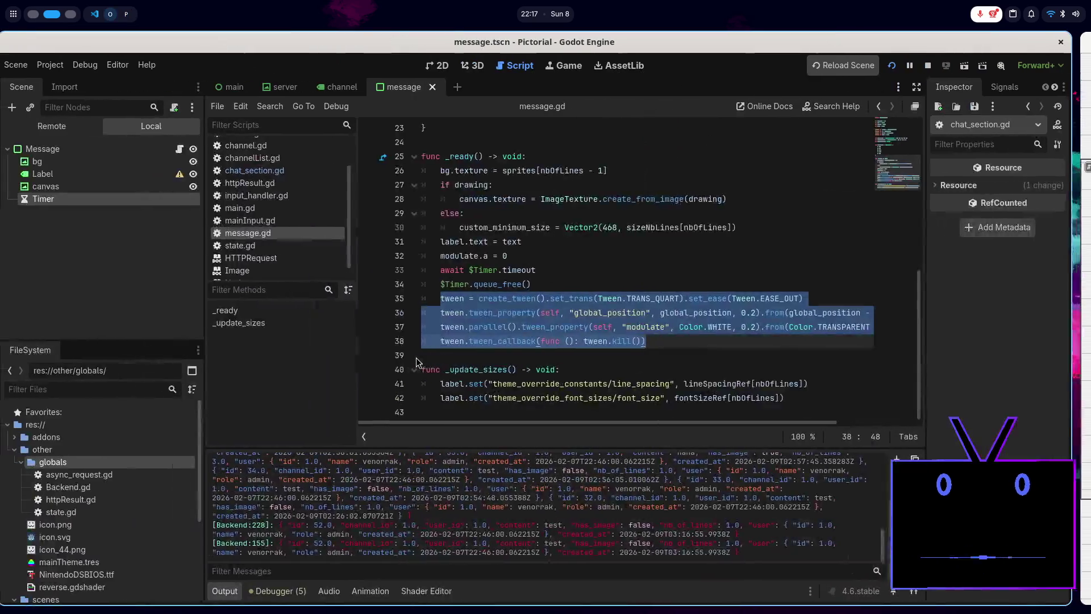
In message.gd, go to the timeout await line and show the Timer node's 0.1 s, One Shot, Autostart settings
key("super+Left")
mouse_move(503, 348)
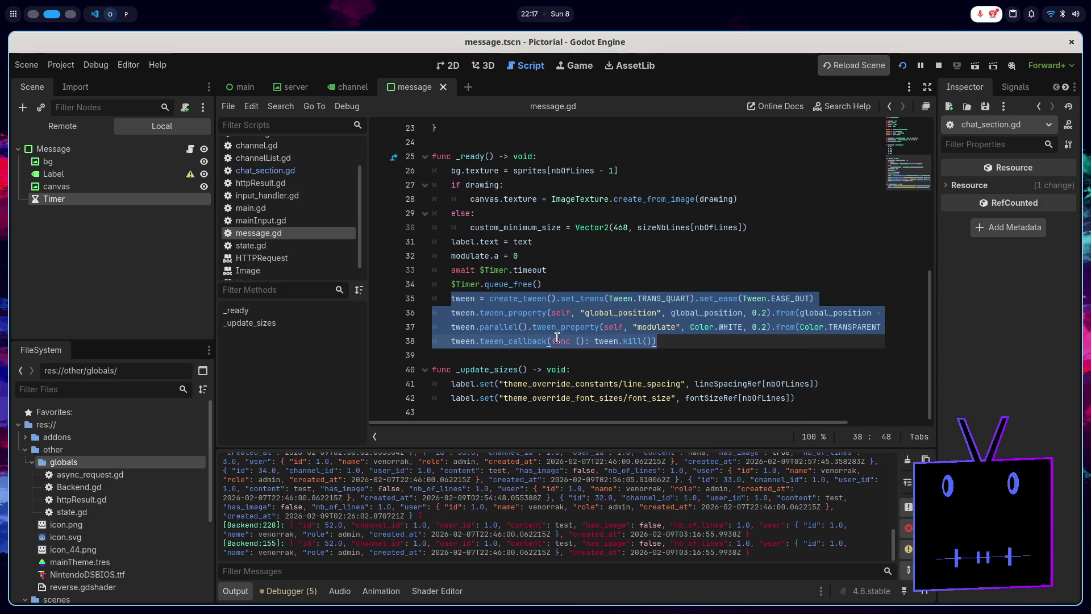
left_click(585, 290)
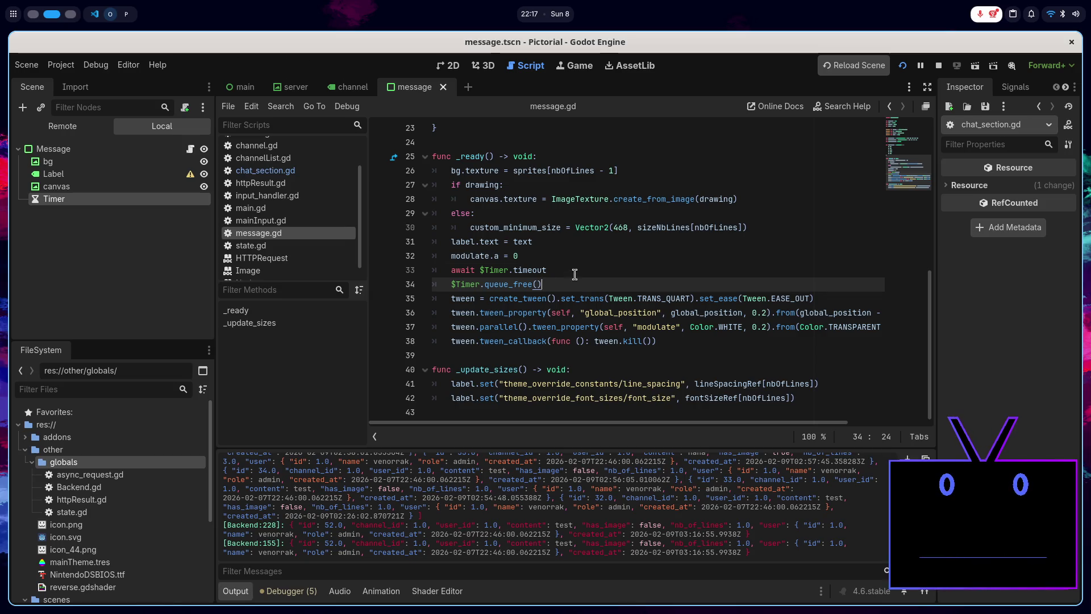
left_click(578, 274)
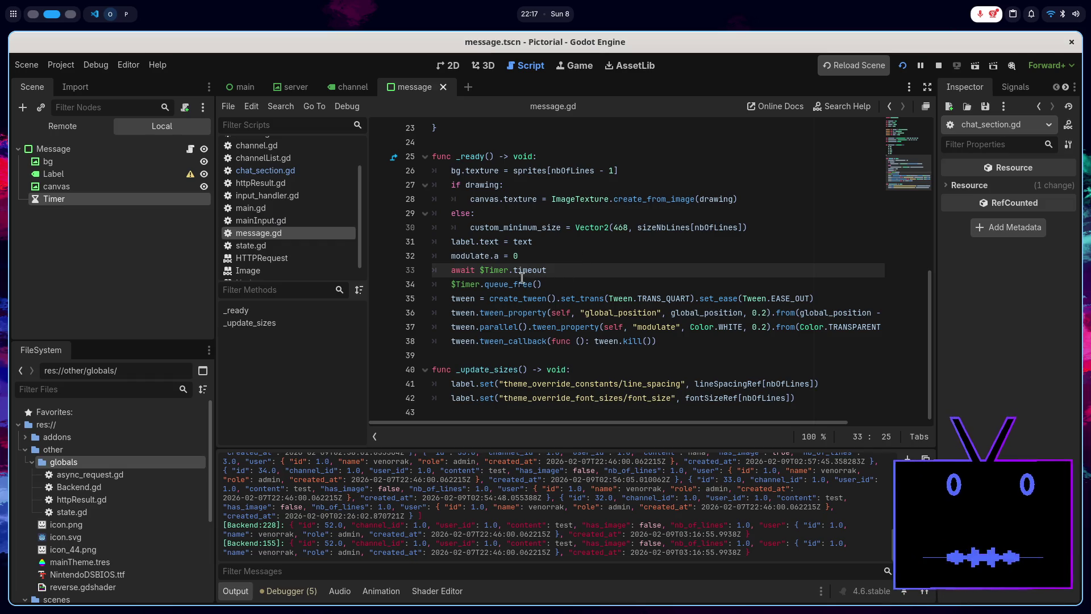
left_click(164, 202)
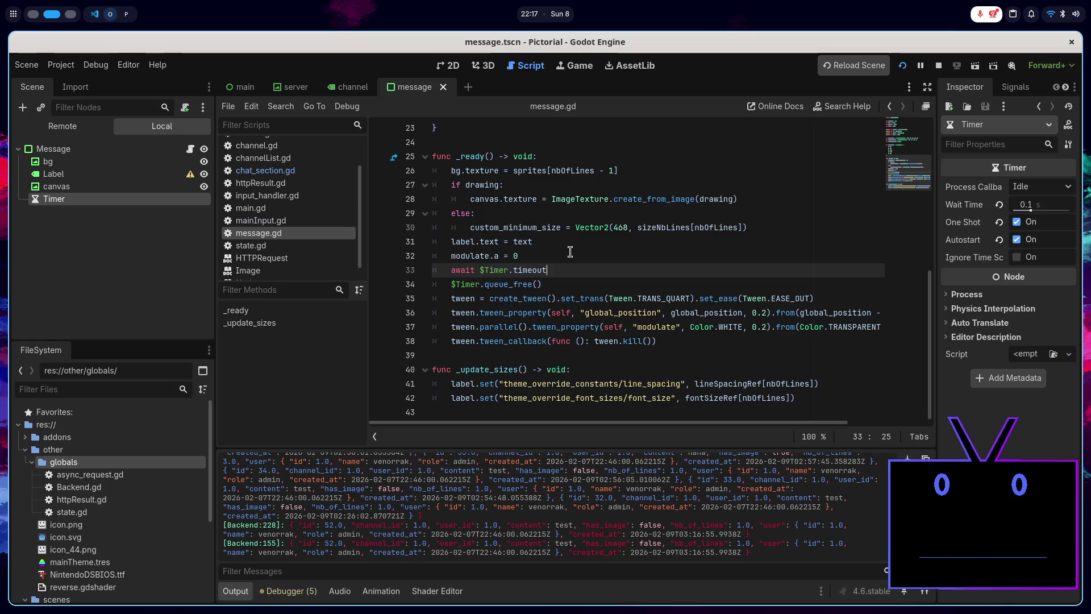
Switch to chat_section.gd and locate _create_message and its uses
left_click(322, 171)
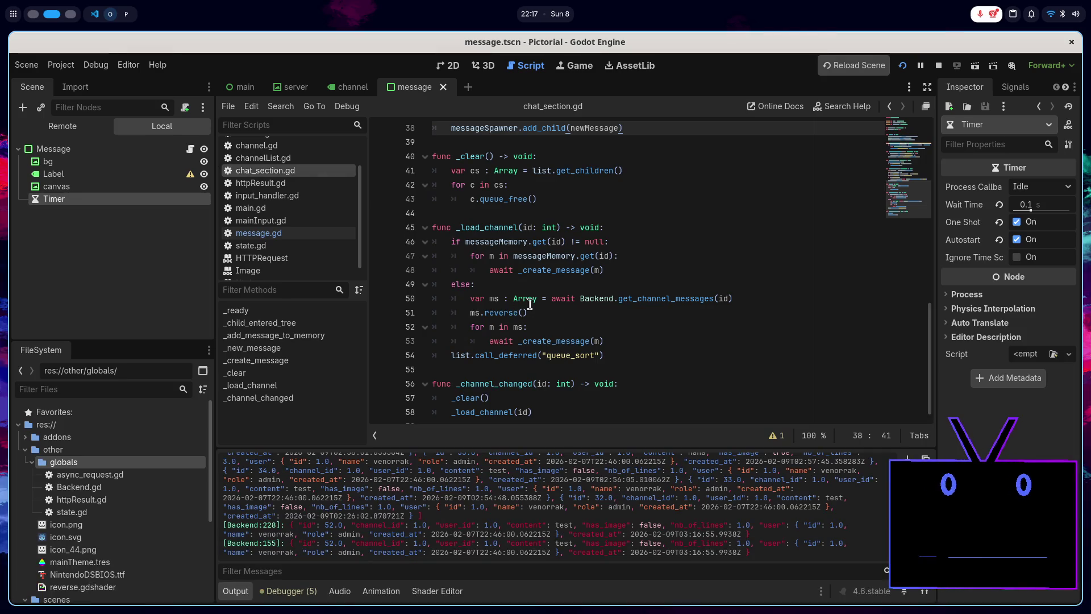
scroll(562, 318, "up", 4)
scroll(585, 363, "down", 3)
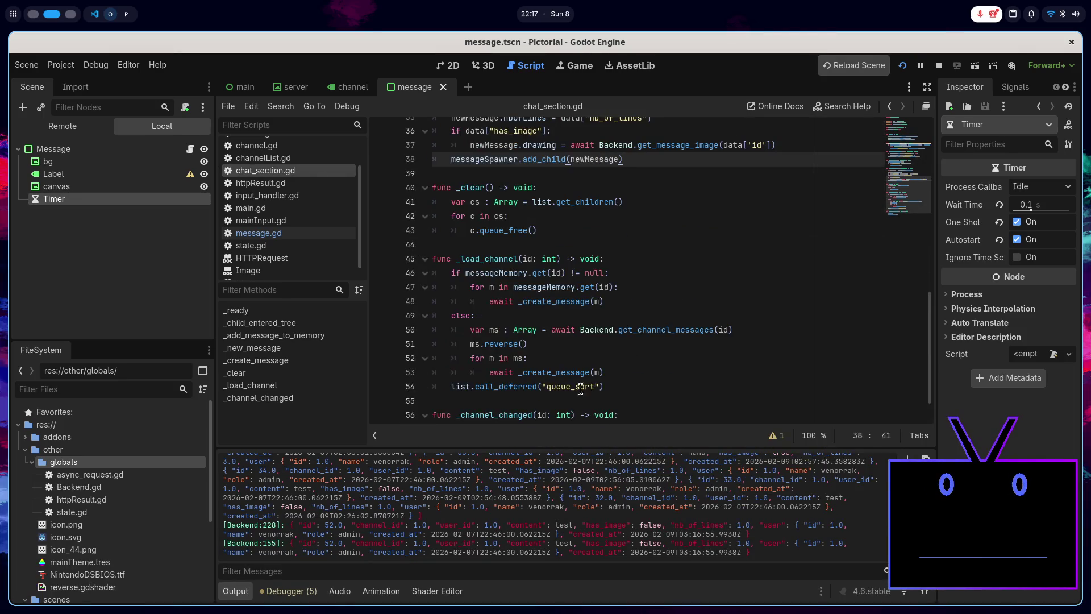
left_click(575, 361)
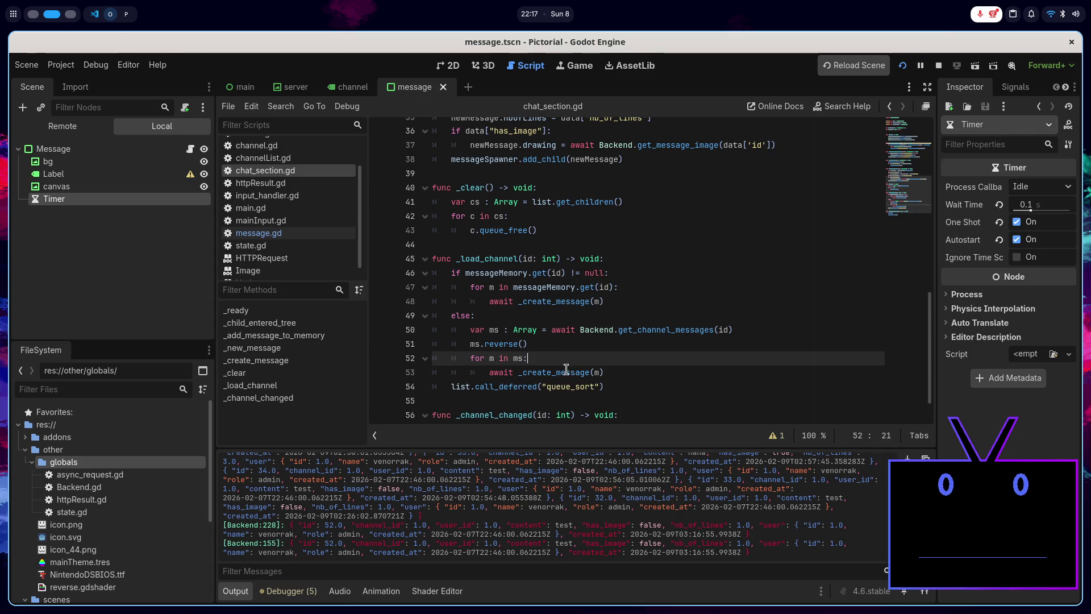
double_click(562, 372)
scroll(597, 346, "up", 2)
scroll(598, 343, "up", 4)
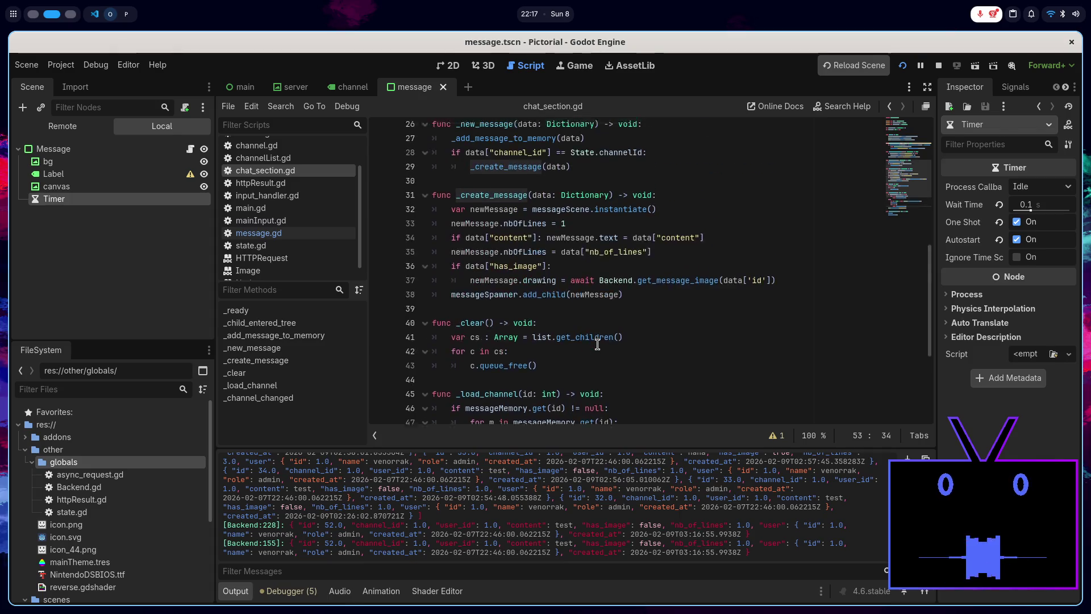
Add 'await newMessage.ready' after the add_child line and relaunch the game
left_click(627, 373)
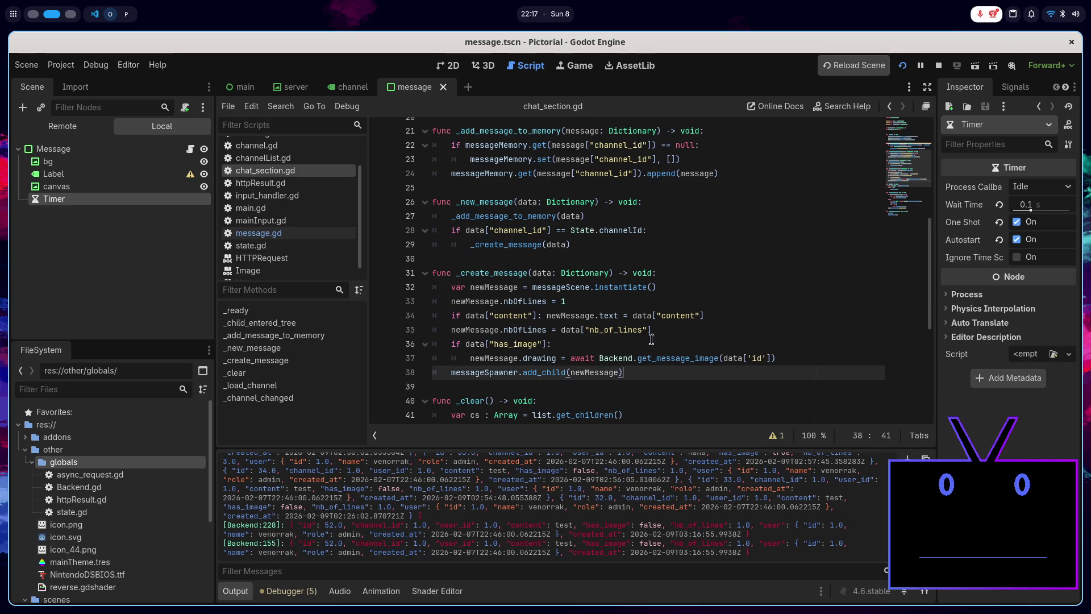
key("Return")
type("ait .")
key("BackSpace")
key("BackSpace")
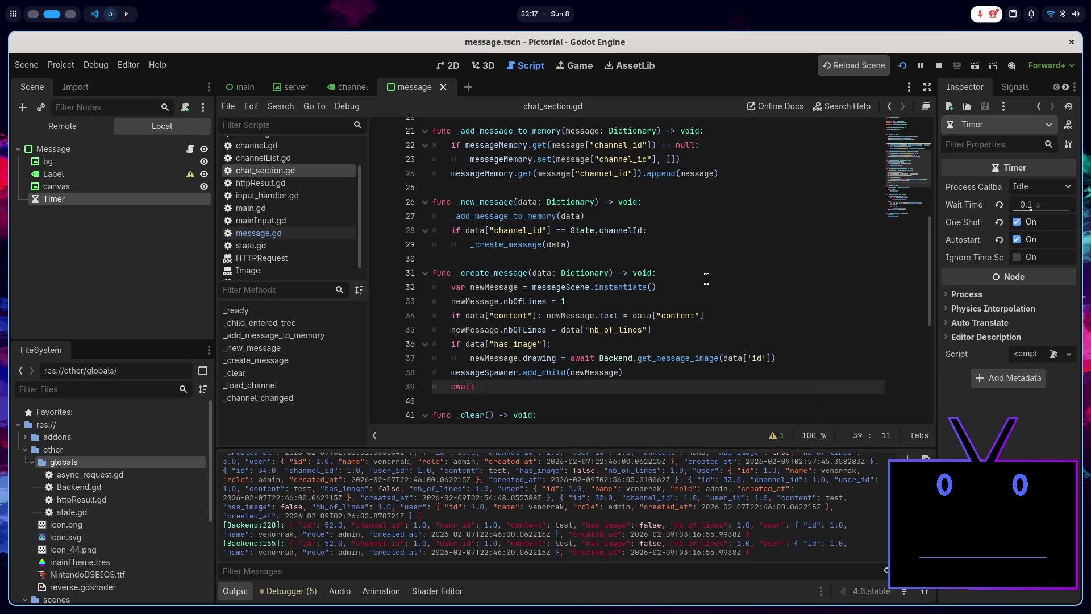
type("wMessage.")
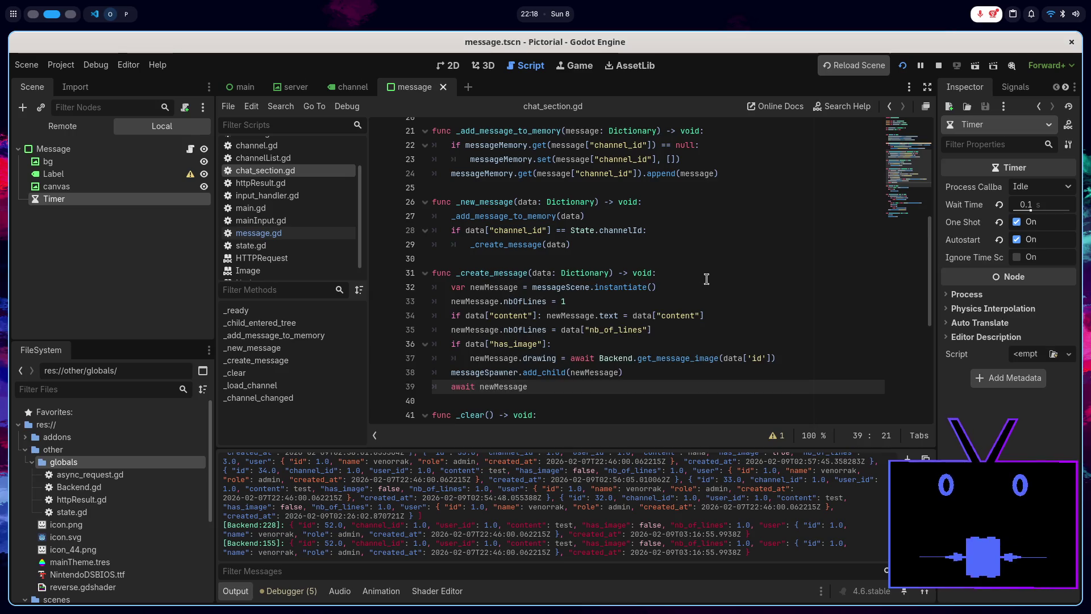
key("Down")
key("Down")
key("Down")
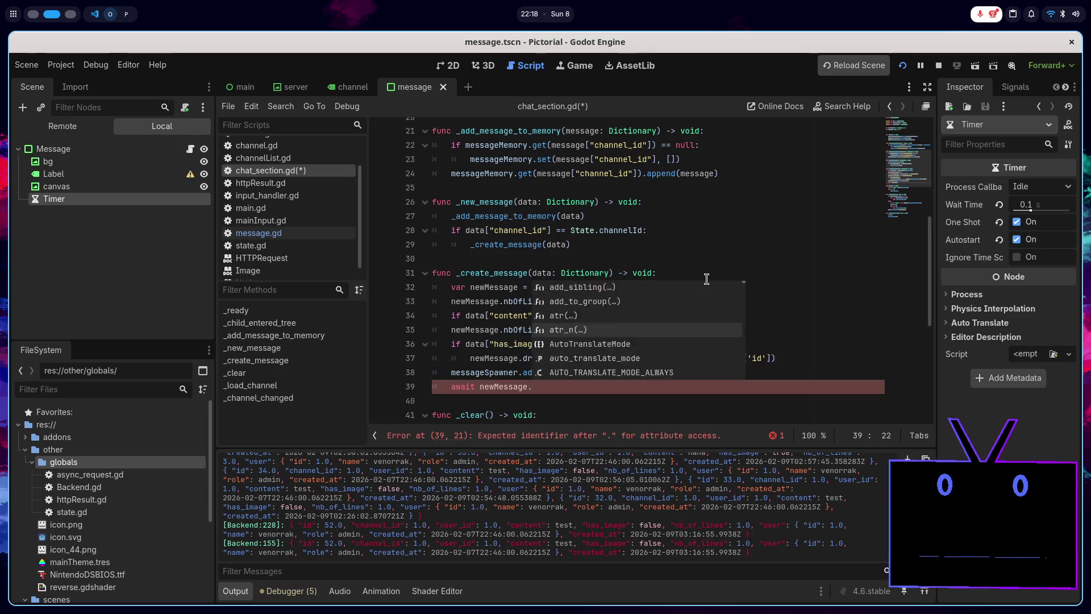
key("Down")
key("Down")
key("Down")
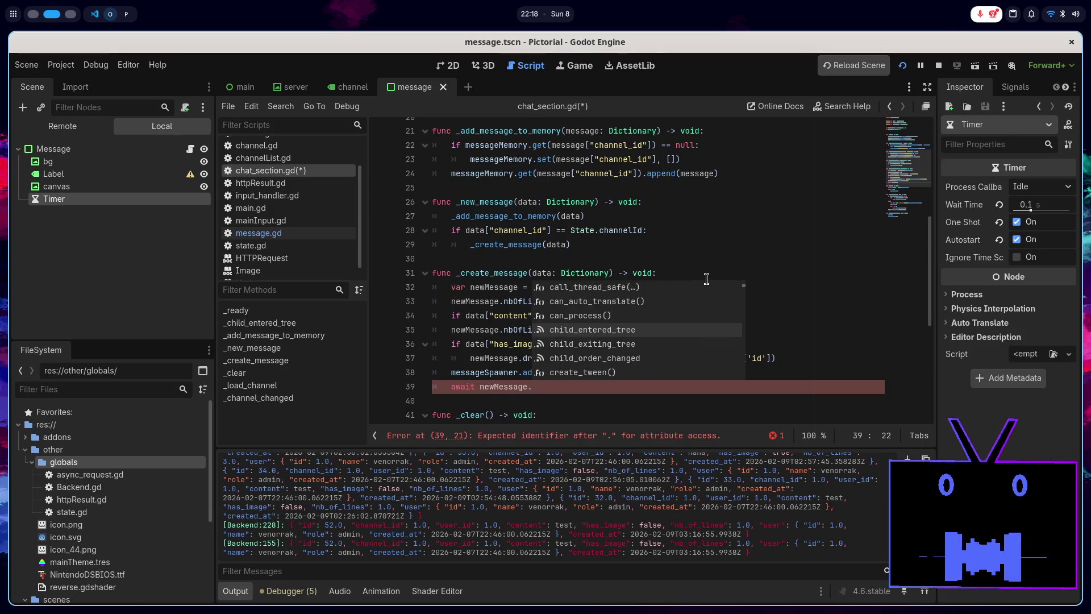
key("Down")
key("Down")
key("Down")
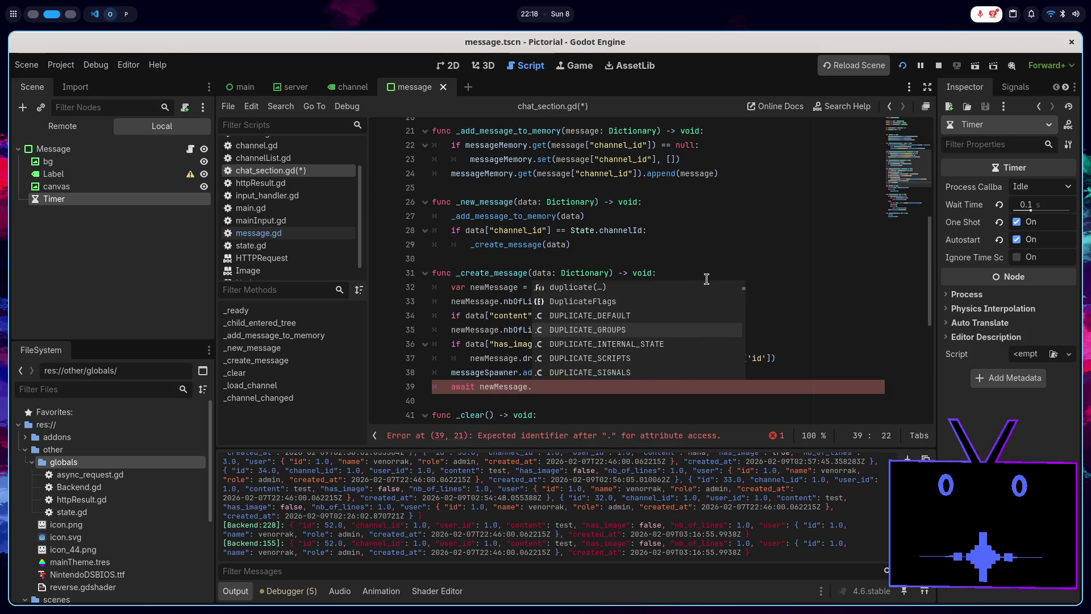
type("ready")
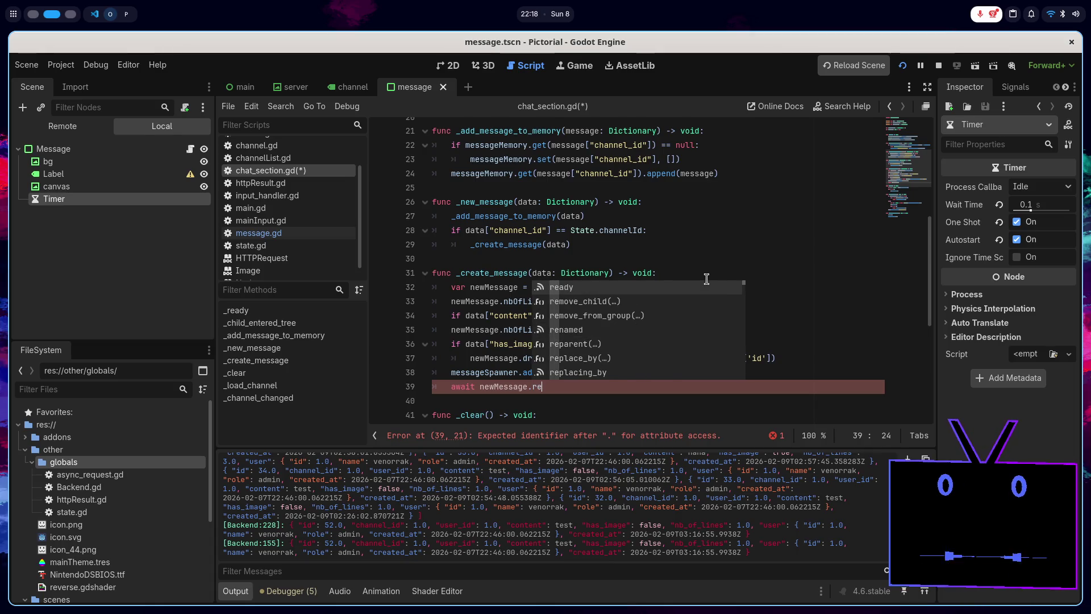
key("Return")
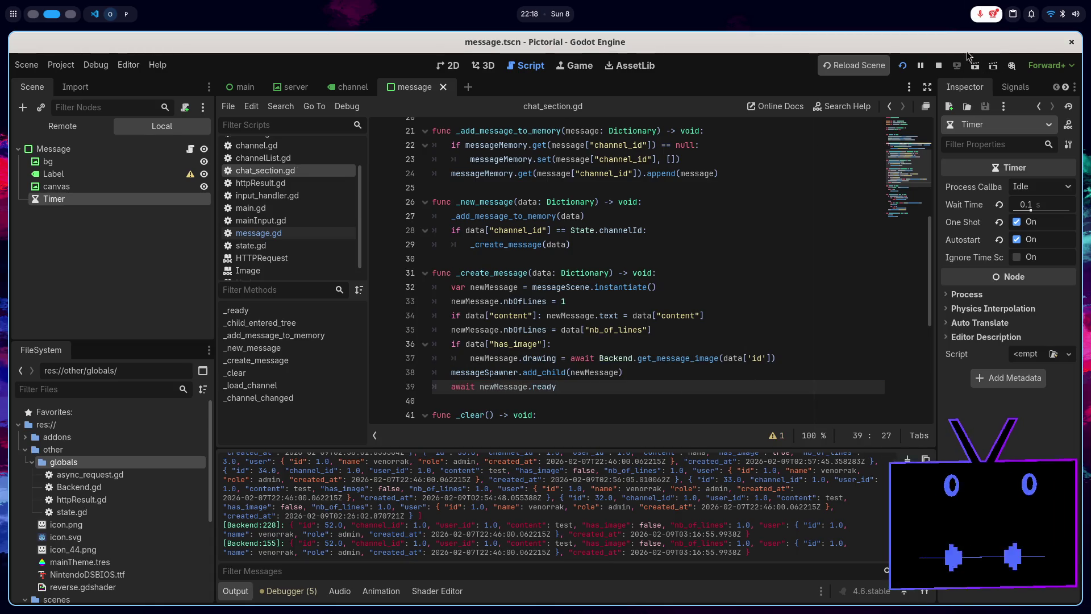
left_click(901, 65)
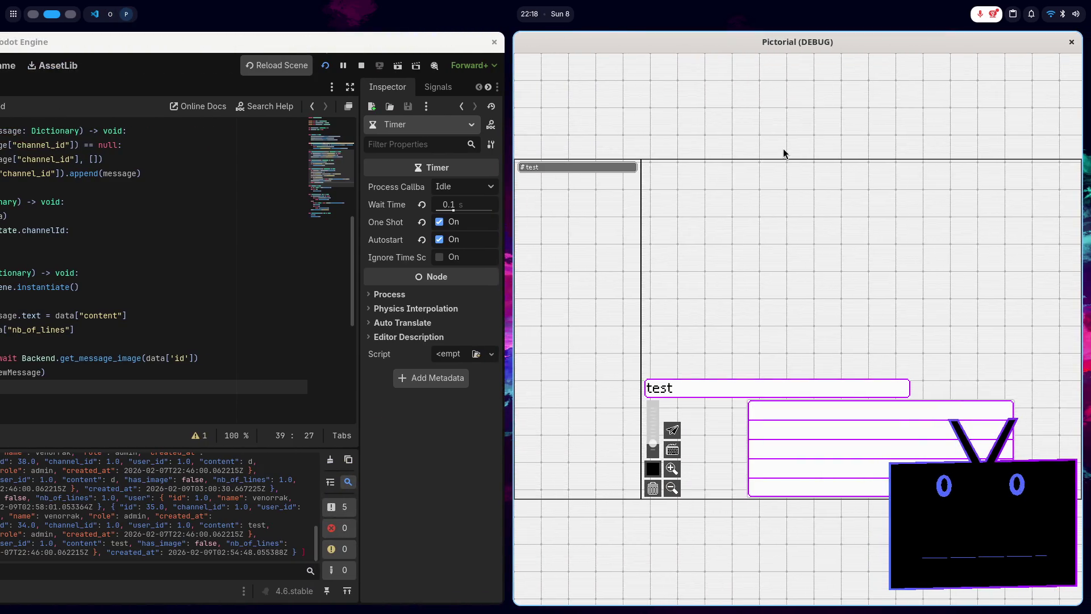
Return to the await ready line, then send 'test' in the running chat and close the game
left_click(240, 216)
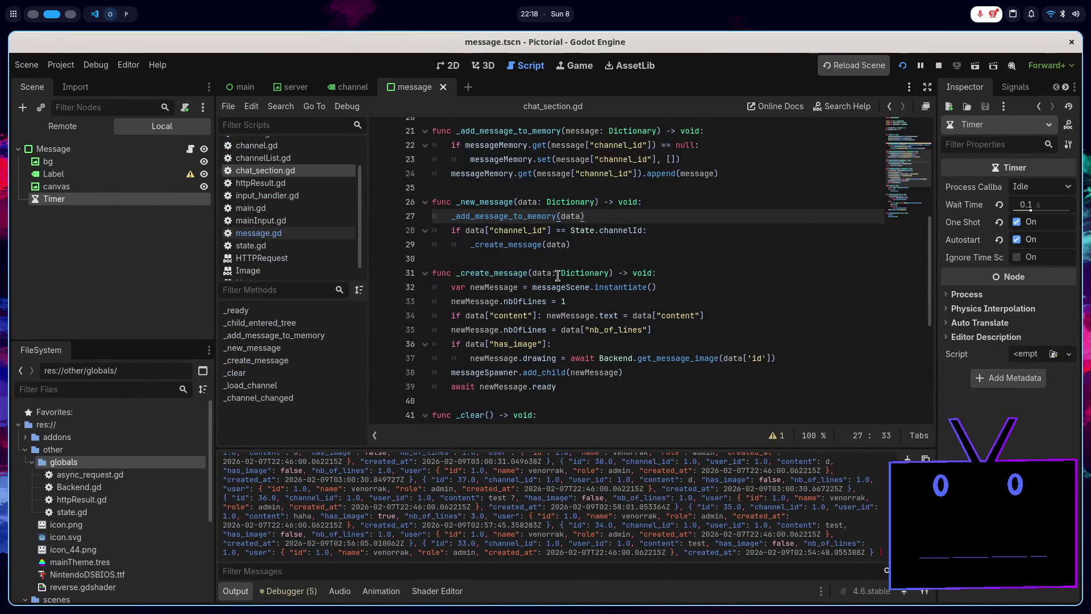
left_click(561, 381)
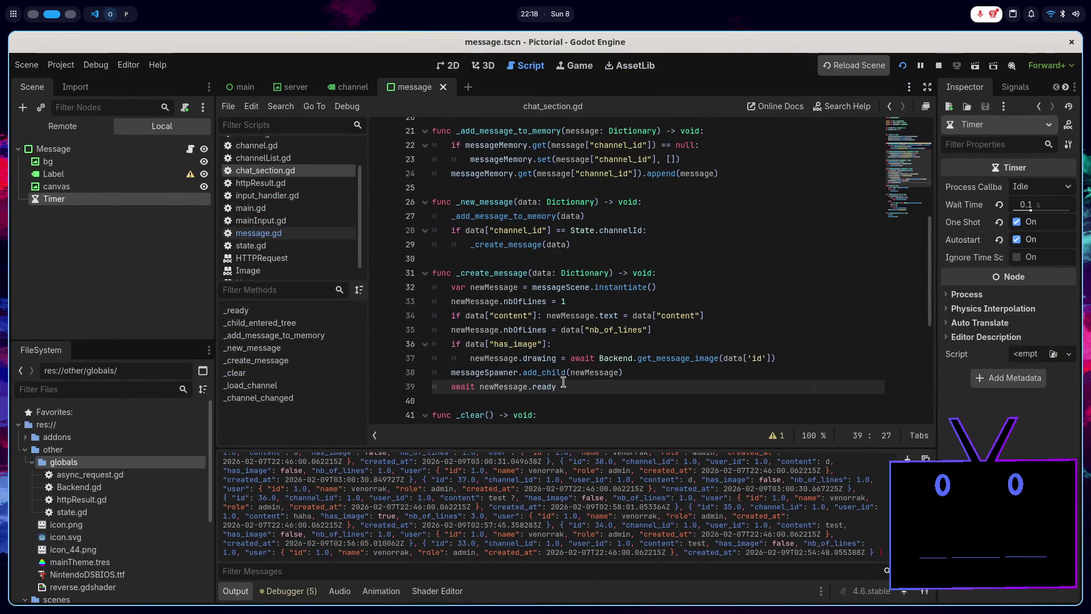
scroll(570, 377, "down", 4)
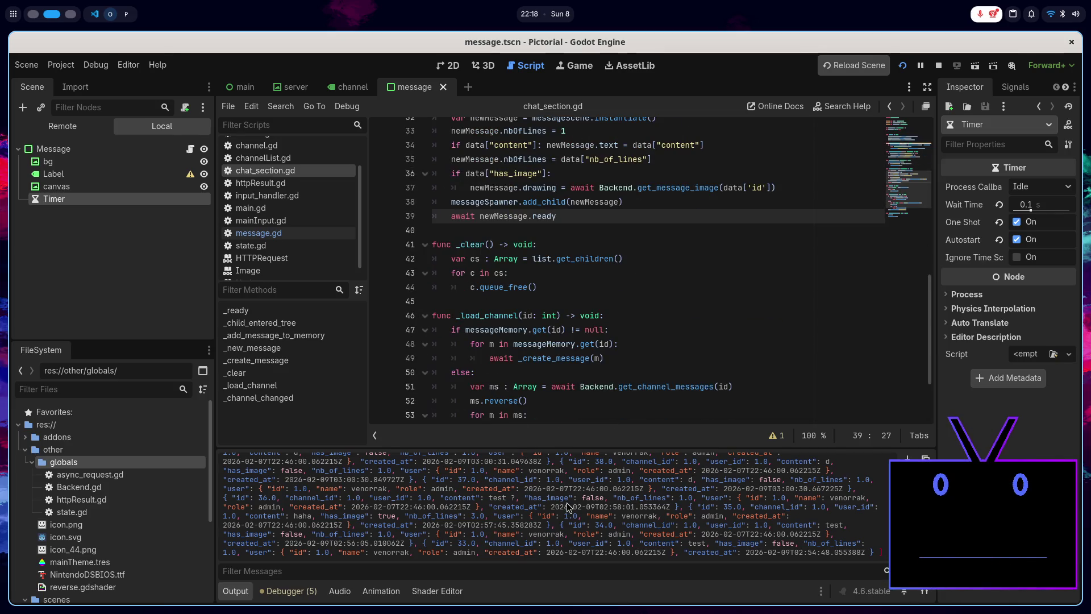
scroll(605, 422, "down", 2)
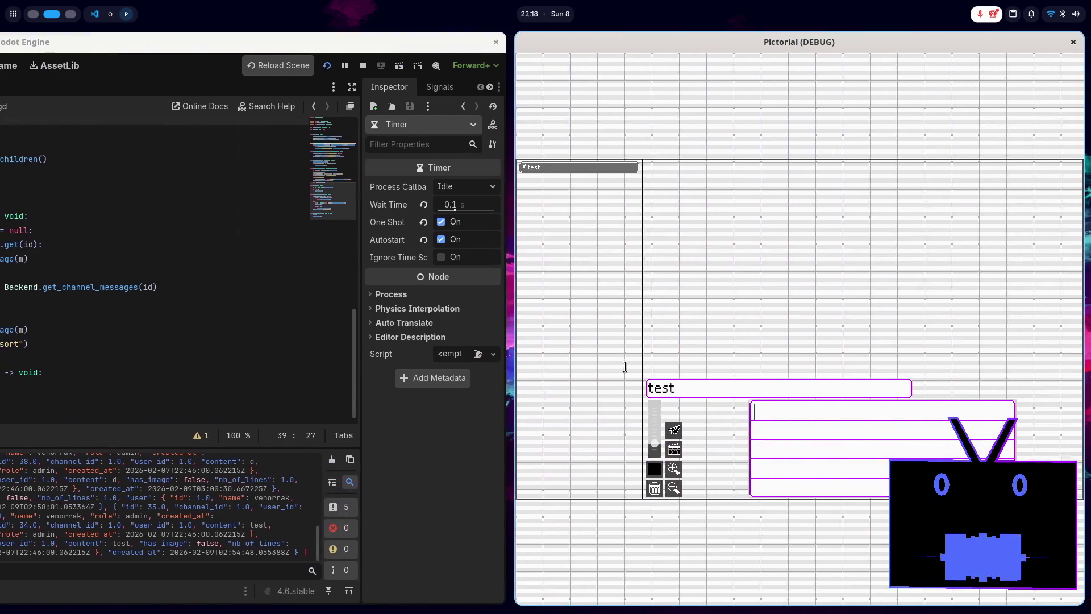
type("test")
key("Return")
key("super+q")
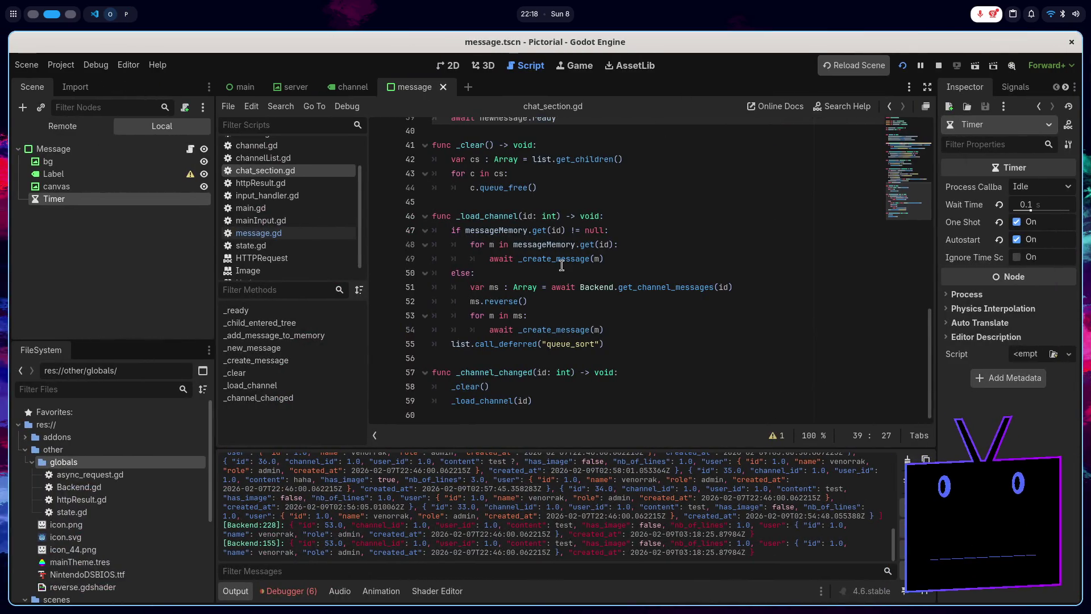
Review message.gd and the _create_message uses in chat_section.gd, then restart the game
mouse_move(561, 260)
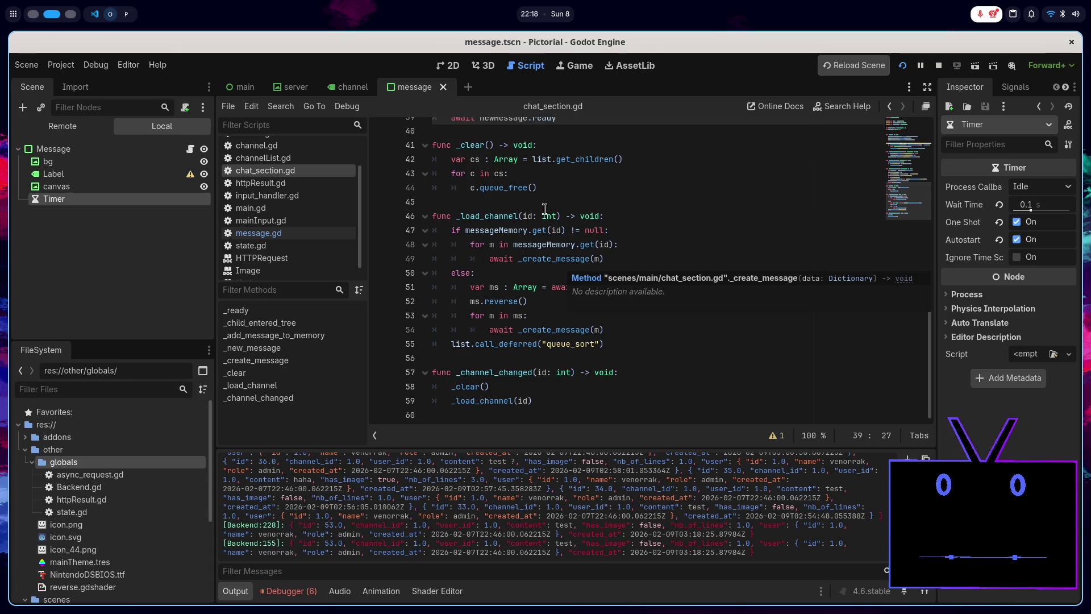
scroll(556, 206, "up", 3)
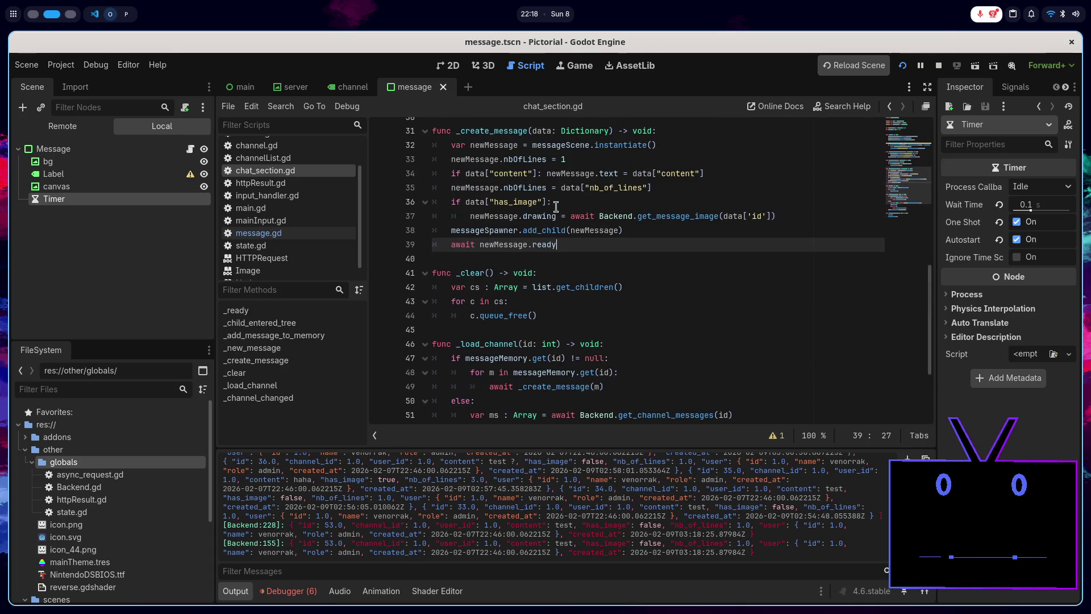
left_click(285, 234)
left_click(313, 172)
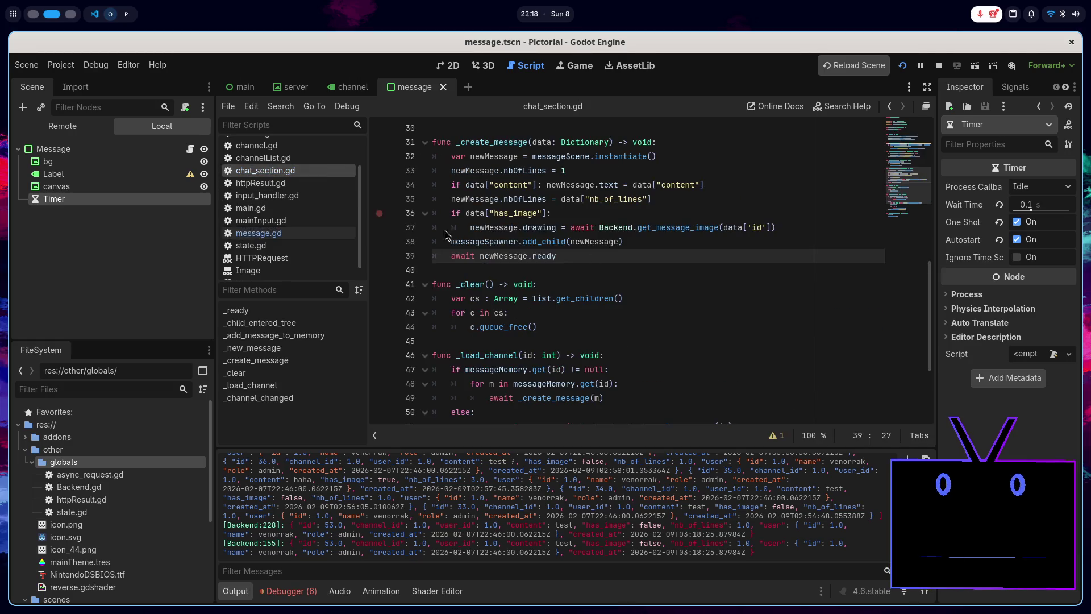
double_click(476, 147)
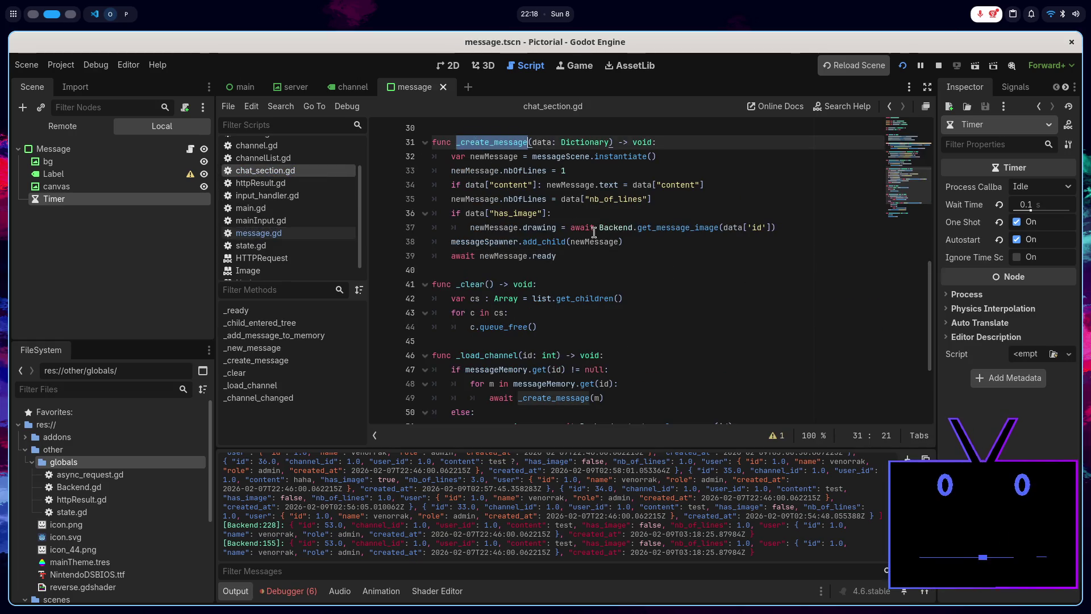
scroll(667, 294, "down", 3)
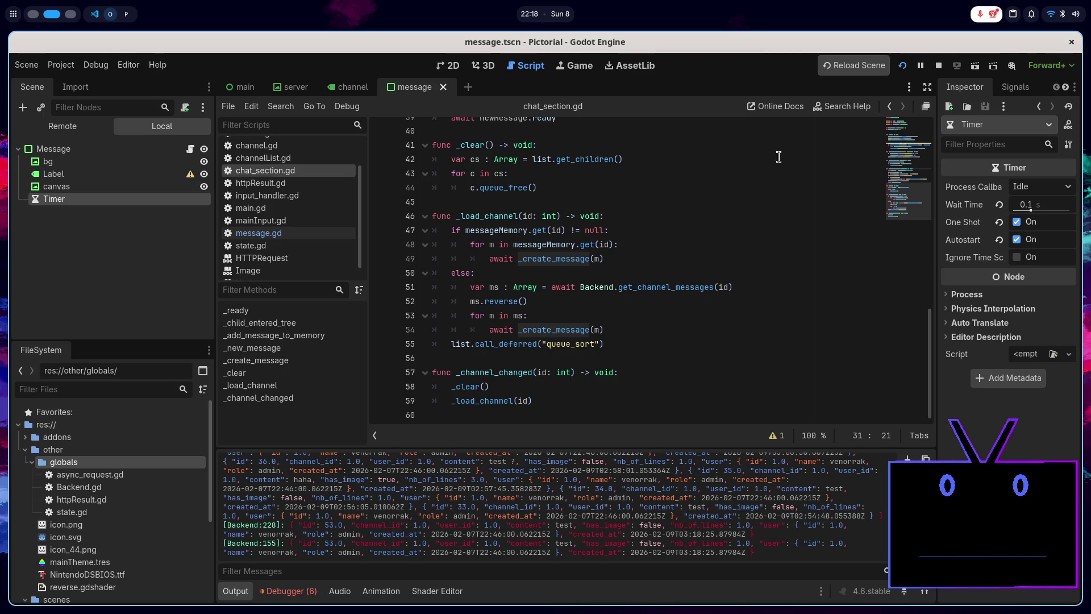
left_click(937, 66)
left_click(901, 65)
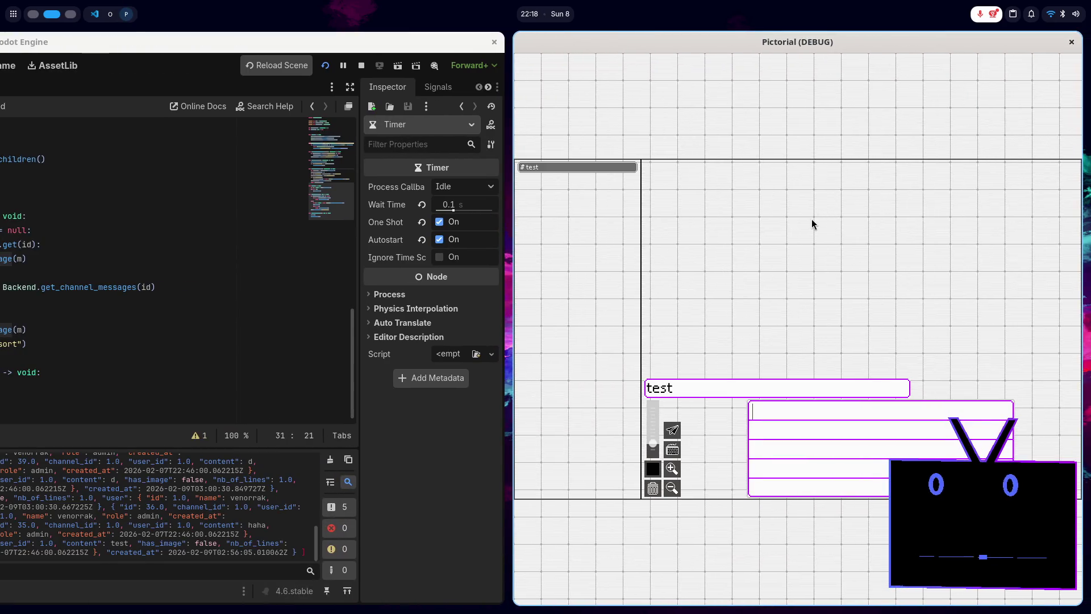
Close the game and review _load_channel down to the queue_sort line
key("super+q")
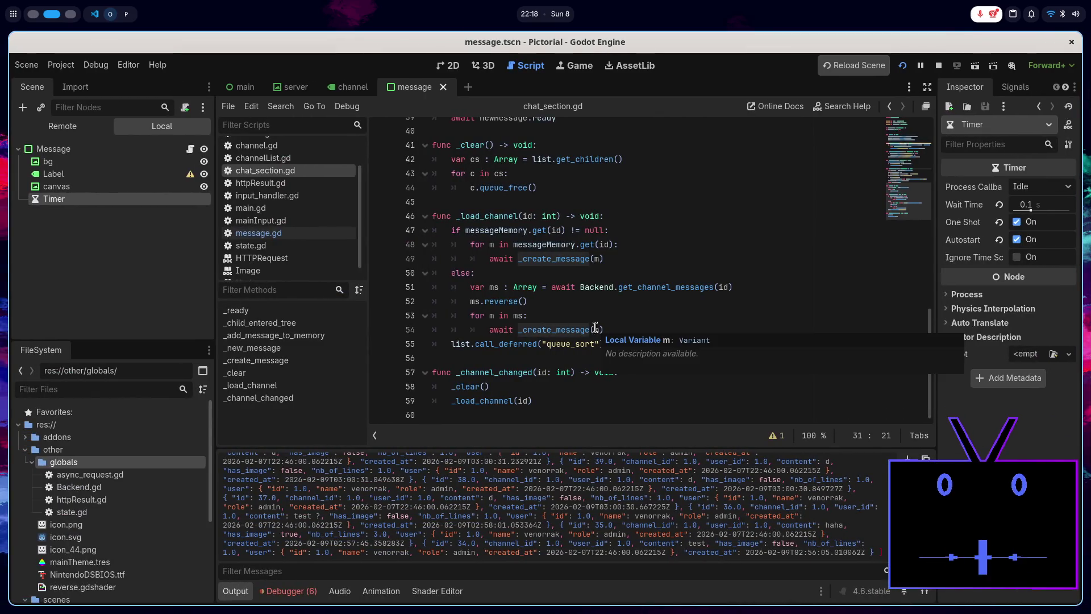
double_click(486, 216)
scroll(570, 269, "up", 4)
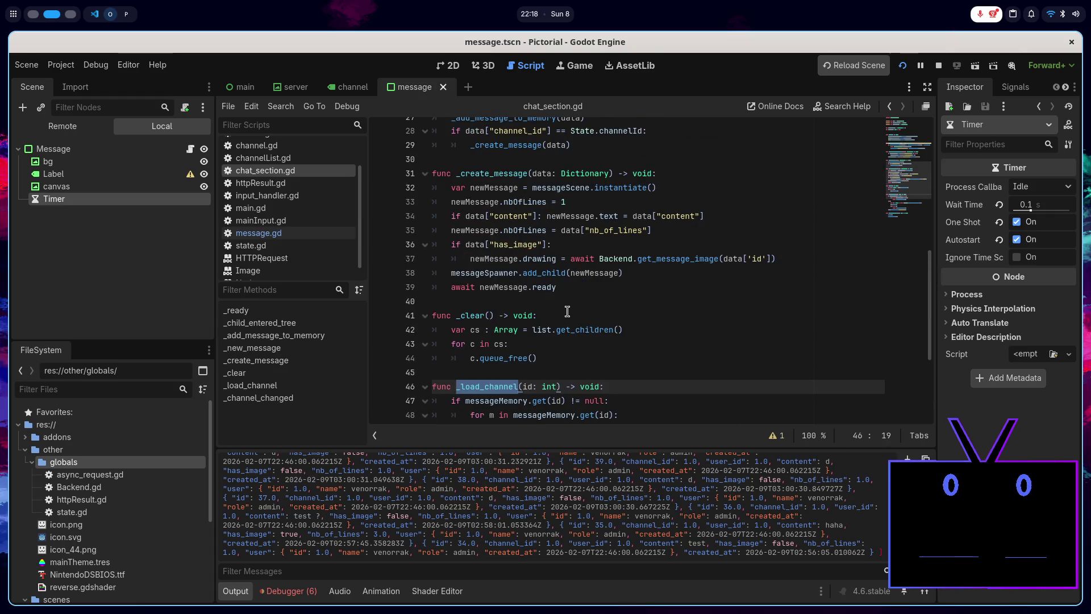
scroll(567, 310, "down", 3)
scroll(567, 310, "up", 2)
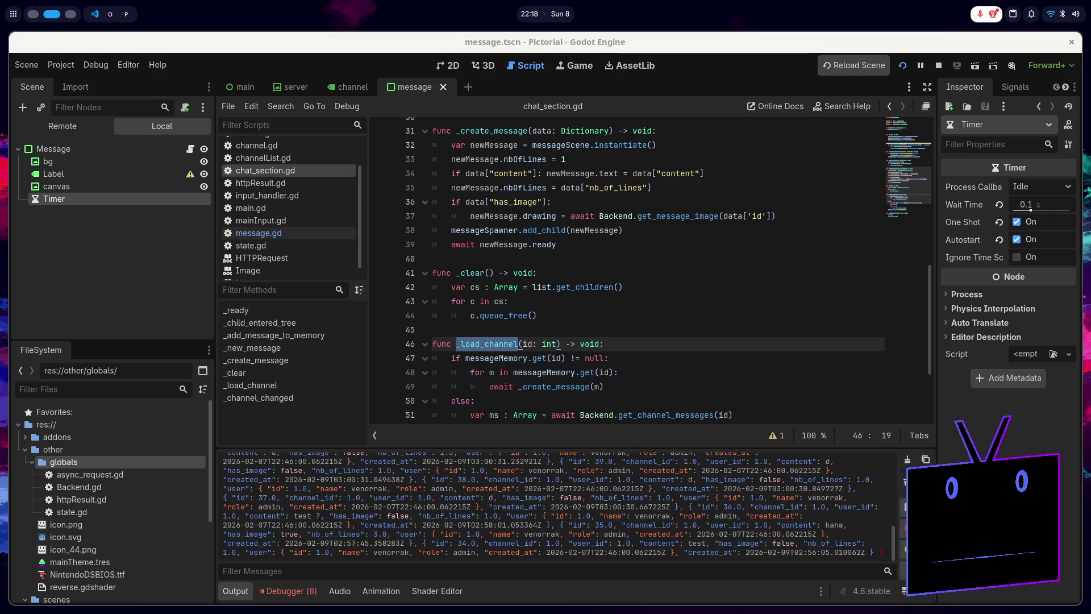
left_click(578, 317)
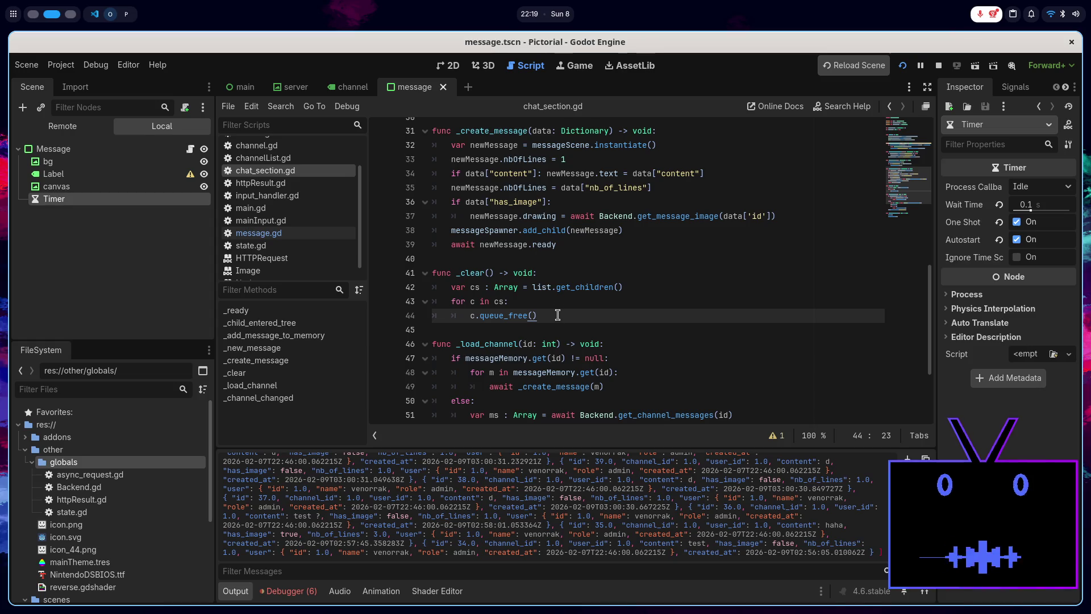
scroll(558, 311, "down", 2)
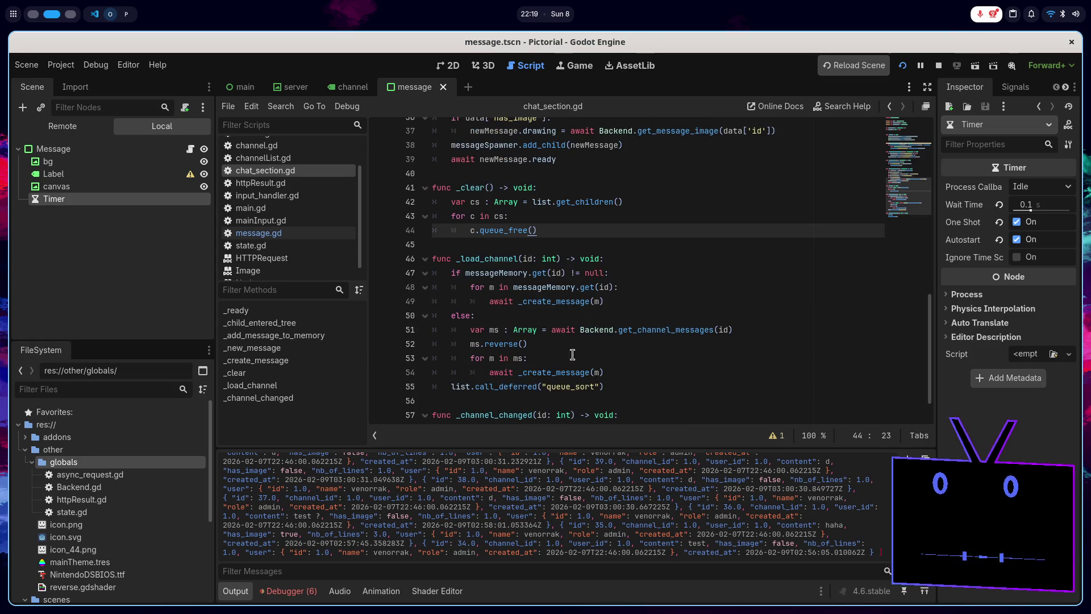
left_click(622, 384)
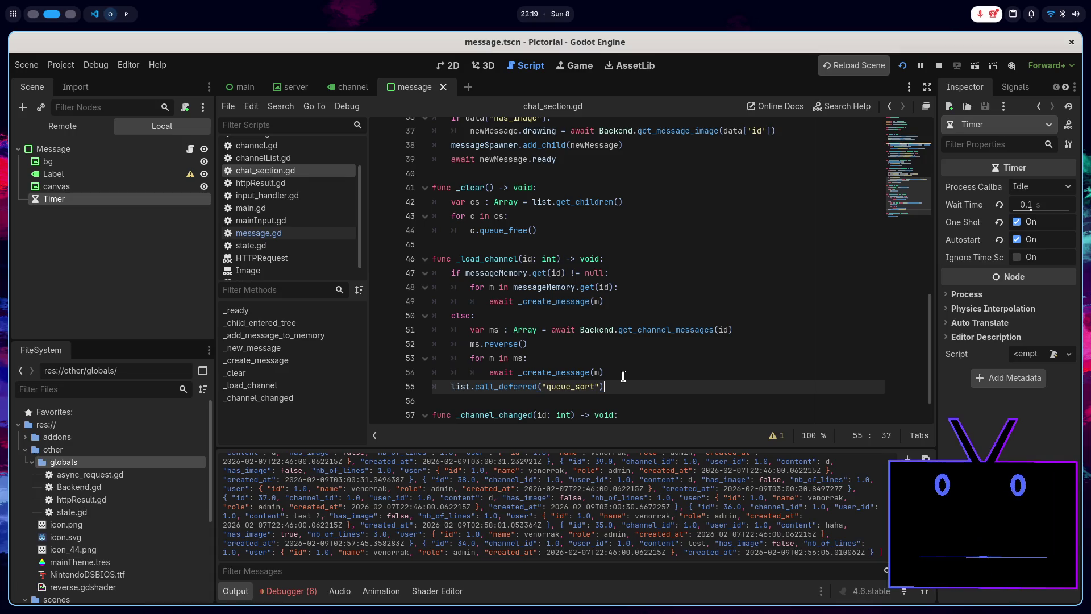
Comment out the deferred queue_sort, save and test-run, then uncomment it and save again
key("ctrl+k")
key("ctrl+s")
left_click(902, 66)
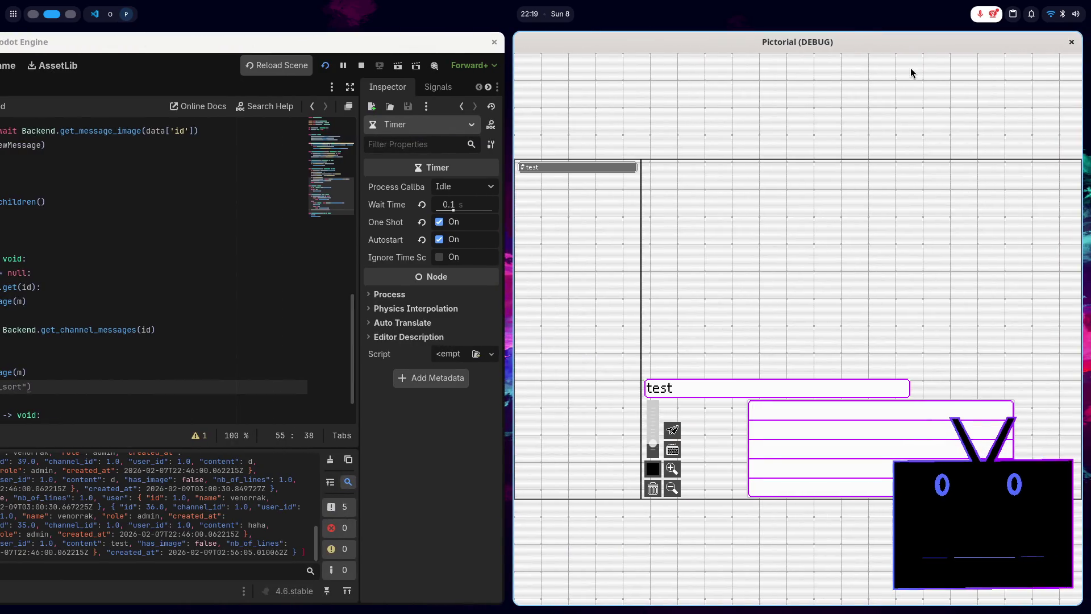
key("F8")
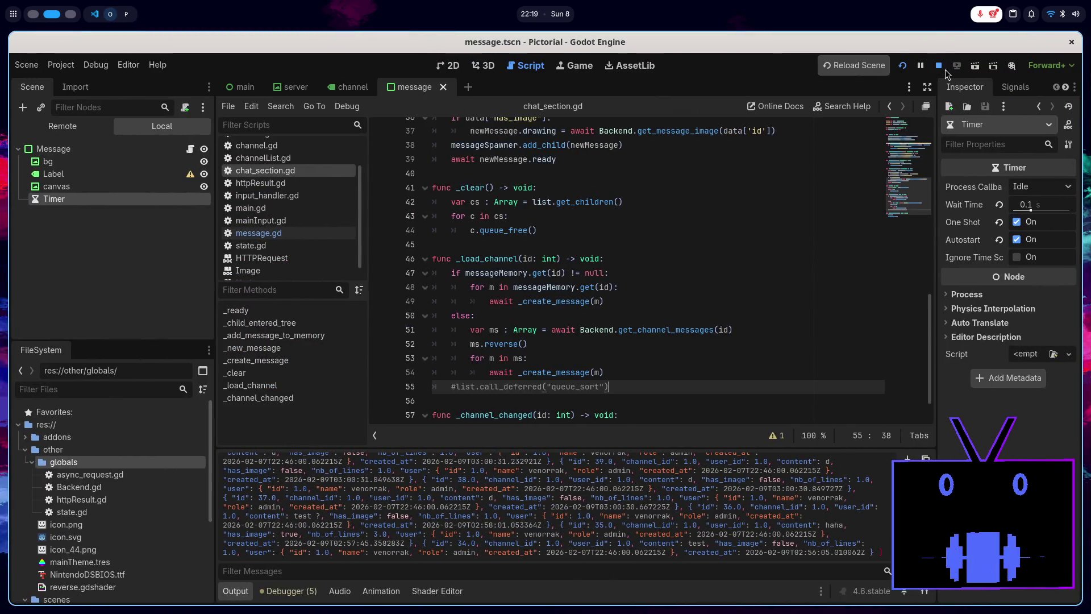
key("ctrl+k")
key("ctrl+s")
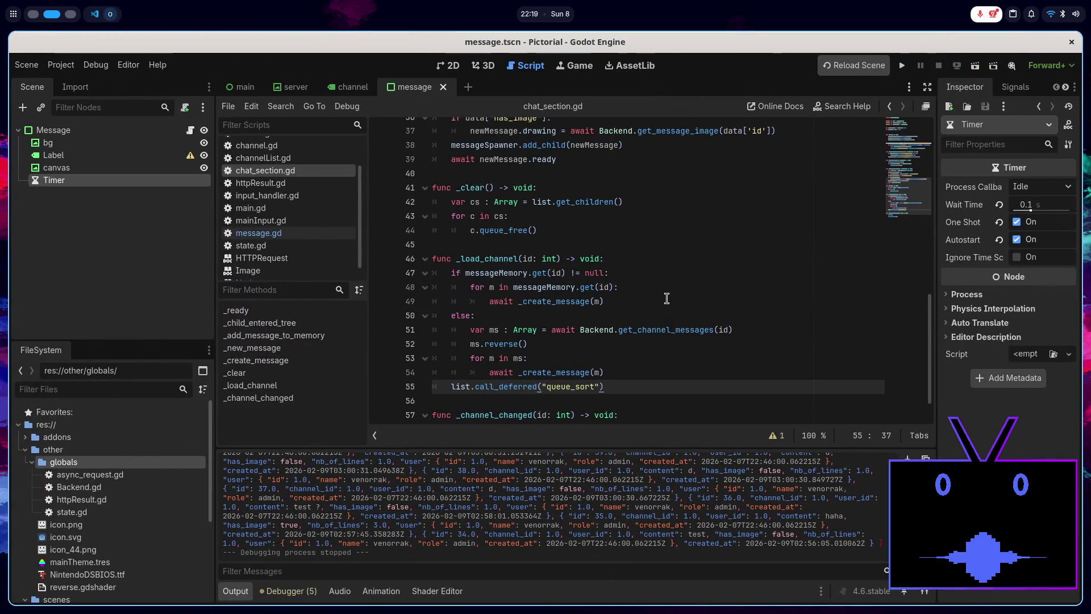
left_click(660, 288)
key("Down")
key("Down")
key("Down")
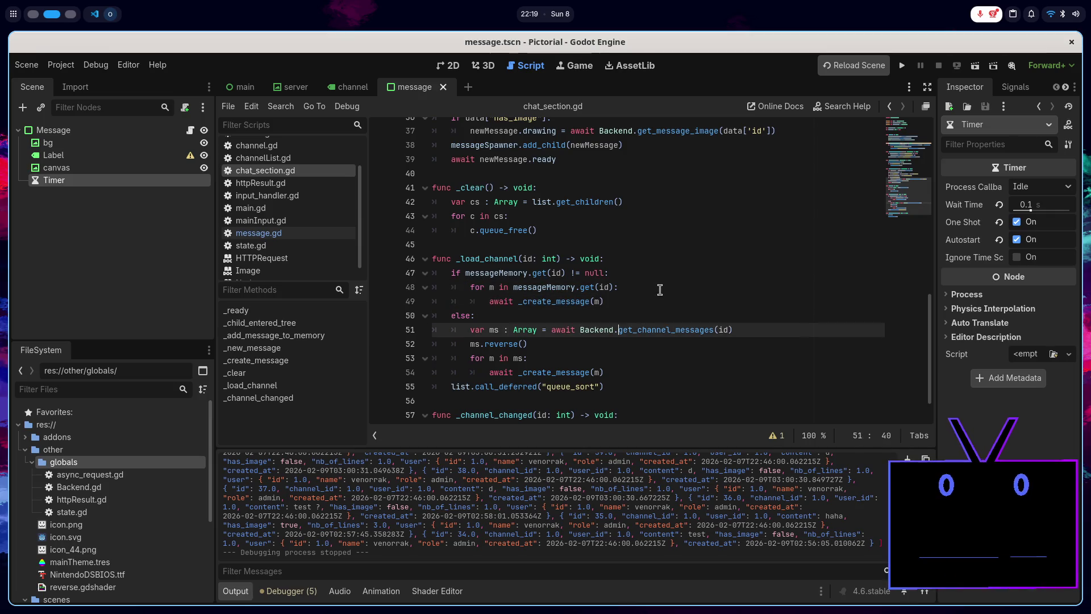
Add a Log.pr("TEST") line inside the message loop and run the game
key("Return")
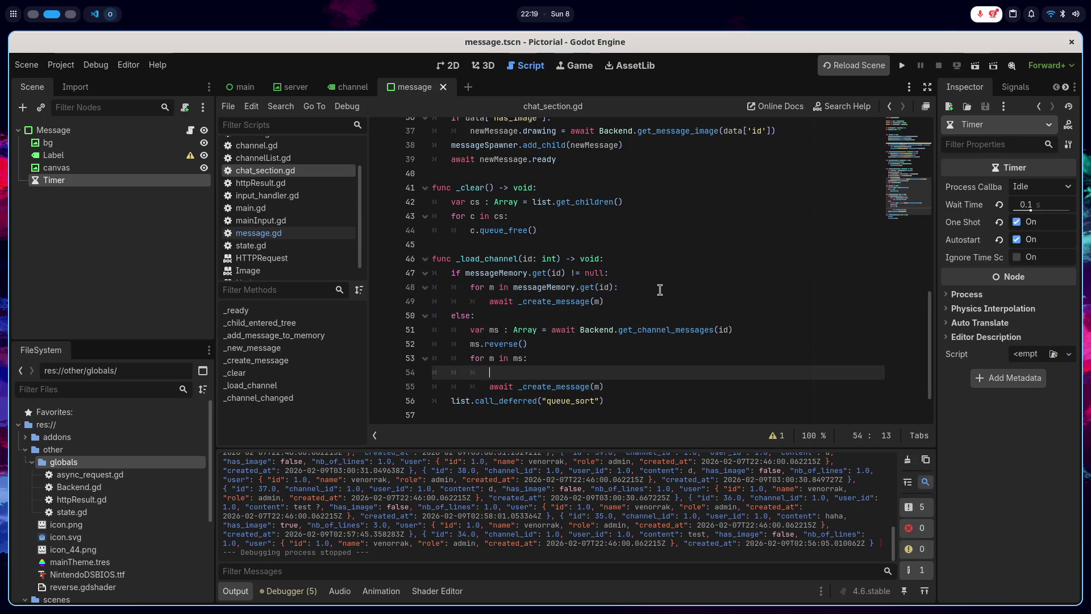
type("pr(\"TEST")
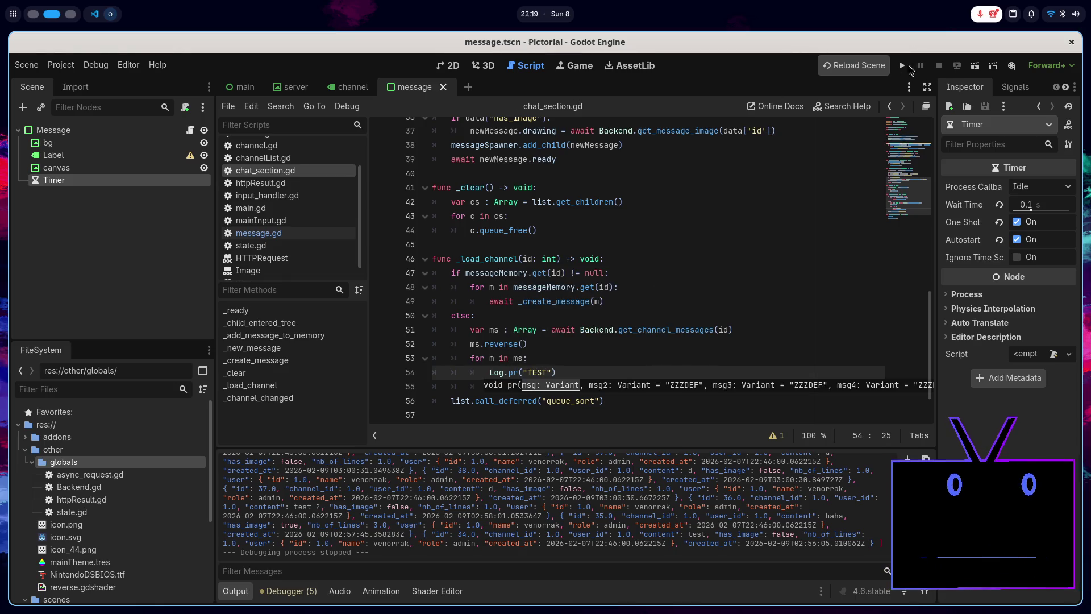
left_click(901, 66)
key("super+Left")
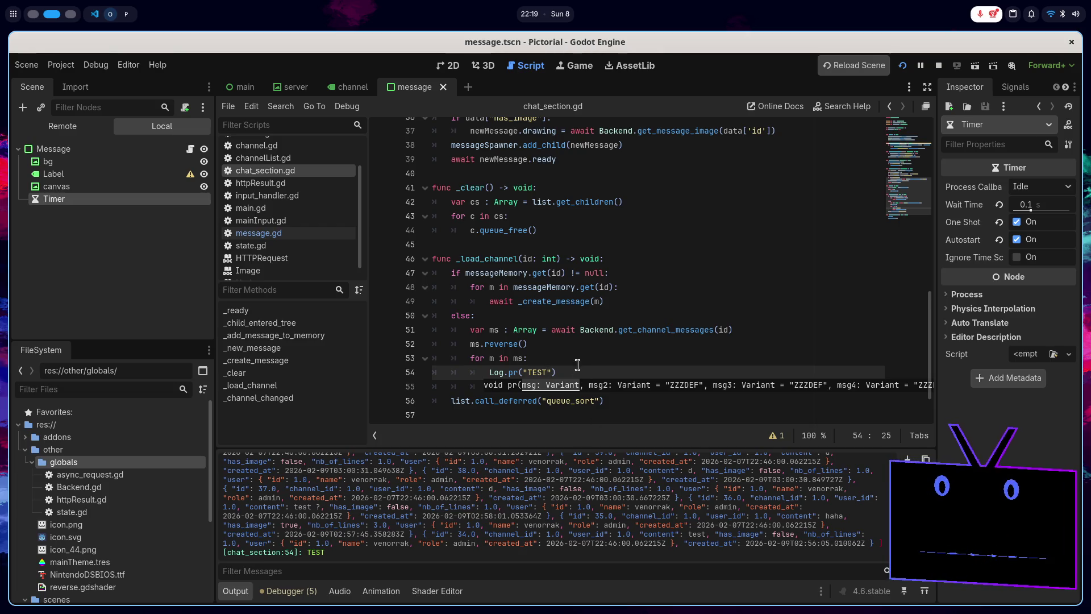
Move the log line above 'for m in ms:', change it to Log.pr(ms) and relaunch the game
key("Up")
key("alt+Down")
key("Up")
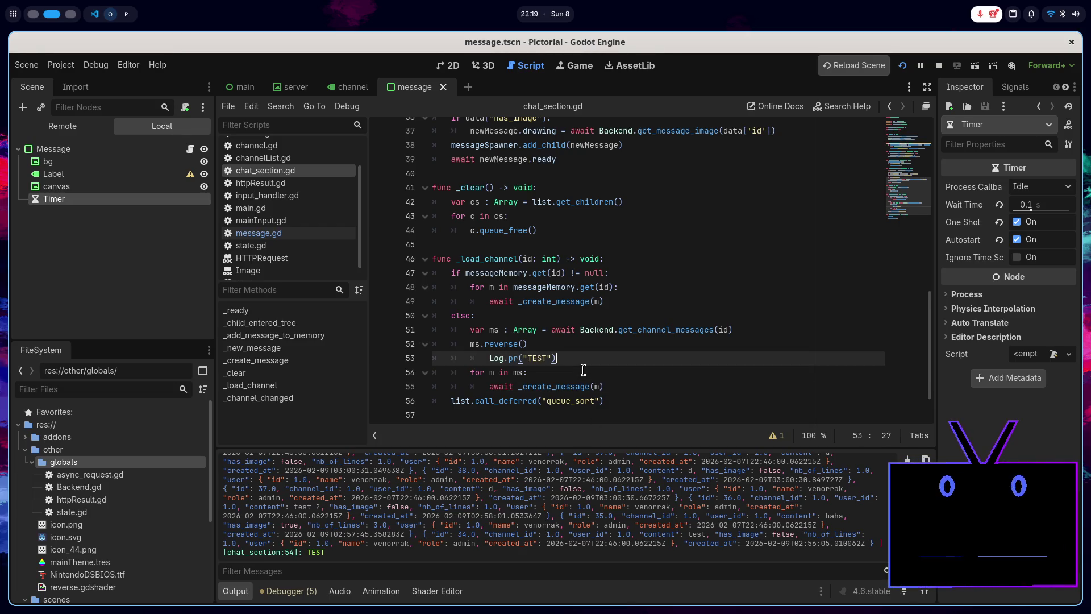
key("Left")
key("BackSpace")
key("BackSpace")
key("BackSpace")
type("ms")
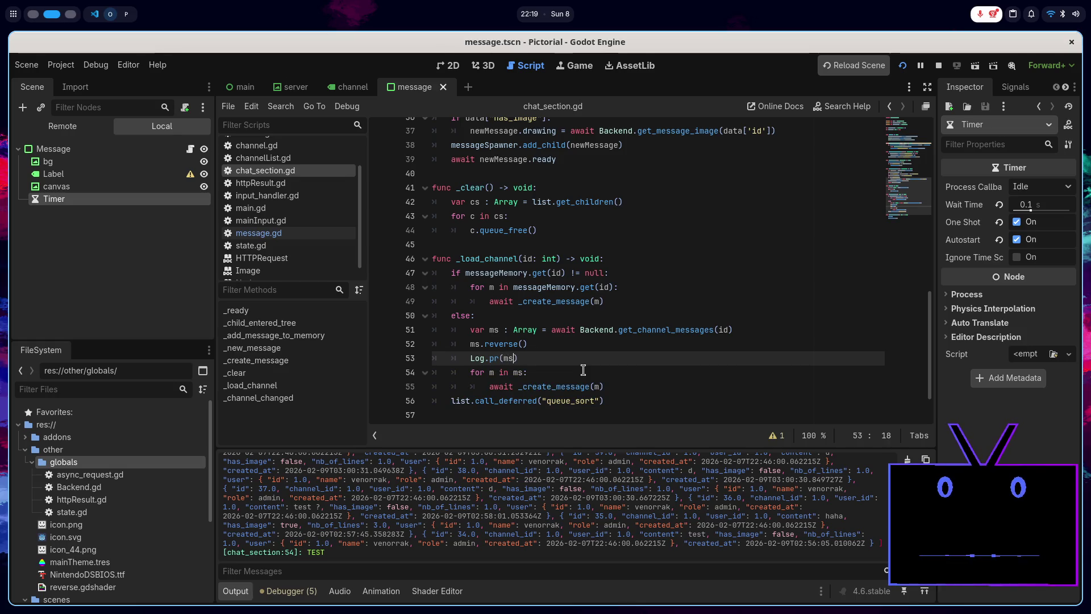
left_click(902, 65)
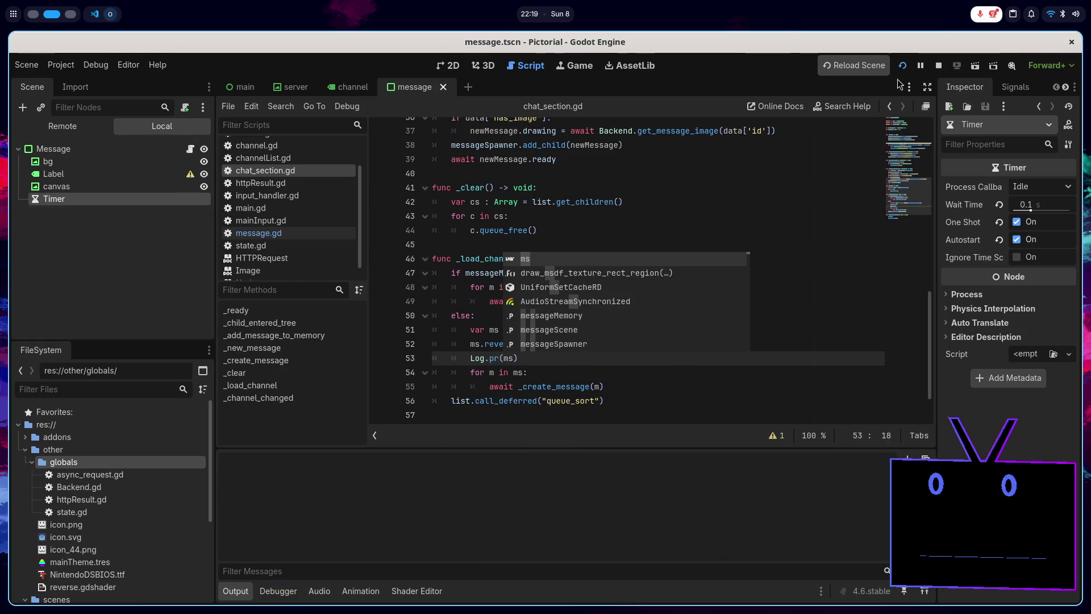
Close the game and check the message array logged by chat_section in the output
key("super+q")
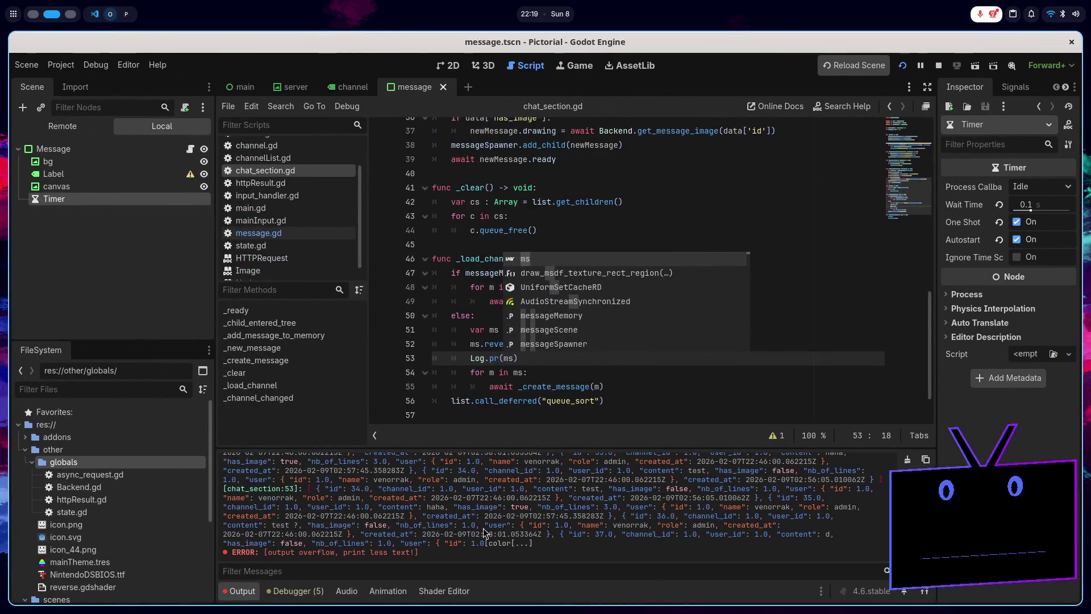
scroll(484, 532, "up", 8)
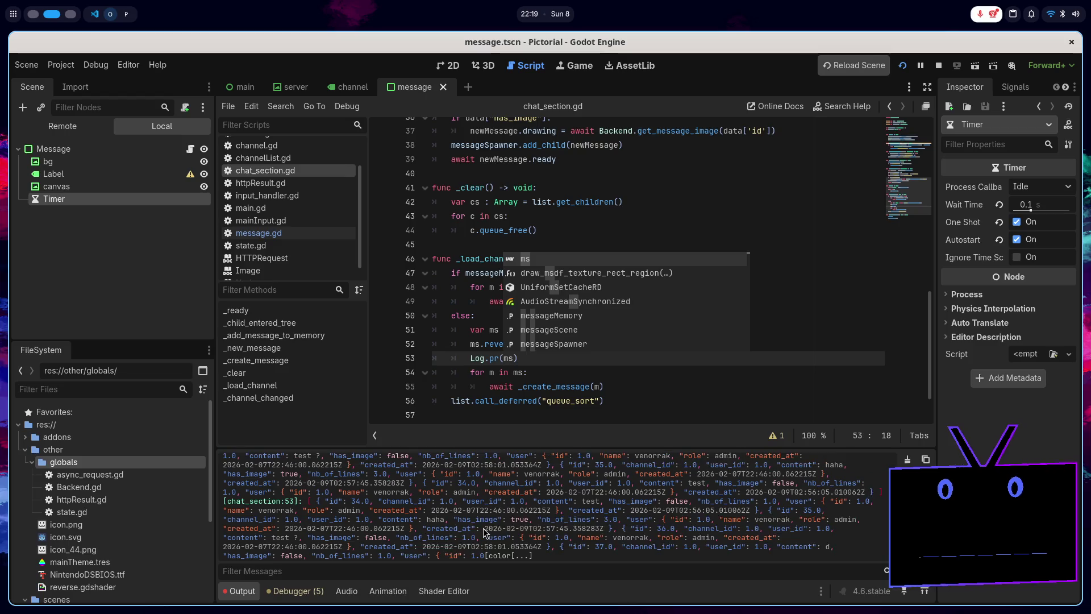
scroll(483, 532, "down", 8)
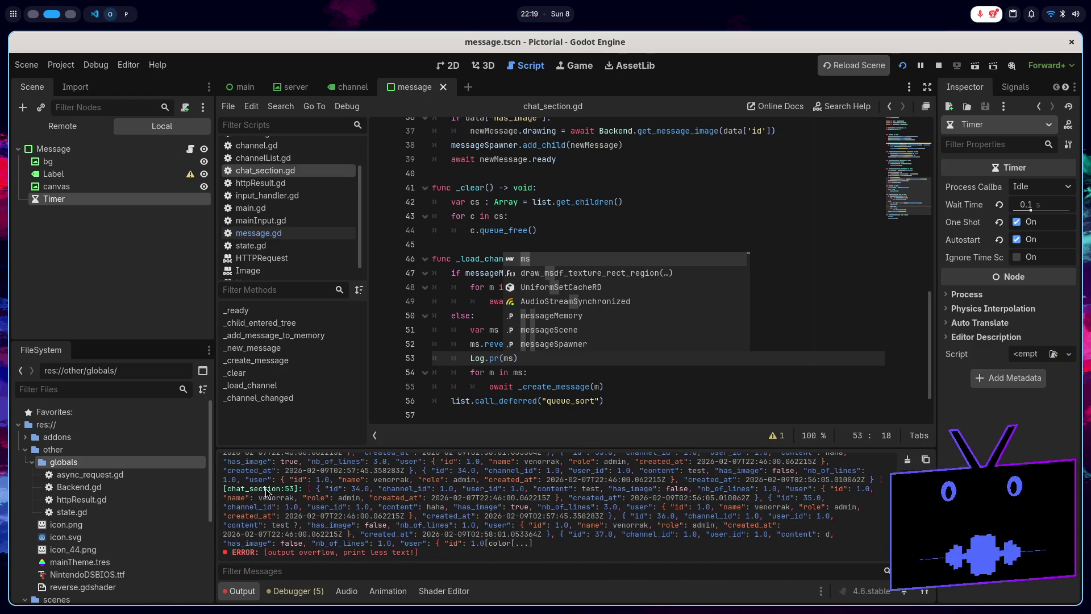
double_click(269, 492)
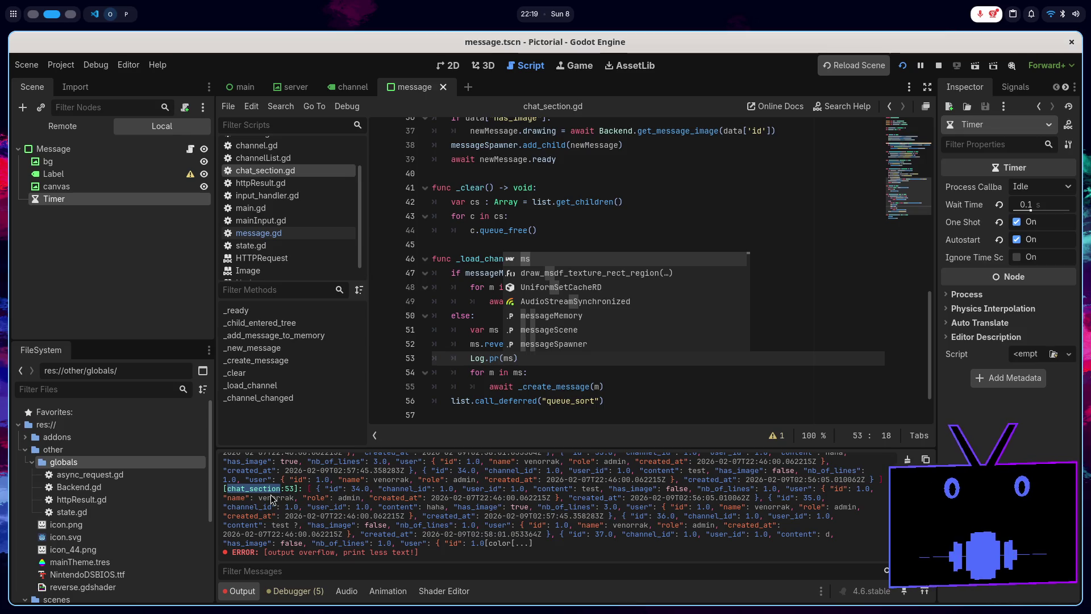
Review lines 53–55 around the await _create_message call, then stop and relaunch the game
key("Escape")
left_click(527, 357)
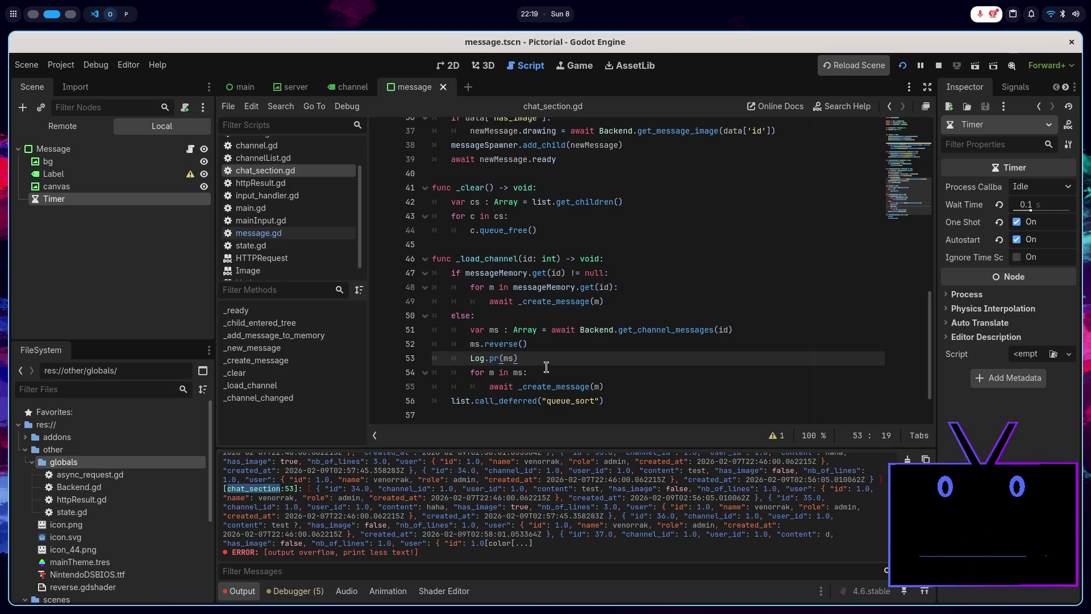
left_click(542, 372)
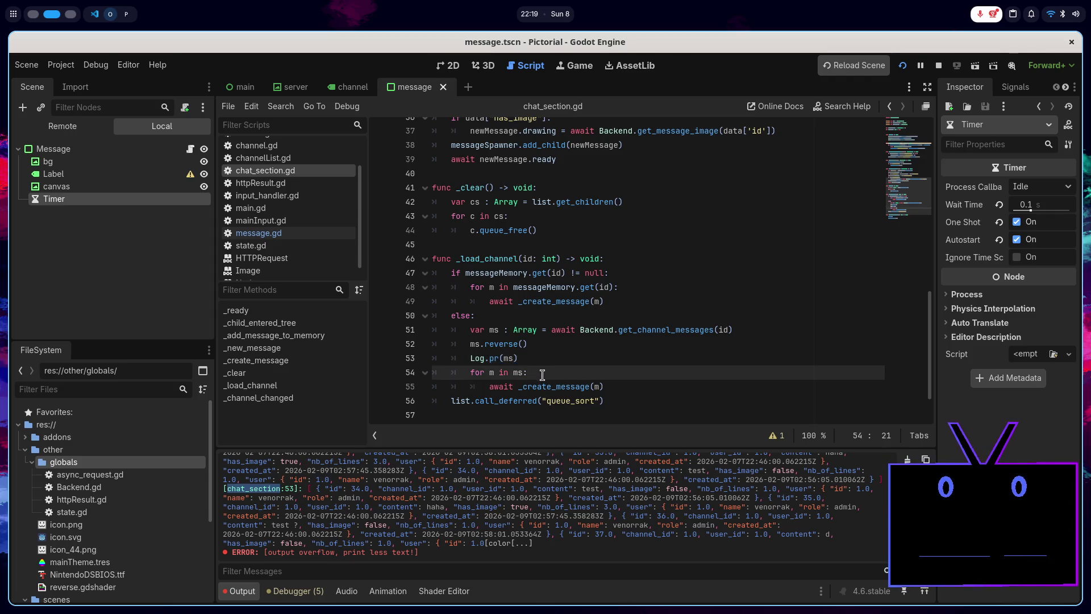
left_click(639, 387)
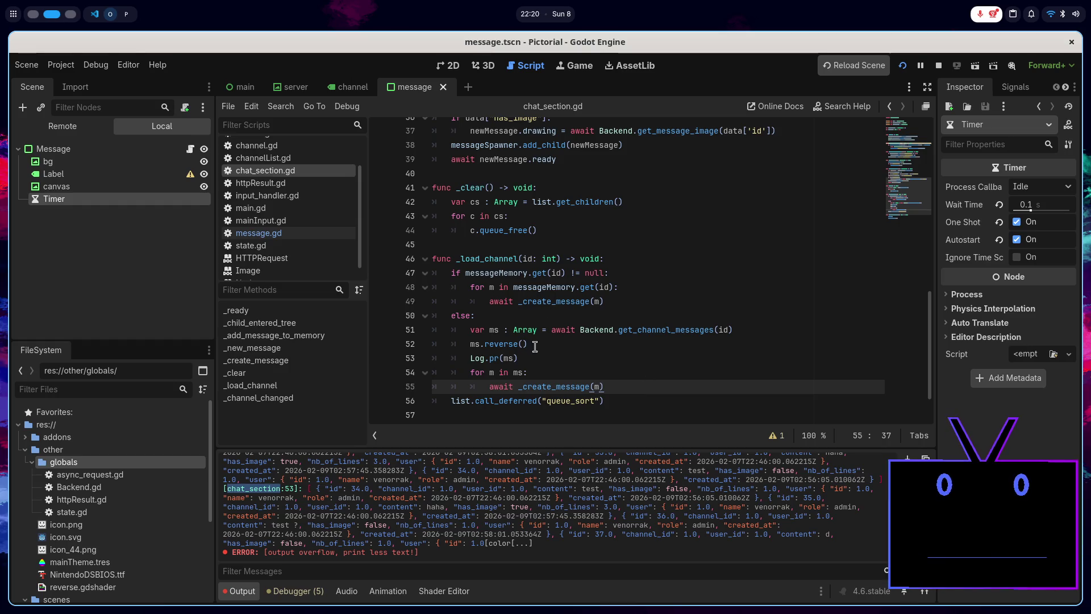
double_click(504, 387)
left_click(498, 374)
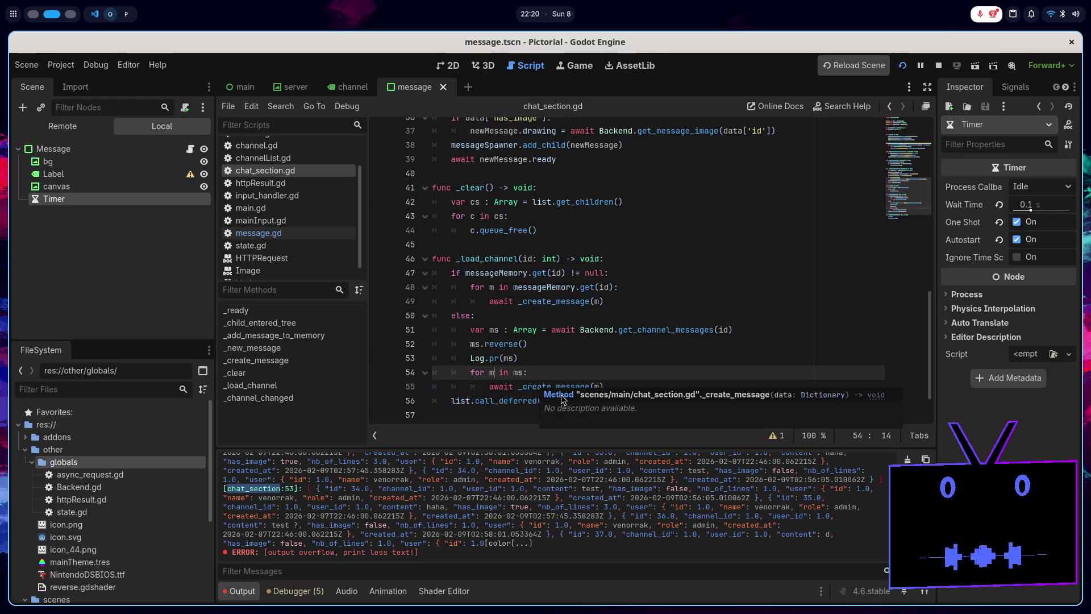
left_click(534, 384)
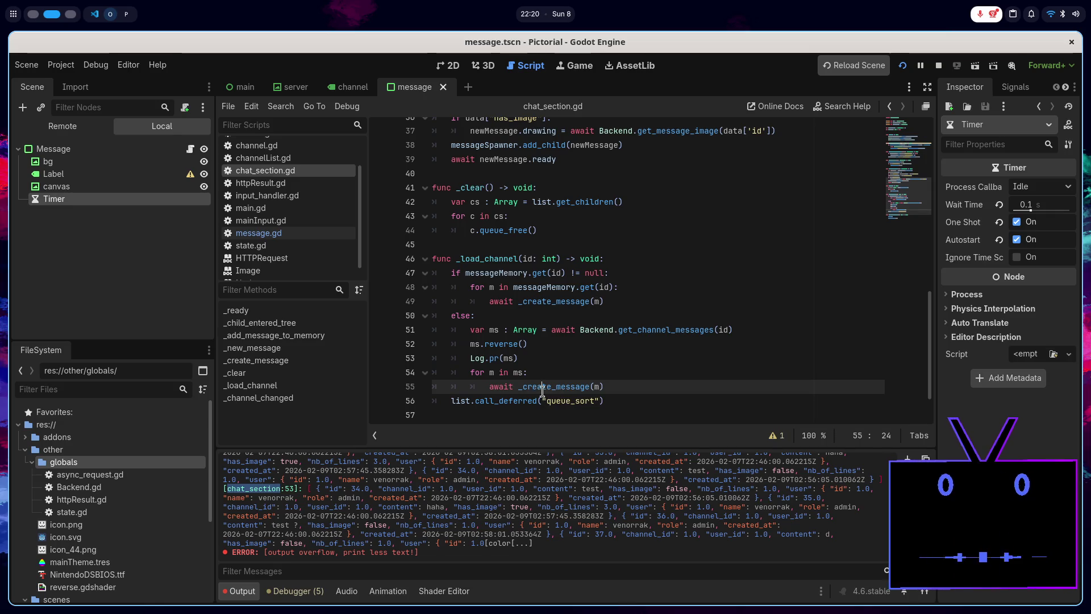
double_click(535, 384)
left_click(938, 65)
left_click(902, 65)
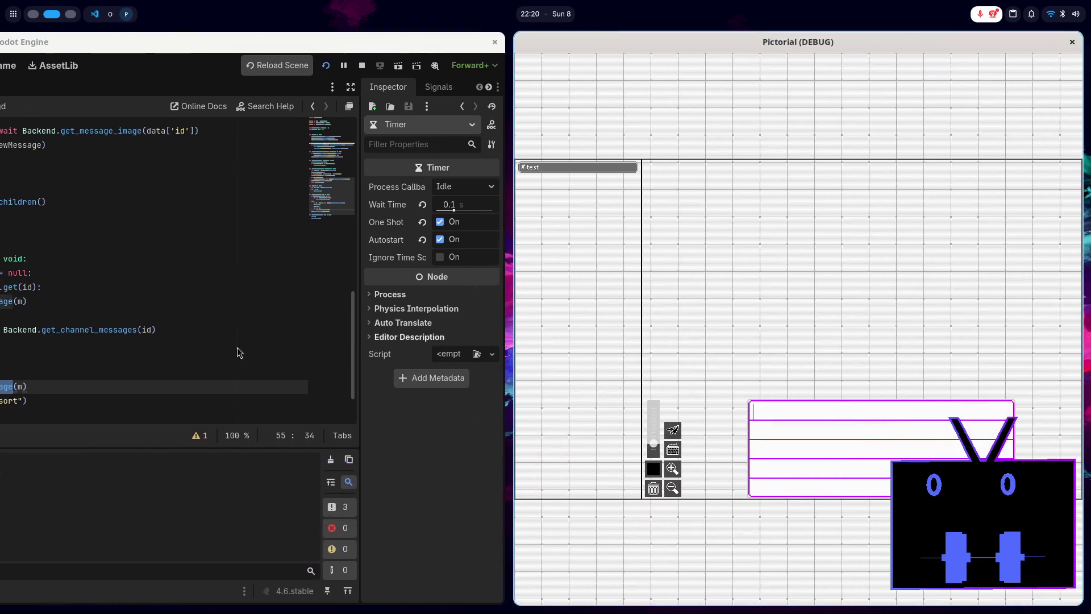
Show the Remote live scene tree and expand Control, AspectRatioContainer, Main and PanelContainer
left_click(237, 346)
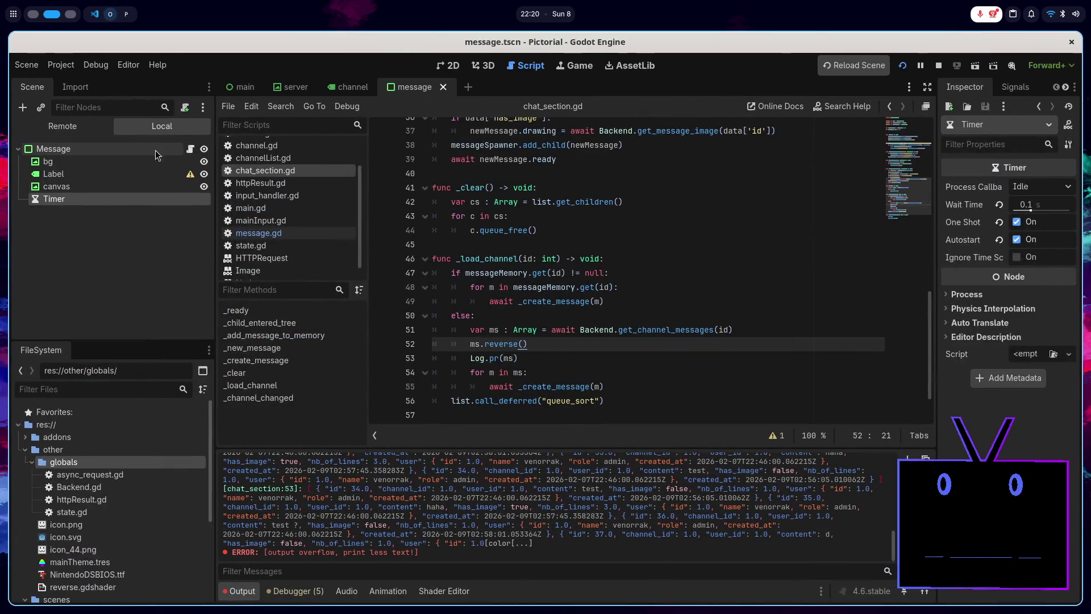
left_click(88, 126)
left_click(25, 186)
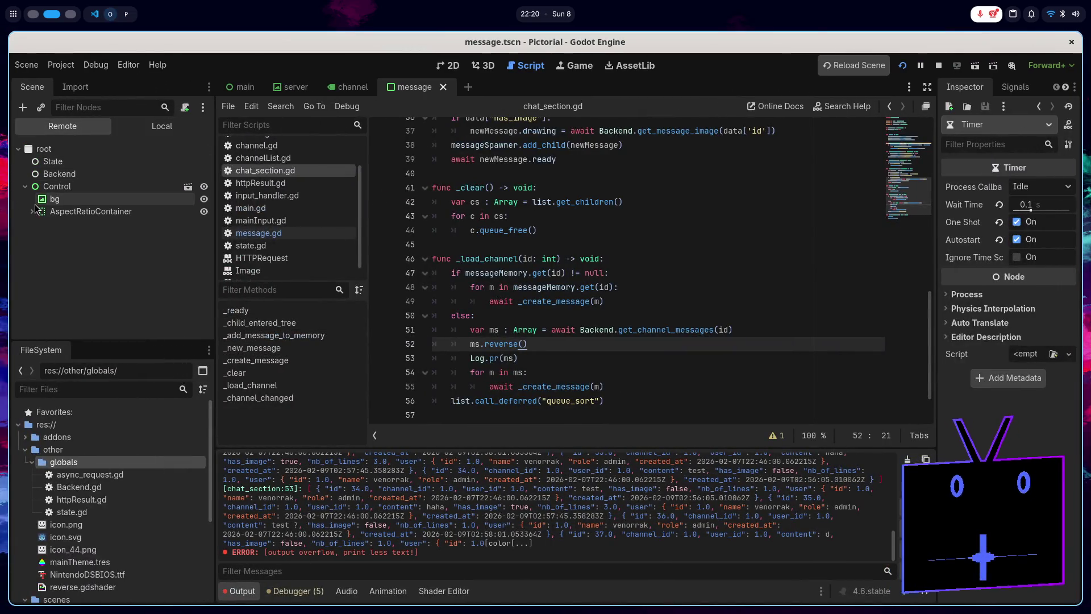
left_click(32, 211)
left_click(38, 224)
left_click(46, 237)
Expand sections, MarginContainer, mainPanel, chatSection and messages, then select the Message node
left_click(52, 248)
left_click(59, 286)
left_click(66, 298)
left_click(73, 311)
scroll(75, 310, "down", 3)
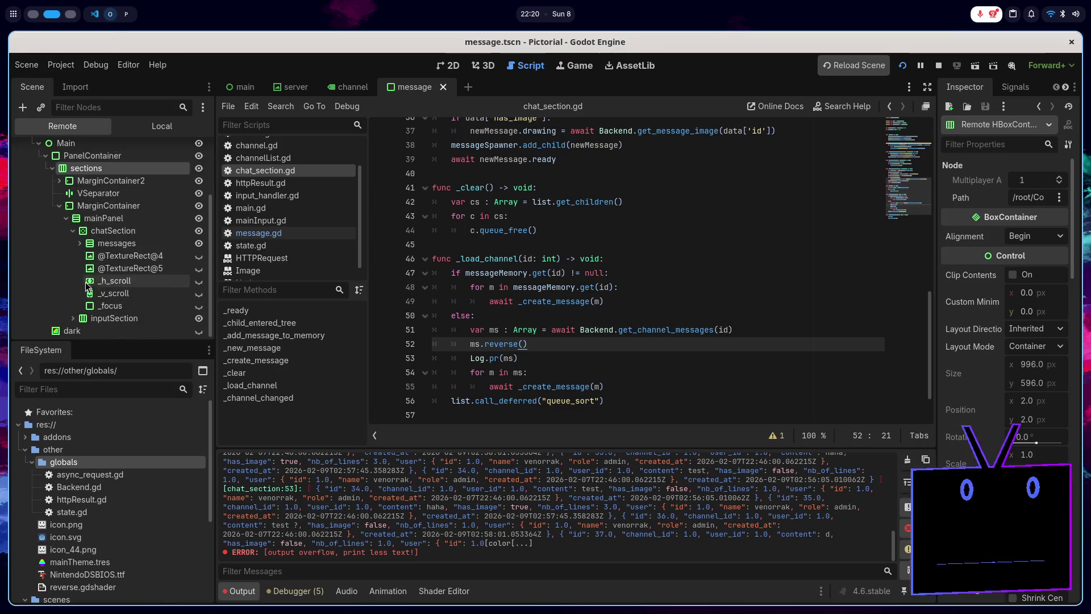
left_click(80, 243)
left_click(109, 257)
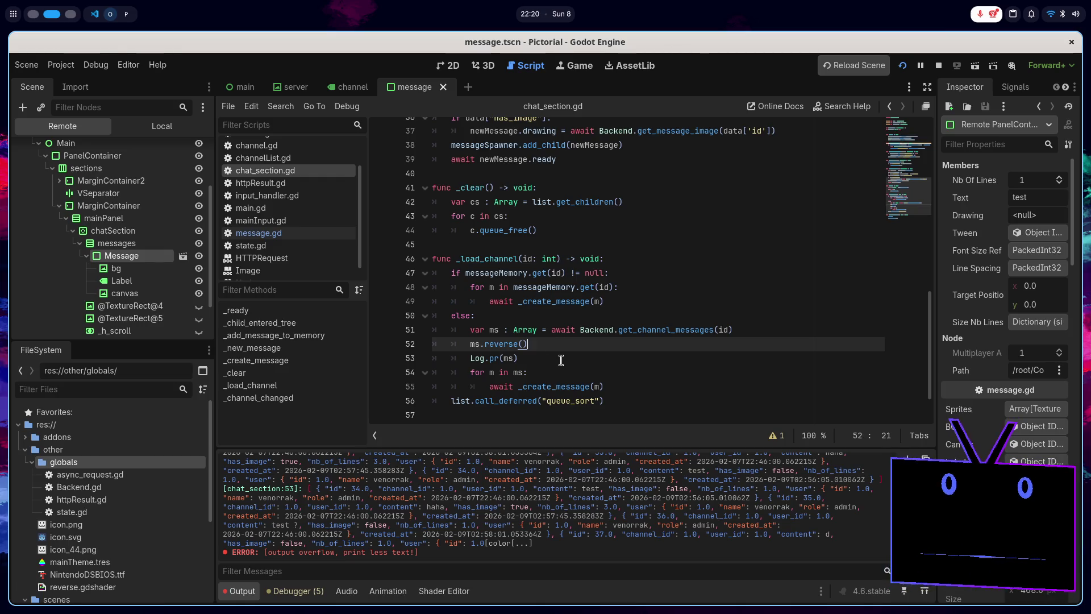
key("super+Page_Up")
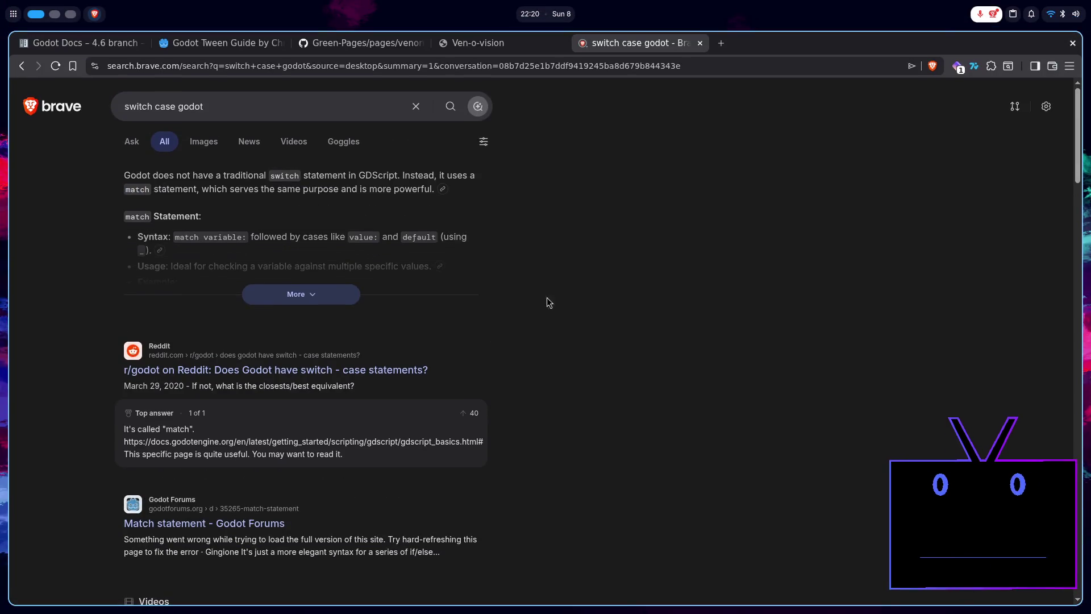
Replace the query and search Brave for 'await in loop godot'
left_click(417, 108)
type("await in loo")
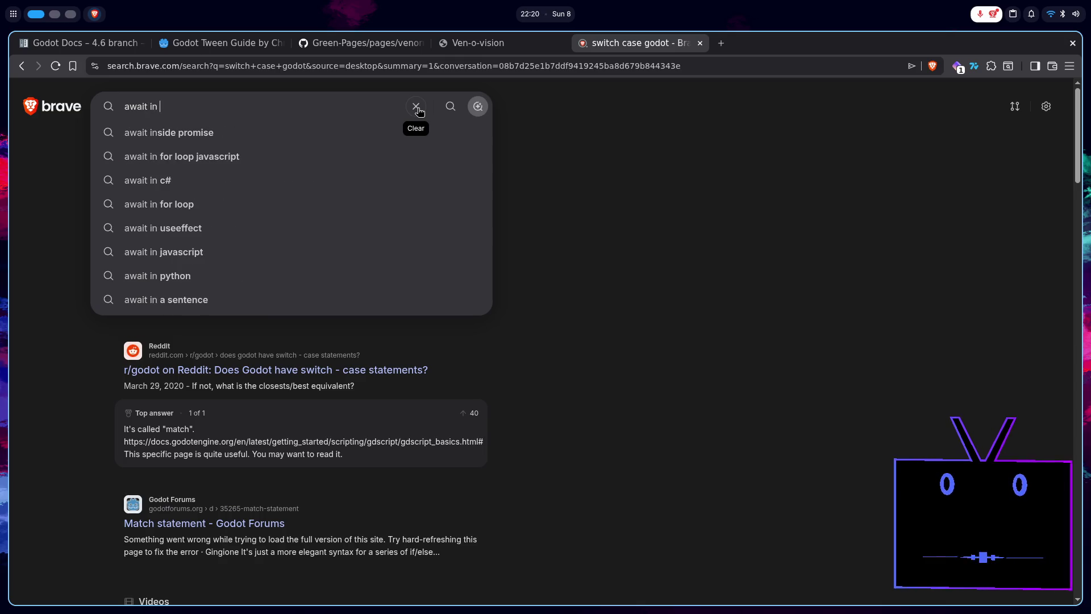
type("p godot")
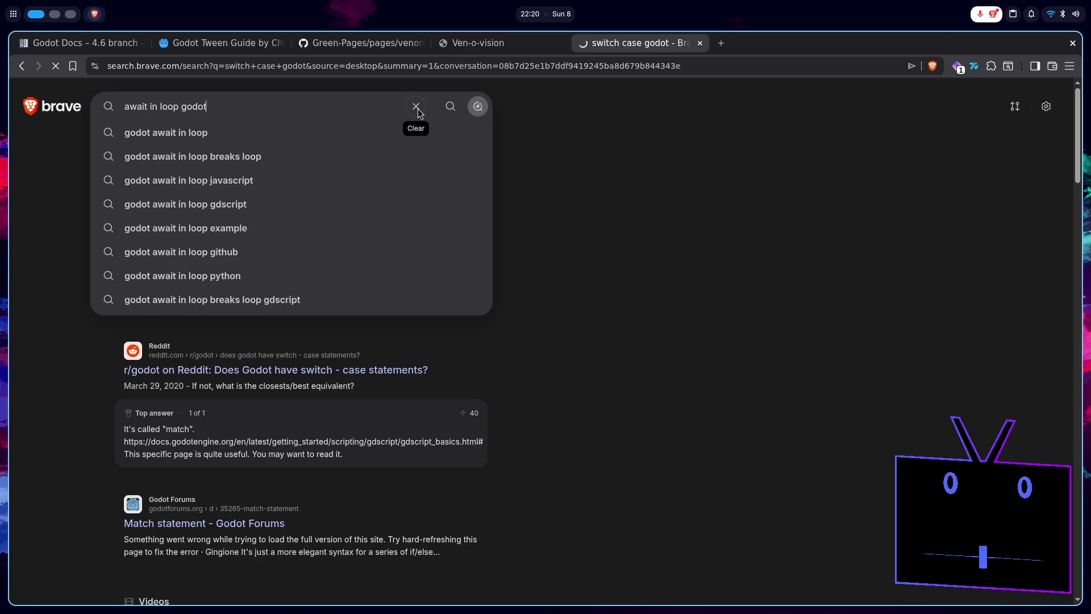
key("Return")
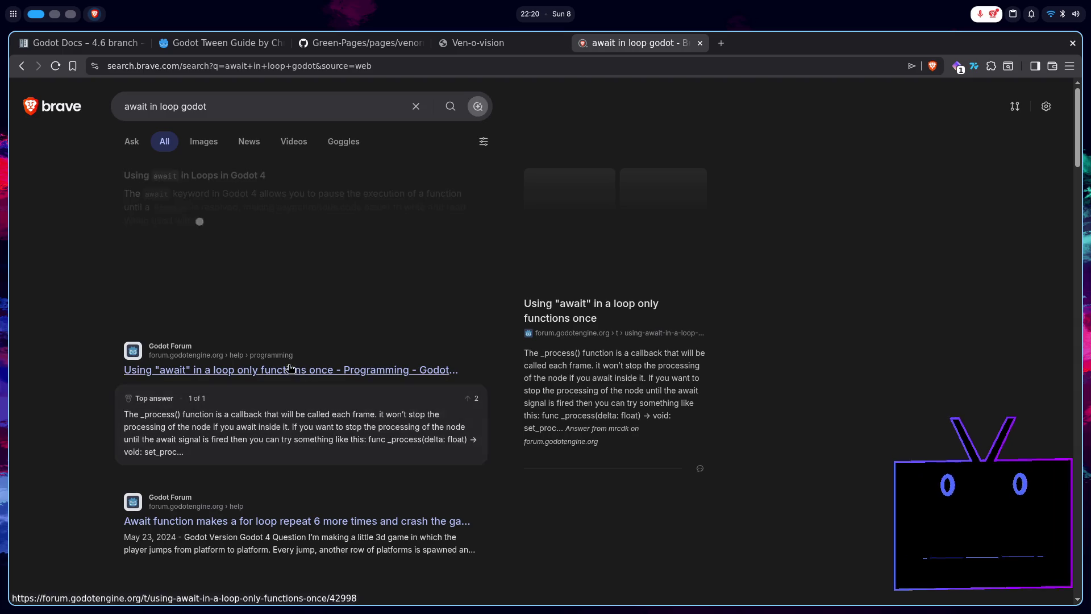
Read the Godot Forum thread about await in a loop, then return to the results
left_click(288, 373)
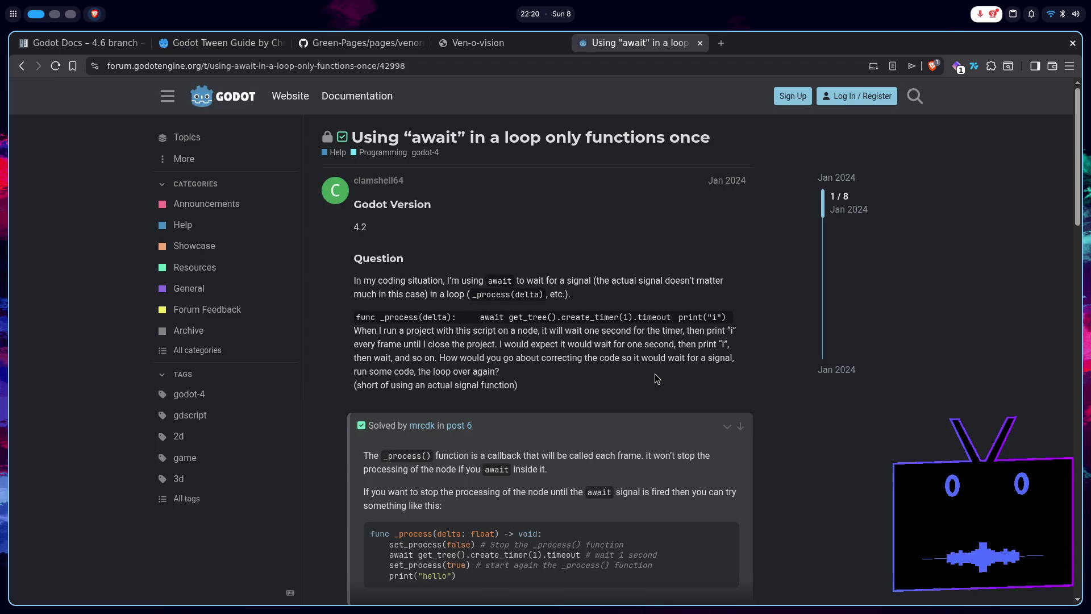
scroll(613, 366, "down", 10)
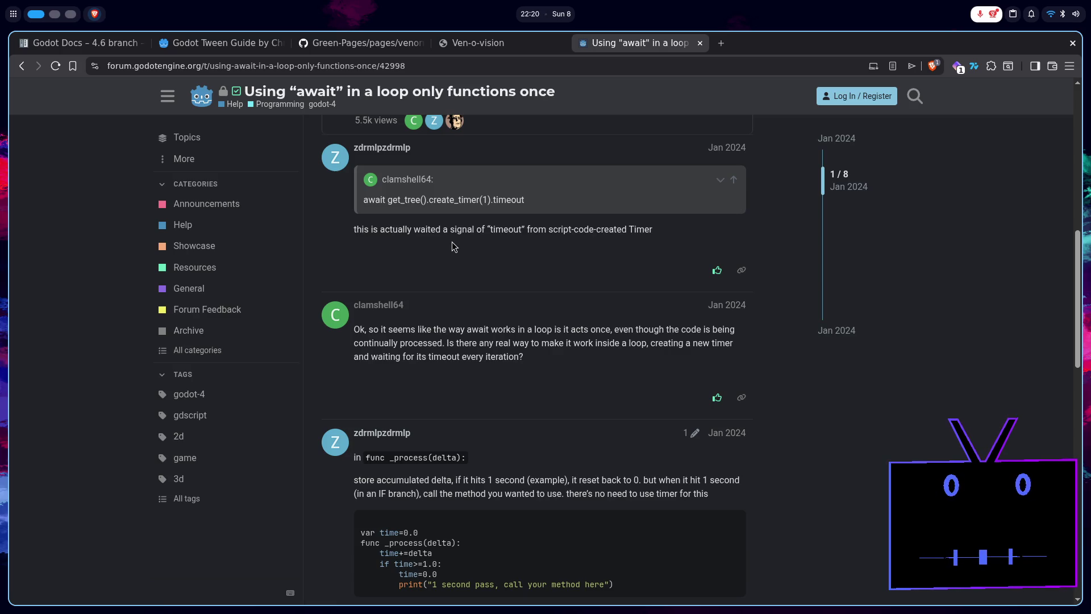
scroll(453, 246, "down", 2)
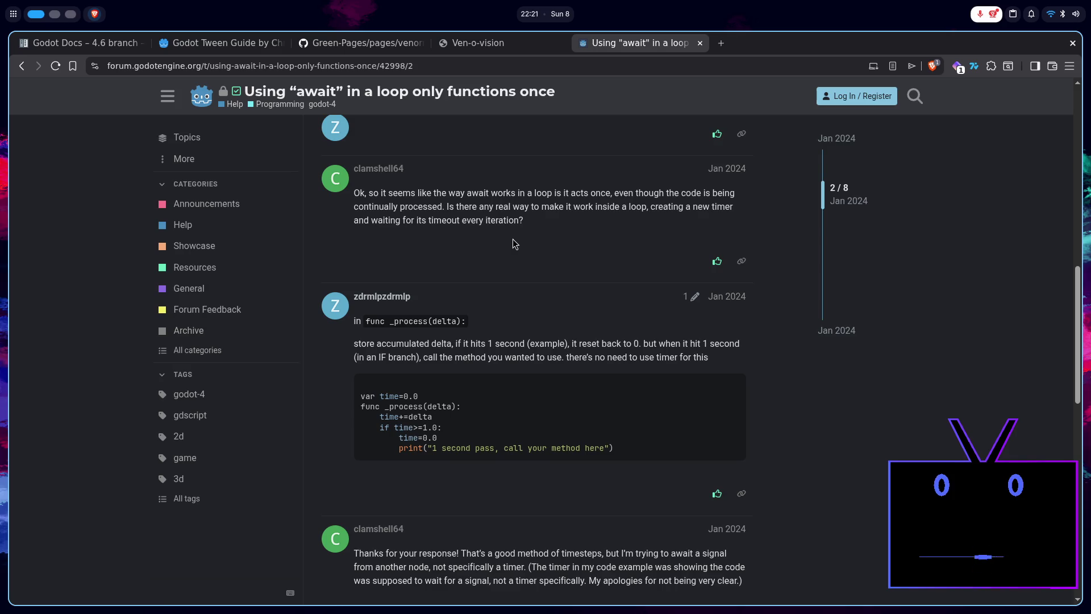
scroll(513, 239, "down", 5)
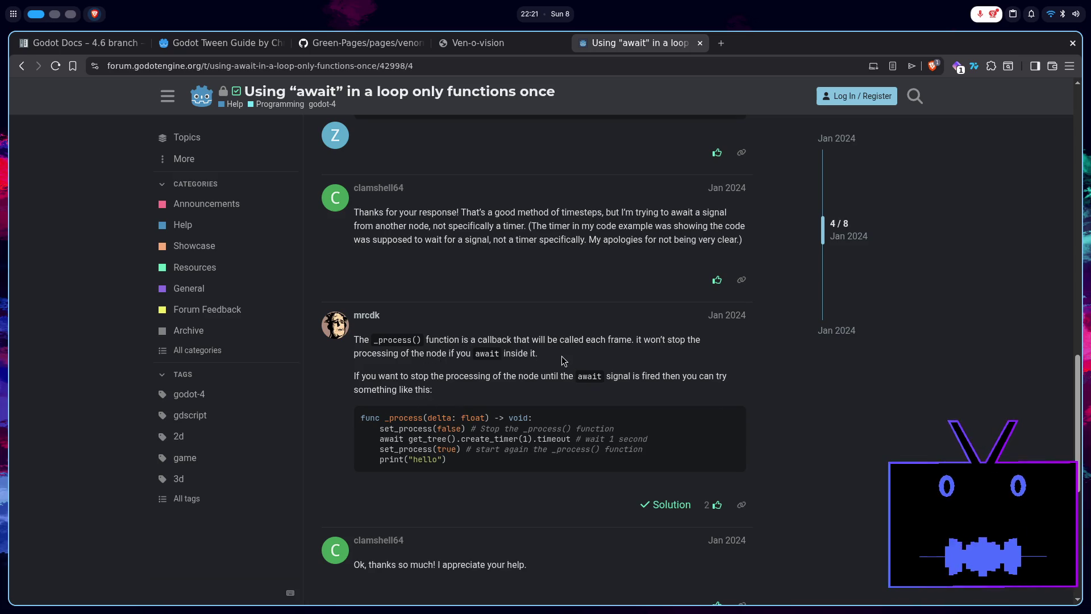
scroll(562, 355, "down", 5)
scroll(562, 355, "up", 4)
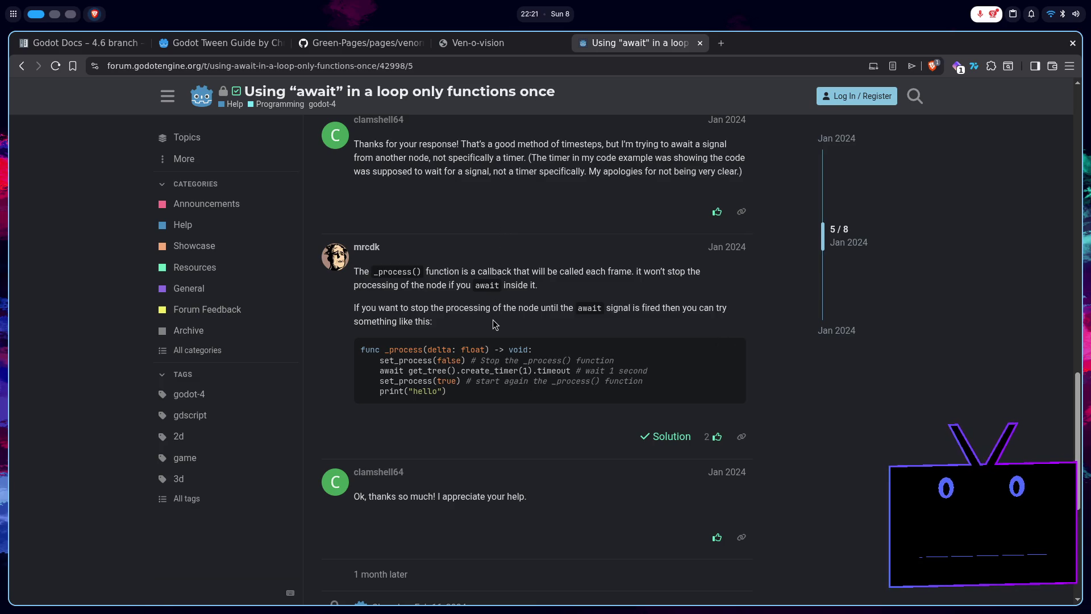
key("alt+Left")
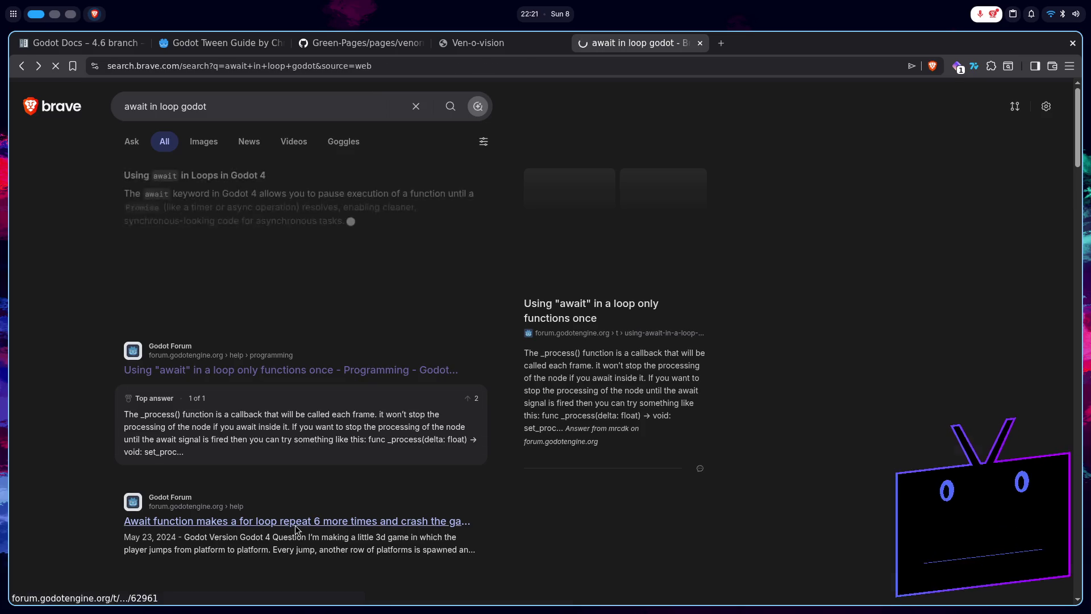
Glance at the second forum thread on await repeating a loop, then browse further results
left_click(295, 524)
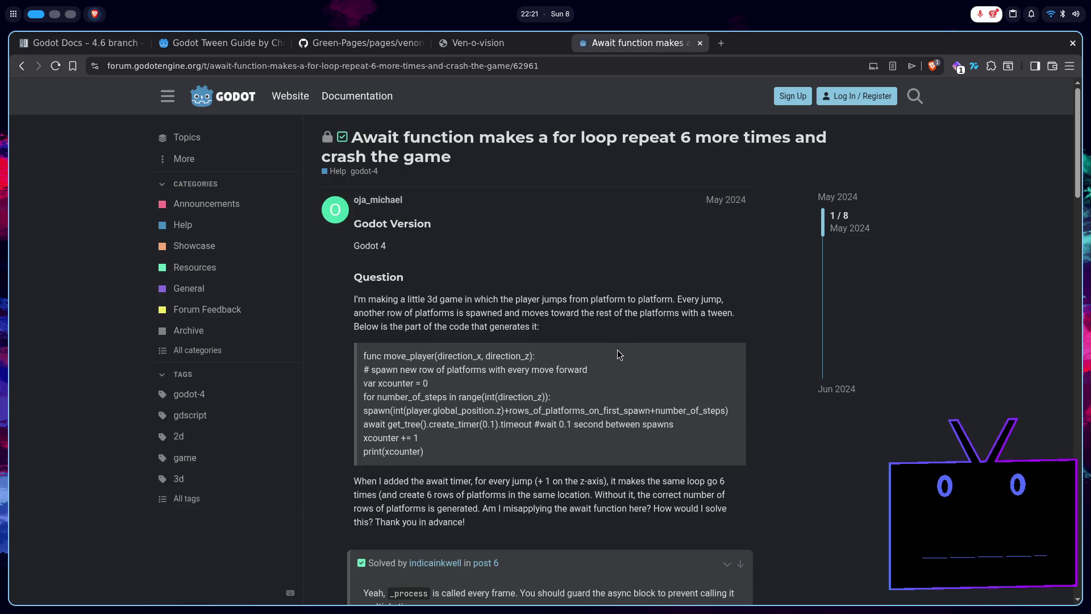
scroll(617, 350, "down", 6)
key("alt+Left")
scroll(531, 389, "down", 2)
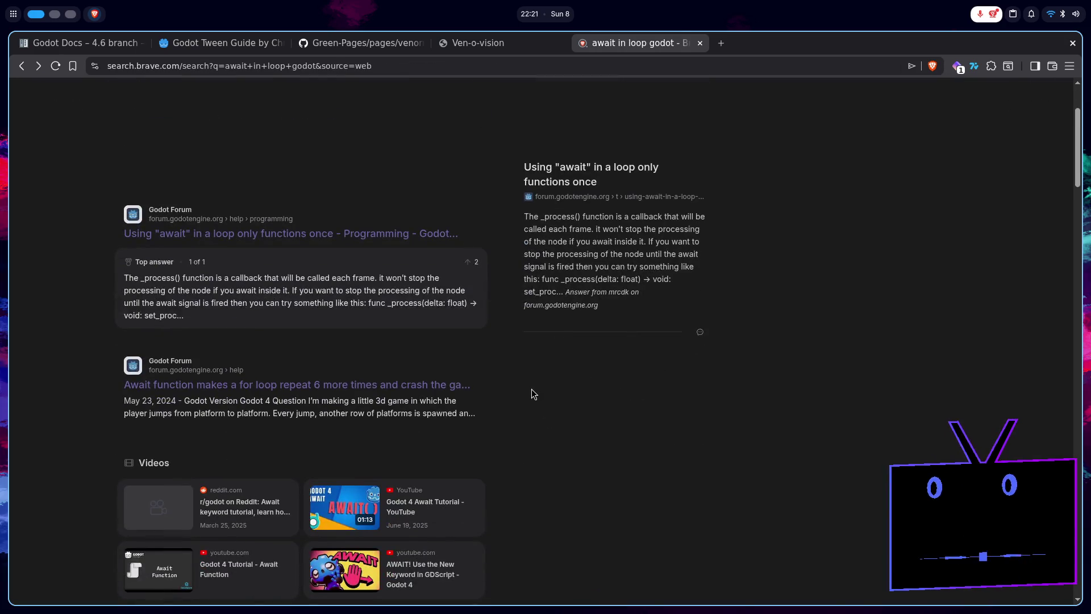
scroll(531, 388, "down", 4)
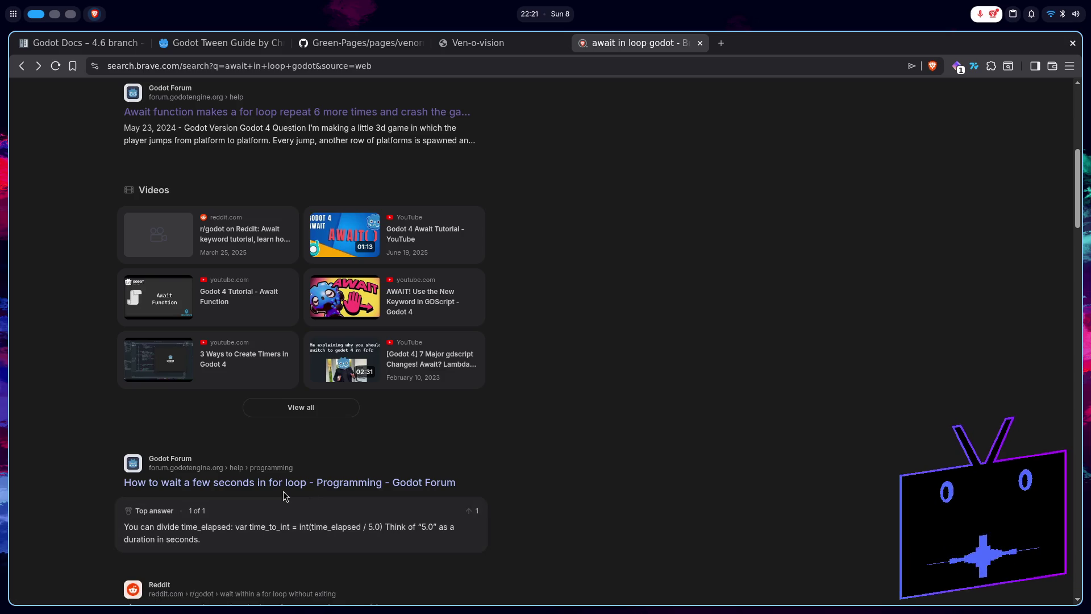
scroll(283, 491, "down", 6)
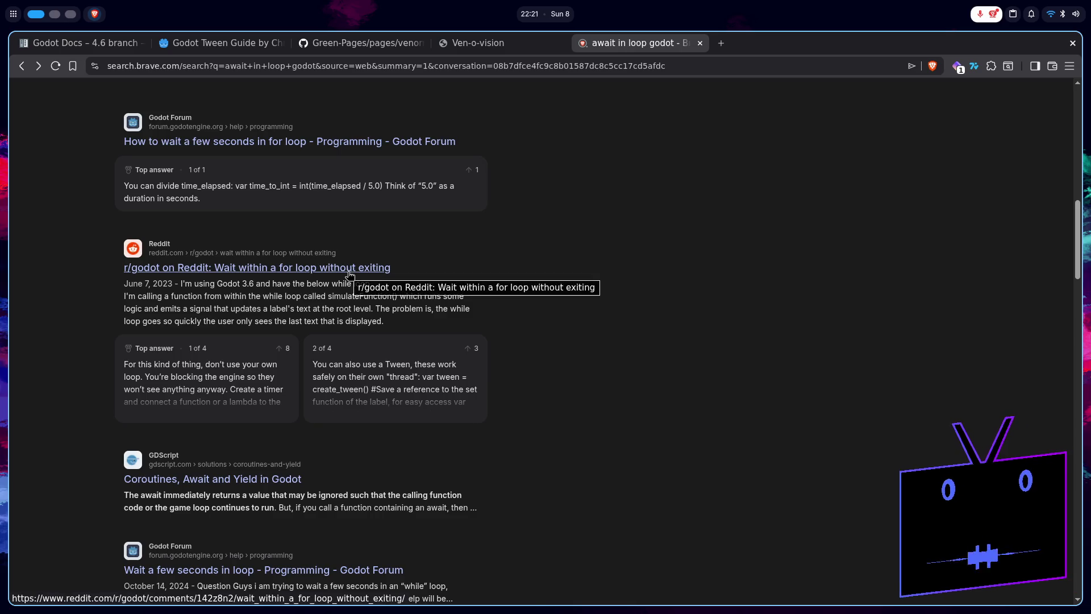
Read GDScript.com's 'Coroutines, Await and Yield in Godot' article and its examples
left_click(284, 482)
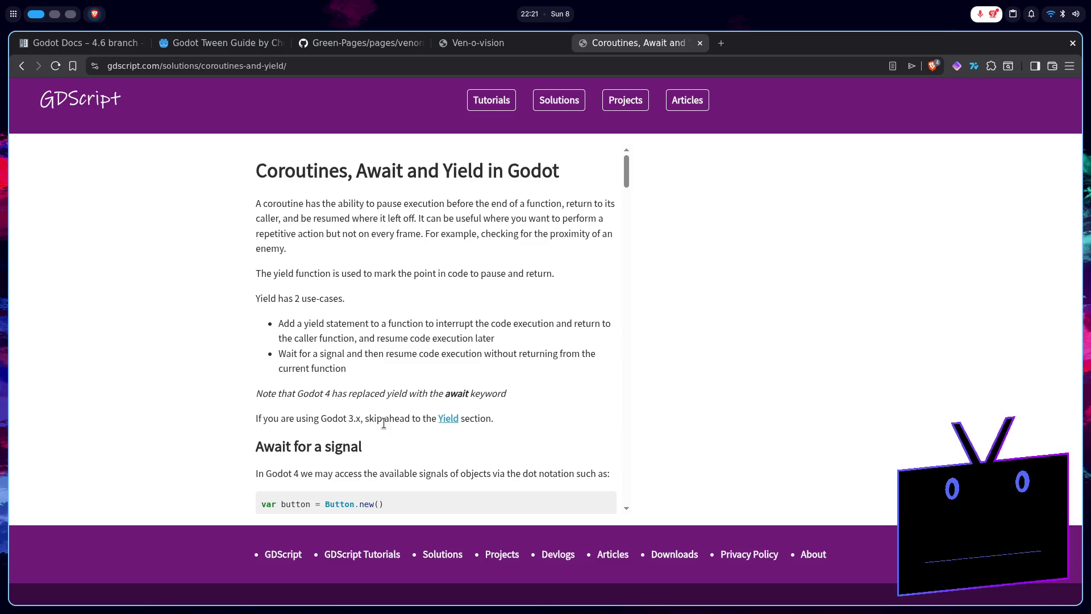
scroll(384, 430, "down", 5)
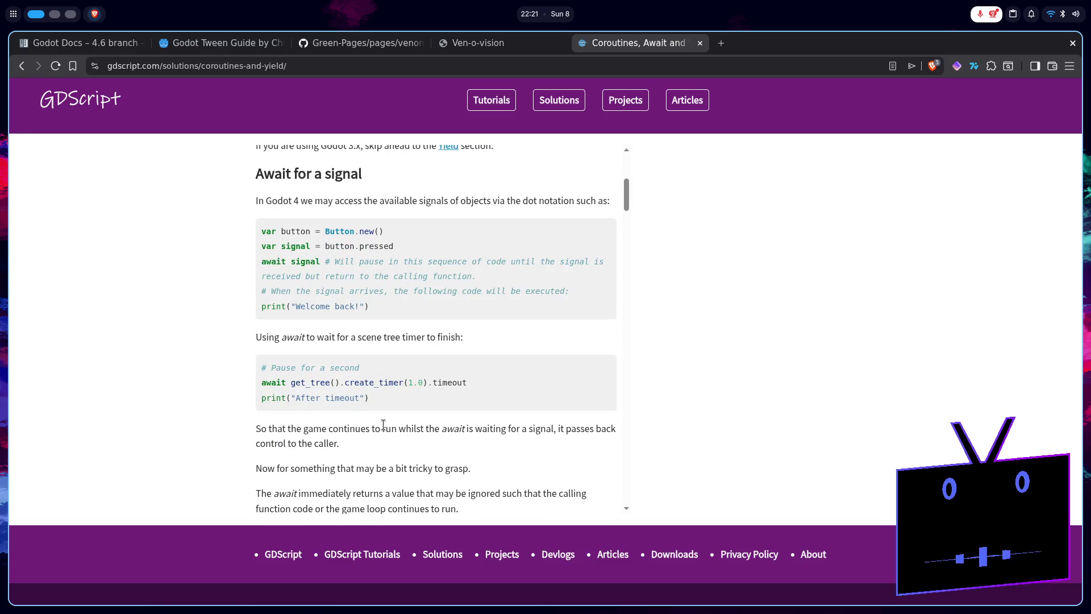
scroll(383, 425, "down", 5)
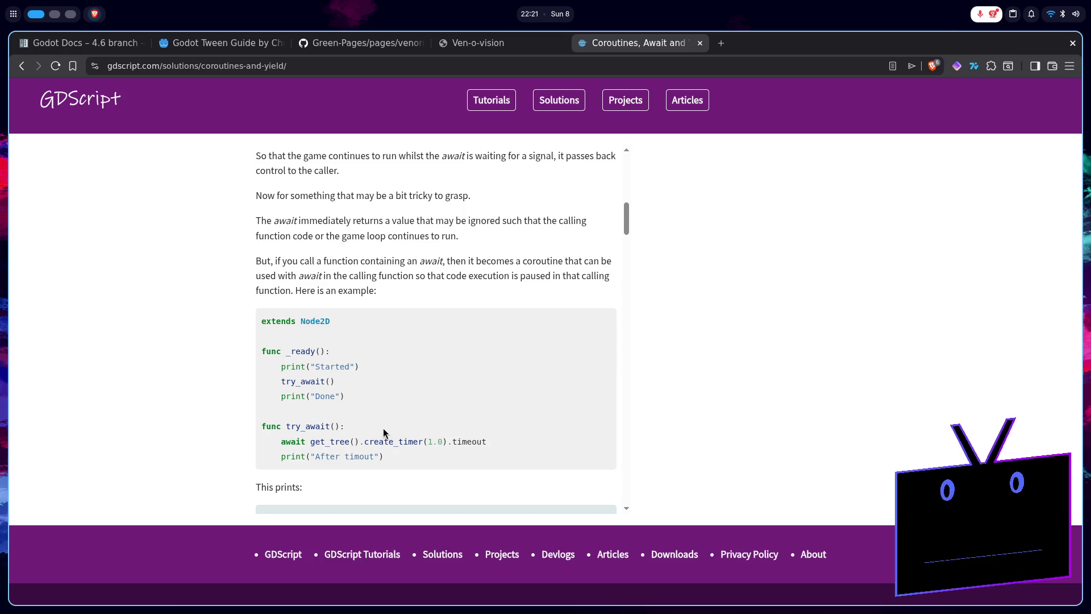
scroll(383, 432, "down", 5)
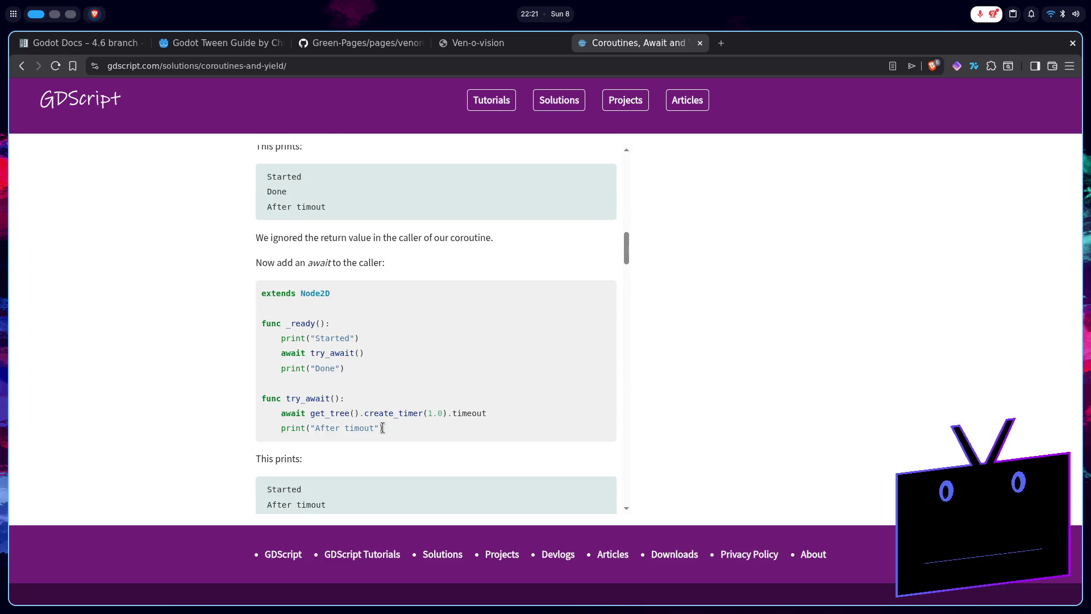
scroll(382, 427, "down", 1)
scroll(384, 433, "down", 9)
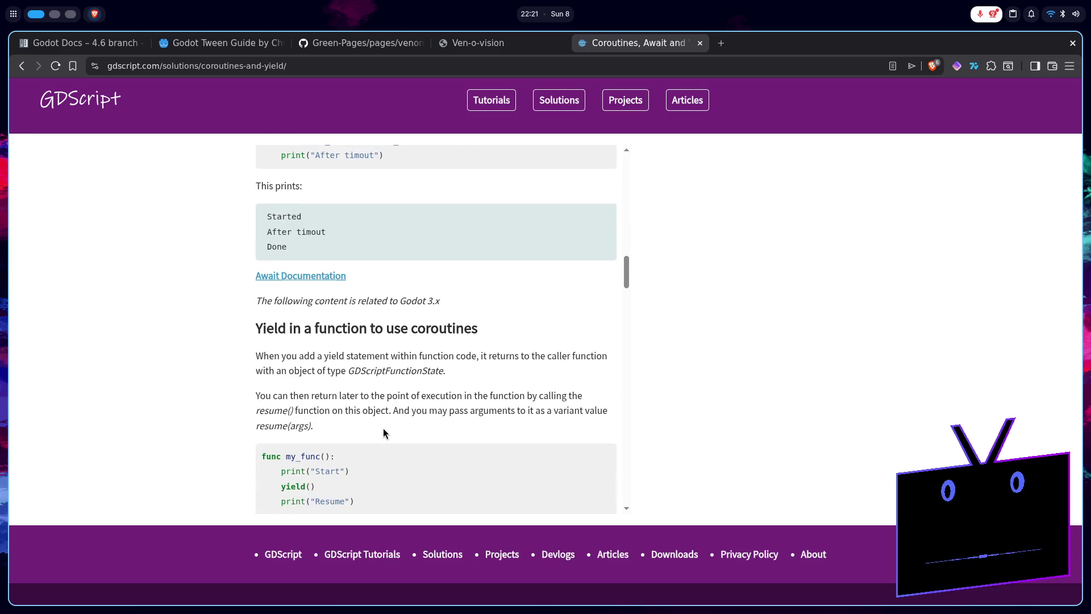
scroll(383, 428, "up", 2)
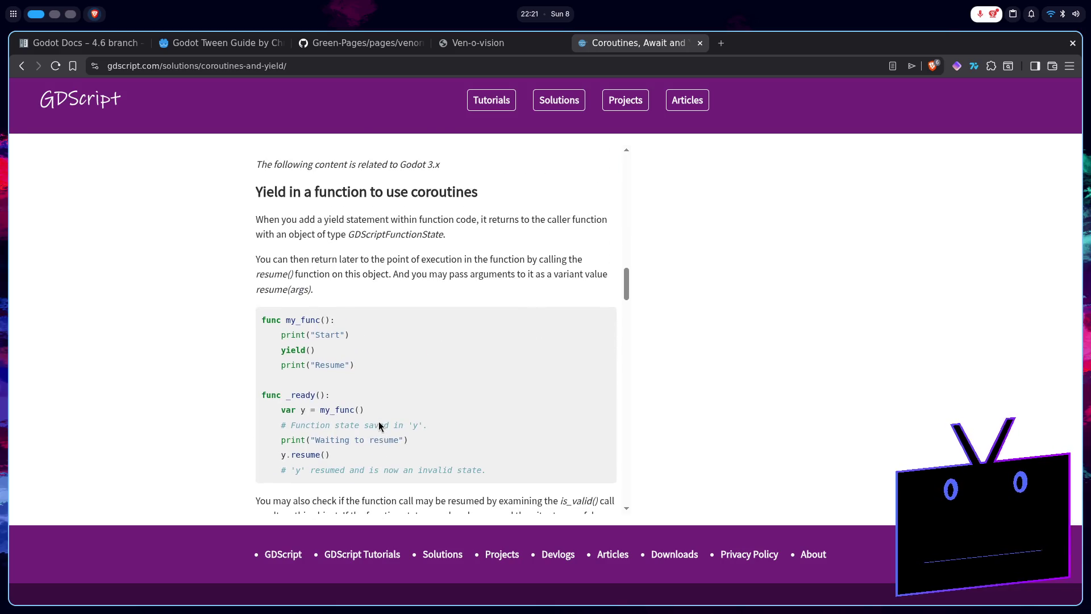
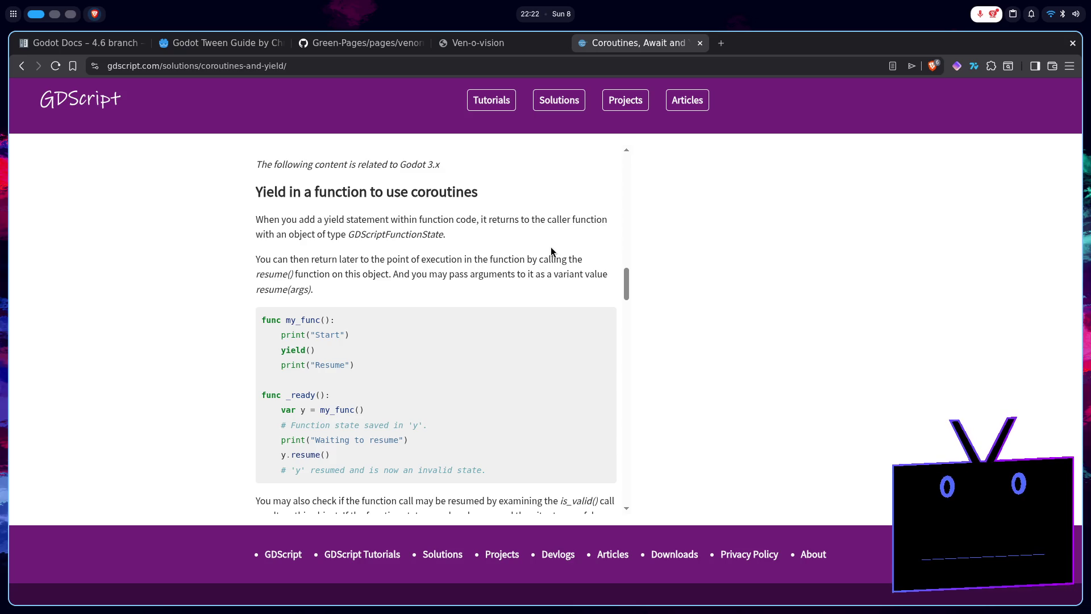
Search the Godot documentation for 'yield'
scroll(551, 248, "down", 2)
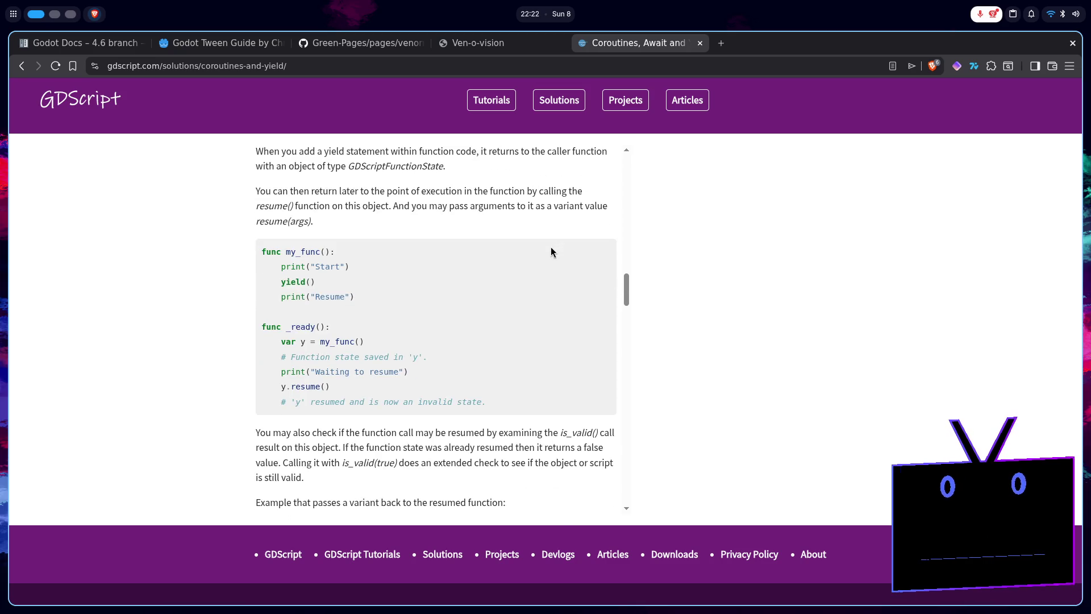
scroll(551, 248, "down", 8)
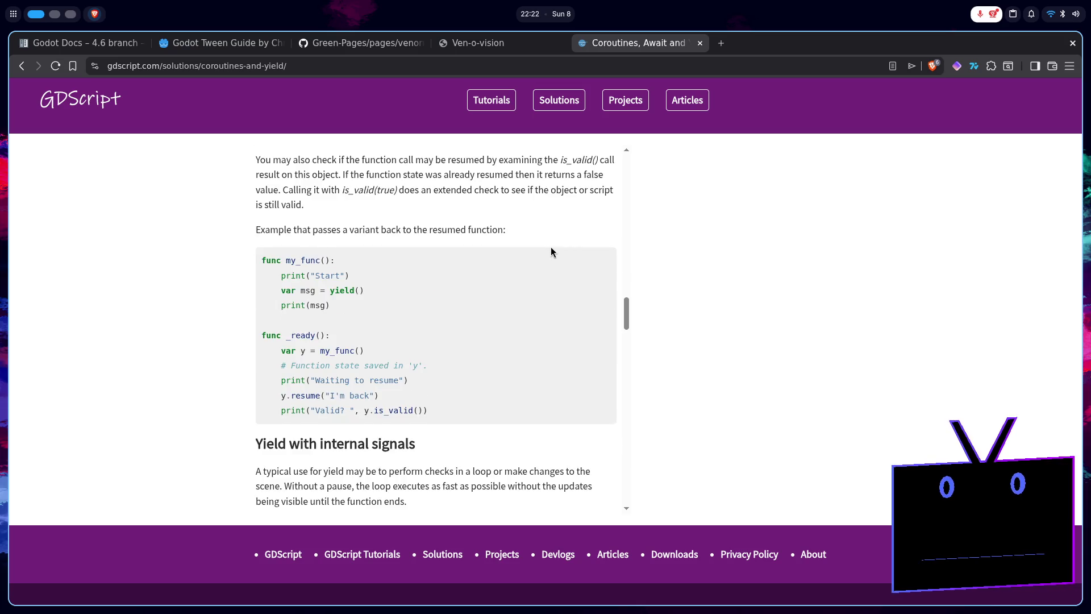
scroll(550, 248, "down", 2)
scroll(550, 248, "down", 8)
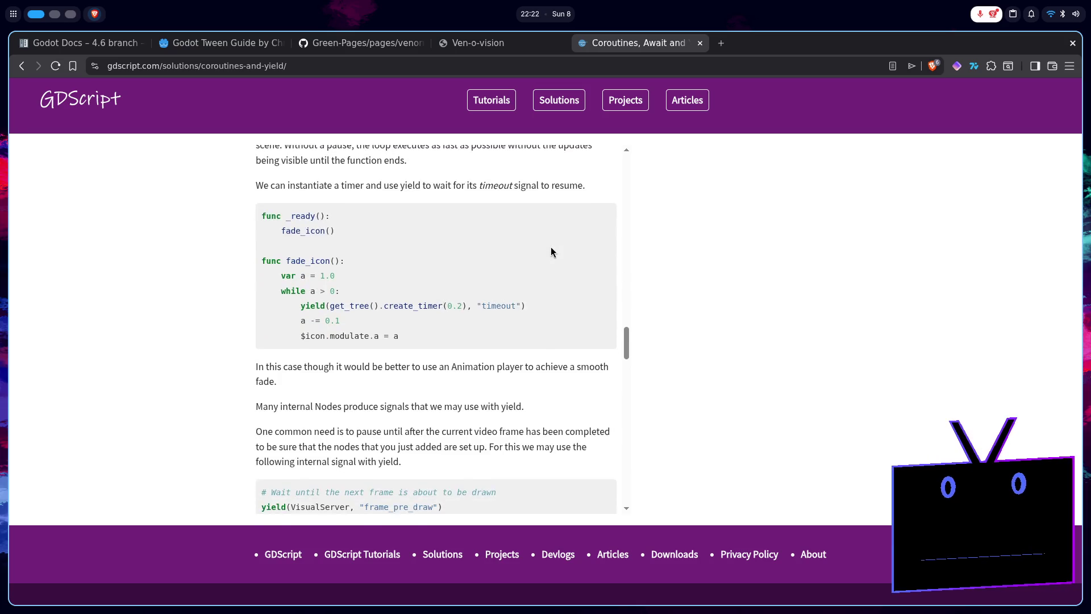
scroll(550, 248, "down", 8)
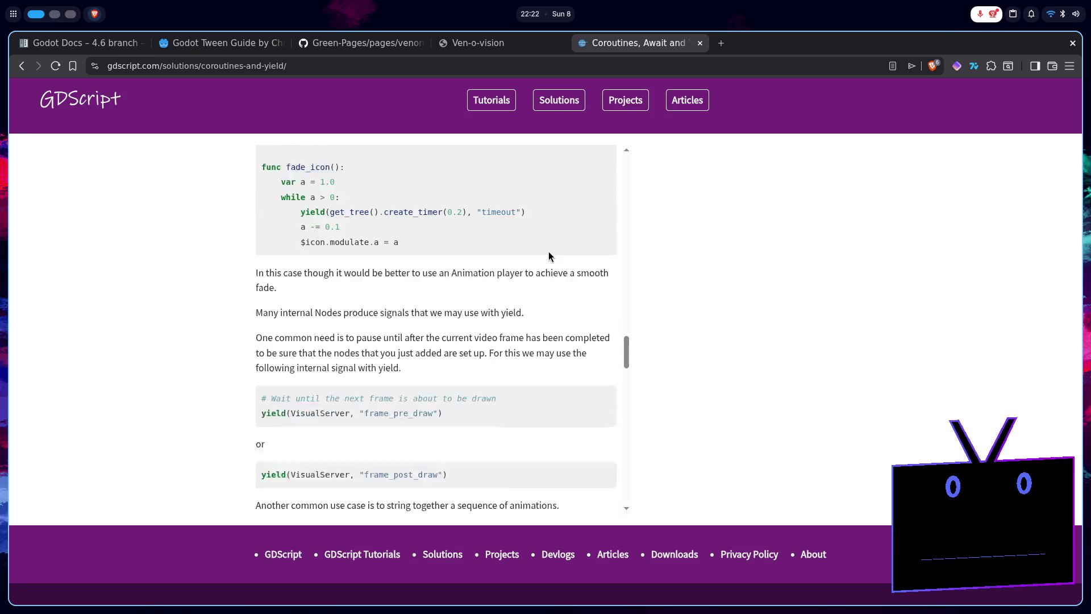
scroll(547, 260, "up", 1)
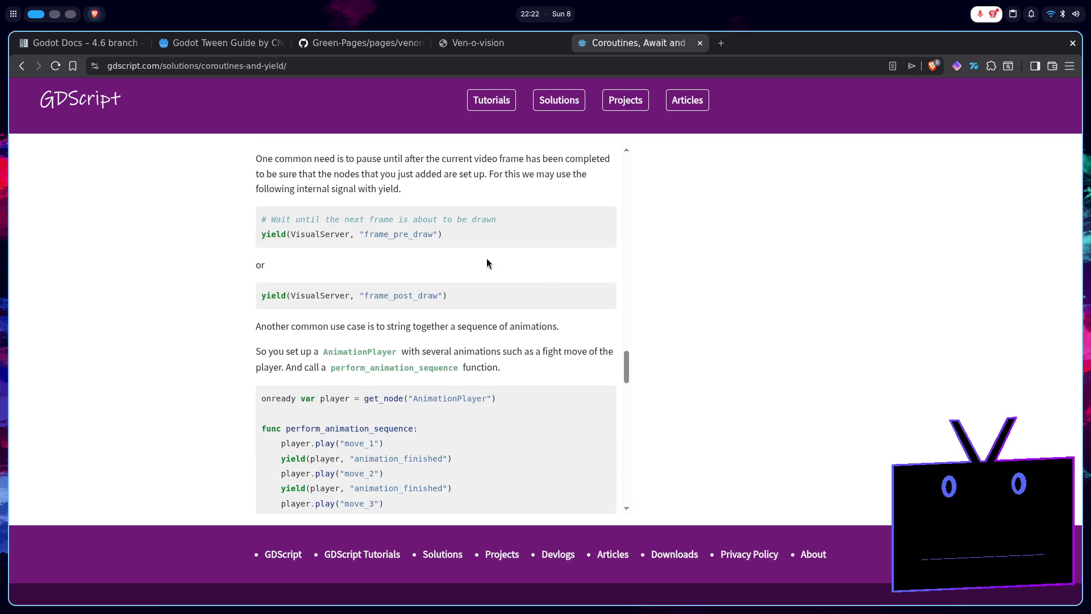
scroll(297, 254, "down", 4)
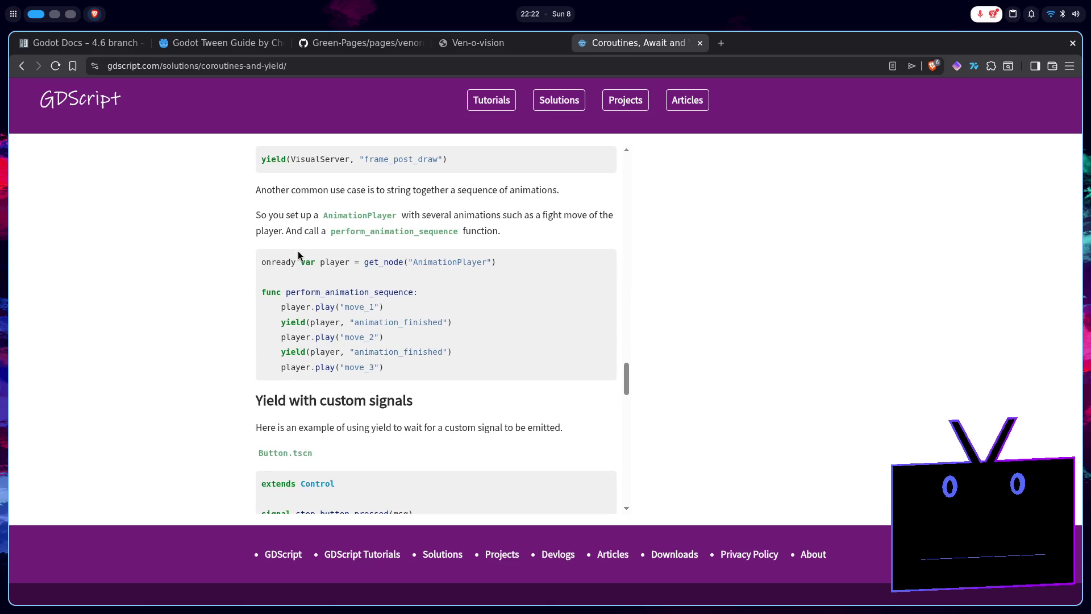
scroll(298, 252, "down", 2)
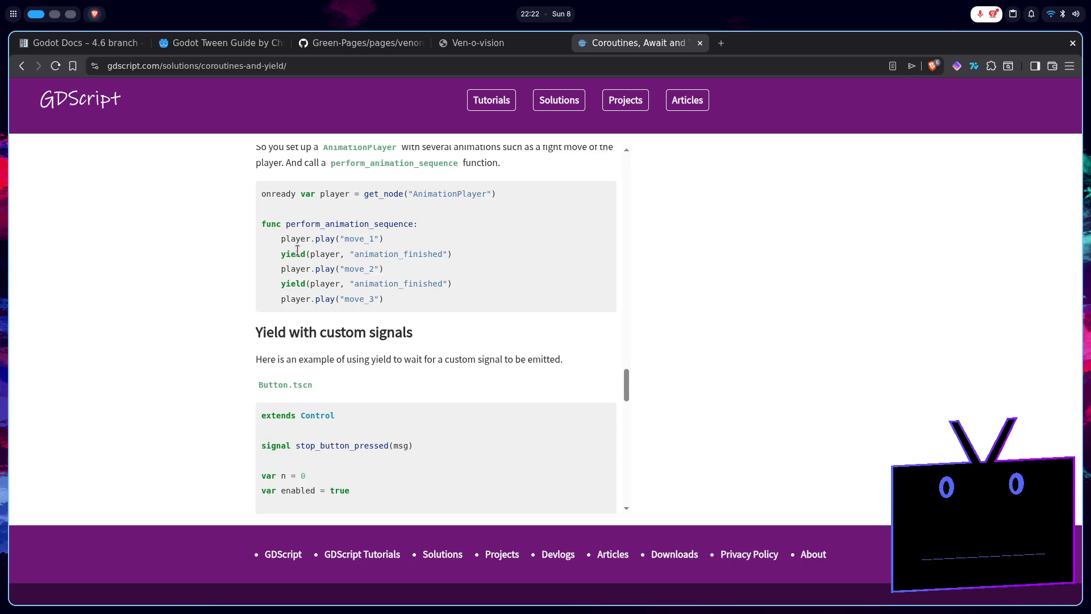
scroll(298, 250, "down", 2)
scroll(298, 253, "up", 1)
scroll(299, 256, "down", 2)
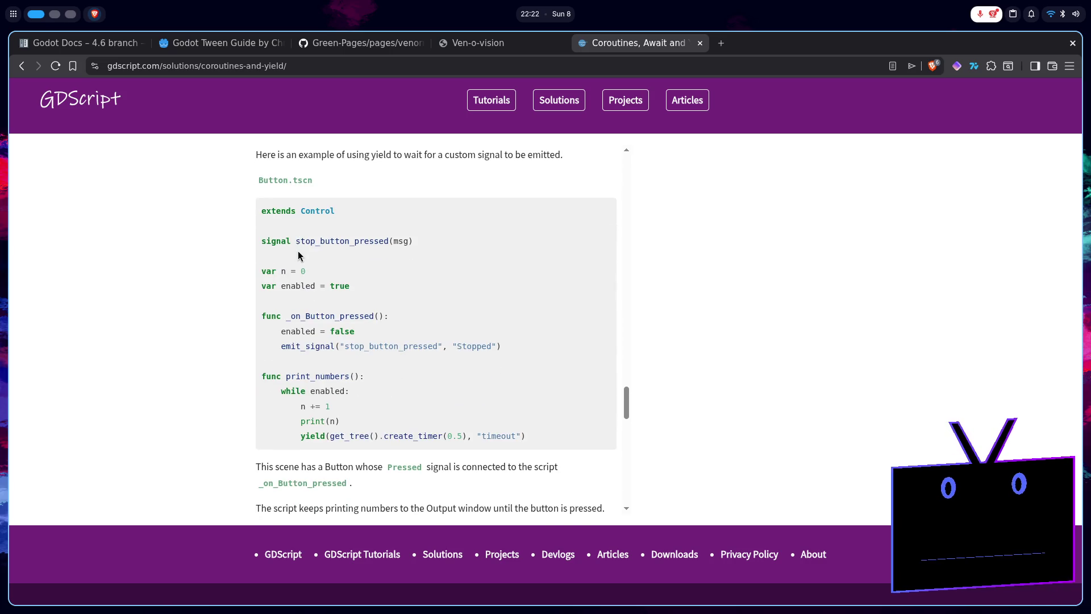
scroll(300, 256, "down", 4)
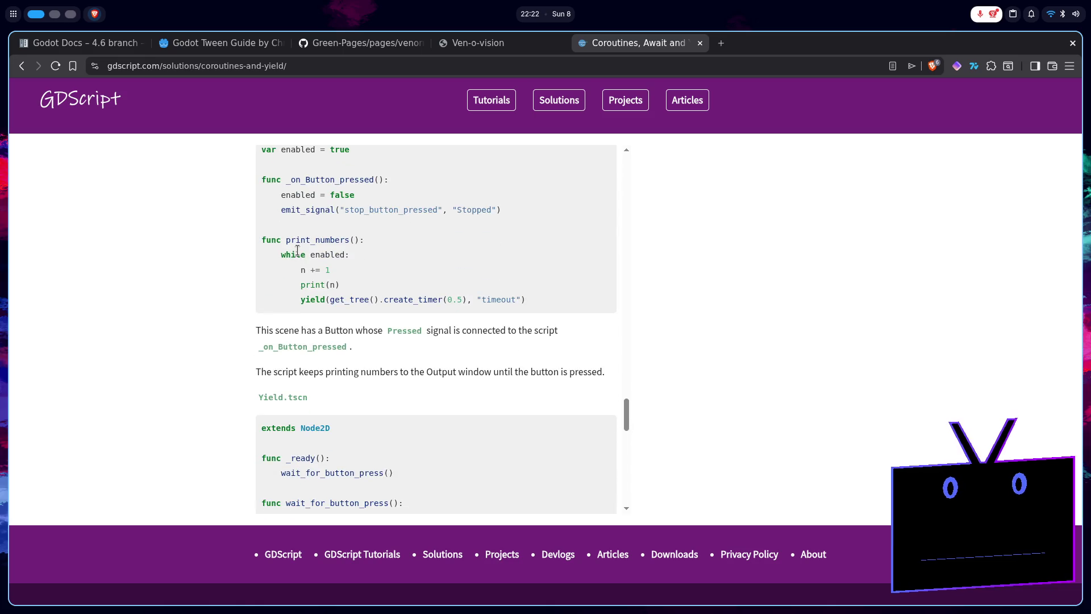
scroll(298, 250, "down", 10)
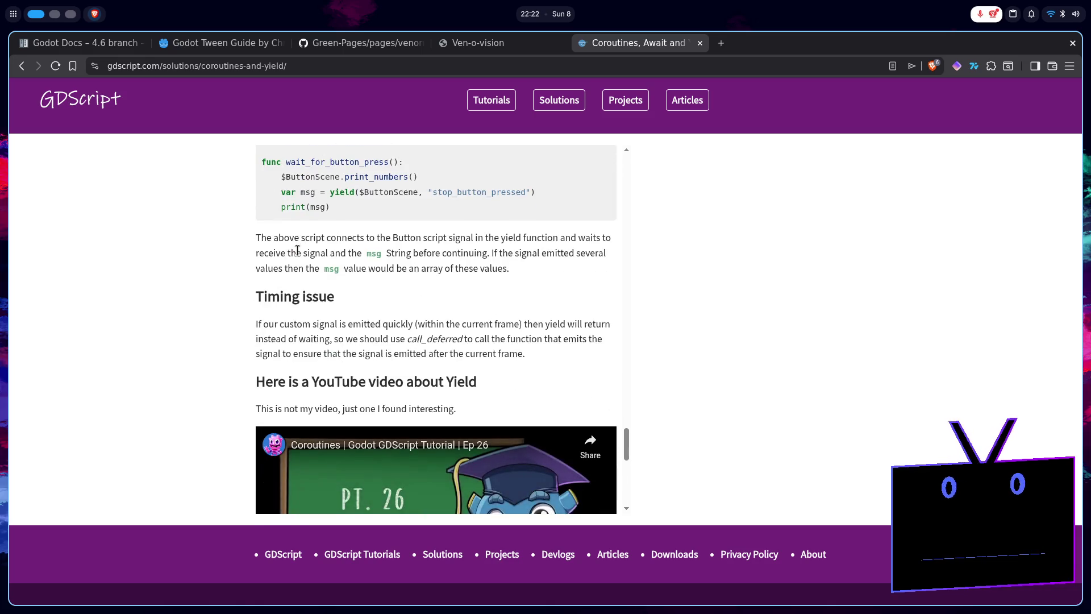
scroll(297, 250, "up", 15)
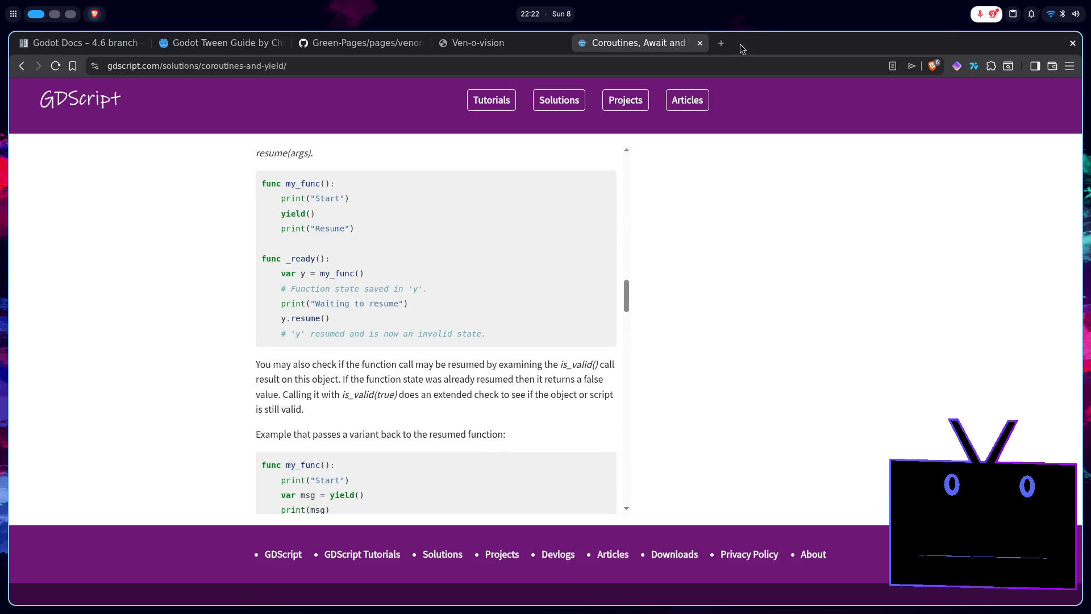
left_click(101, 45)
left_click(316, 146)
type("yield")
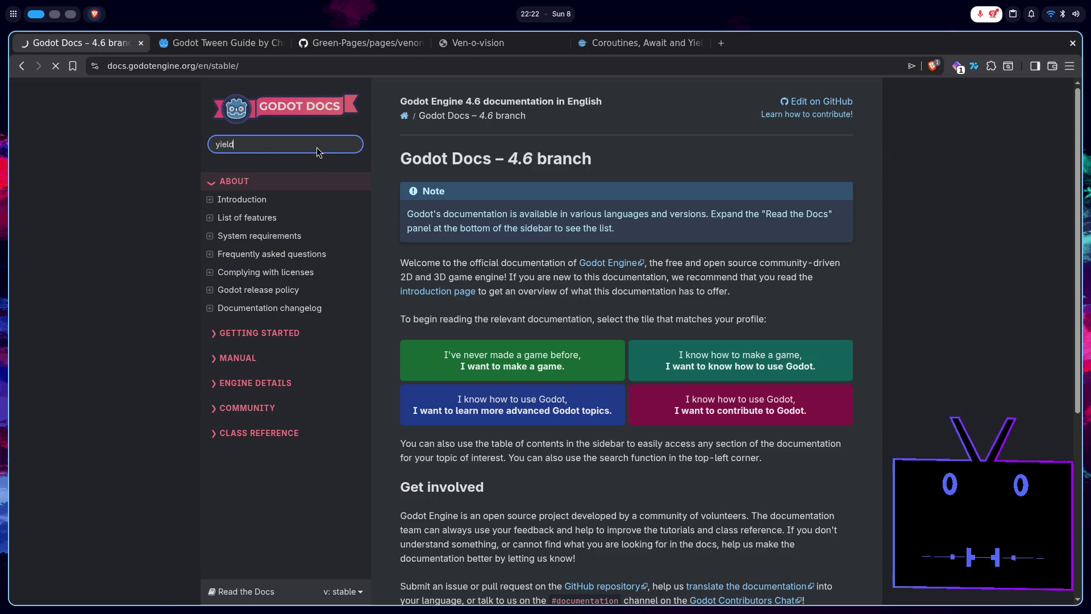
key("Return")
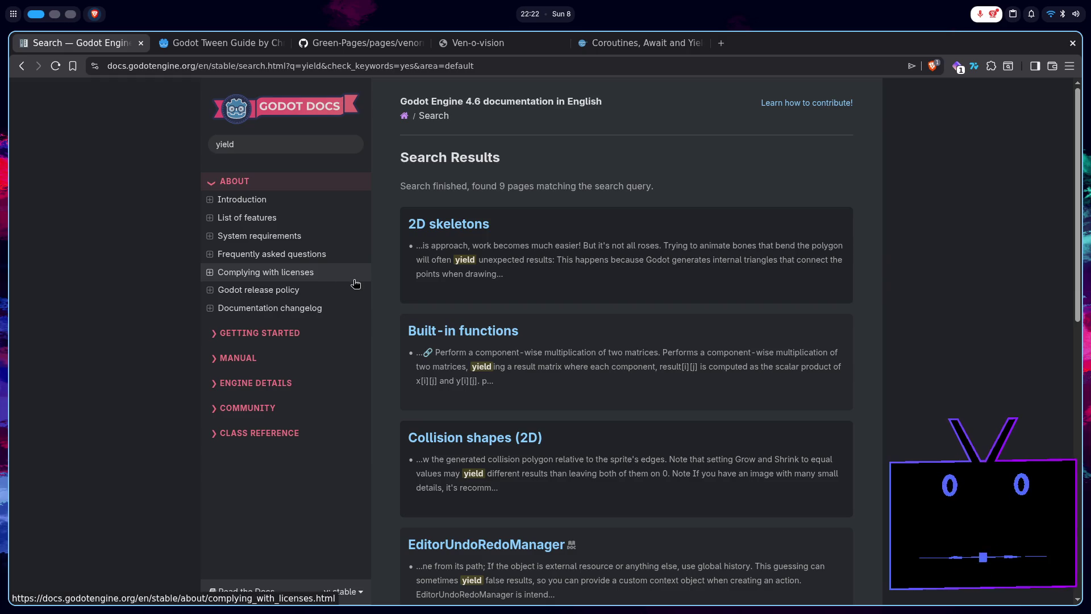
Open the GDScript reference result and search the page for 'yield'
scroll(583, 366, "down", 5)
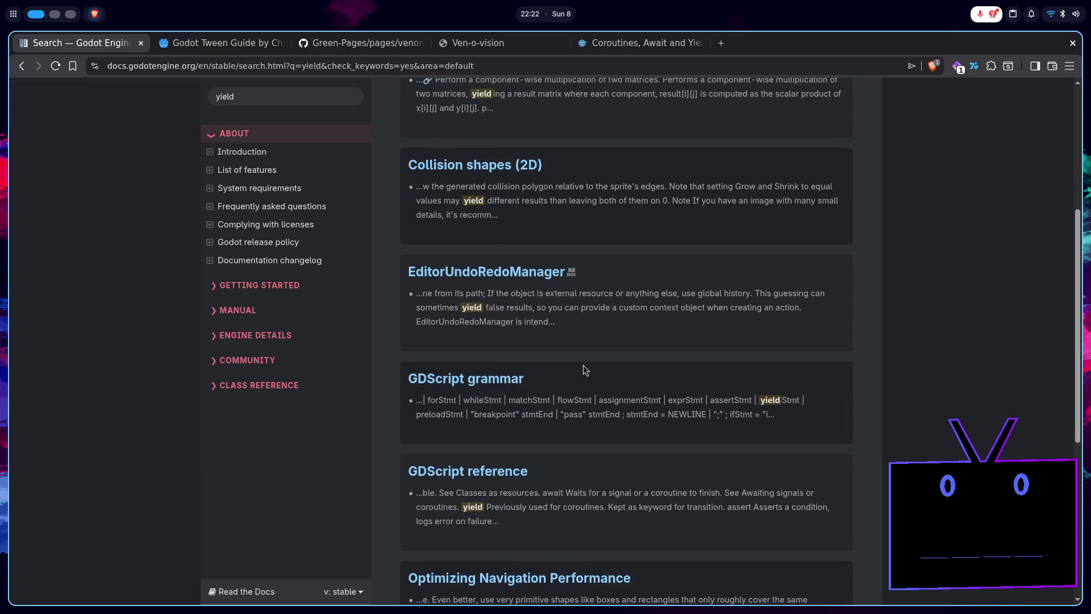
scroll(583, 365, "down", 5)
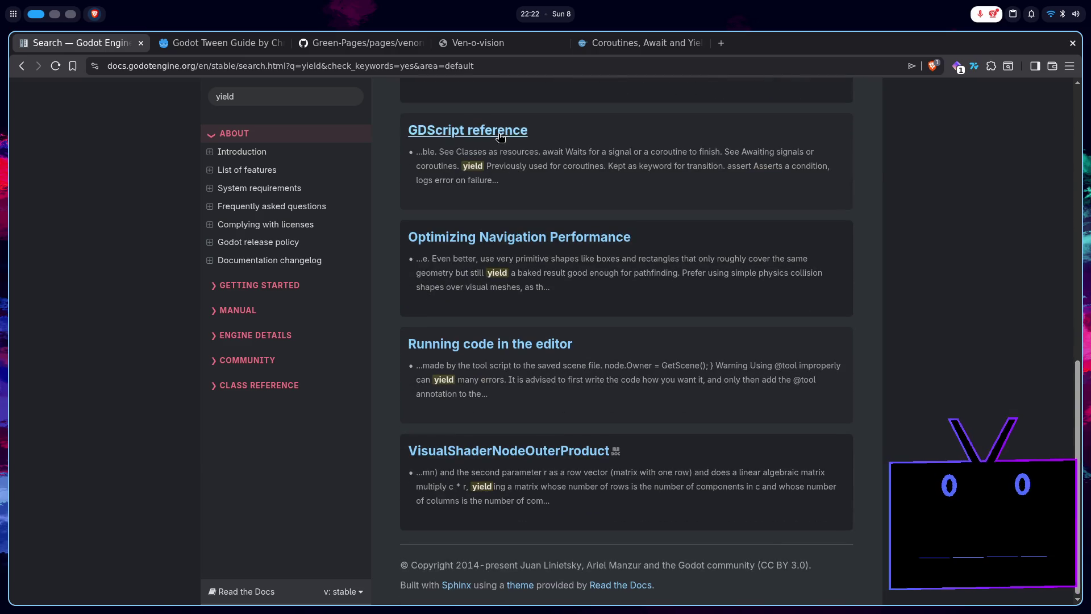
left_click(492, 128)
key("ctrl+f")
type("yield")
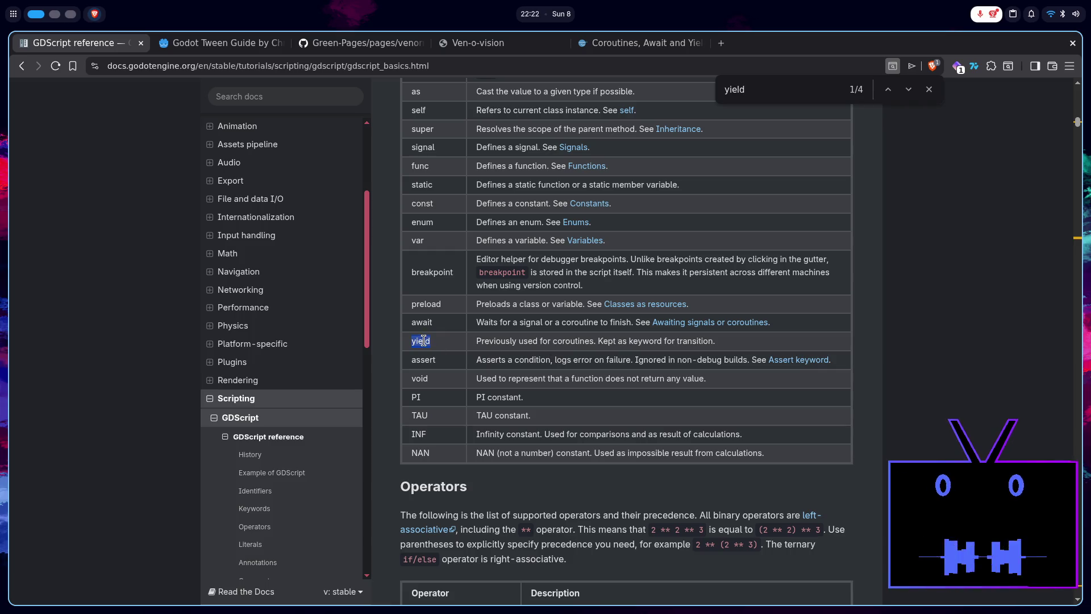
Step through the 'yield' matches to the note on previous versions, then close the find bar
left_click(911, 93)
left_click(908, 90)
left_click(908, 90)
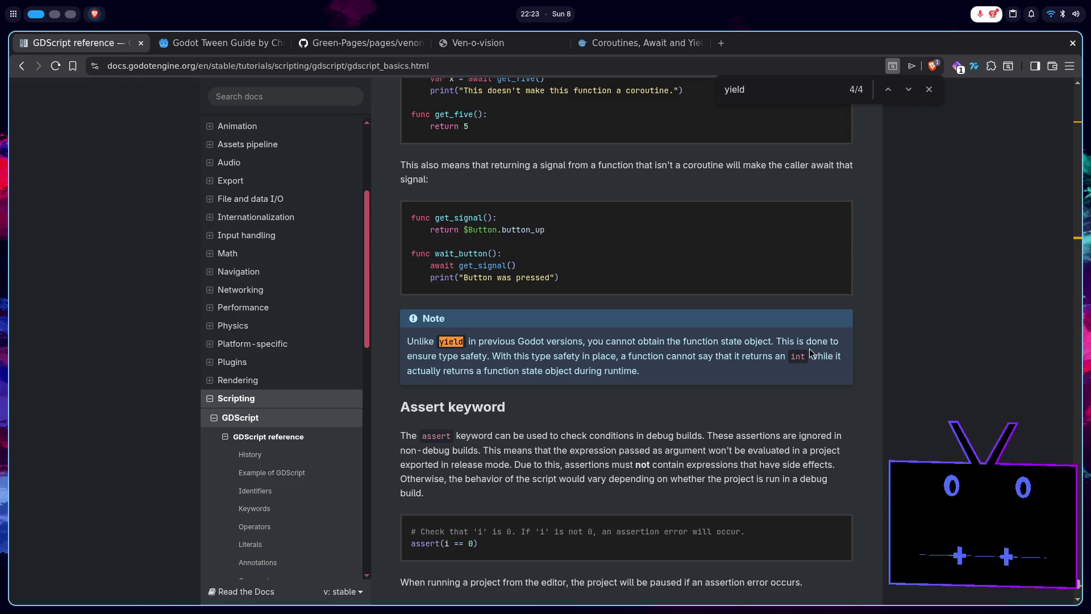
scroll(555, 369, "down", 2)
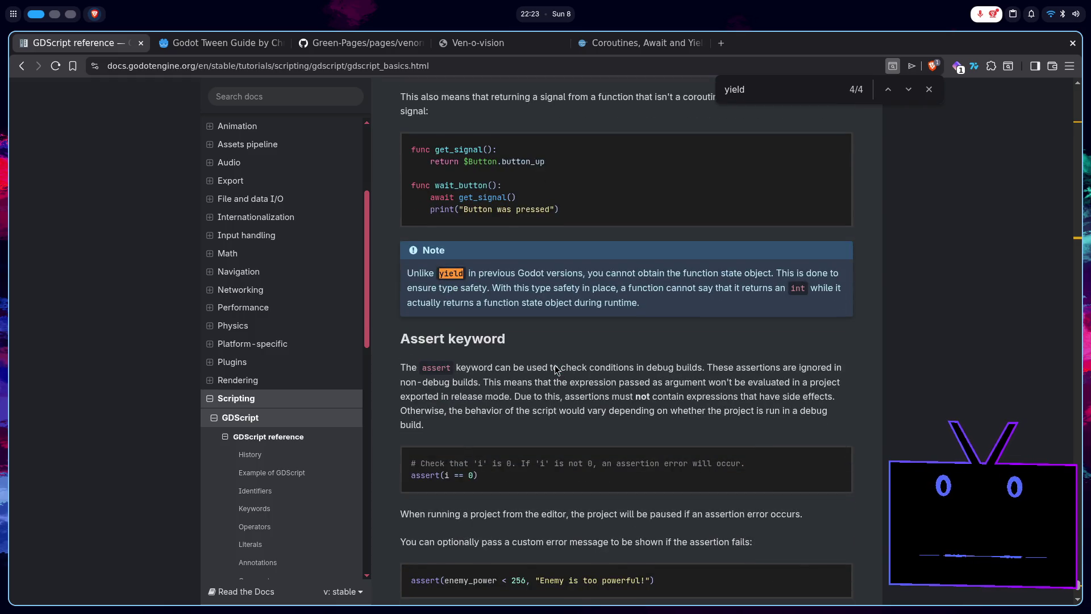
scroll(556, 370, "down", 3)
left_click(929, 89)
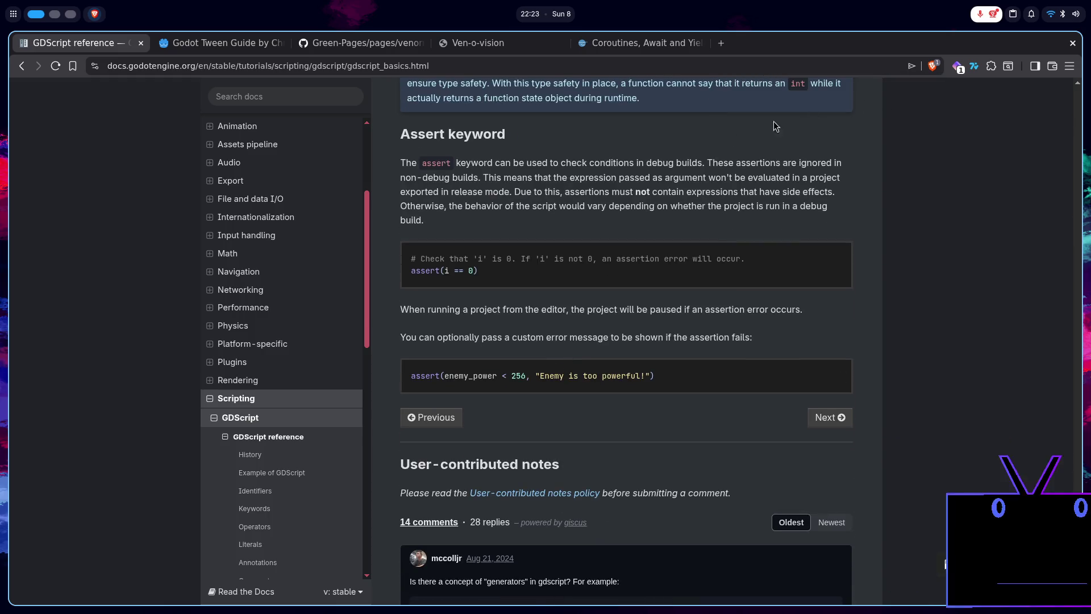
Return to the 'await in loop godot' Brave results and read the expanded AI answer on awaiting in loops
left_click(647, 50)
key("alt+Left")
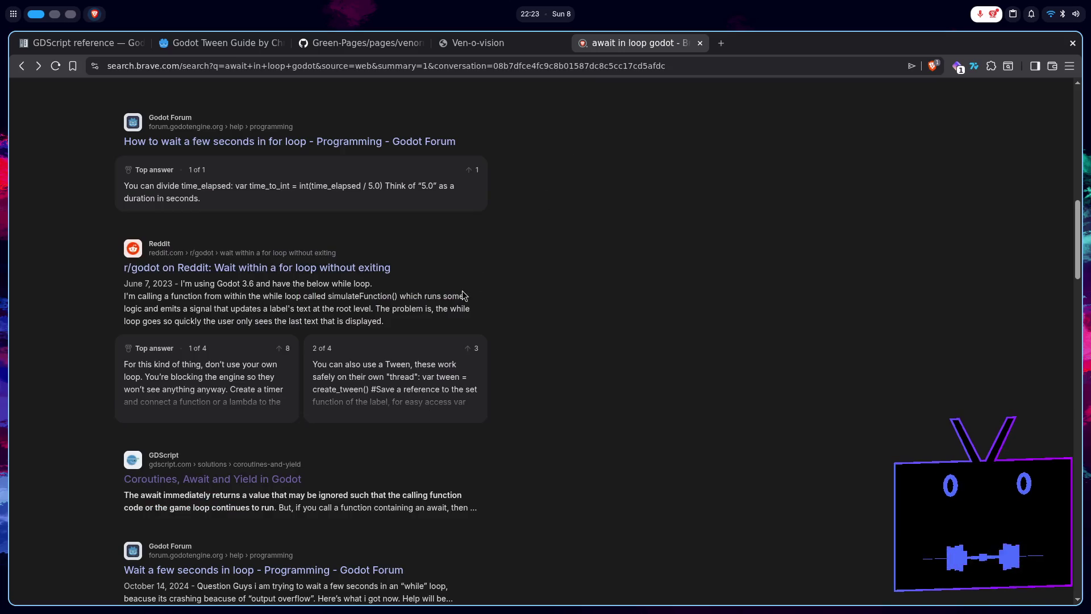
scroll(449, 307, "down", 3)
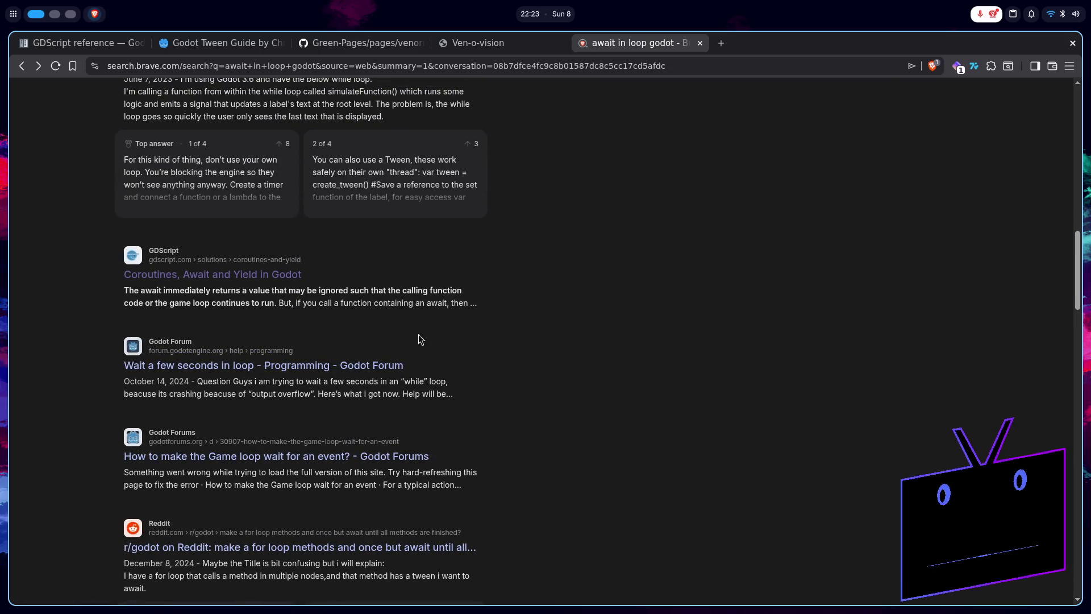
scroll(361, 364, "up", 5)
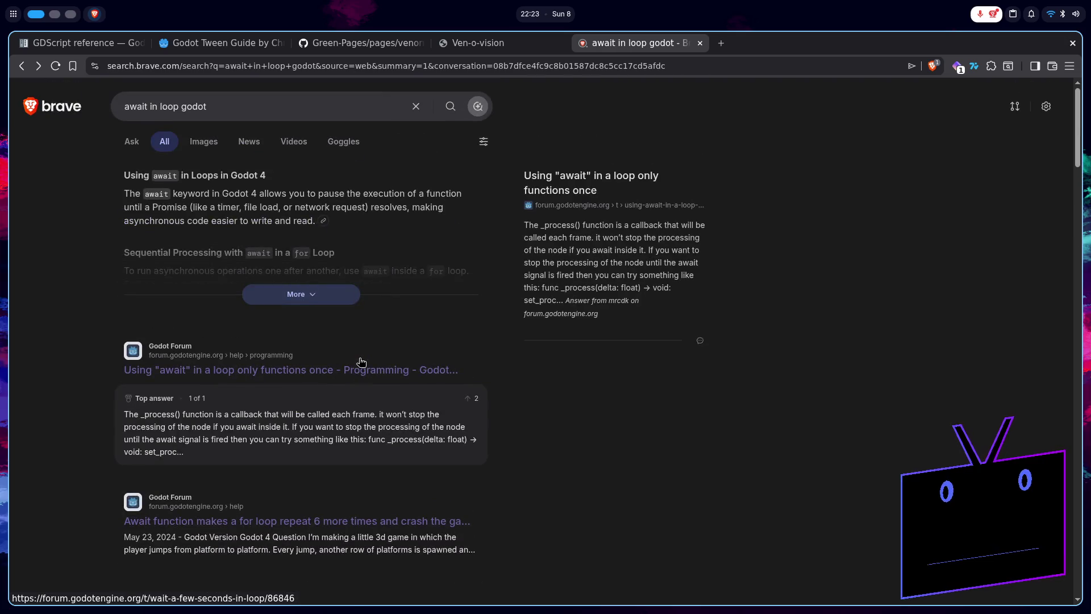
scroll(361, 362, "down", 1)
scroll(361, 362, "up", 1)
left_click(306, 292)
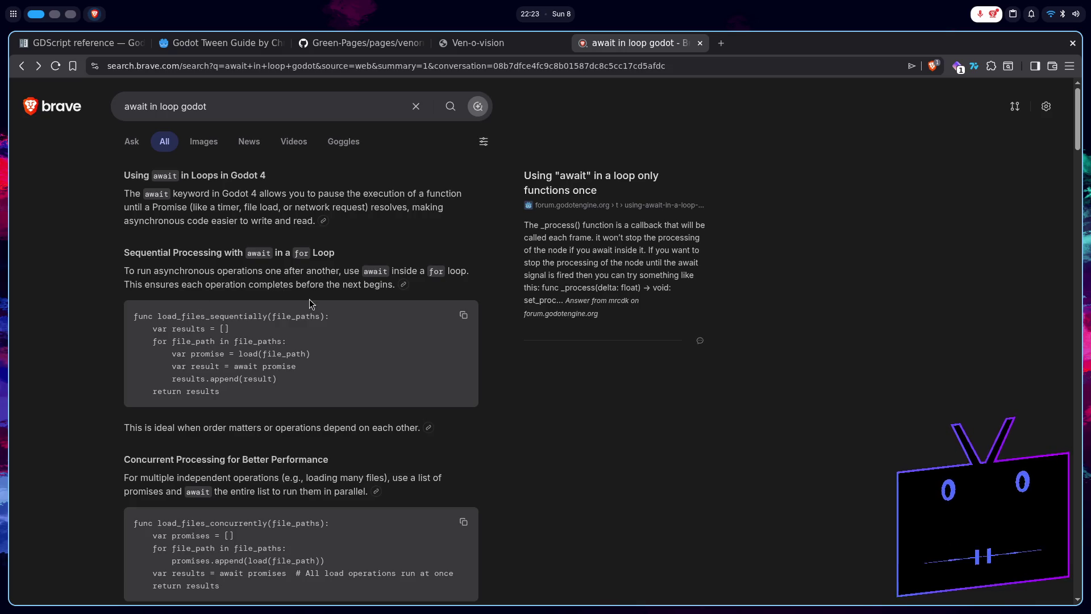
scroll(327, 305, "down", 3)
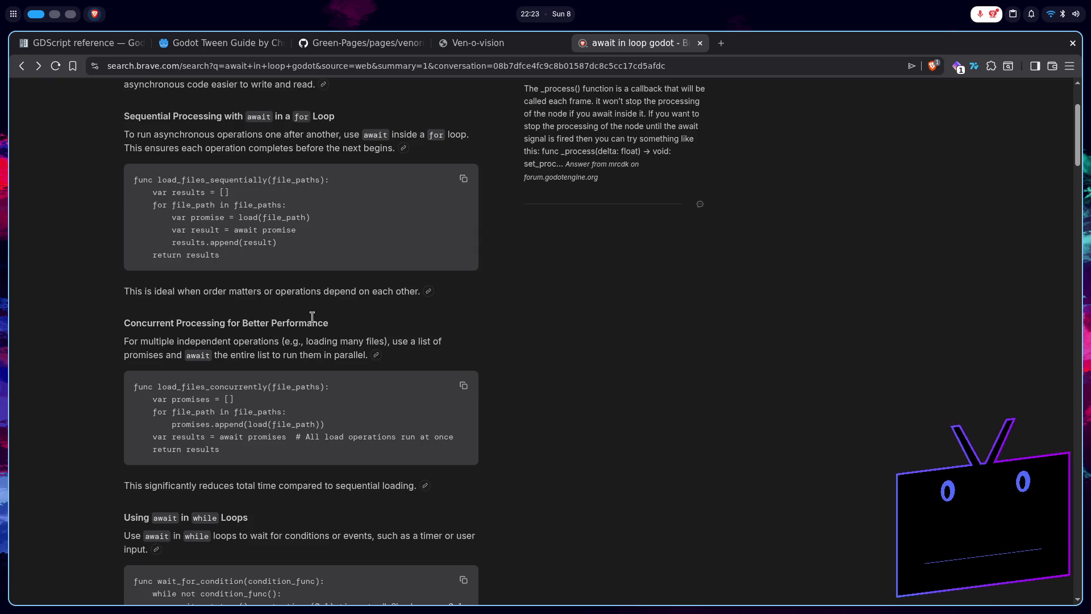
scroll(312, 316, "down", 5)
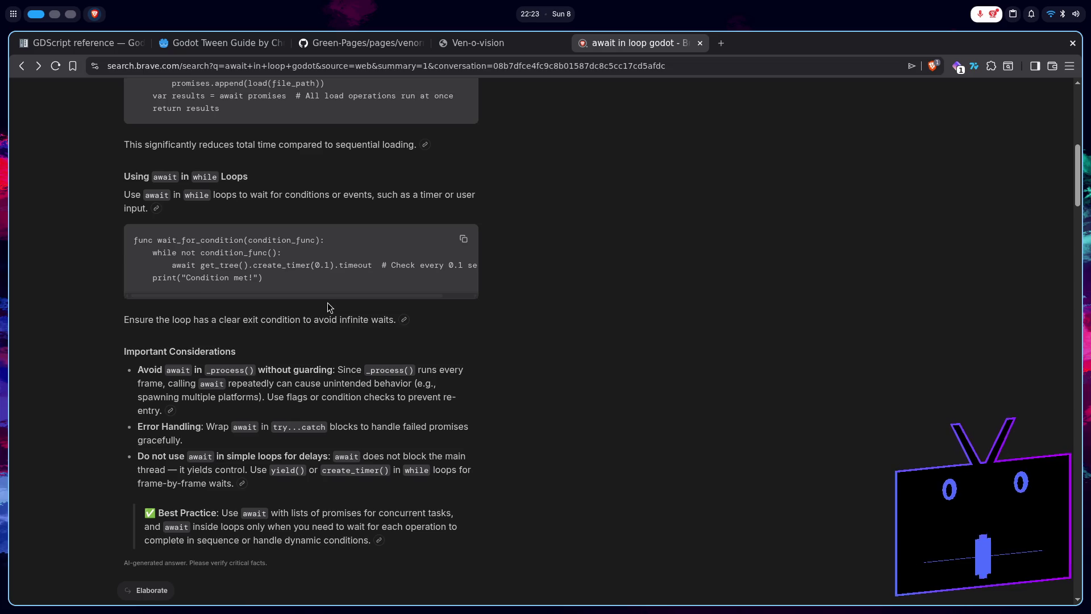
key("super+2")
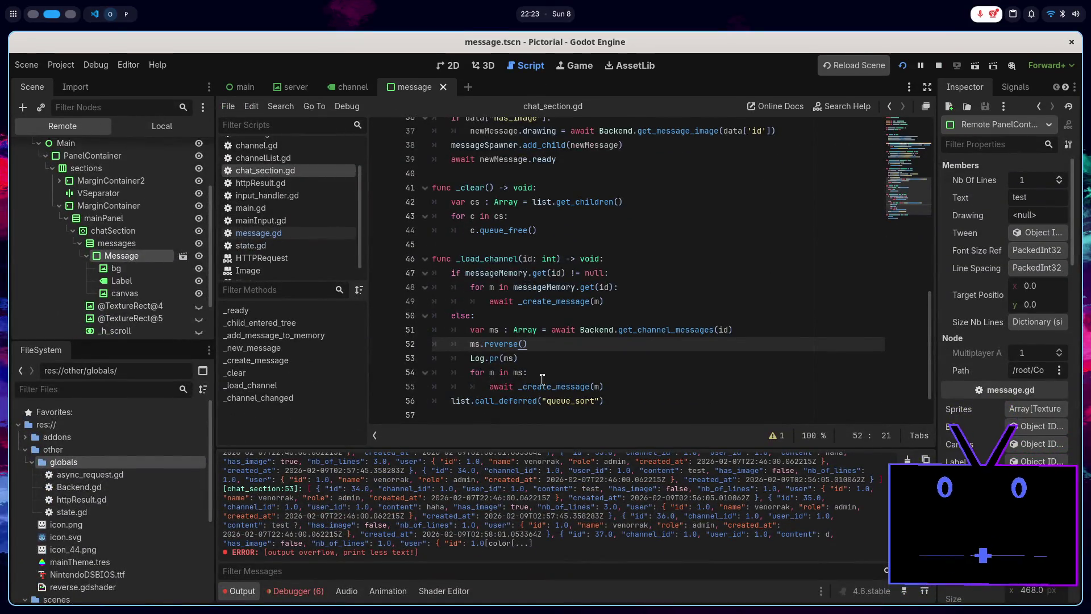
Set a breakpoint on line 55, restart the game, and resume past the breakpoint
left_click(379, 386)
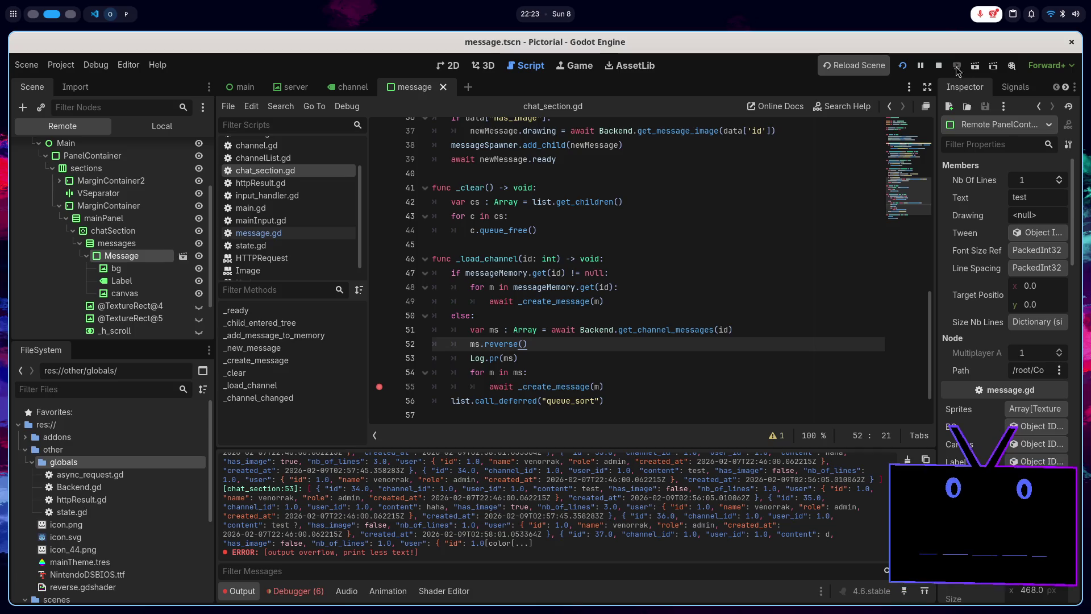
left_click(898, 68)
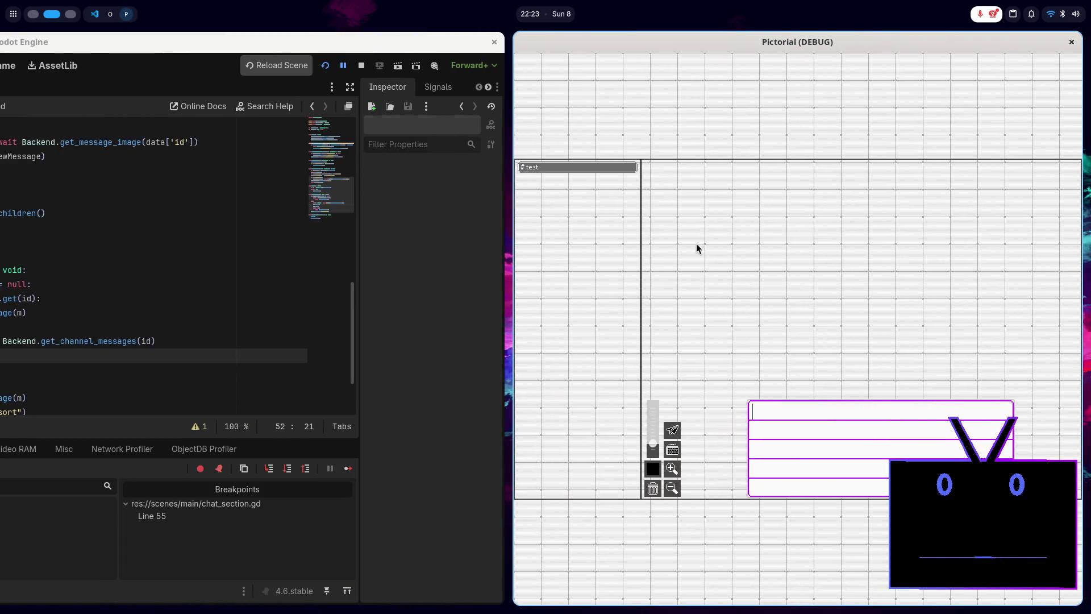
key("super+m")
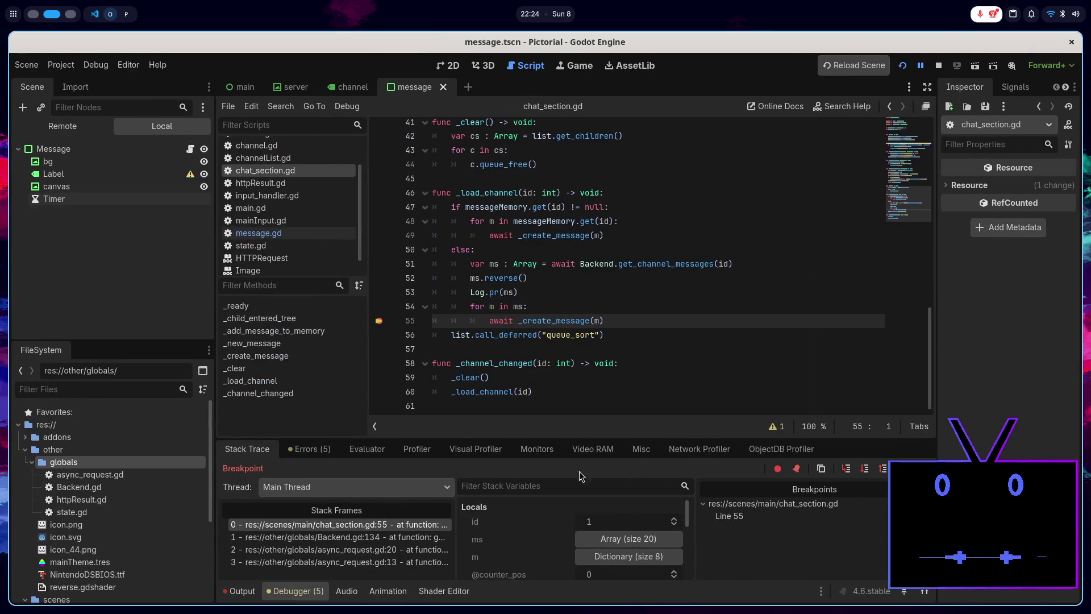
key("F12")
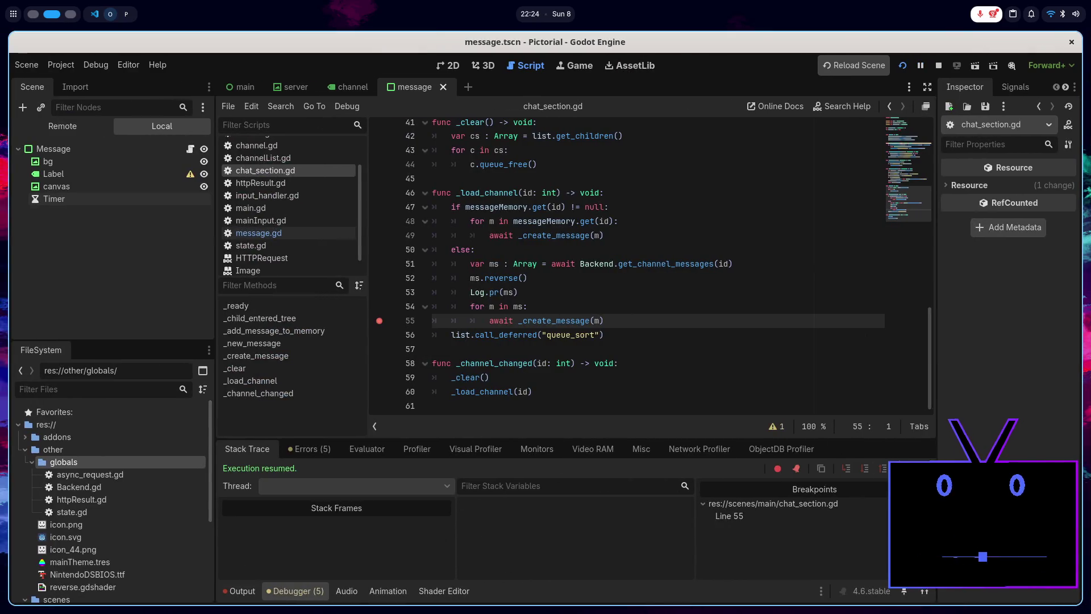
Inspect the _create_message call in _load_channel and the _create_message function name
left_click(680, 340)
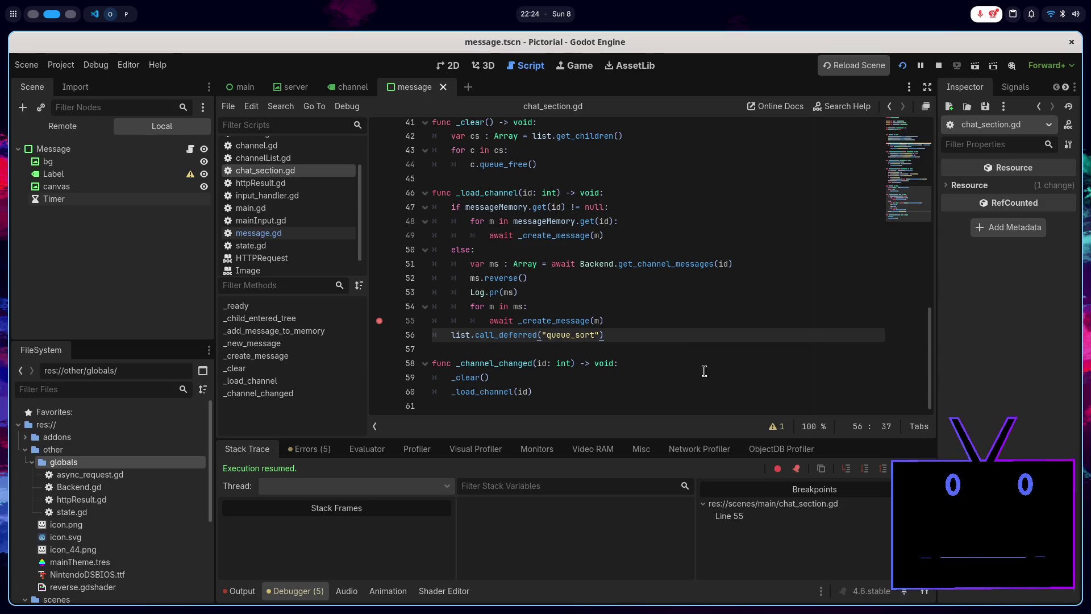
scroll(670, 365, "up", 3)
scroll(673, 352, "down", 1)
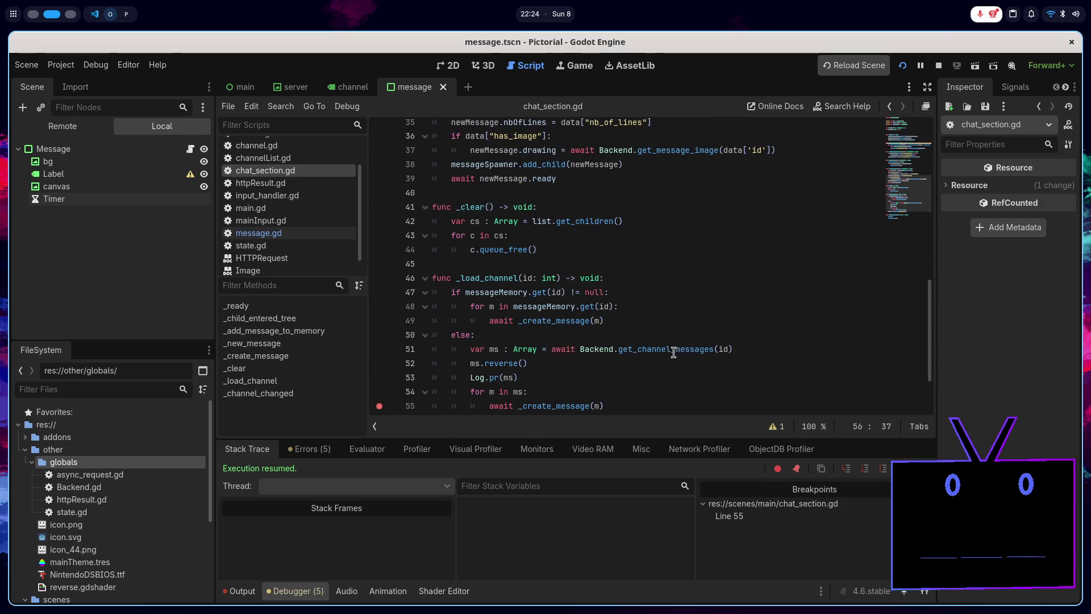
left_click(648, 320)
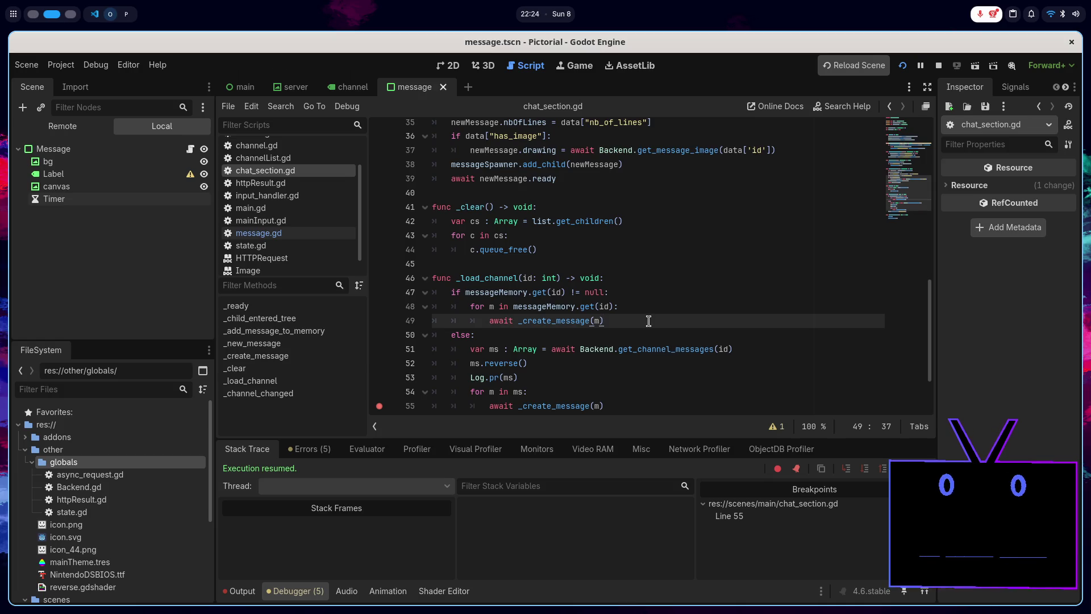
scroll(648, 321, "down", 1)
scroll(646, 316, "up", 3)
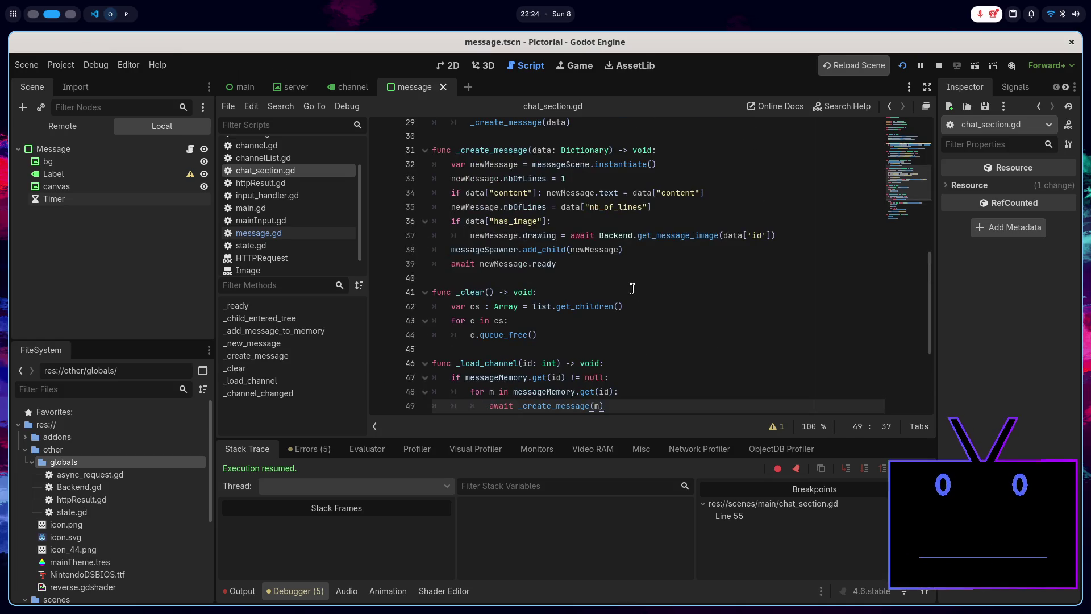
double_click(509, 149)
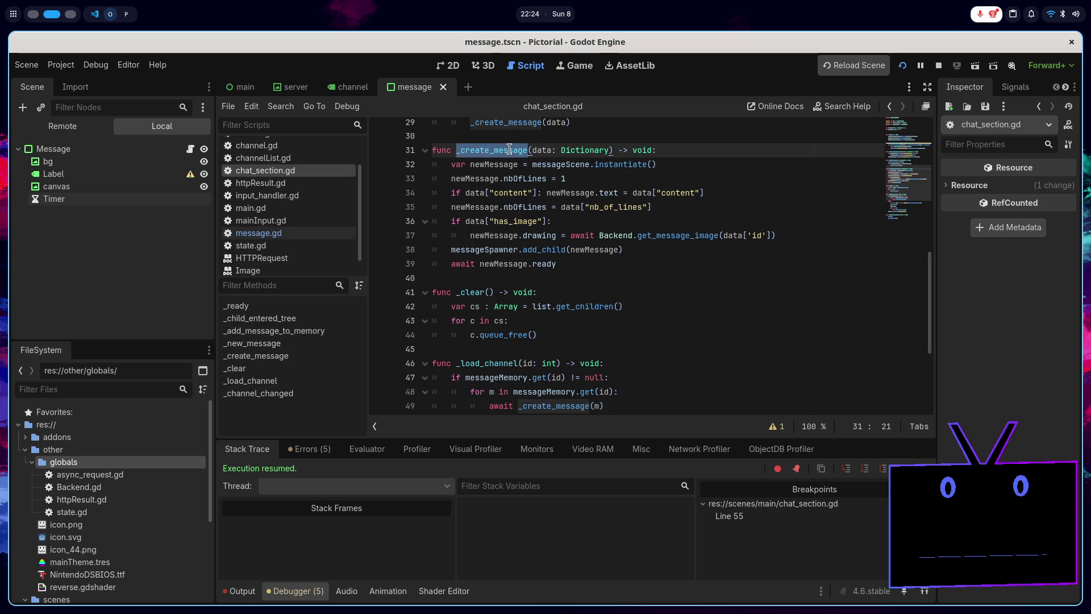
Review the await keywords on lines 37 and 39 and the ready signal in _create_message
left_click(568, 235)
double_click(576, 236)
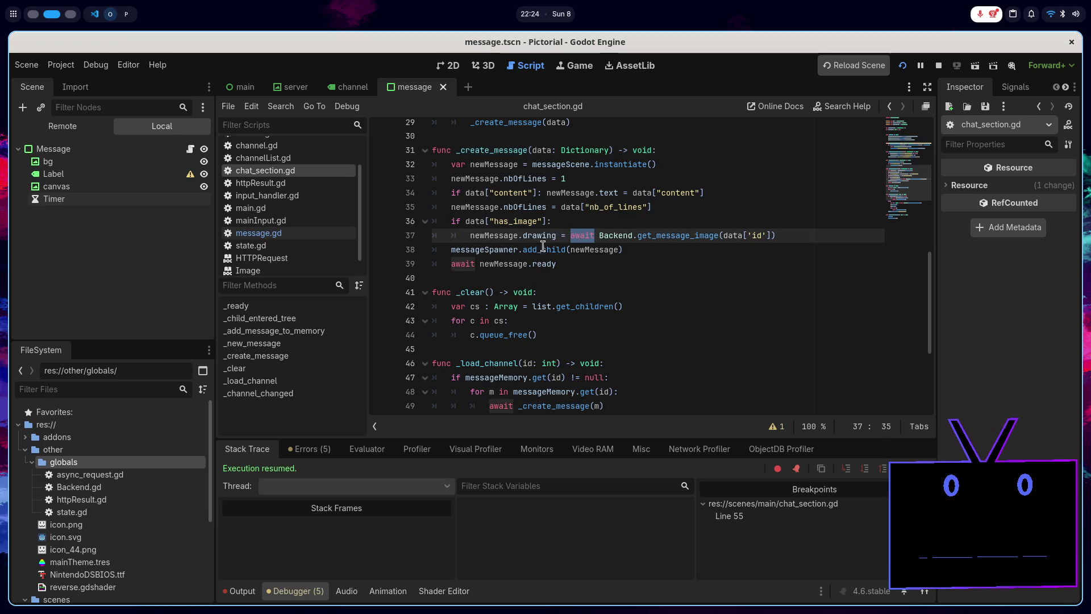
left_click(485, 263)
double_click(463, 264)
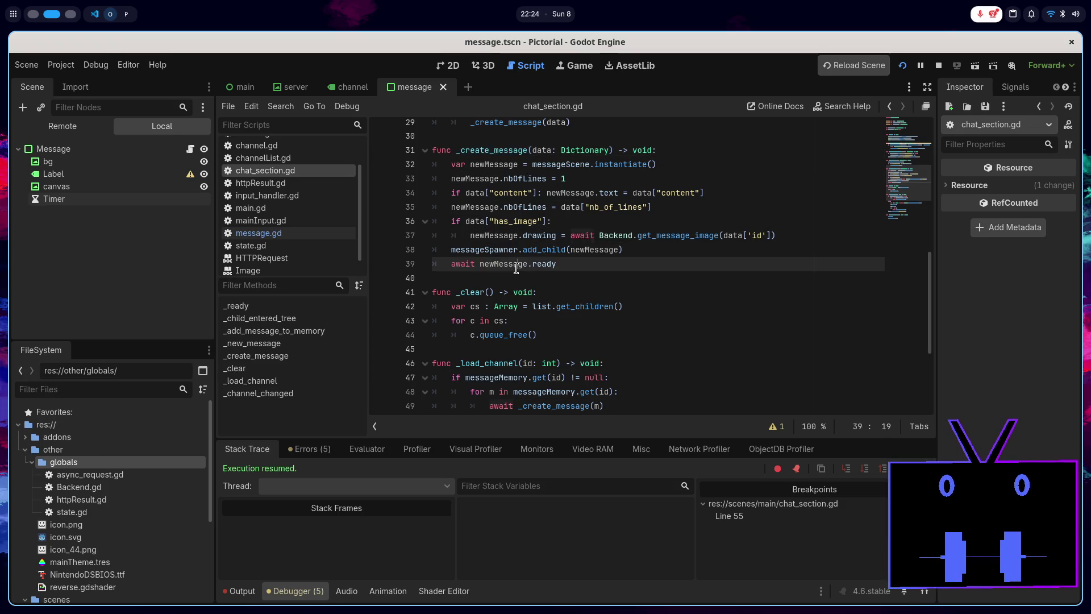
left_click(515, 266)
double_click(548, 265)
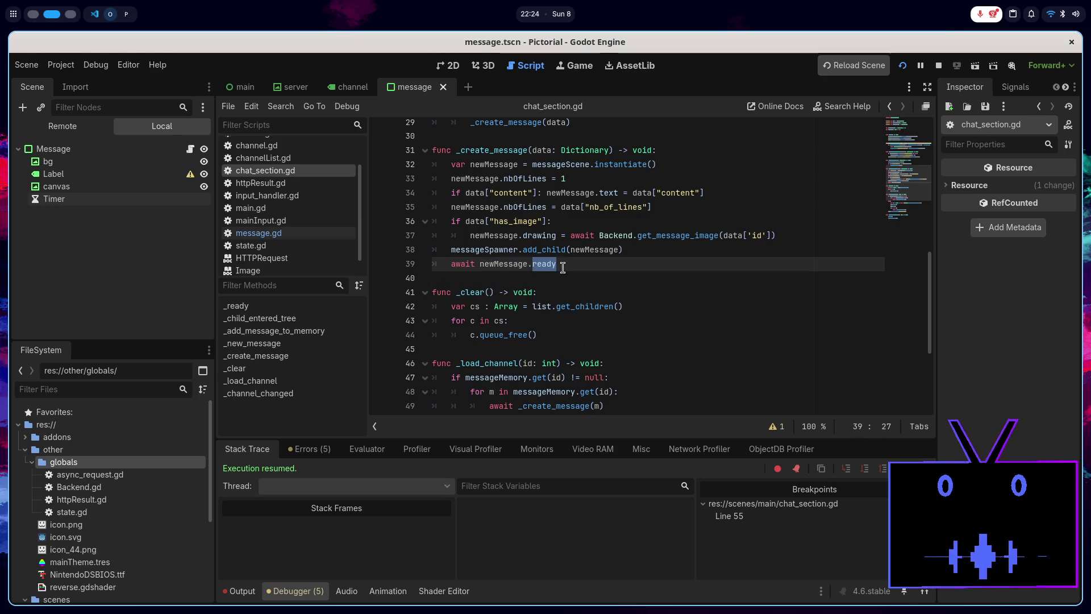
scroll(563, 267, "down", 4)
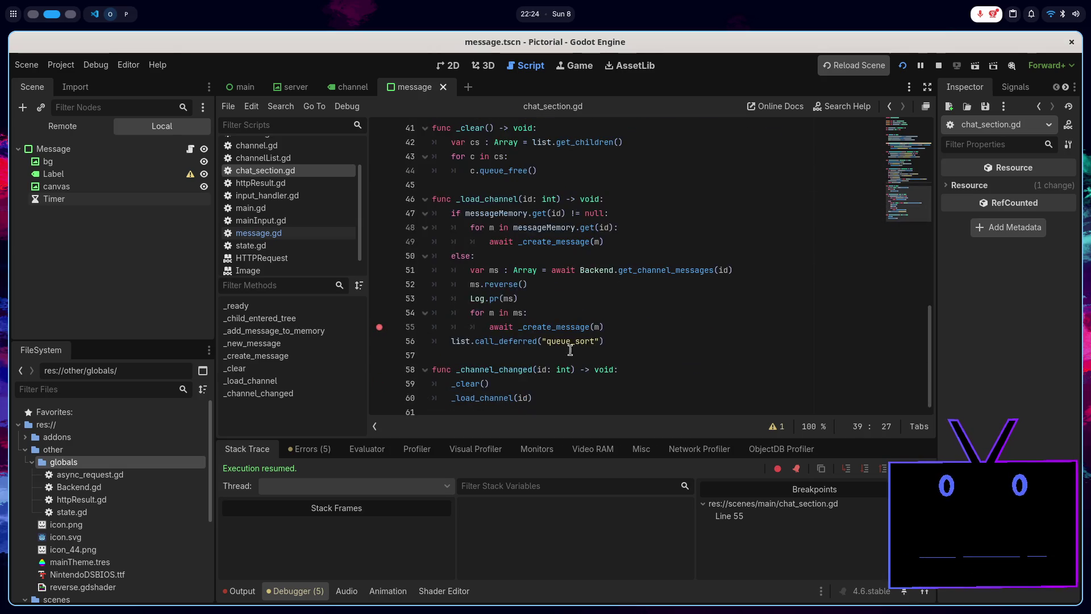
left_click(613, 329)
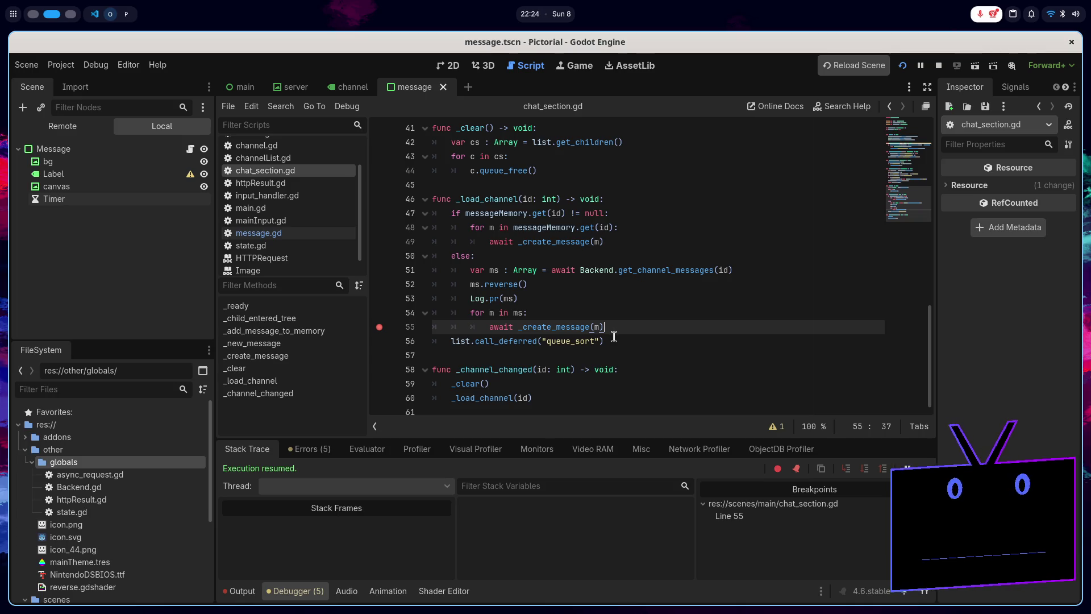
left_click(614, 338)
Check the _create_message call on line 29 and remove the line 55 breakpoint
scroll(611, 335, "up", 8)
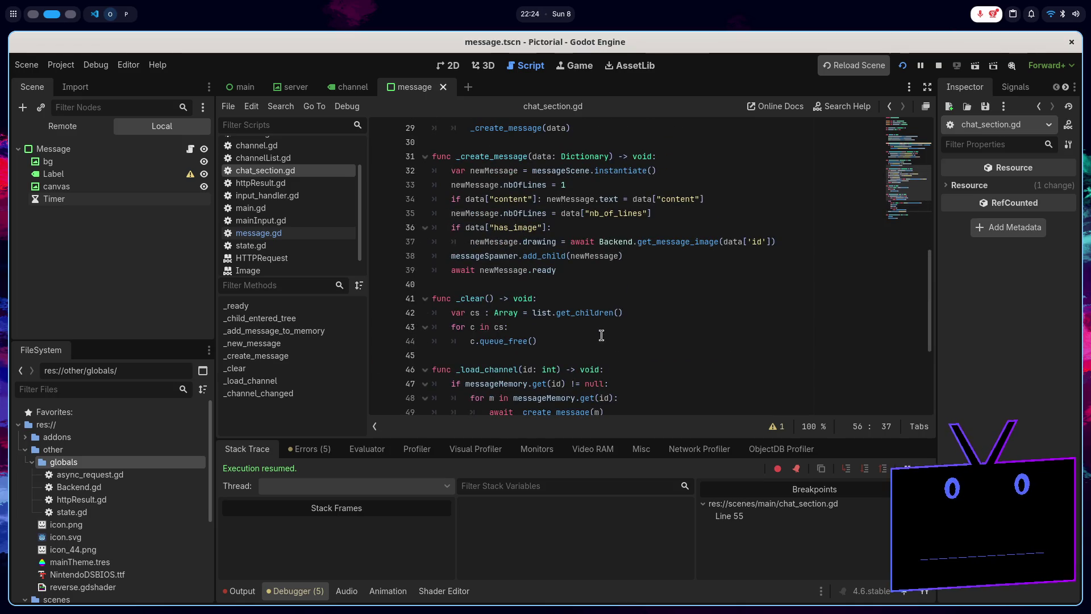
double_click(532, 301)
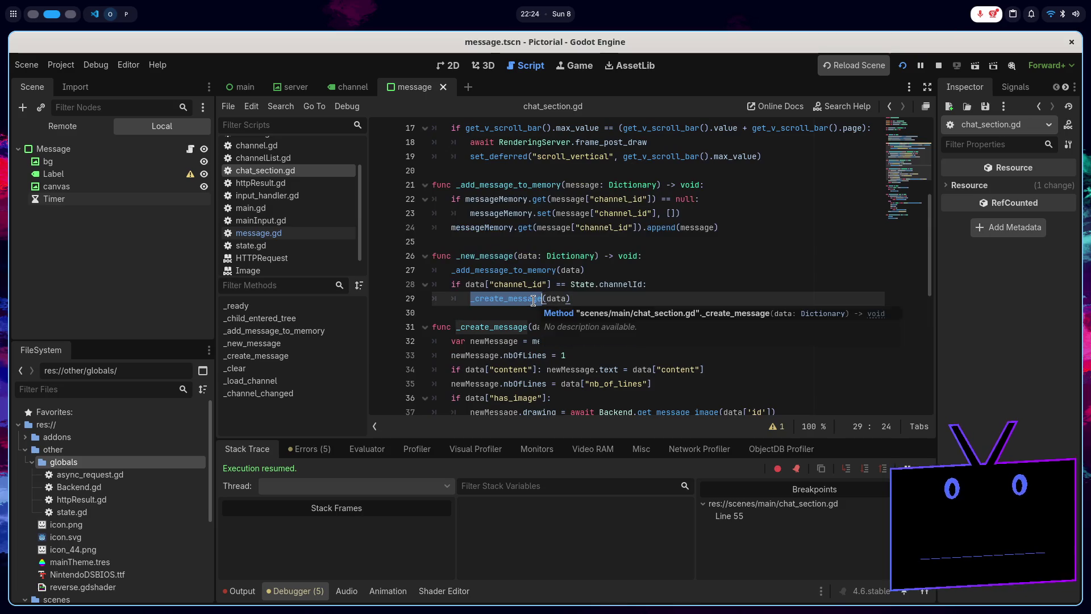
scroll(533, 300, "down", 5)
scroll(532, 300, "down", 3)
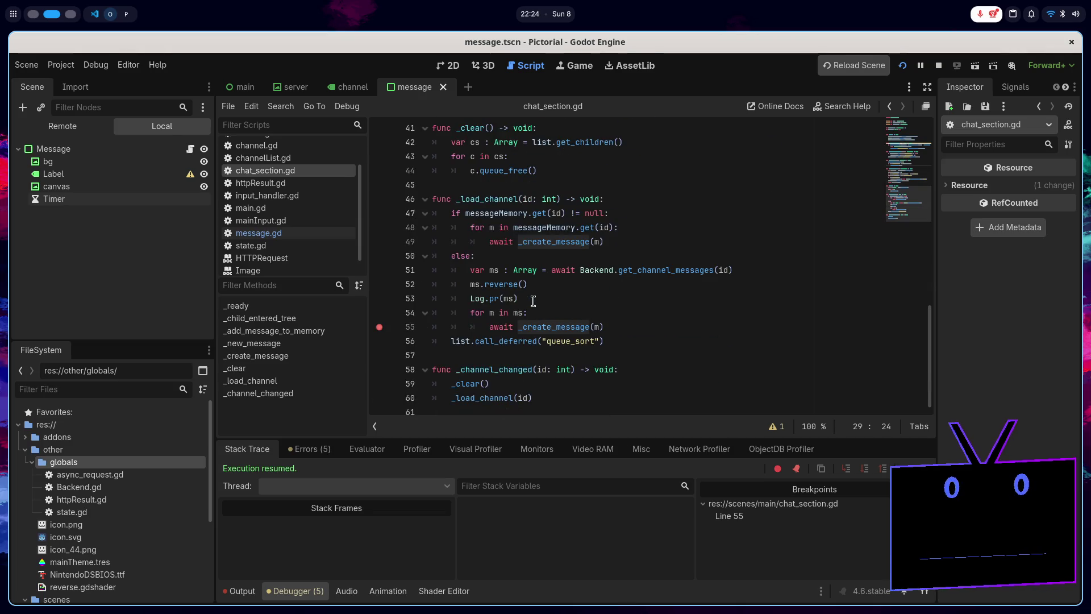
left_click(614, 339)
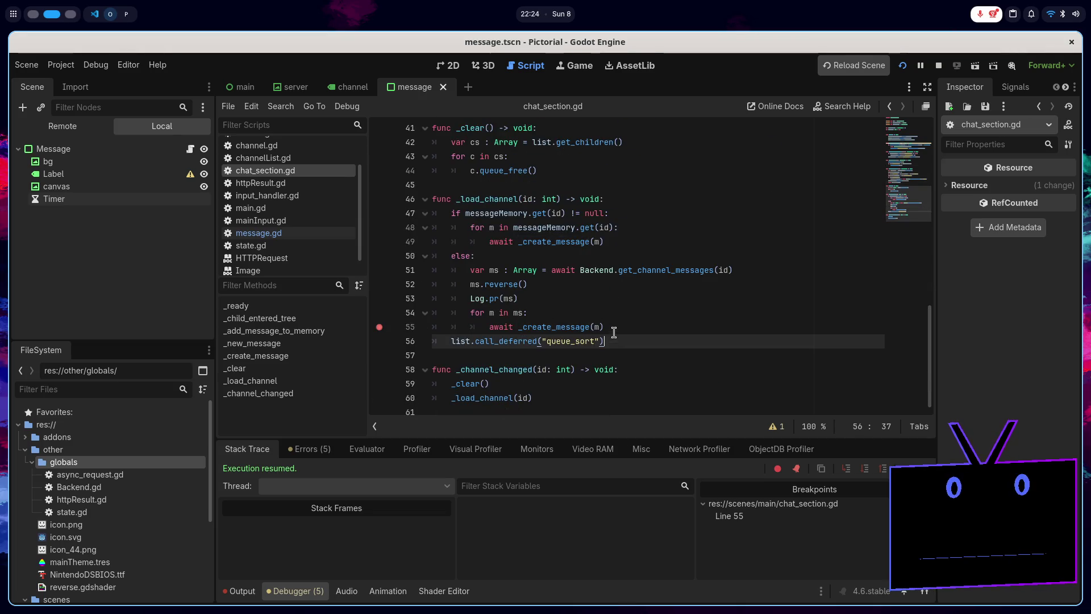
left_click(609, 327)
left_click(388, 328)
key("Up")
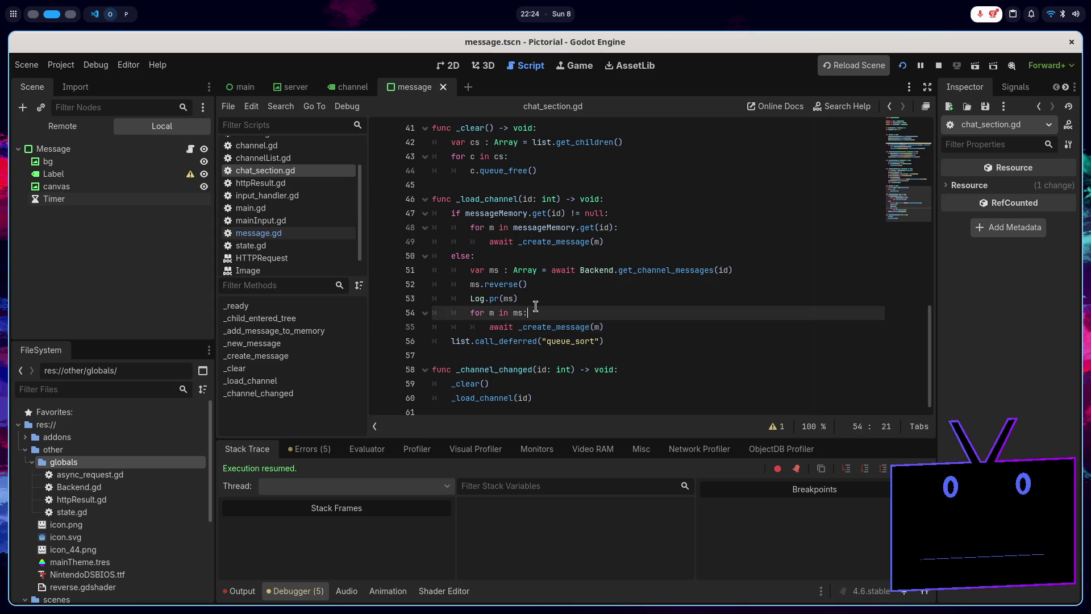
Examine the call_deferred queue_sort line after the message loop
left_click(553, 298)
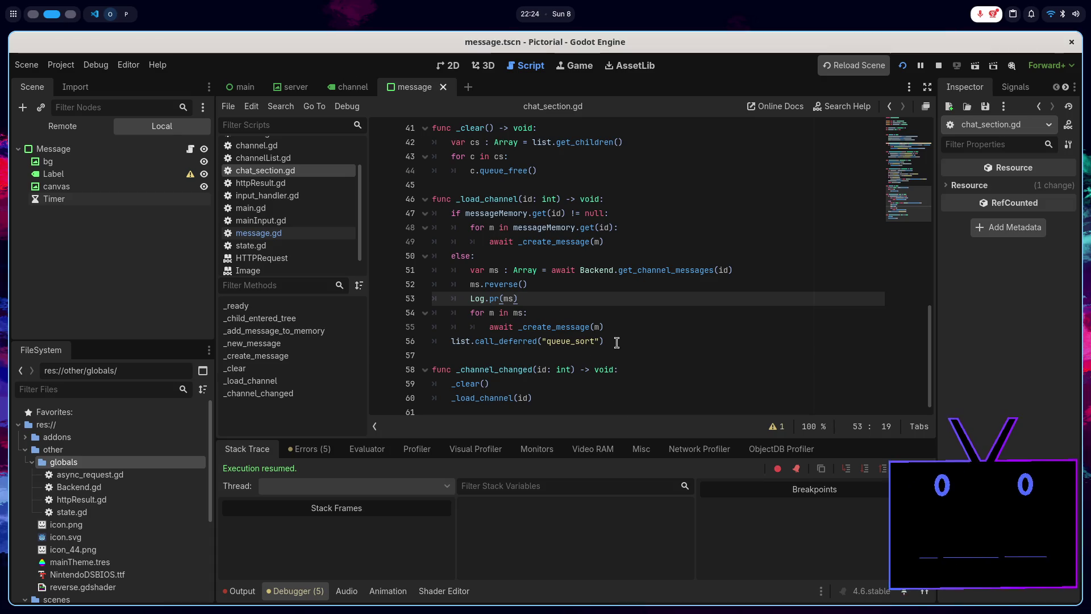
left_click(518, 341)
double_click(518, 341)
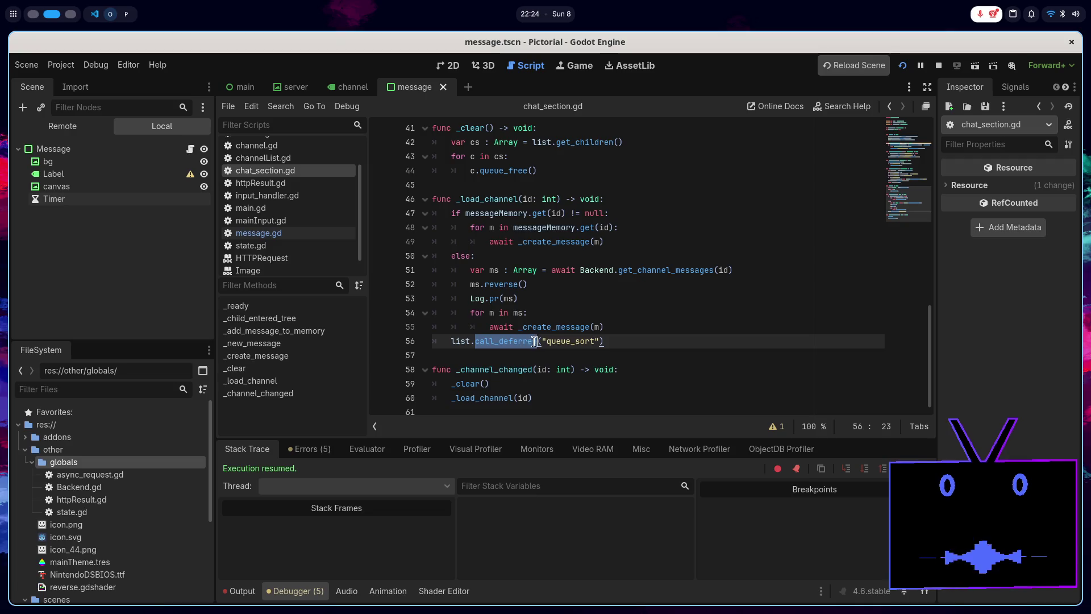
double_click(560, 341)
left_click(559, 342)
double_click(560, 342)
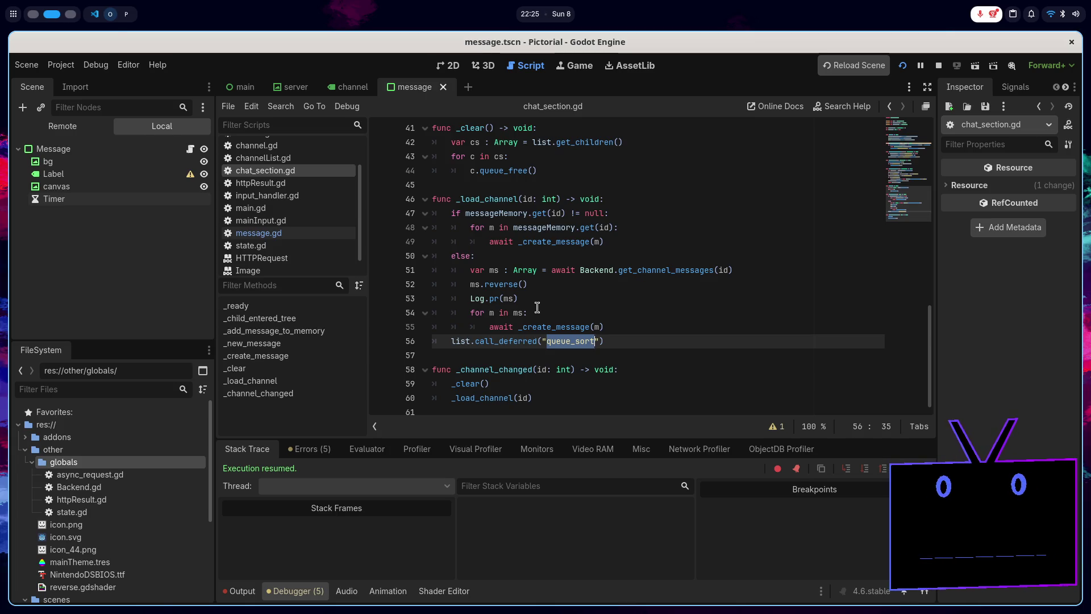
Copy the timer await line from the browser example and delete the awaits on lines 55 and 49
double_click(505, 325)
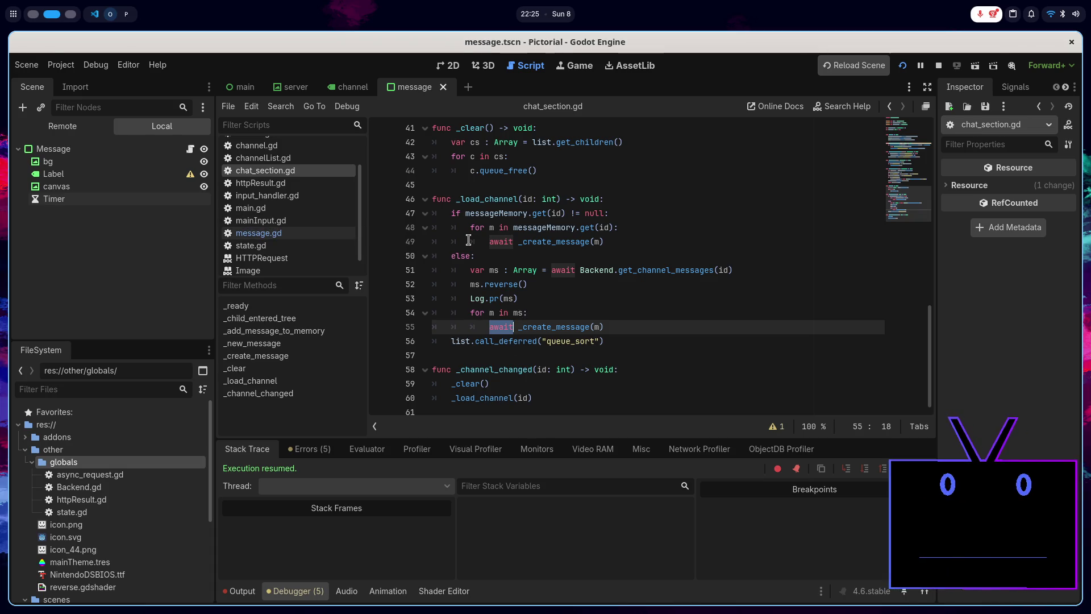
key("super+1")
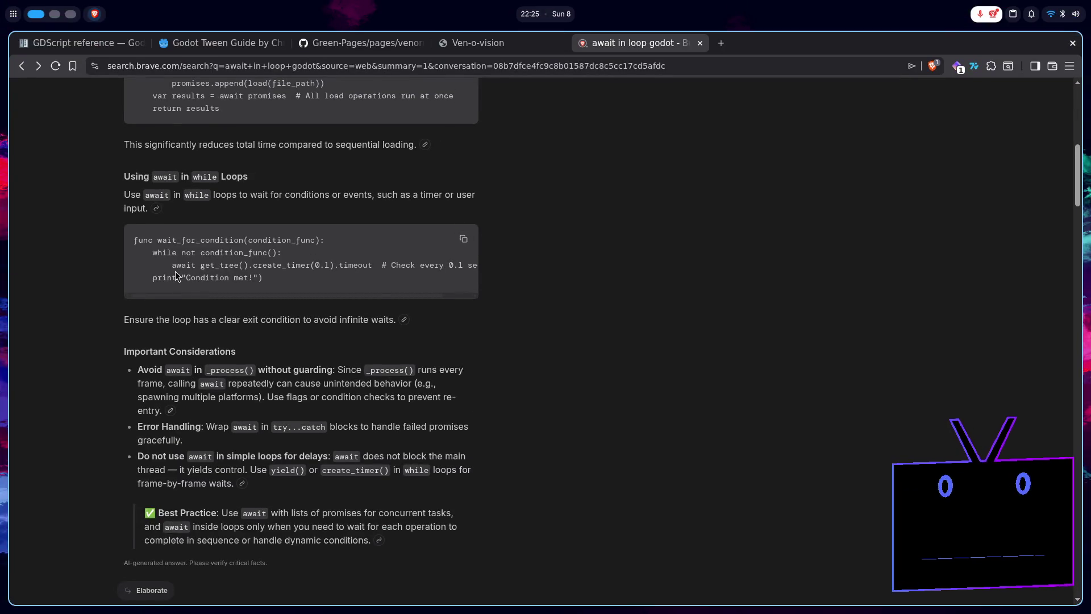
left_click_drag(171, 265, 382, 257)
key("ctrl+c")
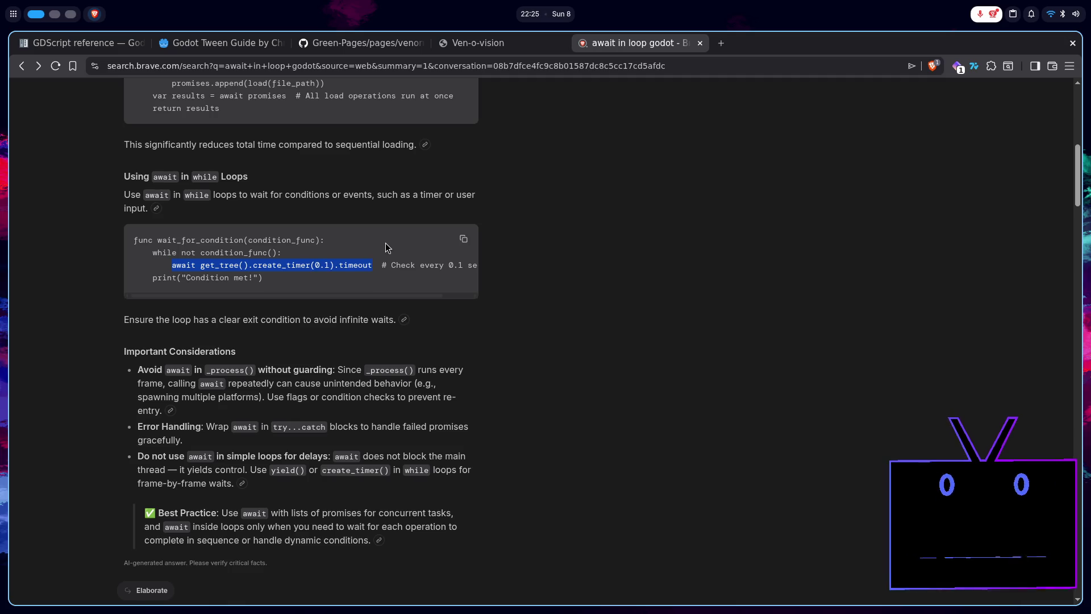
key("super+2")
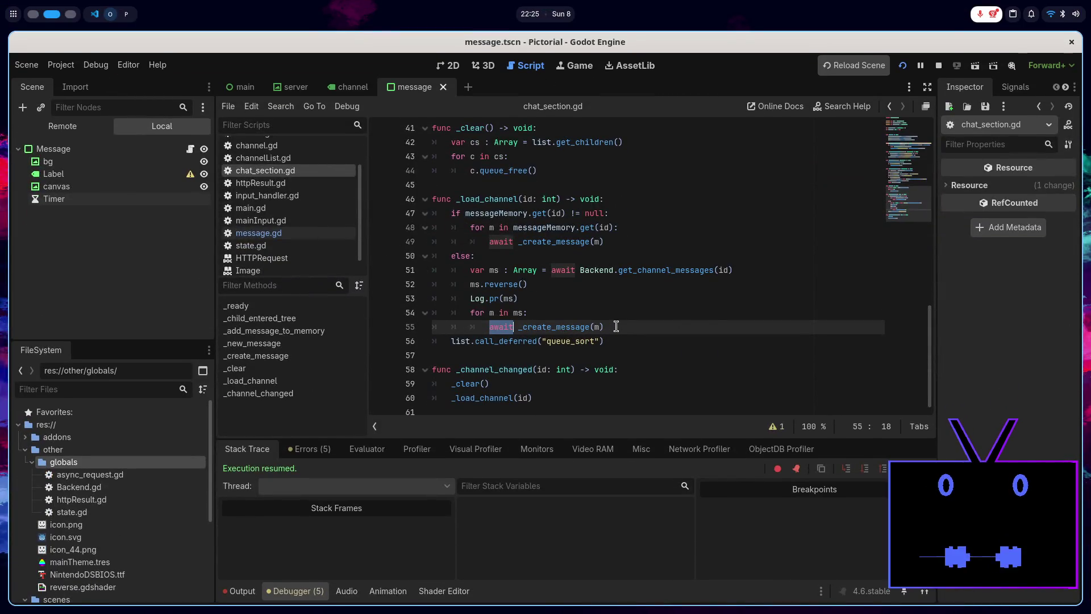
key("BackSpace")
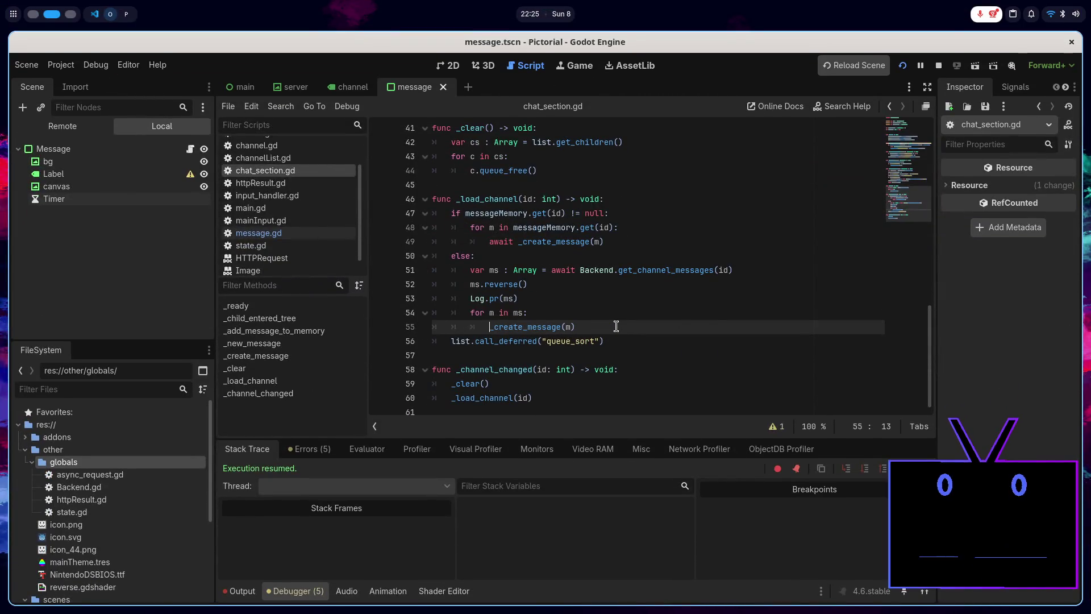
key("BackSpace")
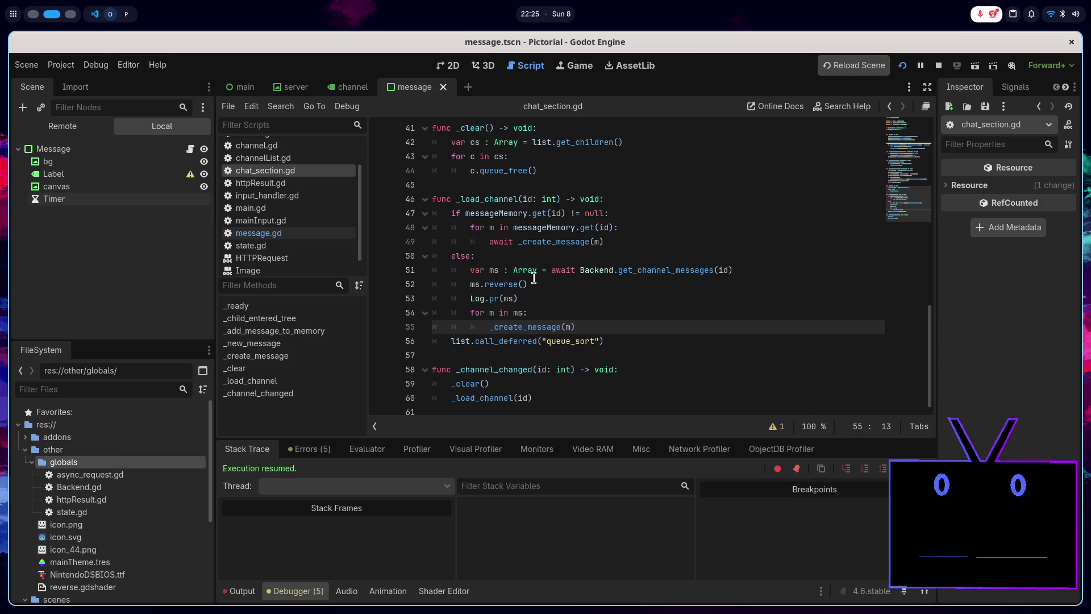
double_click(511, 241)
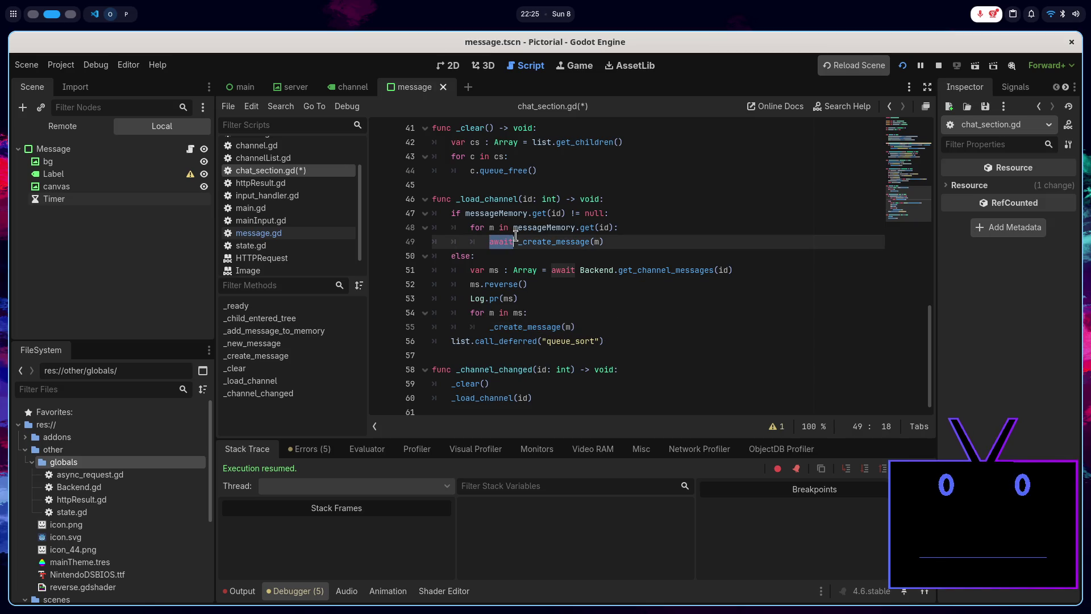
key("BackSpace")
key("BackSpace")
Paste the create_timer(0.1) await after the loop, save, and relaunch the game
left_click(571, 327)
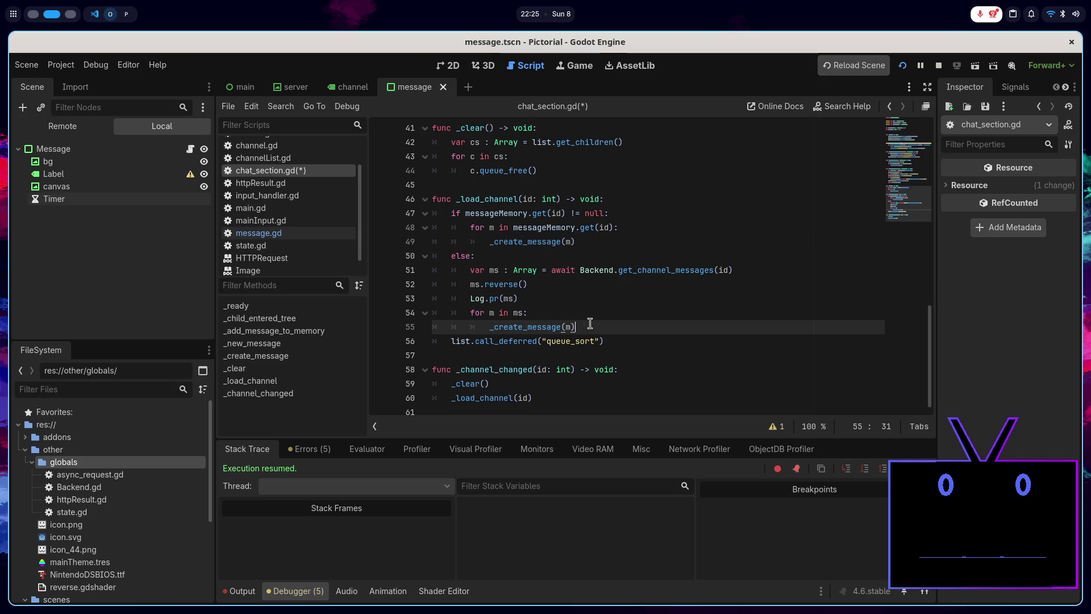
key("Return")
key("BackSpace")
key("BackSpace")
key("ctrl+v")
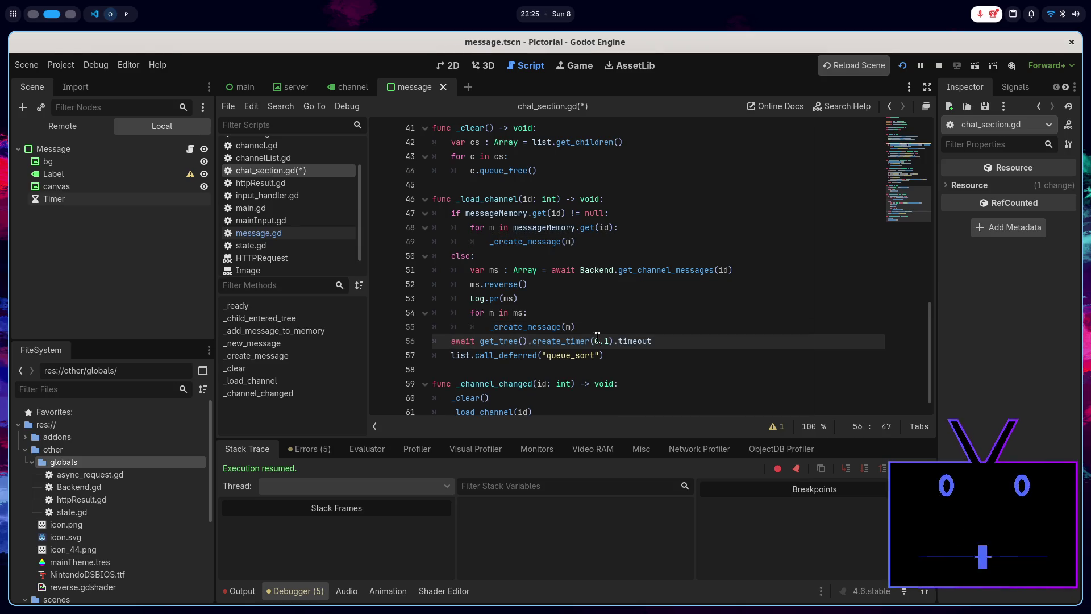
key("ctrl+s")
left_click(938, 65)
left_click(903, 65)
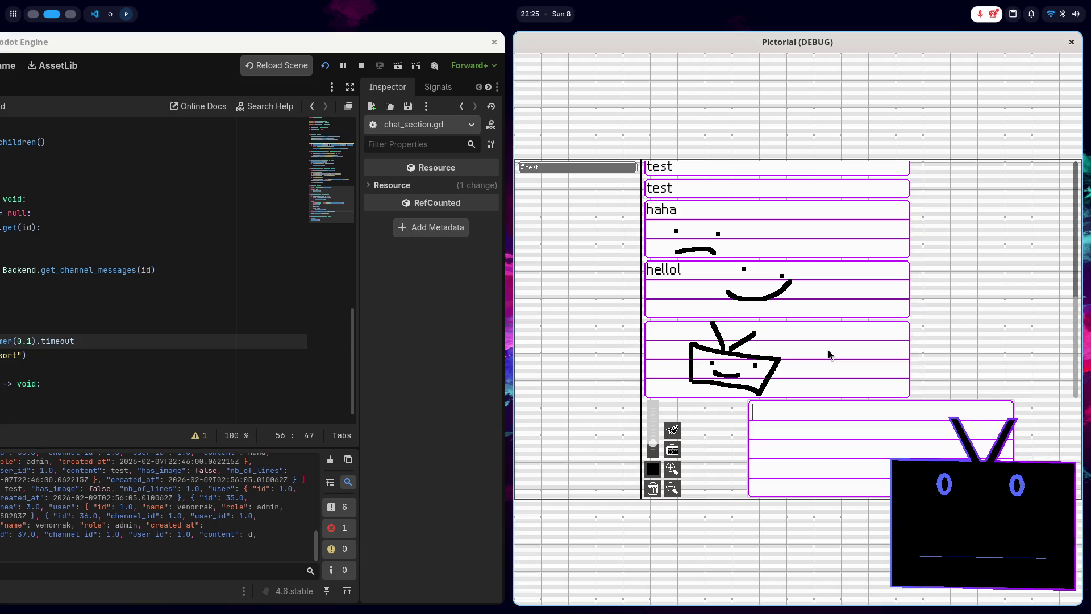
Send 'tet' to the #test channel, restart the game to confirm it reloads, then close it
type("tet")
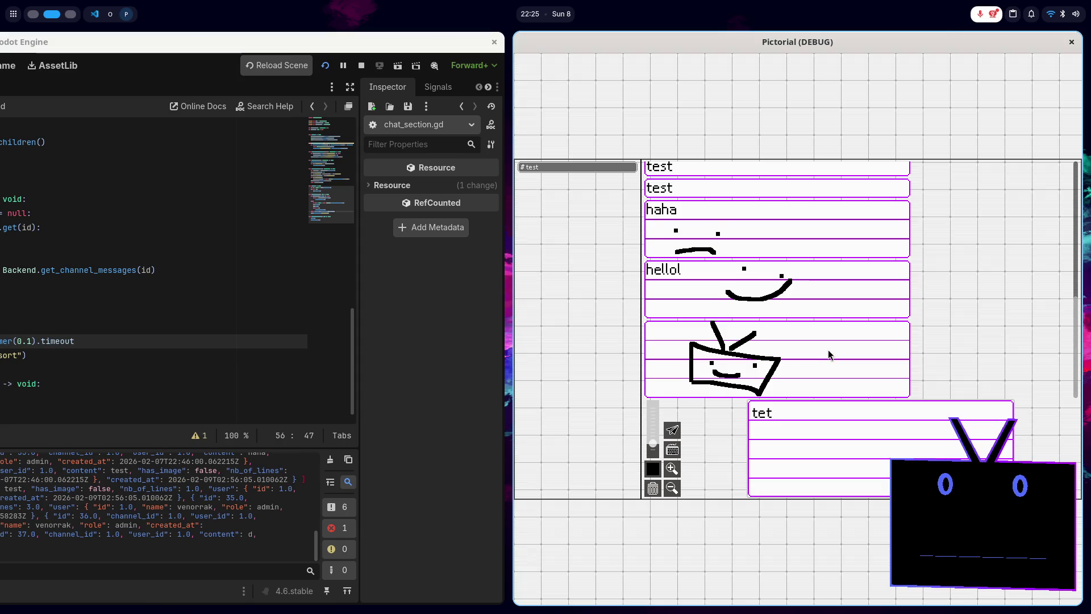
key("Return")
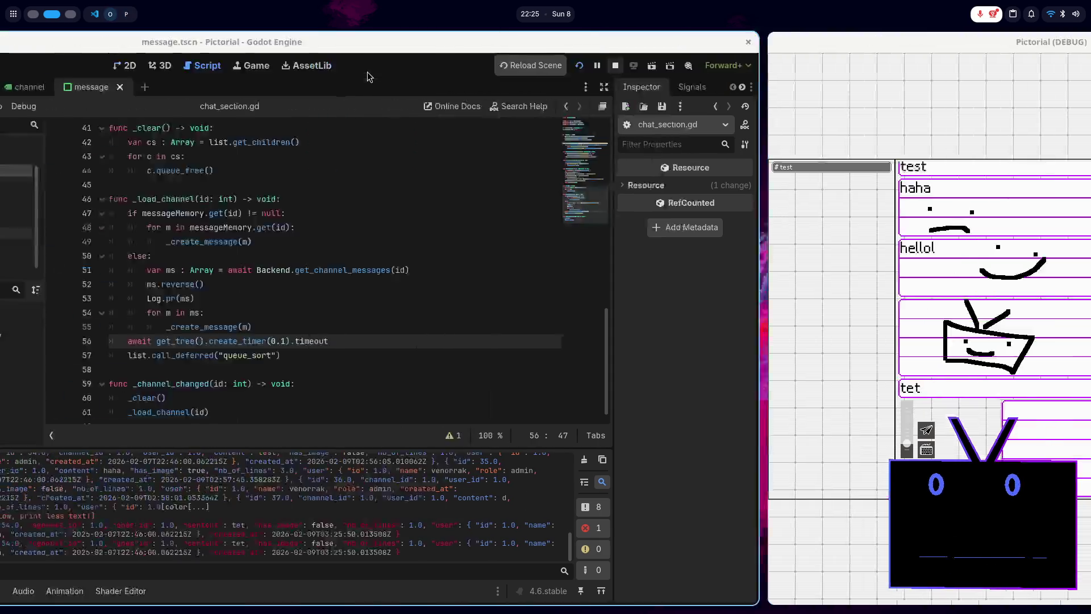
left_click(364, 68)
left_click(905, 69)
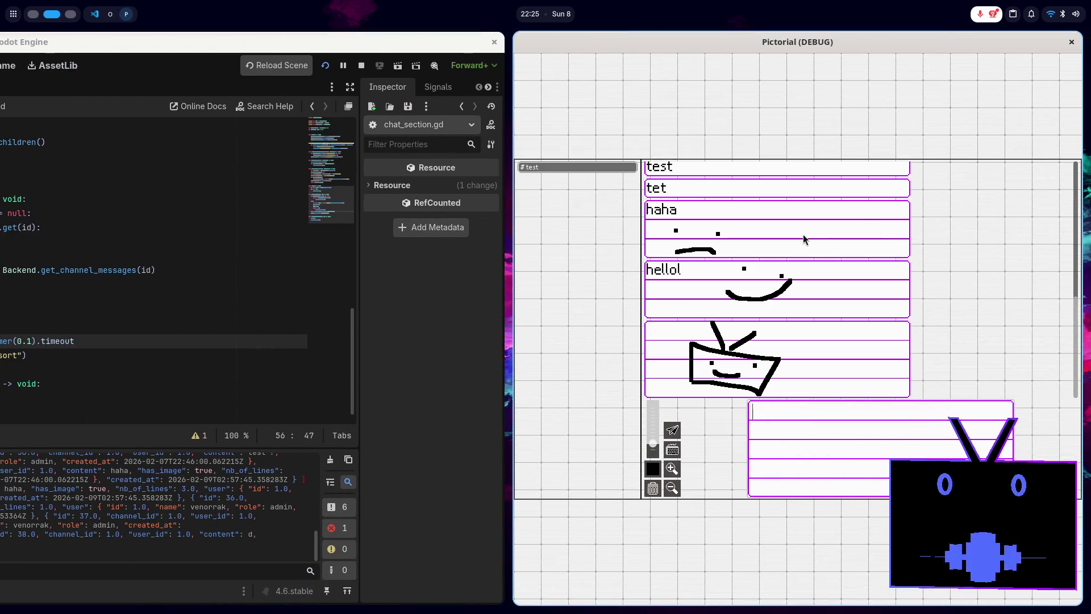
key("super+f")
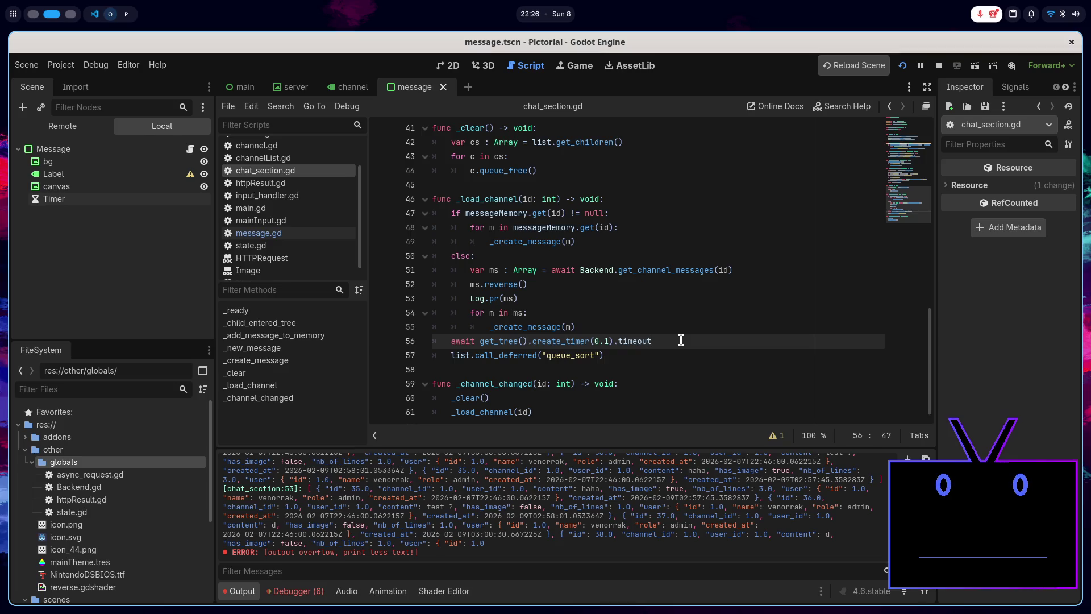
Remove the timer wait line and add 'await' before both _create_message calls, then save
scroll(661, 326, "up", 2)
scroll(661, 327, "down", 2)
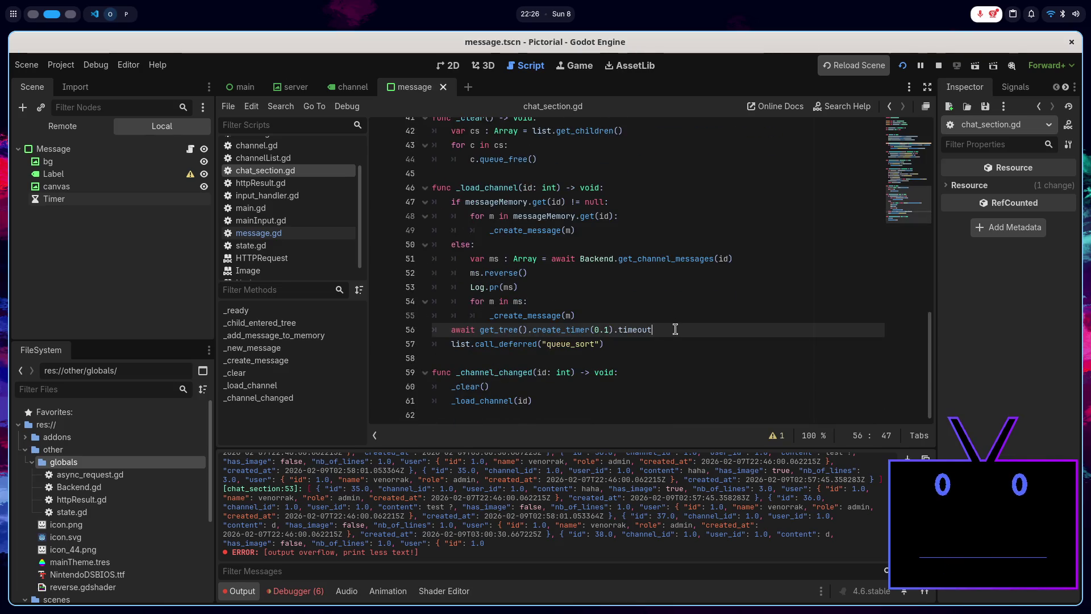
left_click_drag(674, 326, 676, 322)
key("ctrl+c")
key("BackSpace")
key("Left")
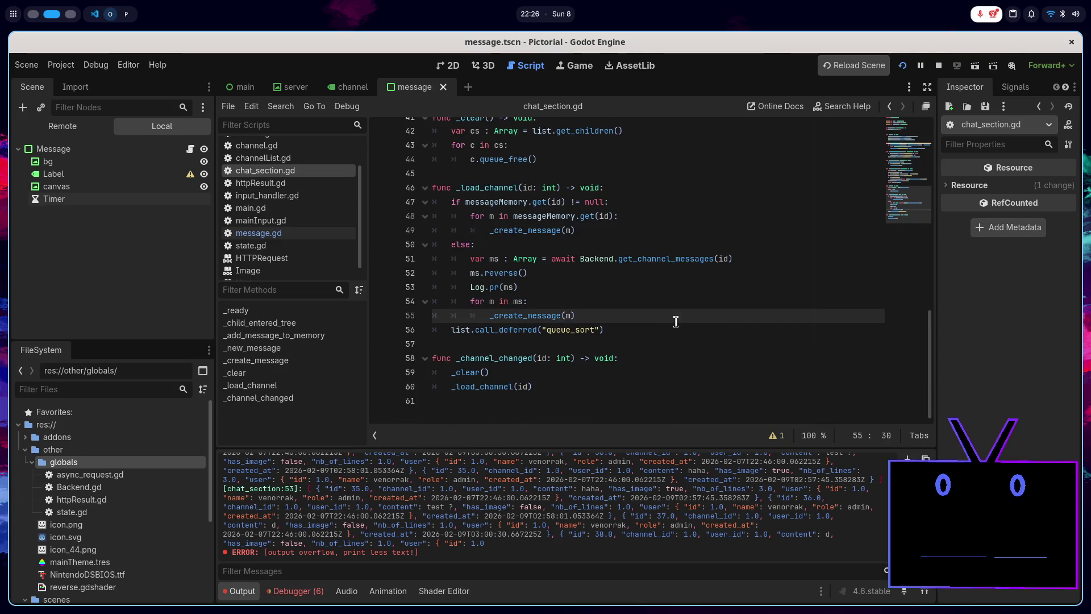
key("Home")
type("aw")
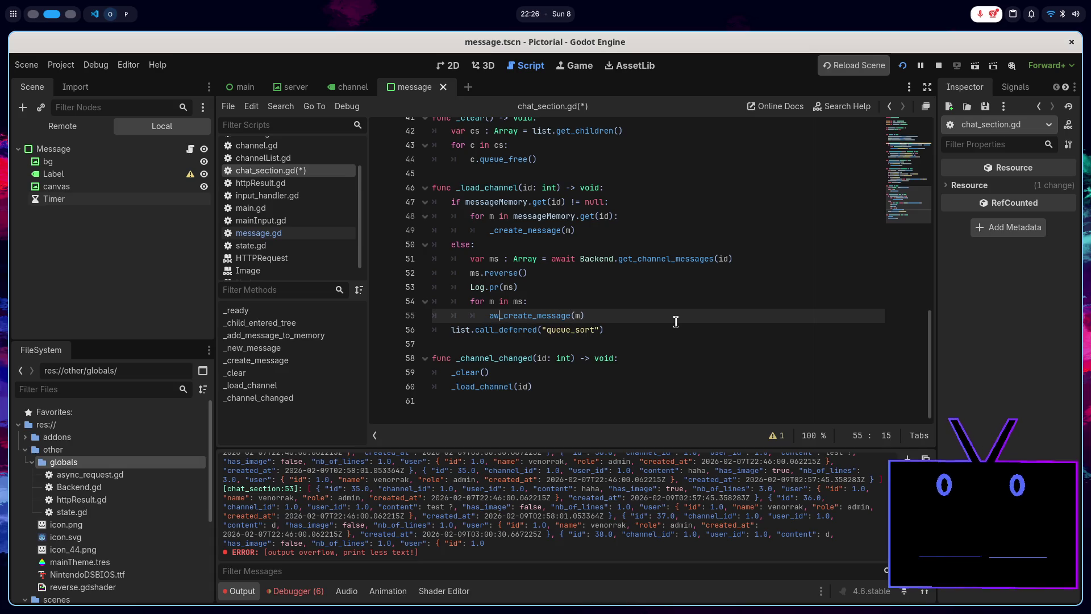
type("ait")
left_click(489, 240)
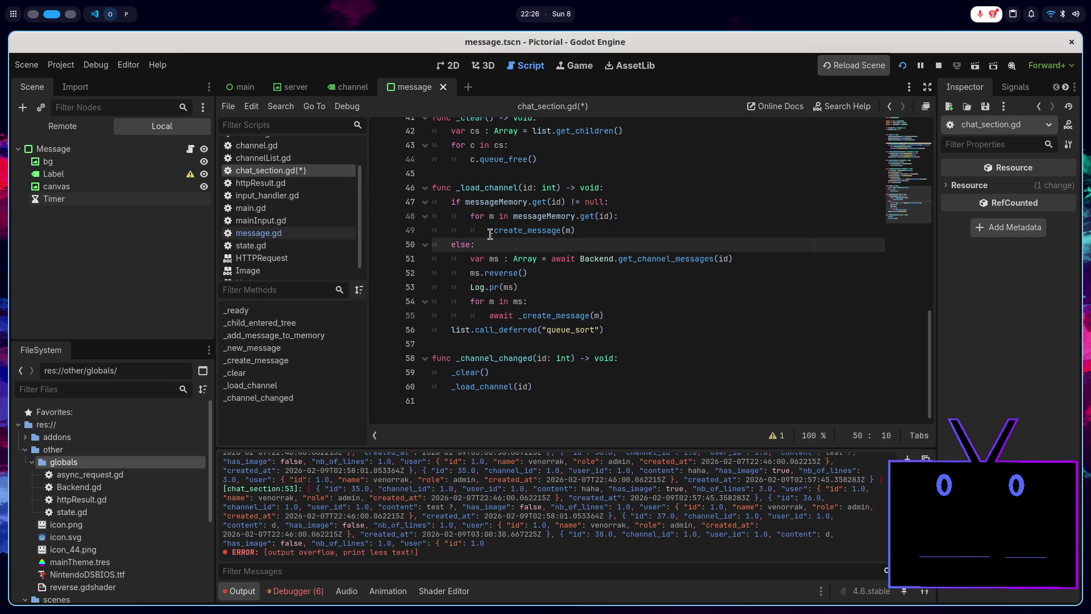
left_click(490, 230)
type("await")
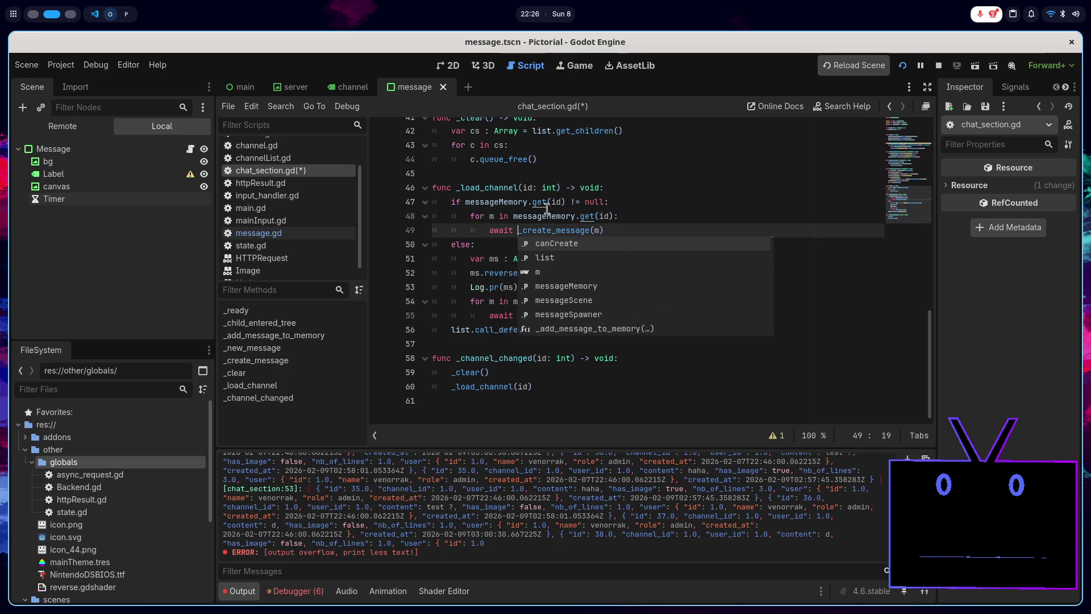
key("ctrl+s")
Delete the 'await newMessage.ready' line, save, and test-run the game
scroll(568, 239, "up", 5)
left_click(592, 273)
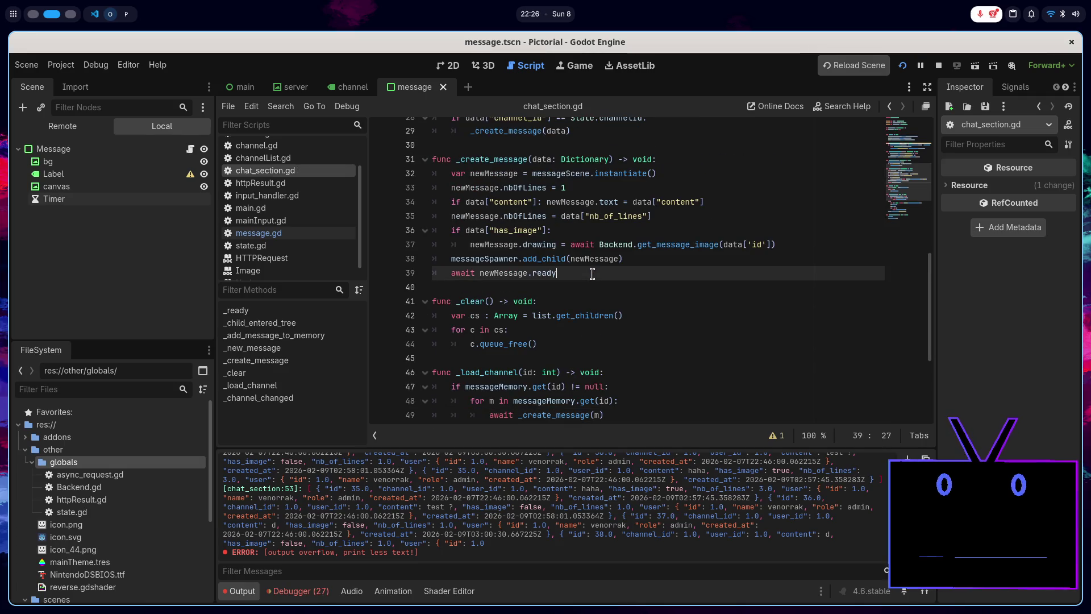
key("ctrl+shift+k")
key("ctrl+s")
scroll(592, 273, "down", 4)
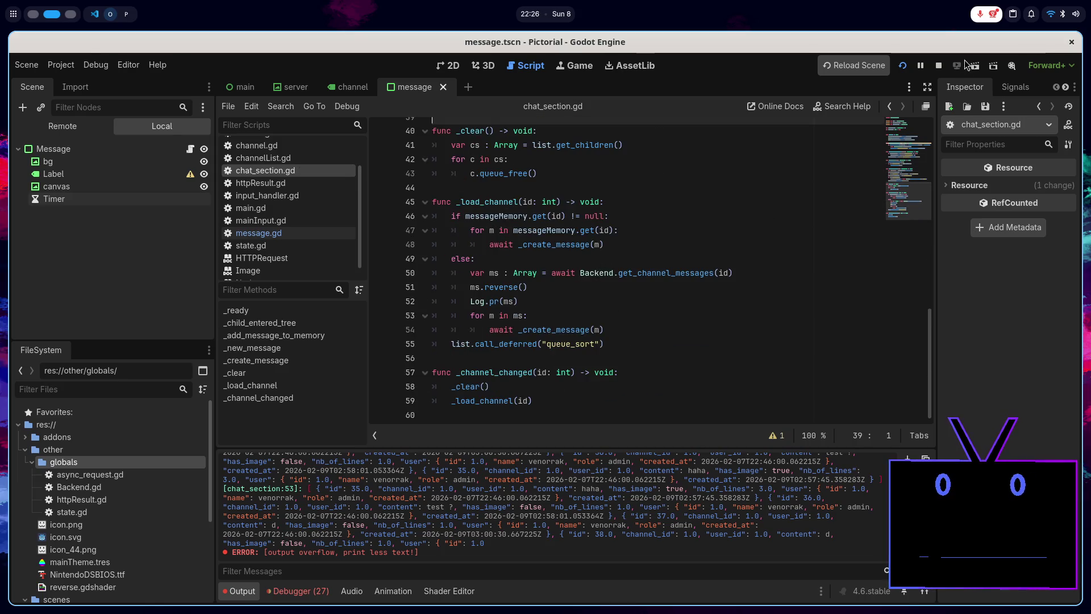
left_click(903, 65)
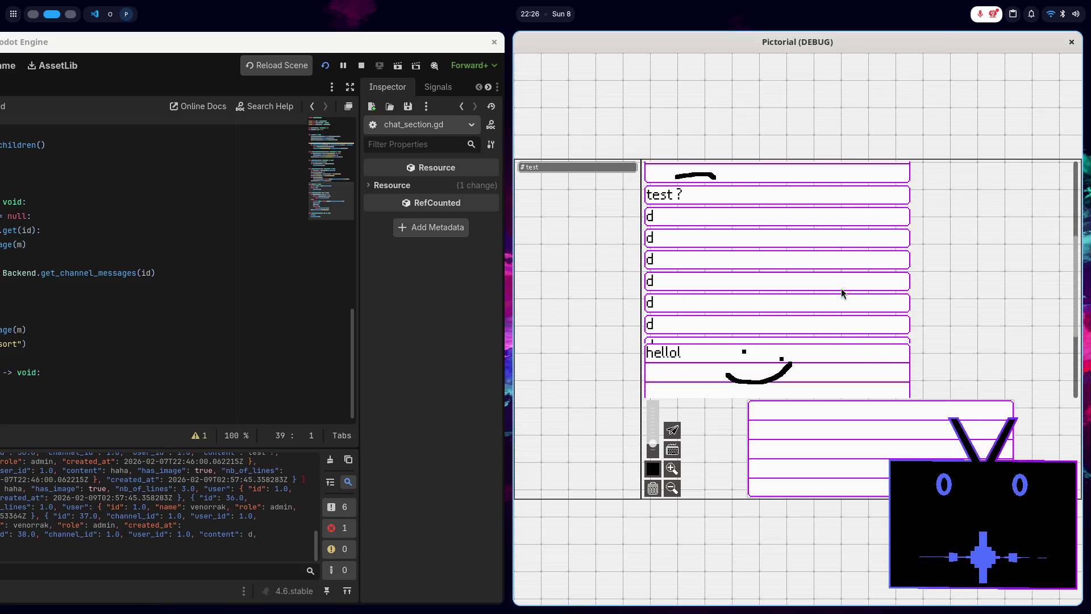
key("super+q")
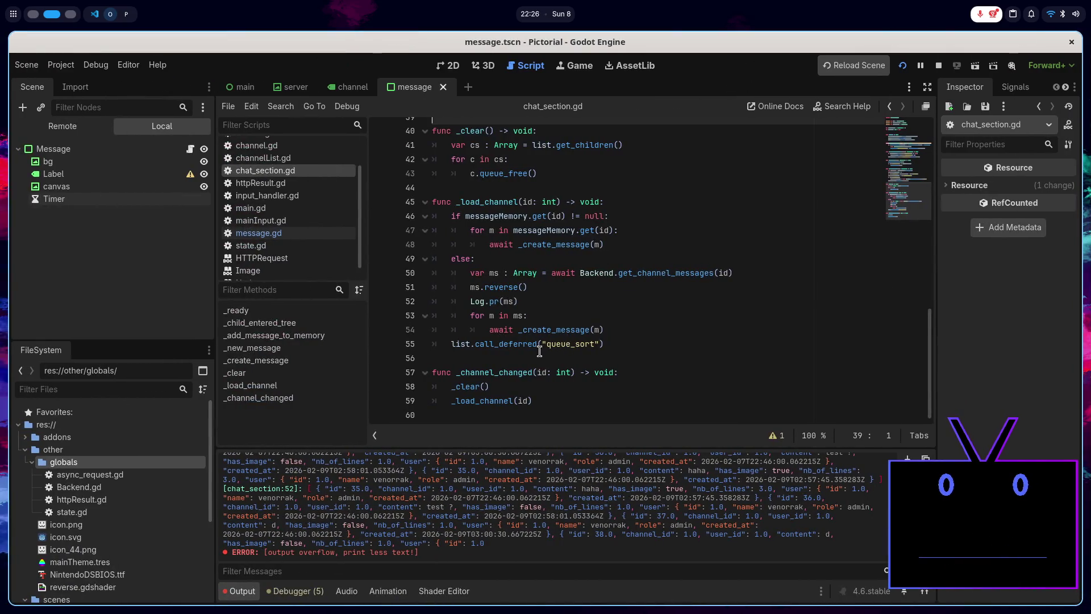
Paste the 0.1-second create_timer wait after the loop, save, and run the game
double_click(521, 343)
scroll(626, 326, "up", 6)
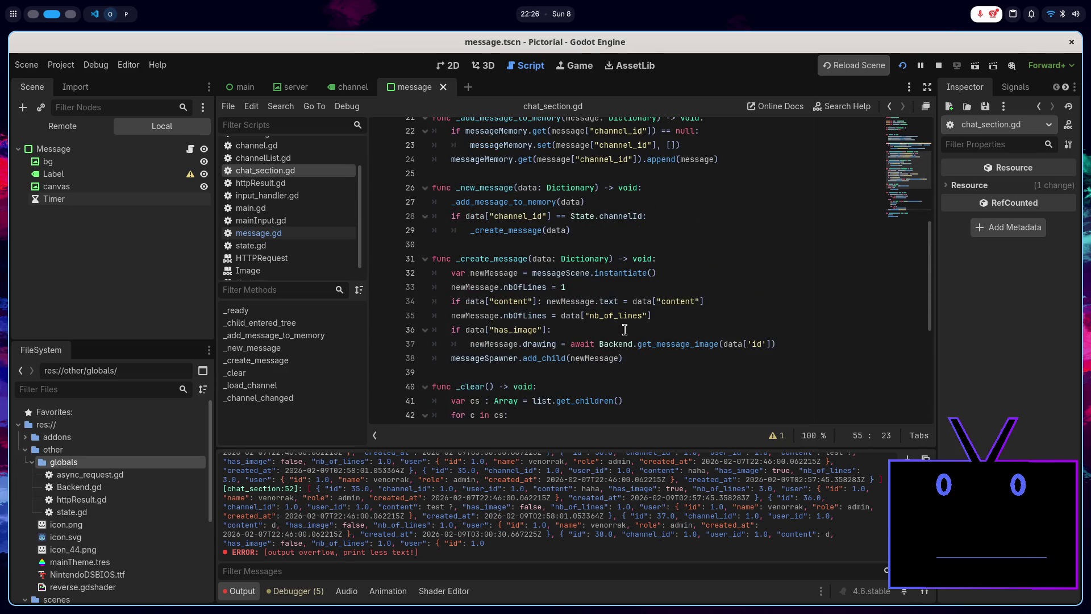
scroll(624, 330, "down", 6)
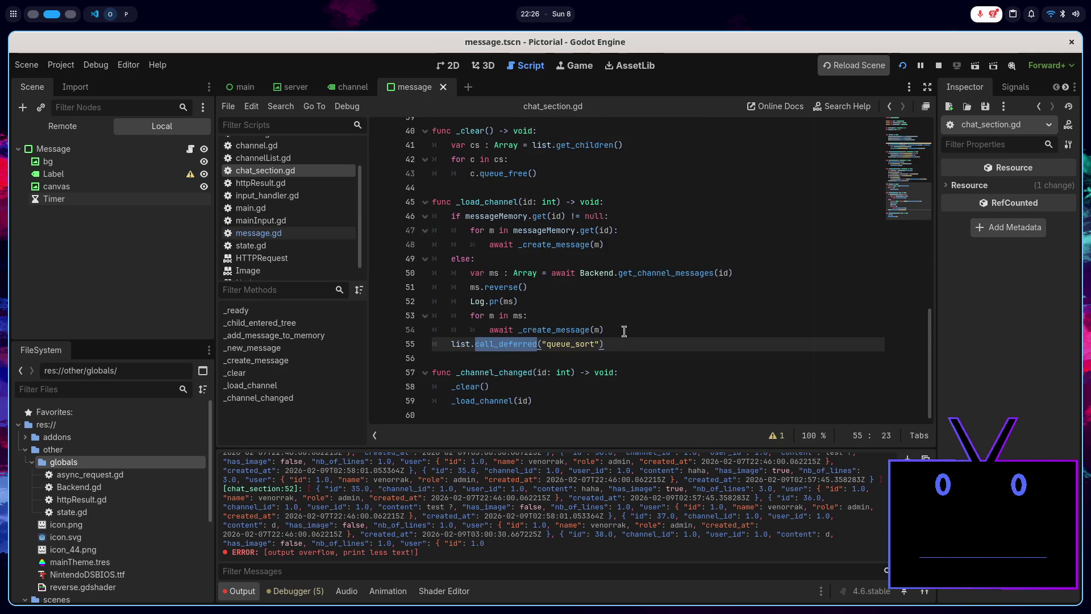
left_click(623, 331)
key("Return")
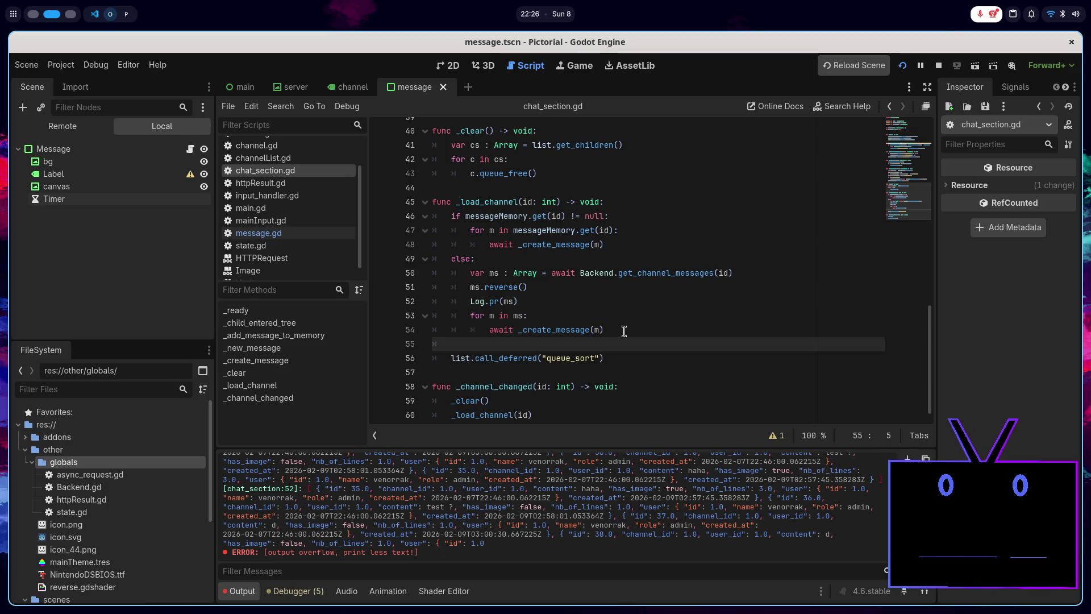
key("super+1")
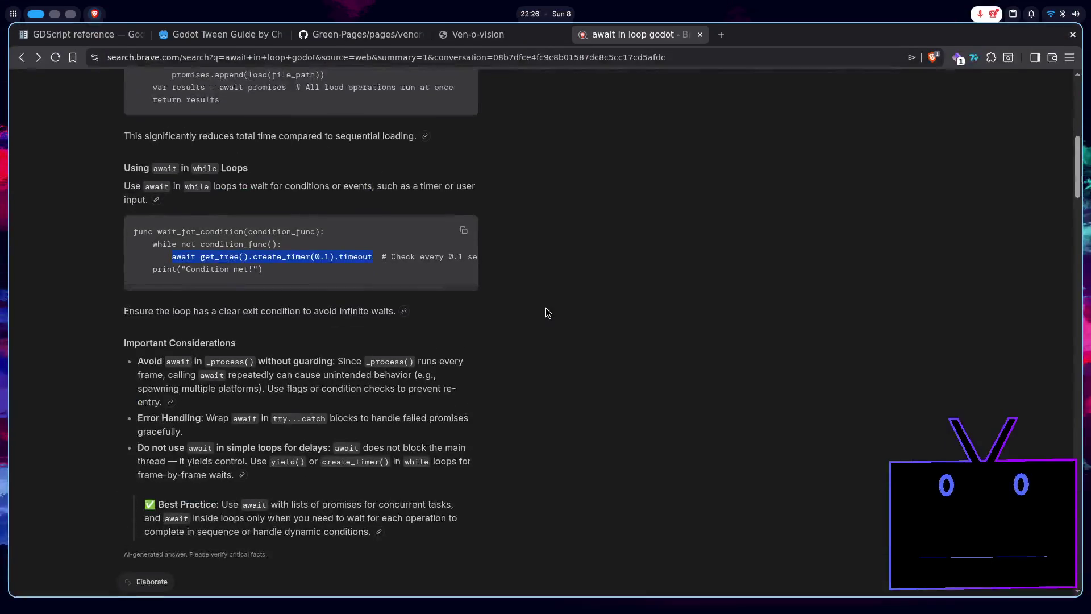
key("super+2")
key("ctrl+v")
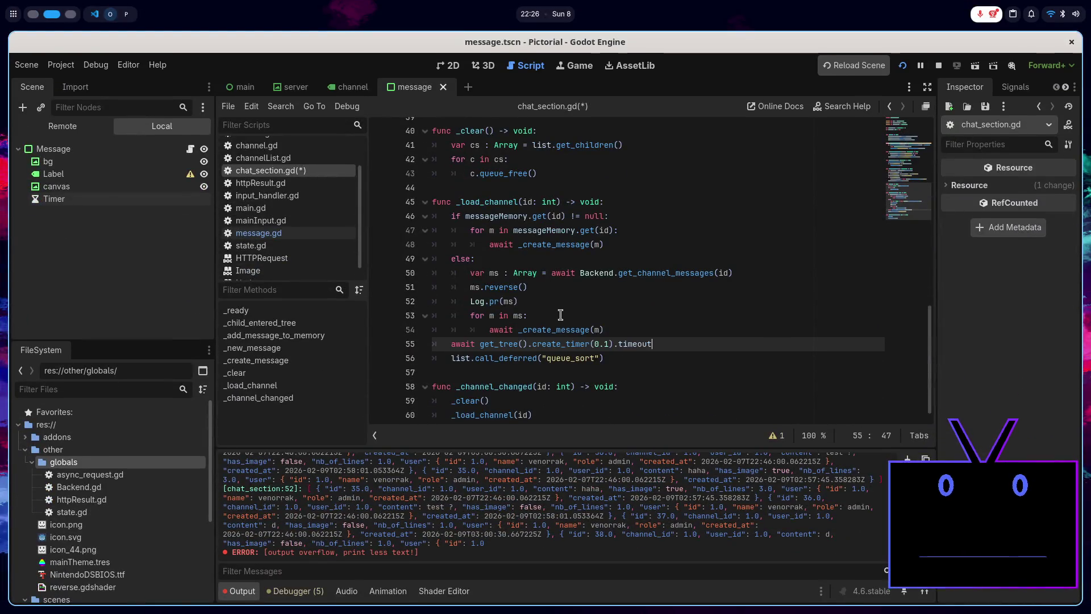
key("ctrl+s")
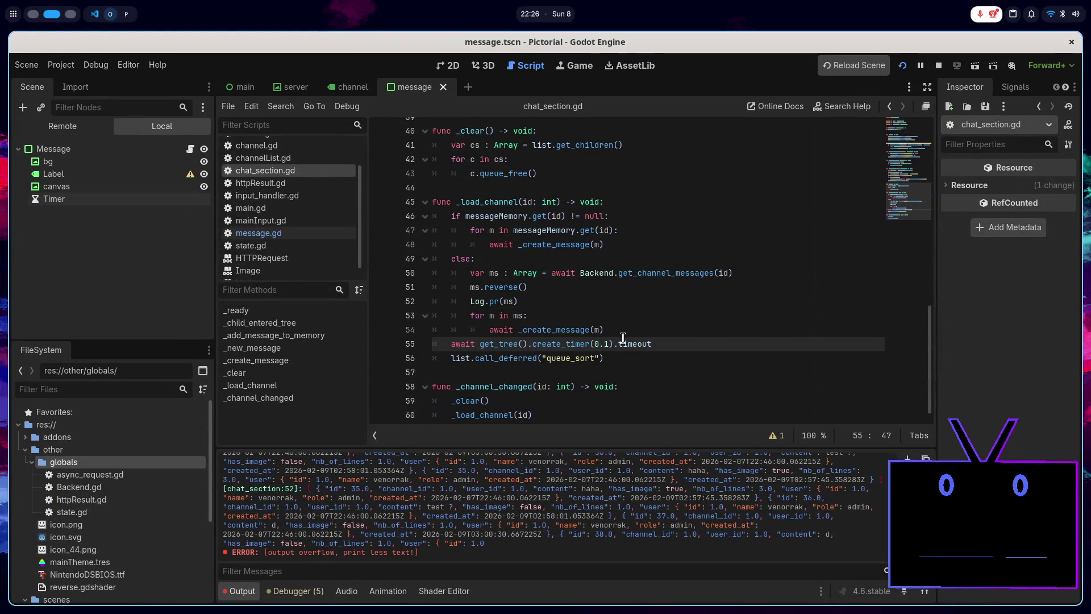
left_click(902, 65)
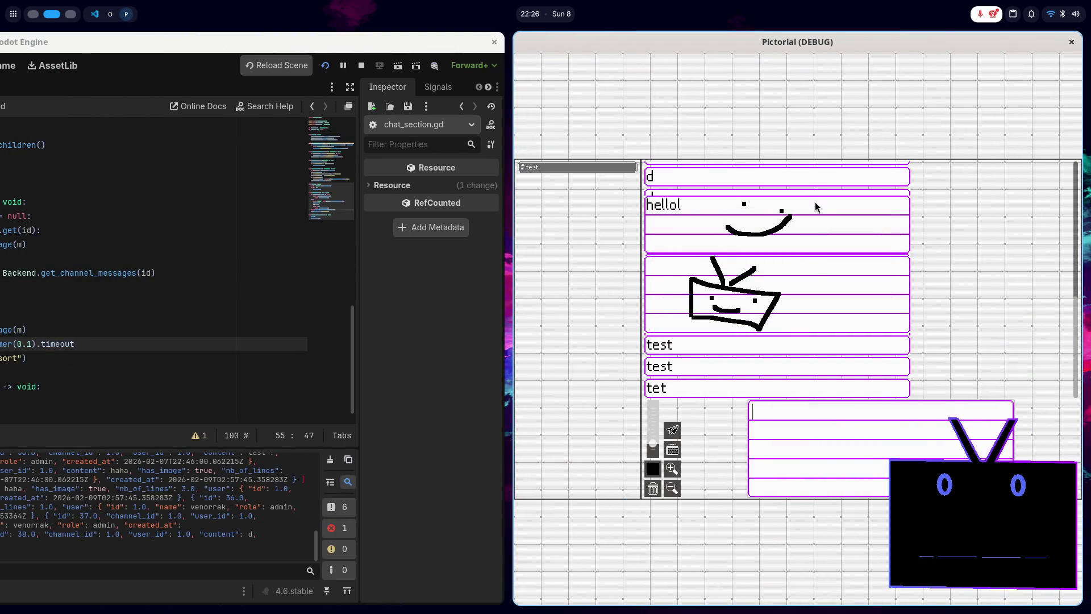
key("F8")
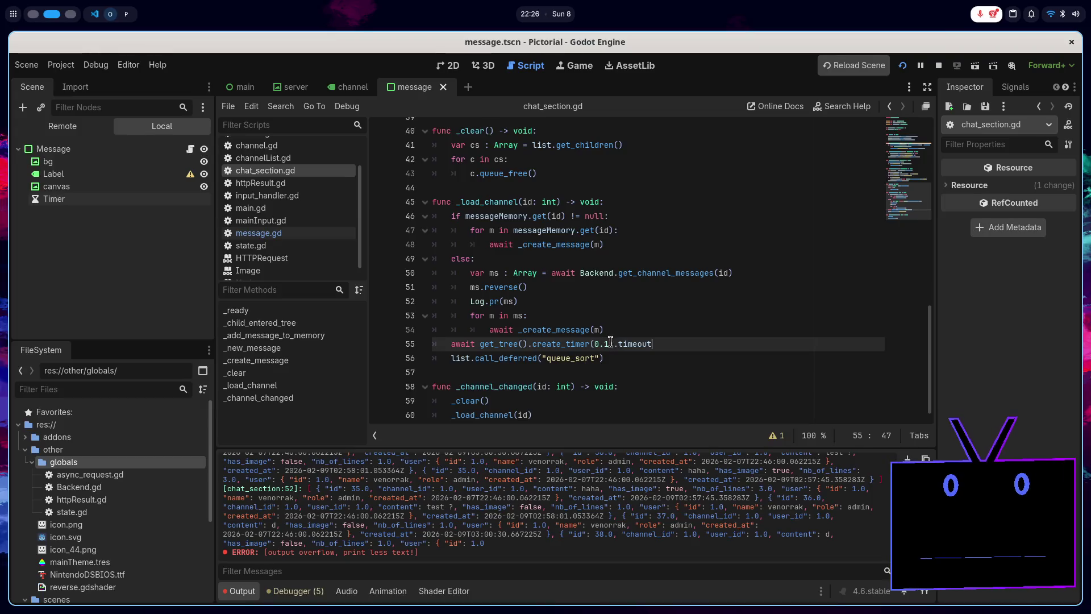
Change the timer duration to 0.5 and run the project again
double_click(609, 343)
type("5")
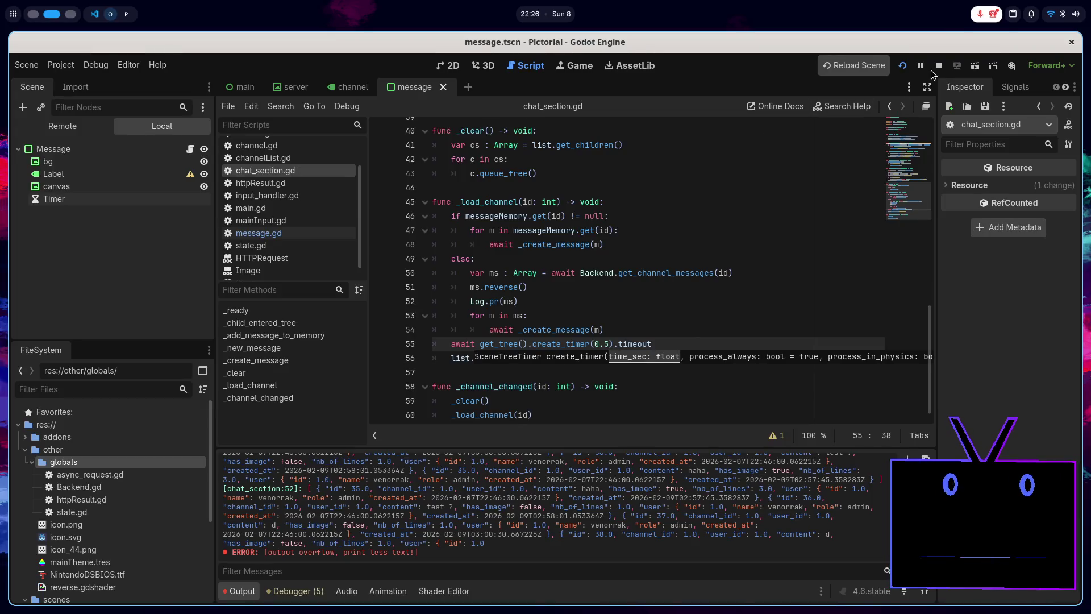
left_click(902, 66)
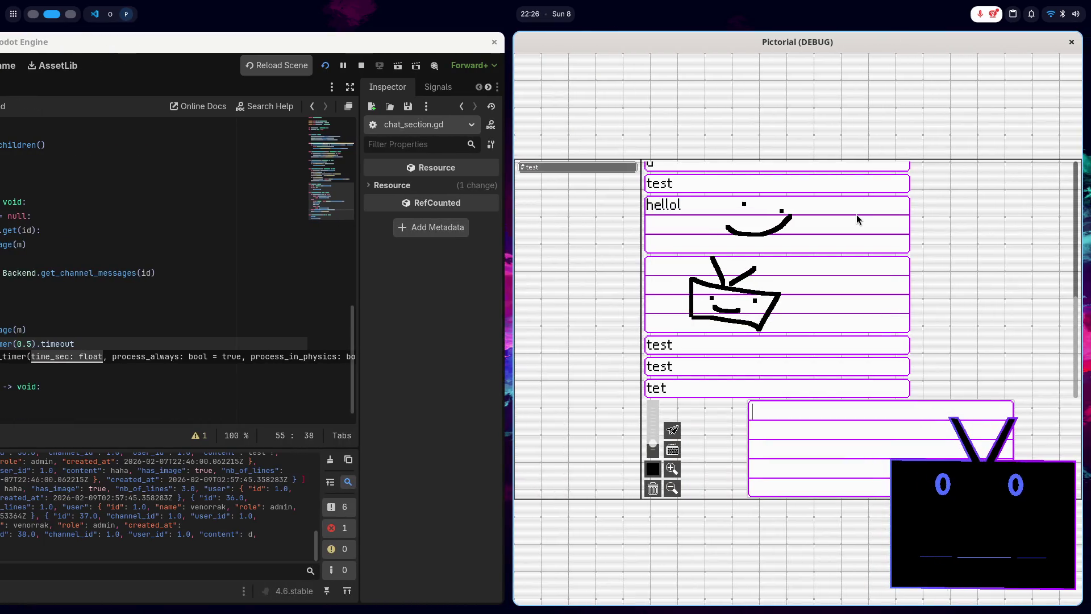
Change the create_timer wait to 0.2, save, and relaunch the game
key("alt+F4")
key("BackSpace")
type("2")
key("ctrl+s")
left_click(903, 65)
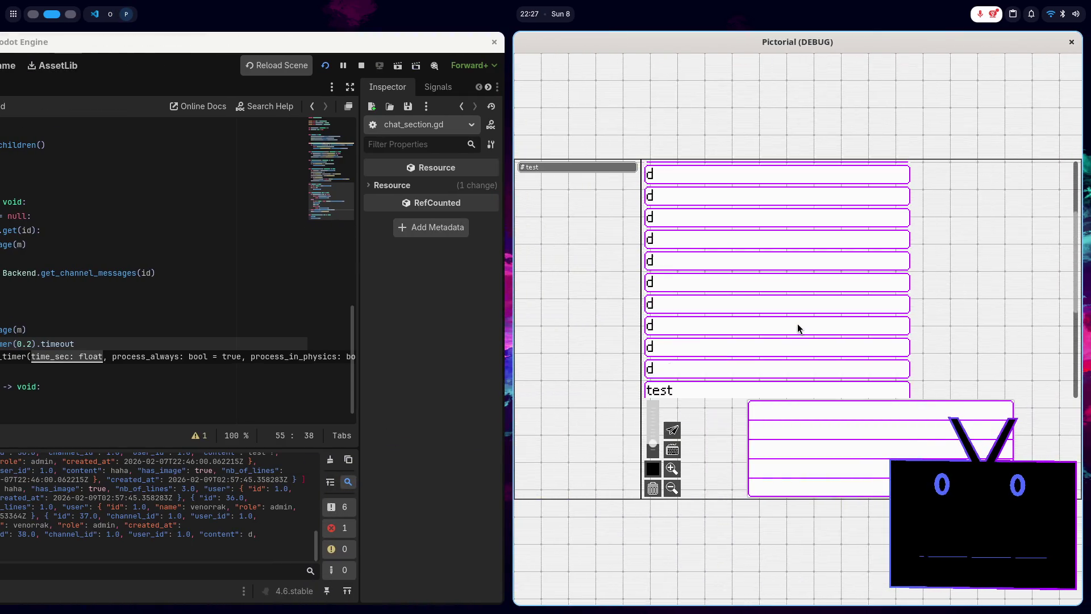
key("F8")
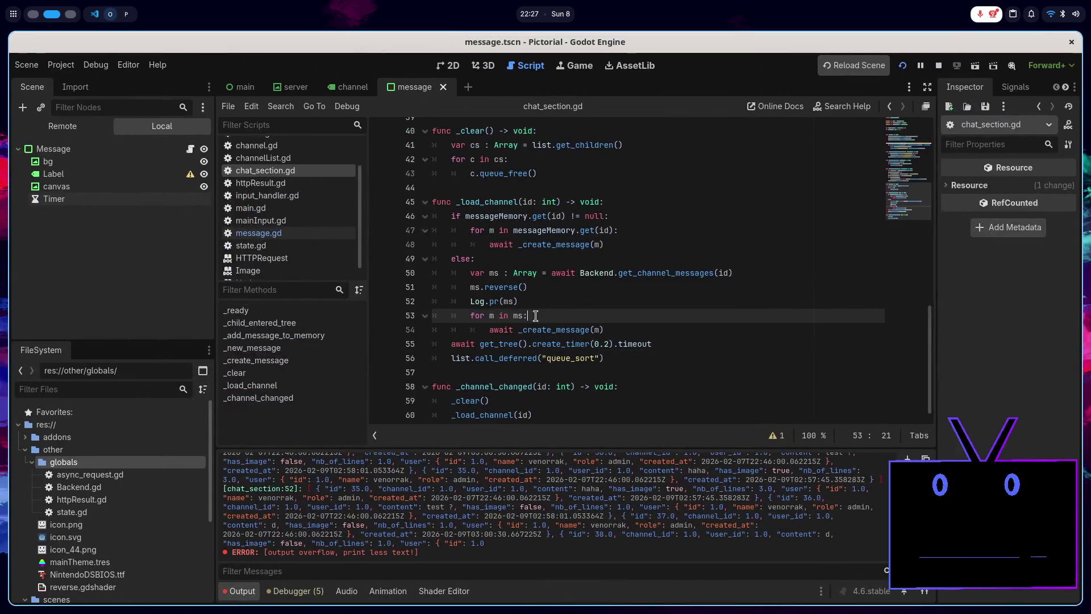
left_click(674, 348)
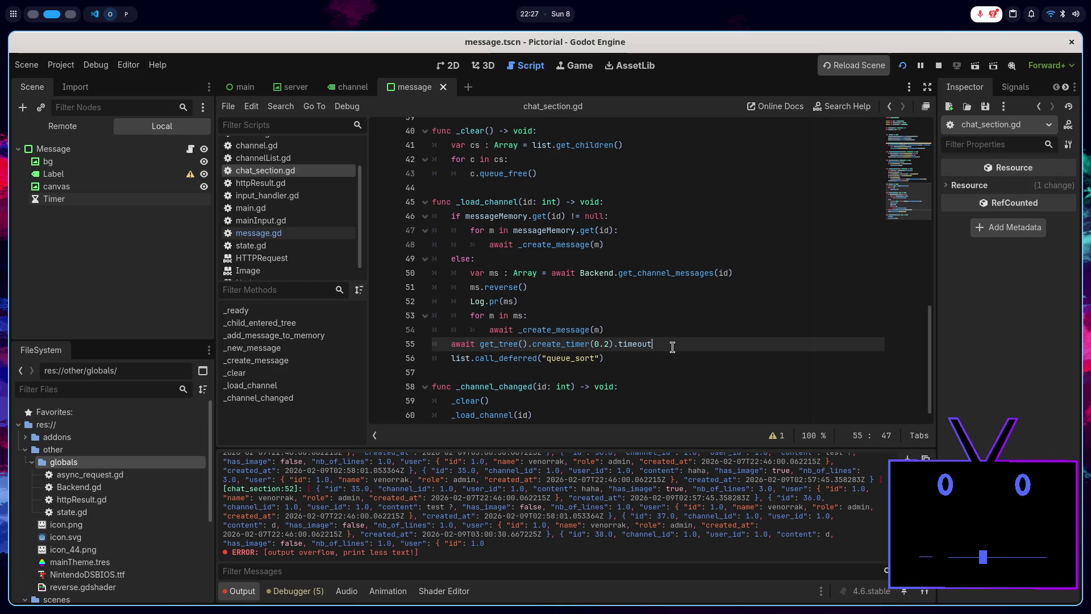
key("F5")
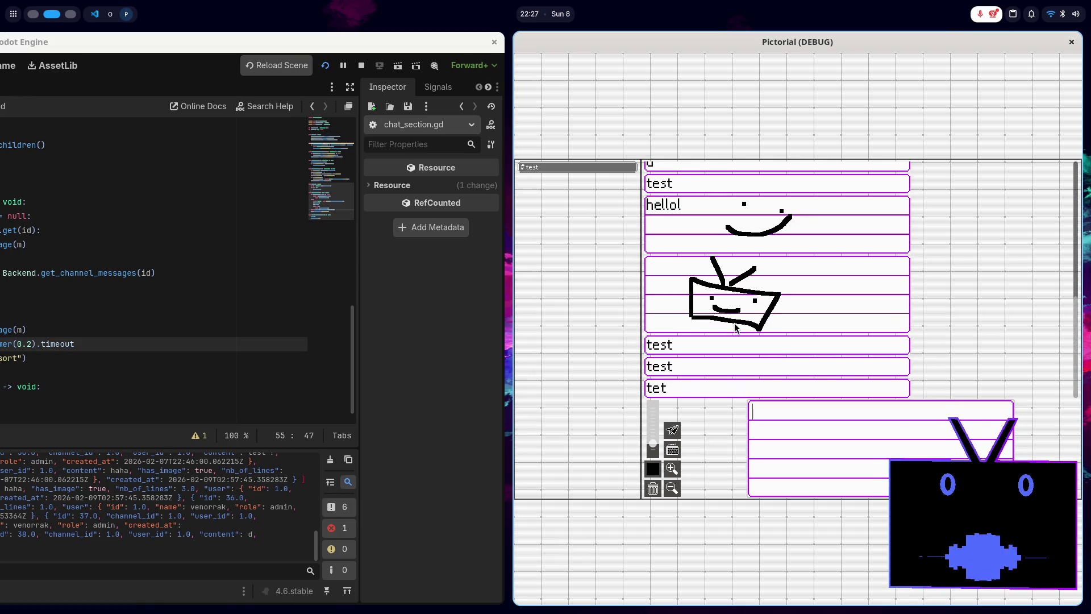
Draw a face with two eyes and a frowning mouth, send it to the chat, and stop the game
left_click(795, 421)
left_click(841, 421)
left_click_drag(792, 452, 841, 454)
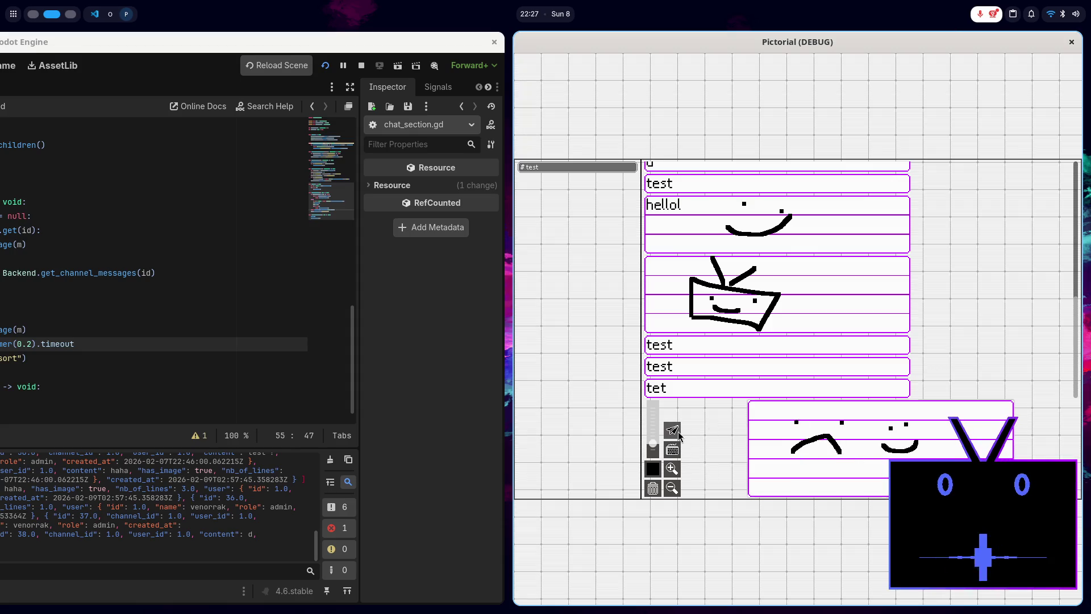
left_click(672, 430)
left_click(362, 66)
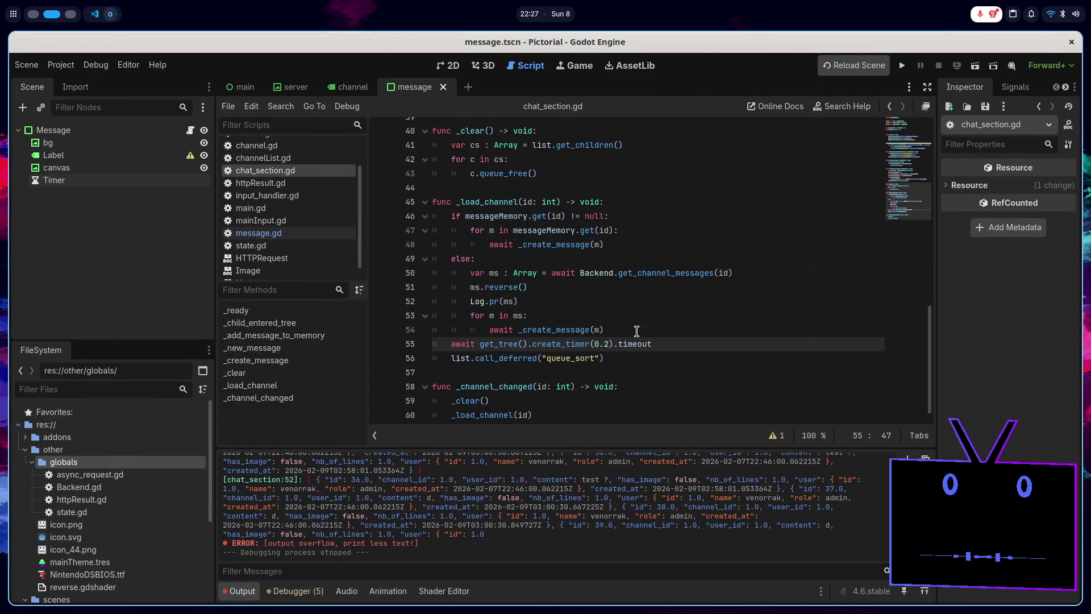
Replace the deferred call on line 56 with list.queue_sort() and save the script
double_click(522, 358)
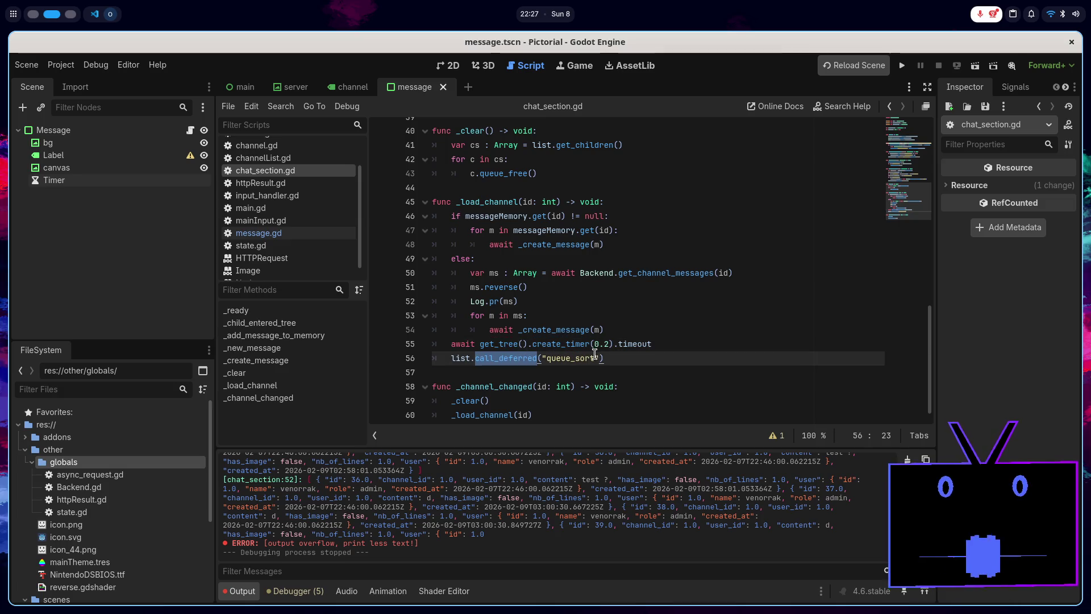
key("BackSpace")
key("Delete")
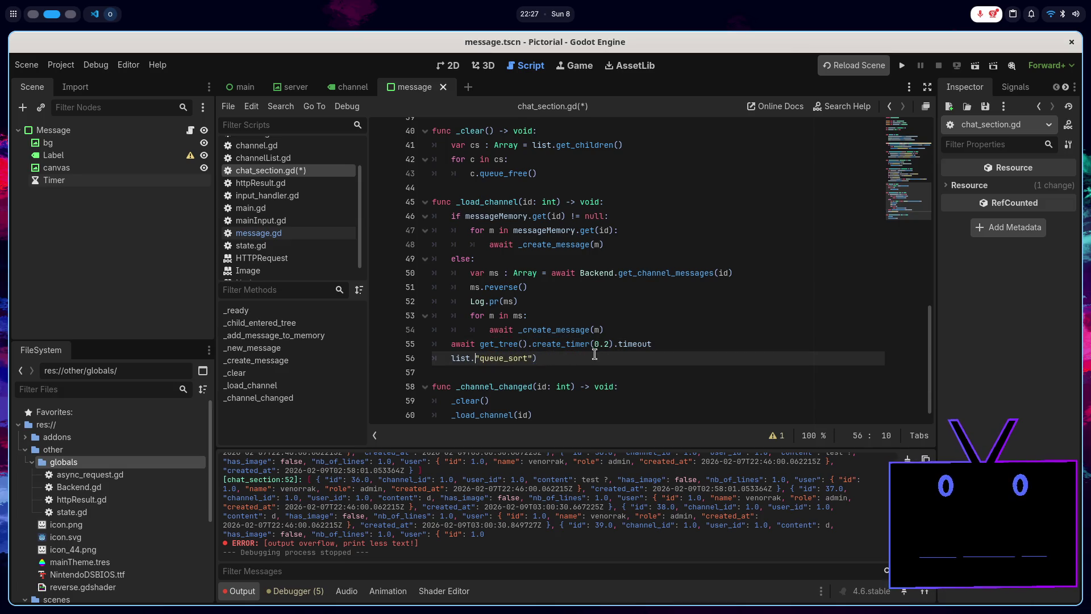
type(".")
key("BackSpace")
key("Delete")
type("(")
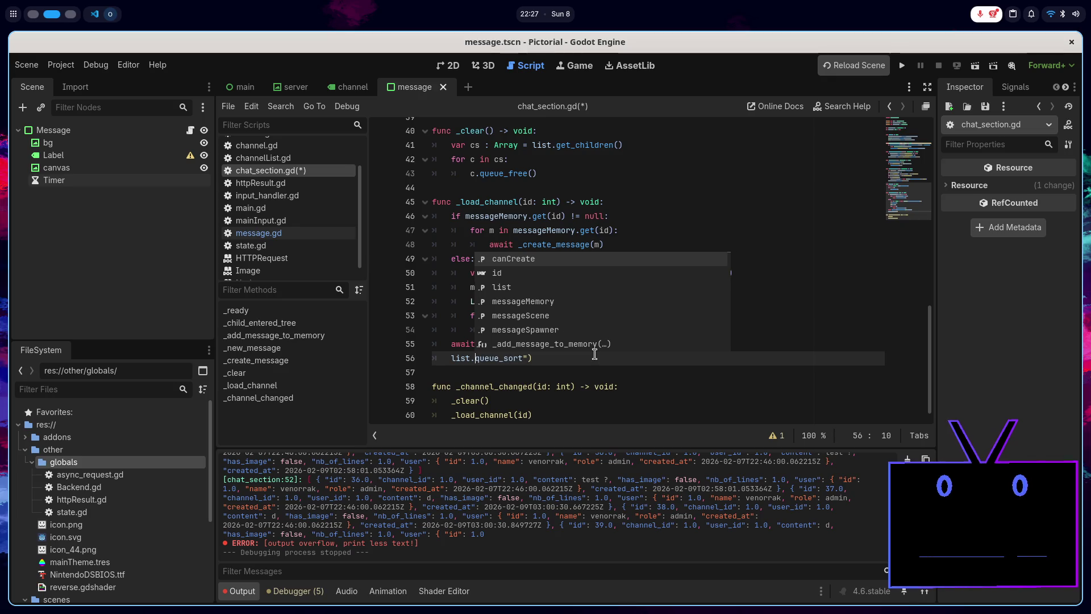
key("BackSpace")
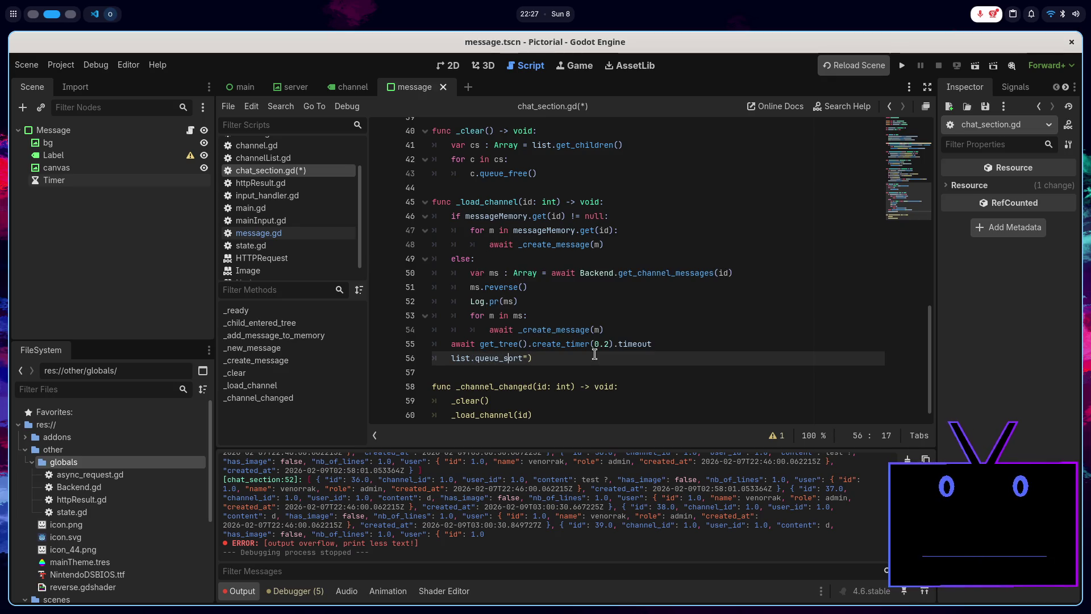
key("Right")
key("Right")
key("Right")
key("Delete")
type("(")
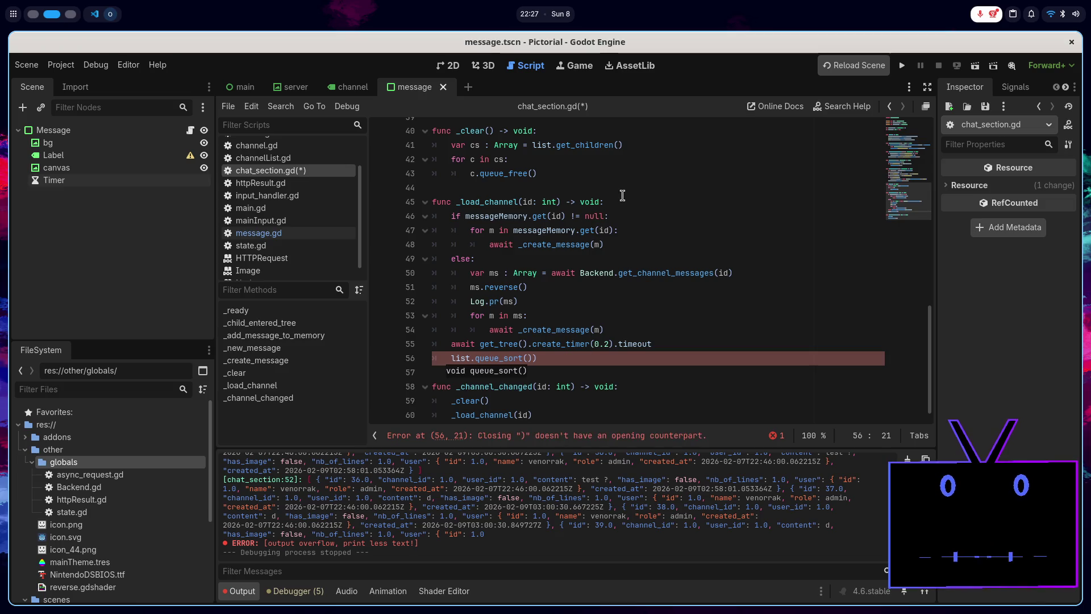
key("BackSpace")
key("ctrl+s")
Run the project to test the direct queue_sort call, then stop it
left_click(904, 63)
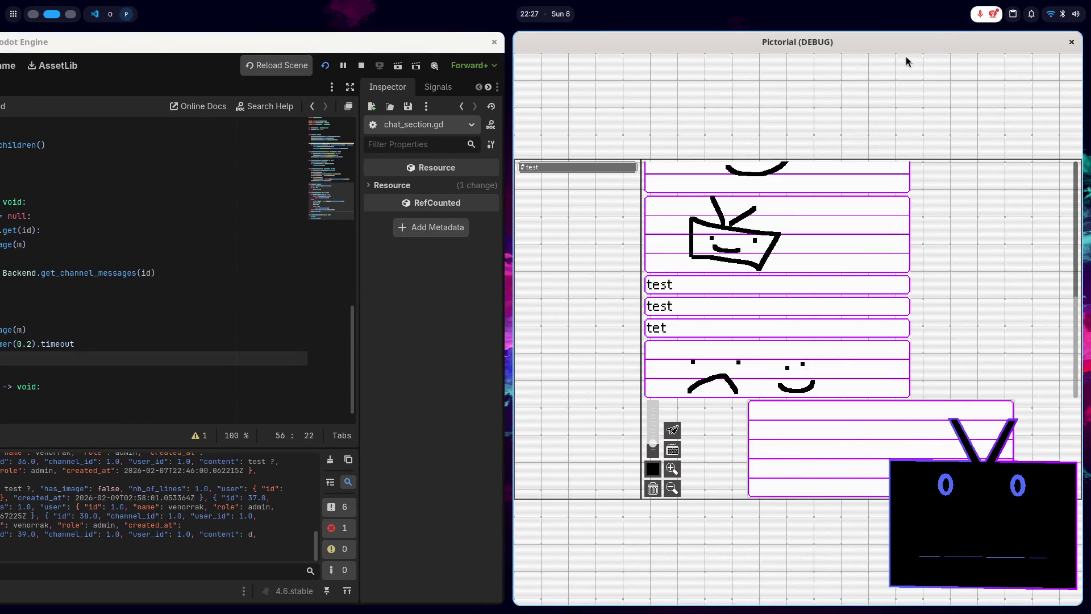
key("super+f")
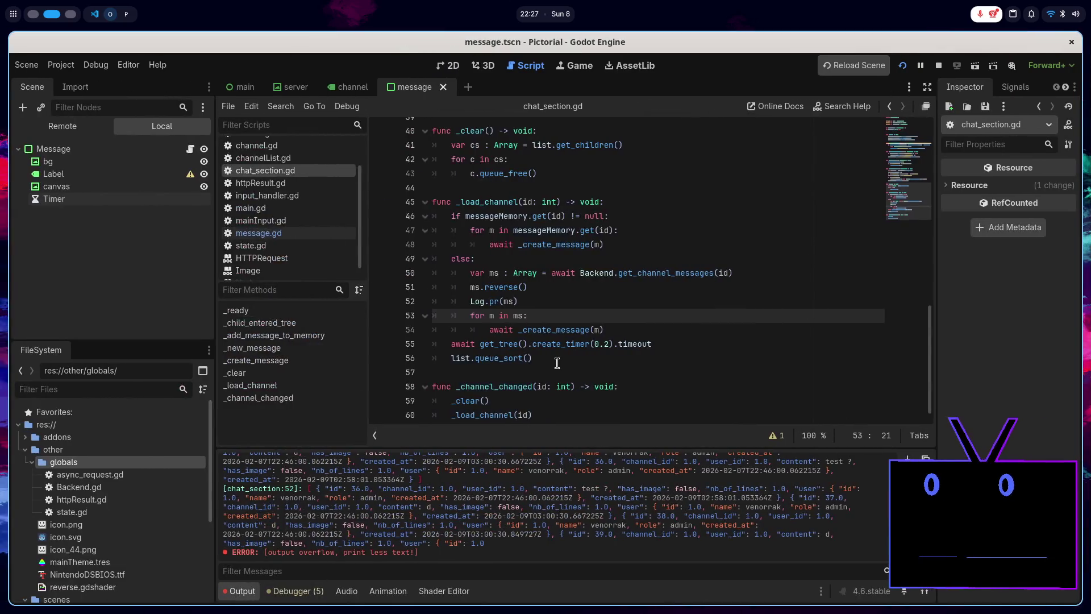
left_click(939, 66)
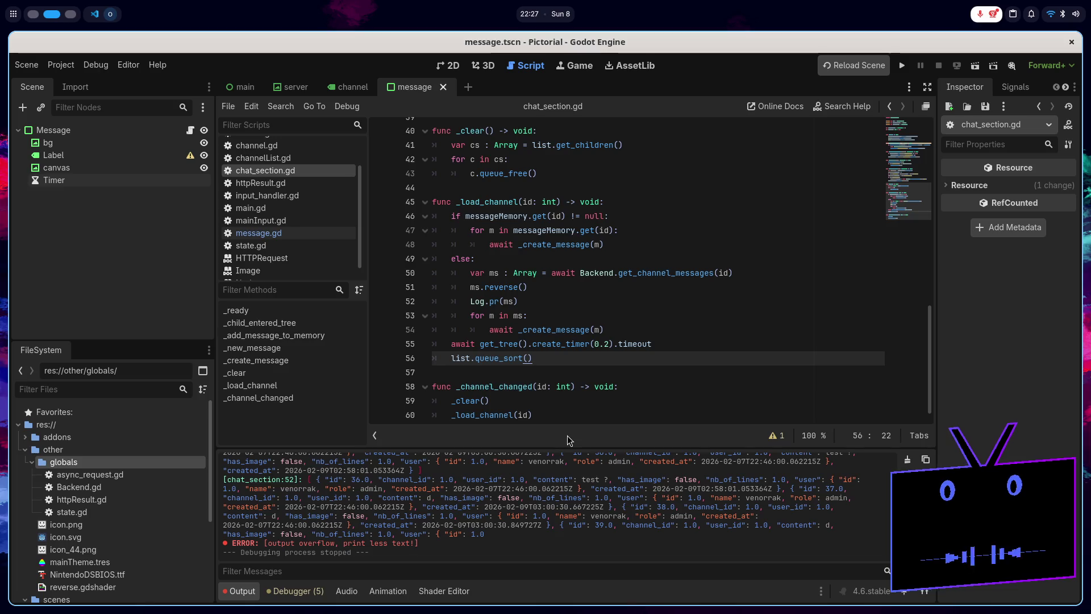
Delete the Log.pr(ms) debug line and review the rest of _load_channel
left_click_drag(573, 301, 588, 285)
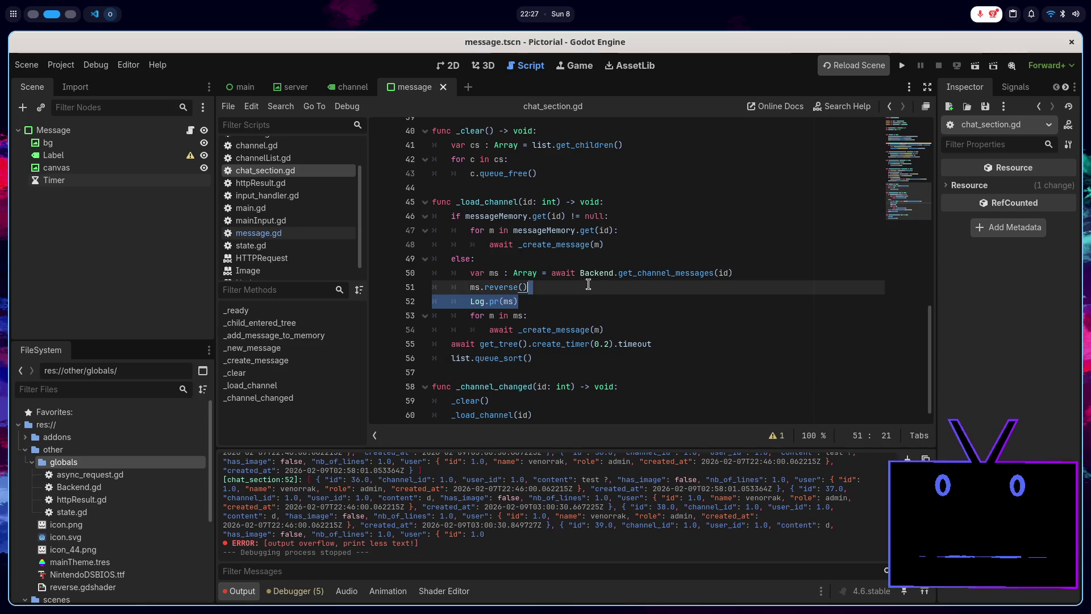
key("BackSpace")
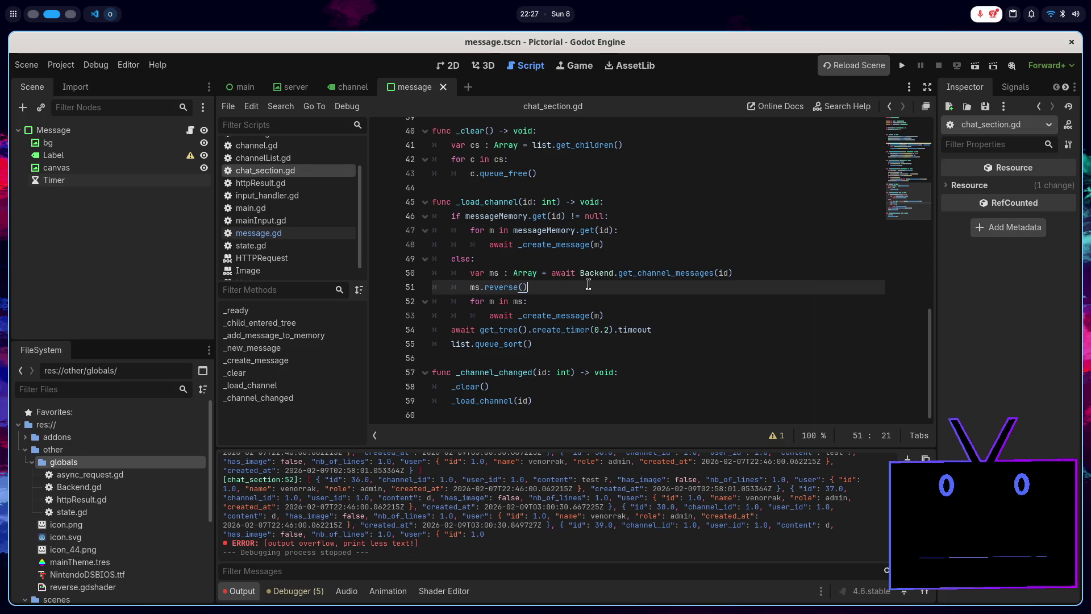
left_click(538, 340)
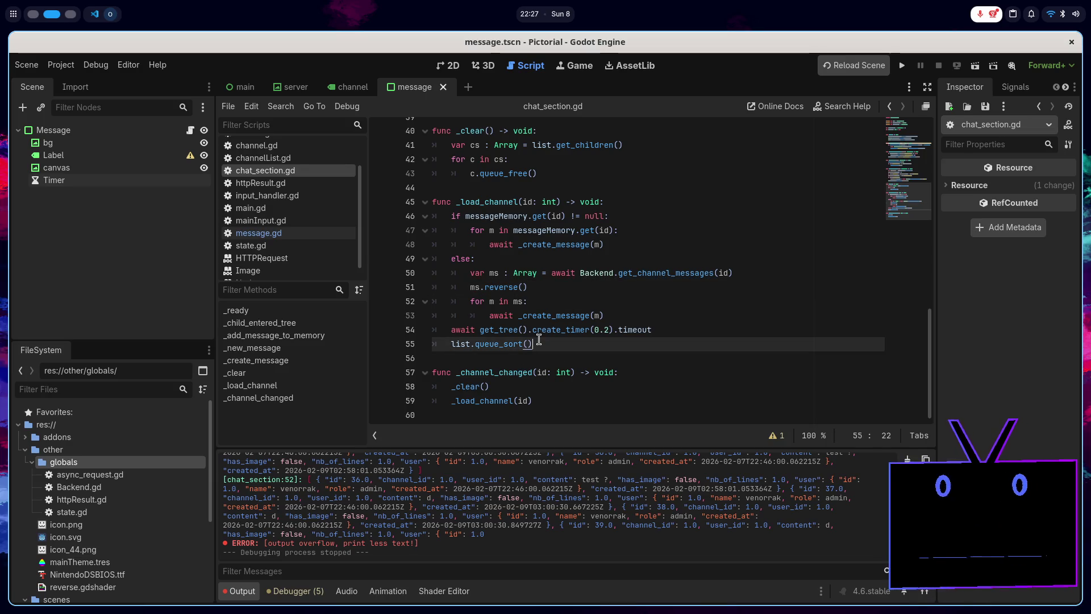
scroll(541, 513, "up", 10)
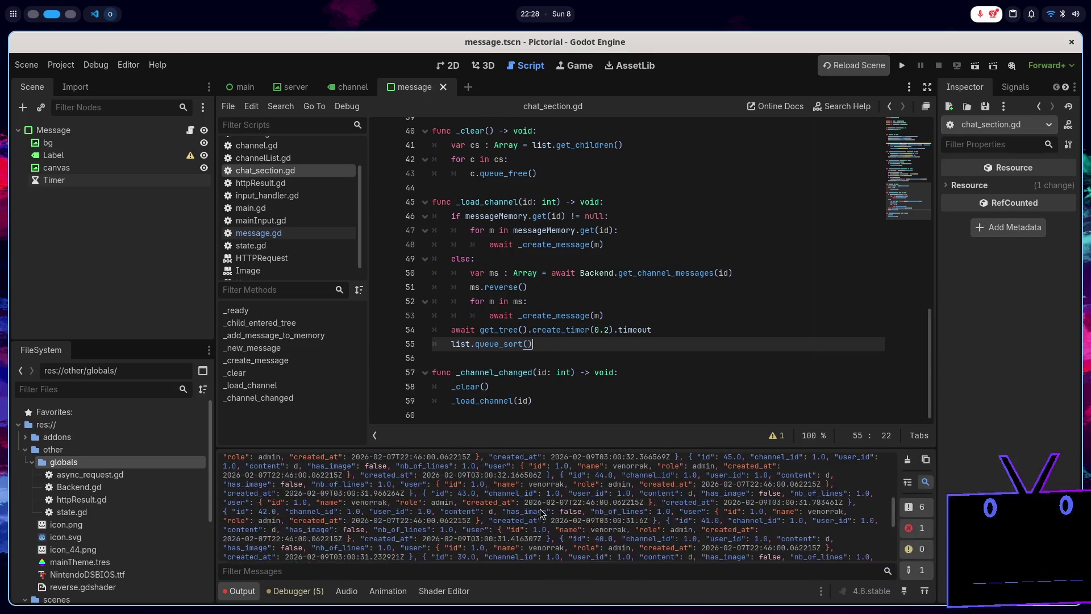
left_click(653, 317)
left_click(665, 330)
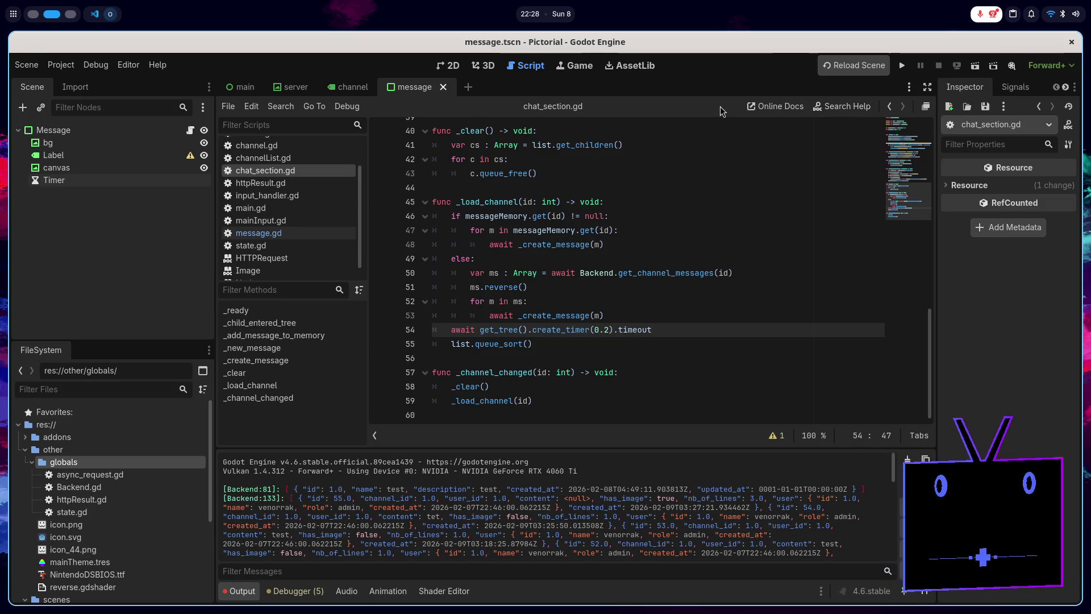
key("super+Page_Down")
Strip the 'get live from ws', batch and api notes from the connect messages item
double_click(197, 293)
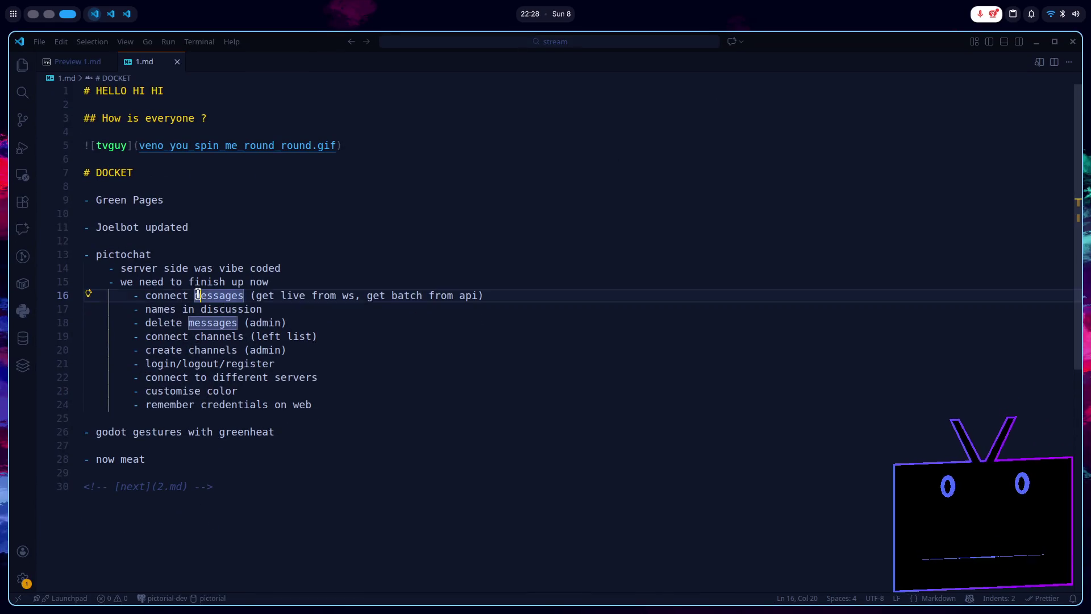
left_click(353, 291)
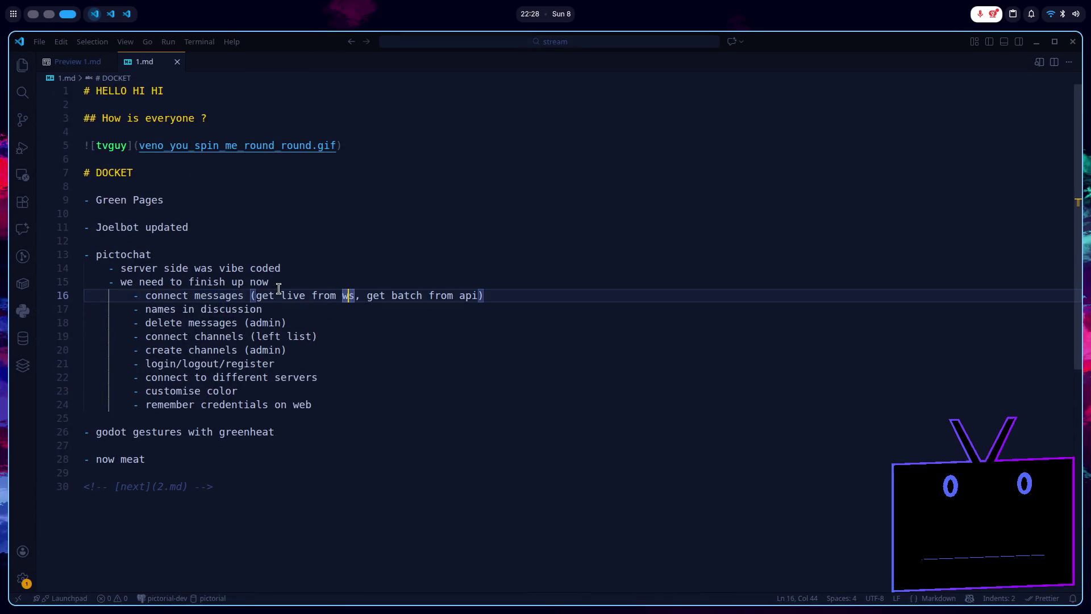
left_click_drag(254, 291, 364, 292)
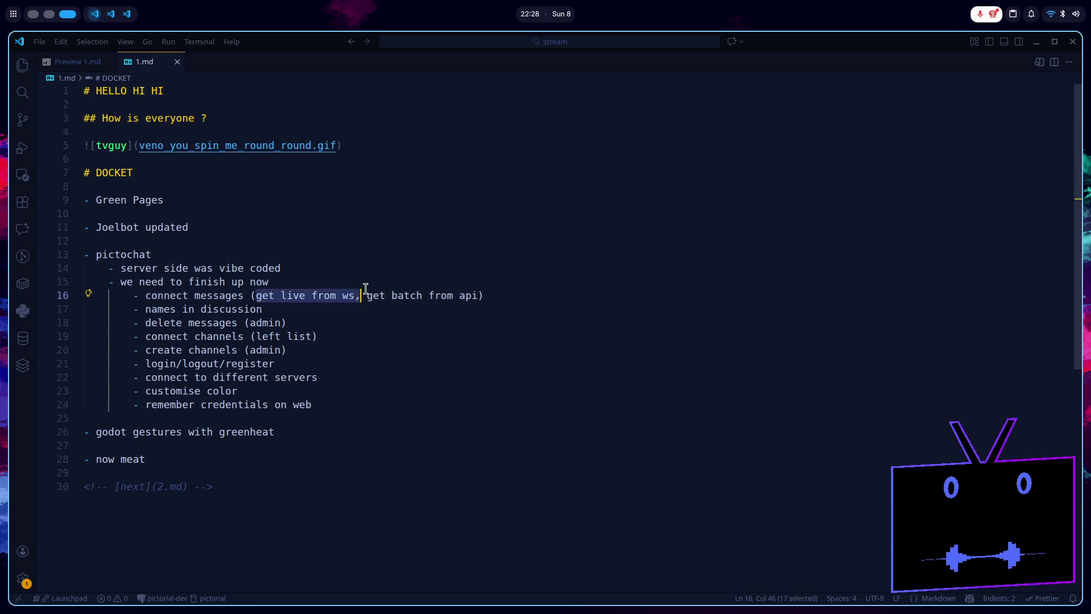
key("Delete")
key("ctrl+Delete")
key("ctrl+Delete")
key("ctrl+Delete")
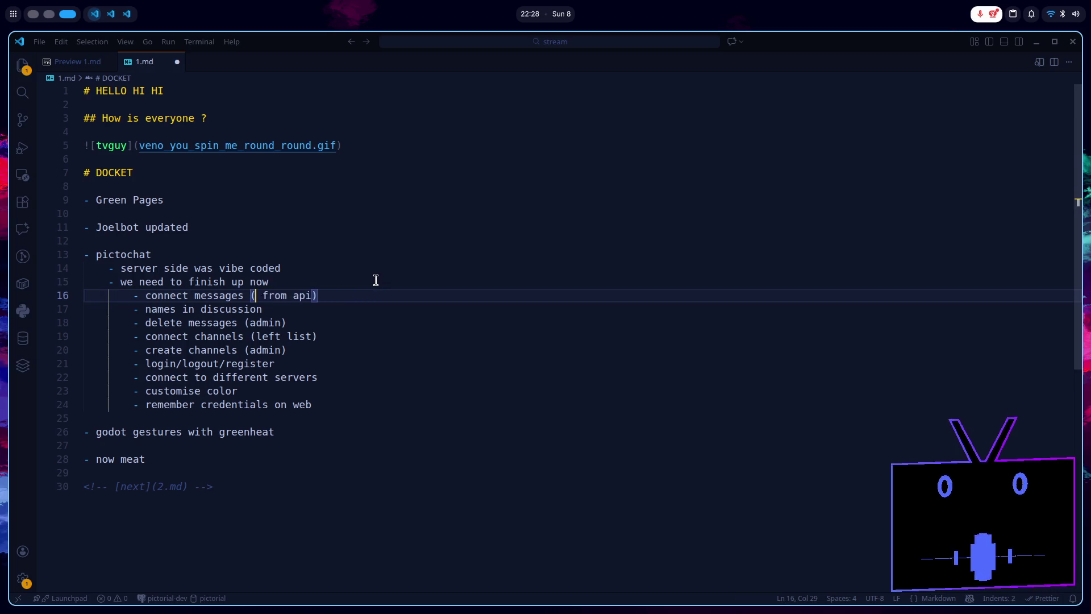
key("Delete")
key("Delete")
key("Delete")
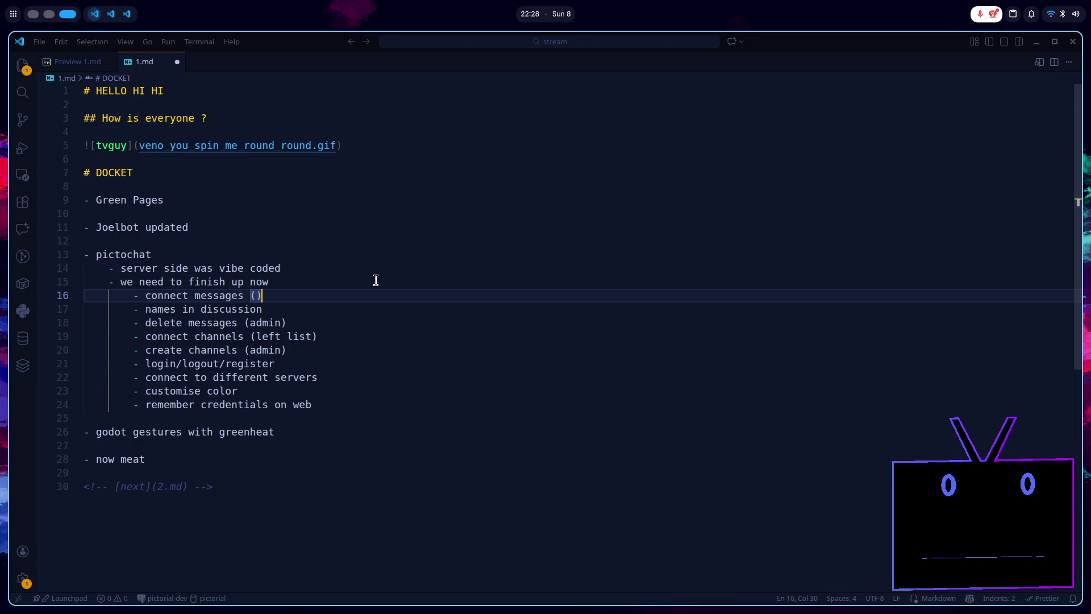
Add a '- load older messages (with pagination)' item and delete the connect messages item
key("Return")
type("-lo")
key("BackSpace")
key("BackSpace")
type("load older me")
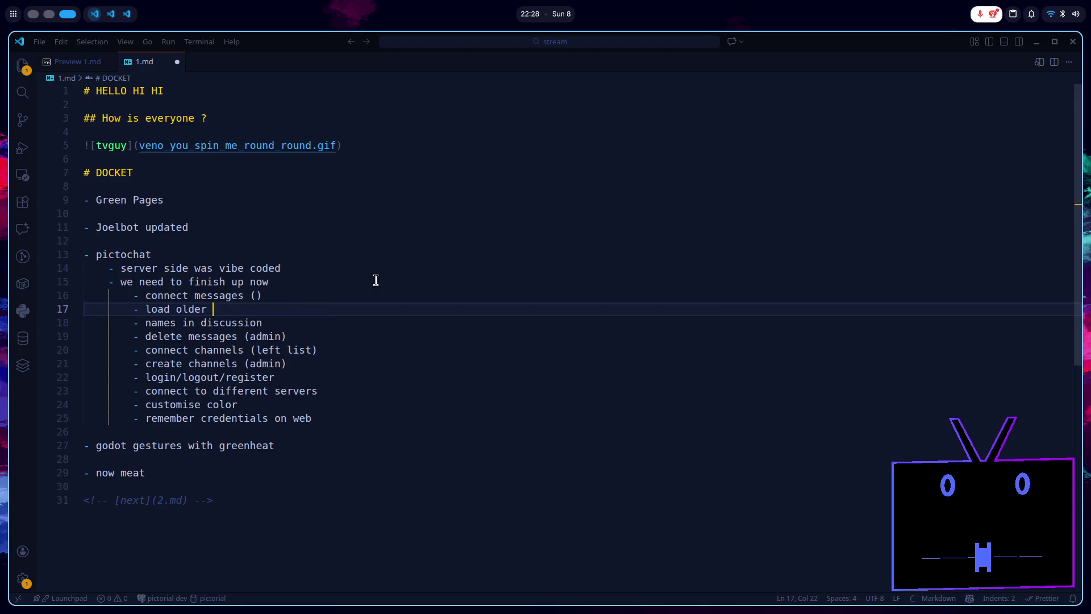
type("ssages ")
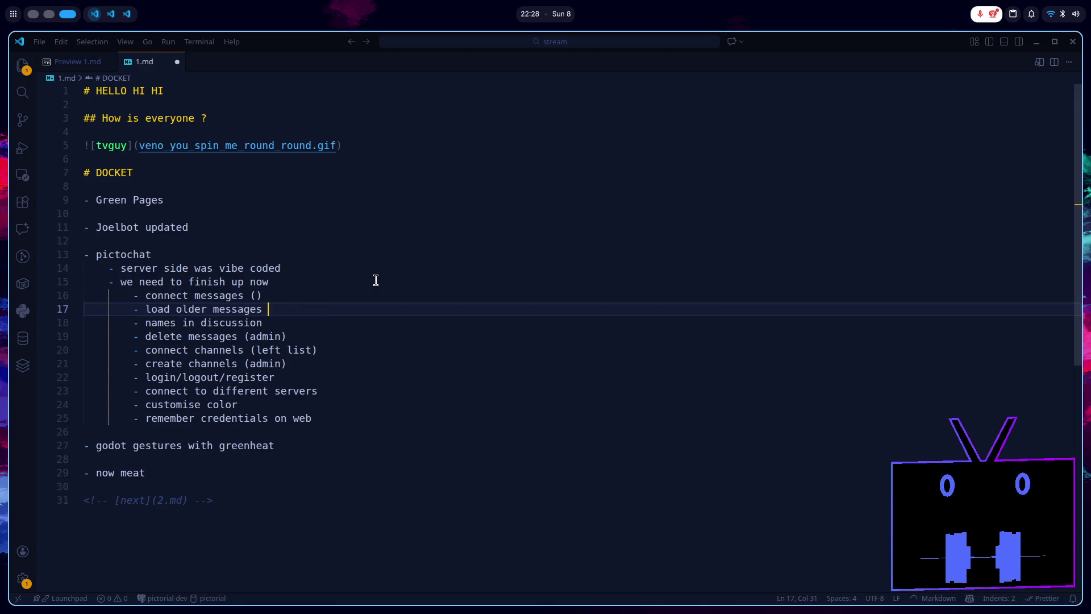
type("(with pagination")
key("Up")
key("ctrl+shift+k")
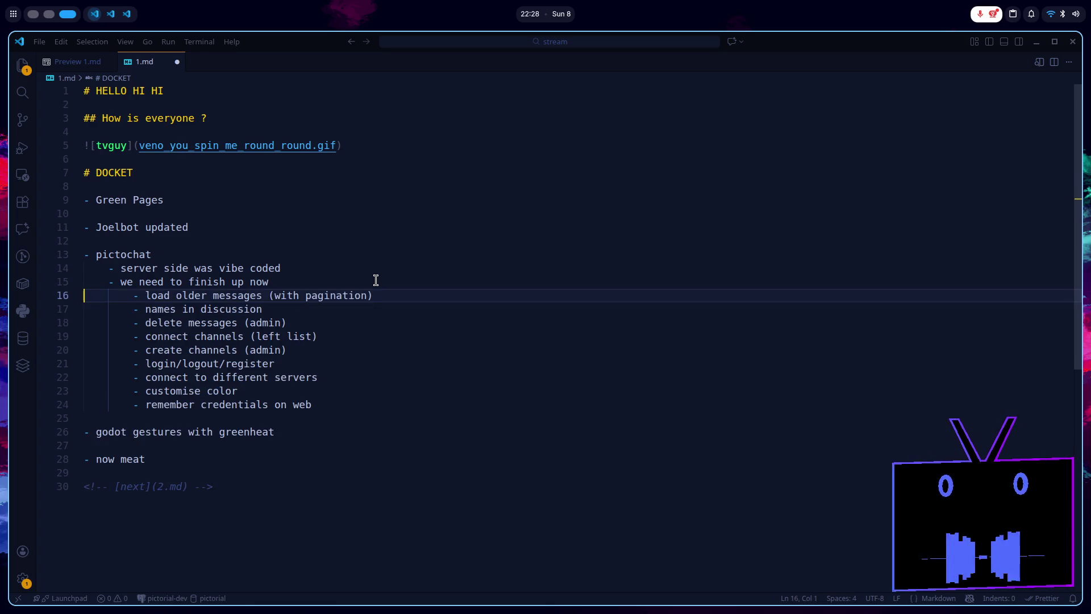
Move the new item just below create channels (admin) and save 1.md
key("alt+Down")
key("alt+Down")
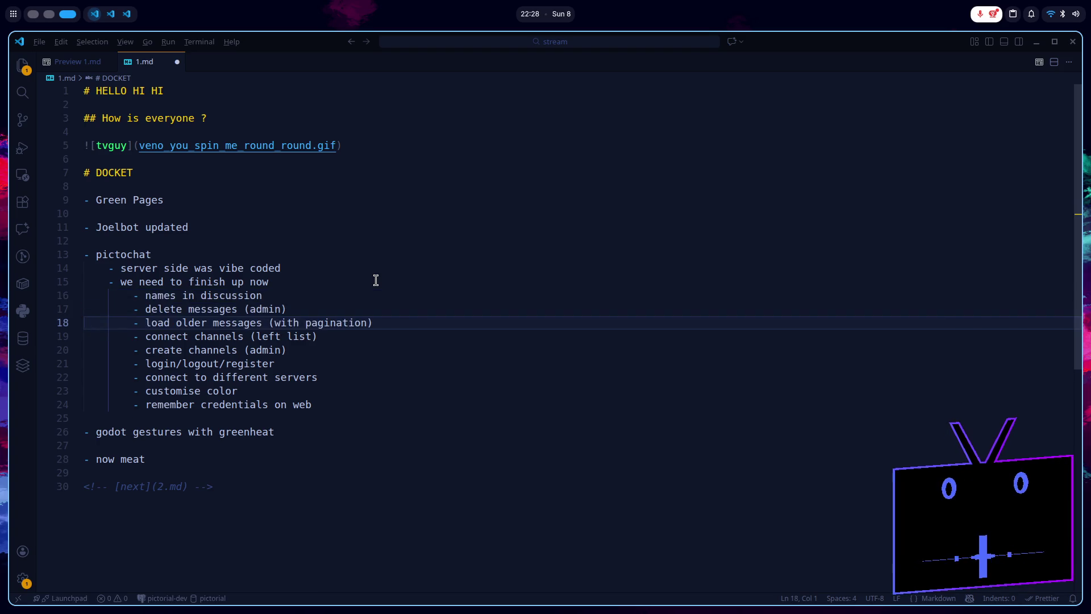
key("alt+Down")
key("alt+Down")
key("alt+Down")
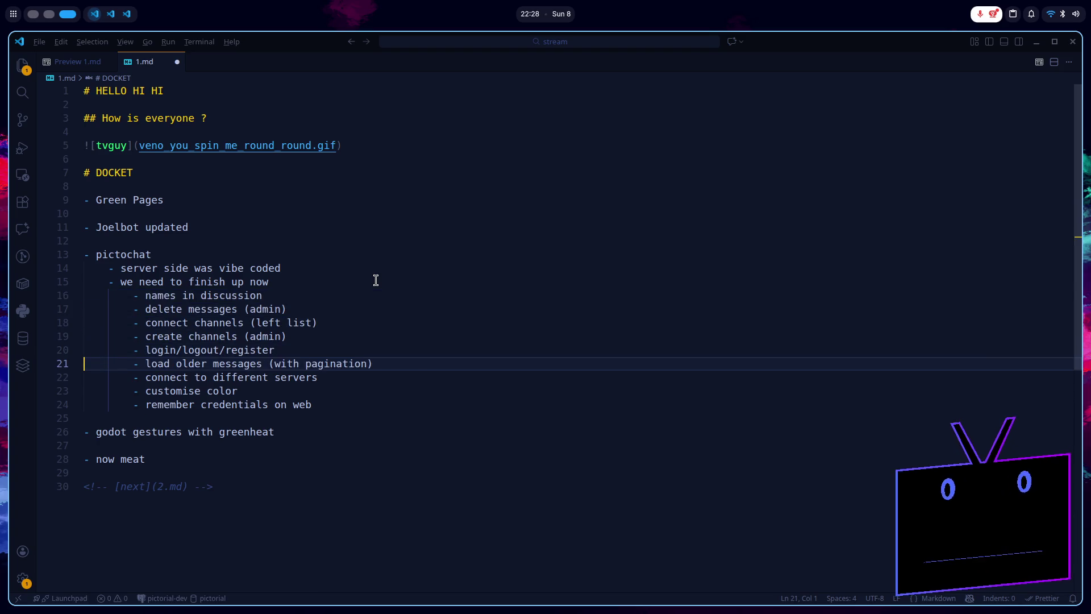
key("alt+Up")
key("Up")
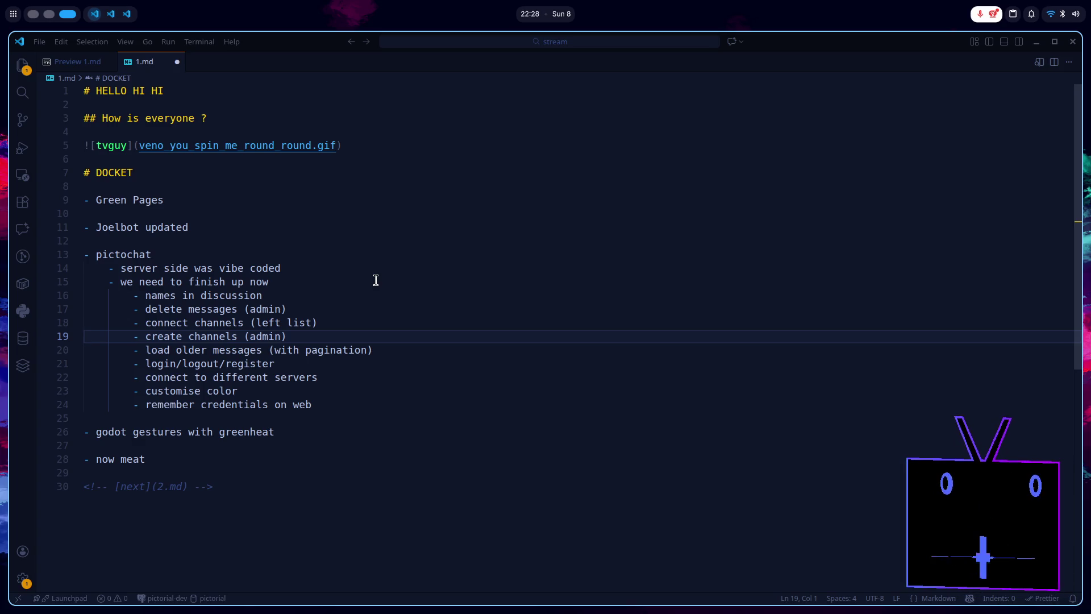
key("ctrl+s")
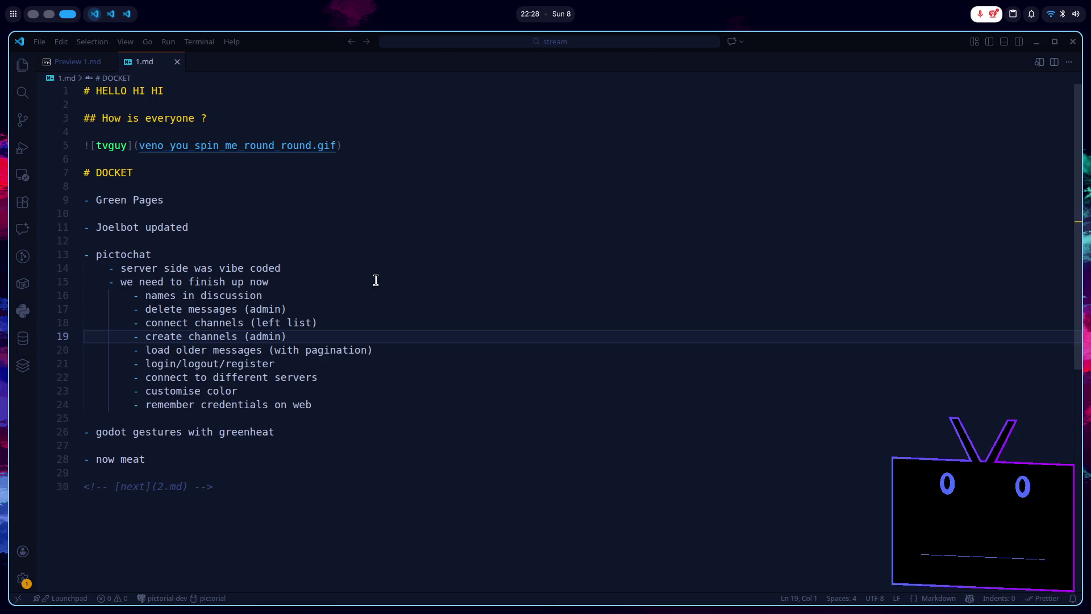
key("super+2")
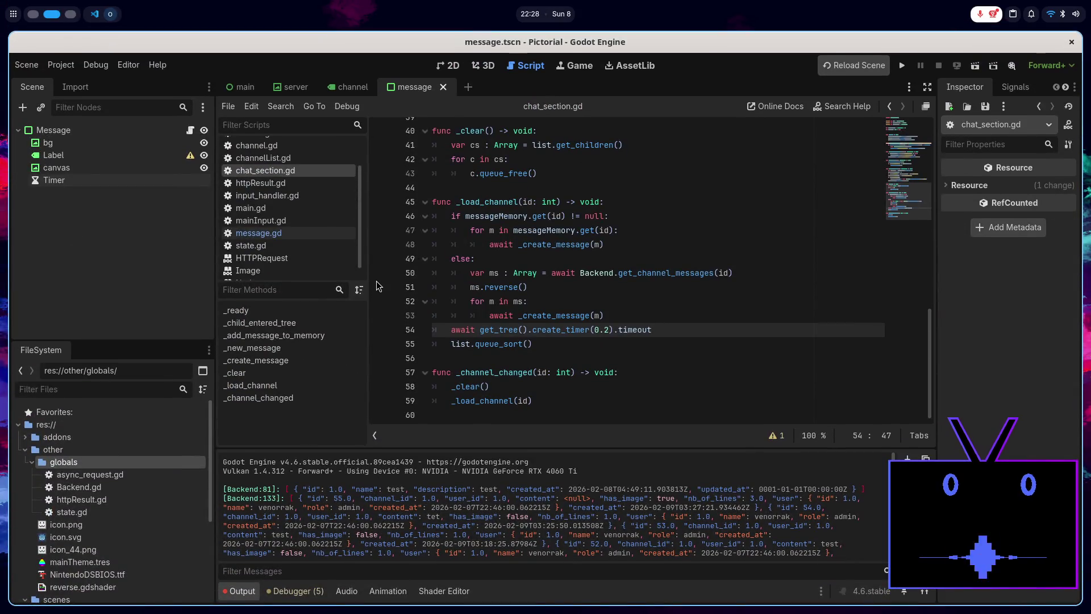
Delete the connect channels (left list) item from the docket and save it
key("super+3")
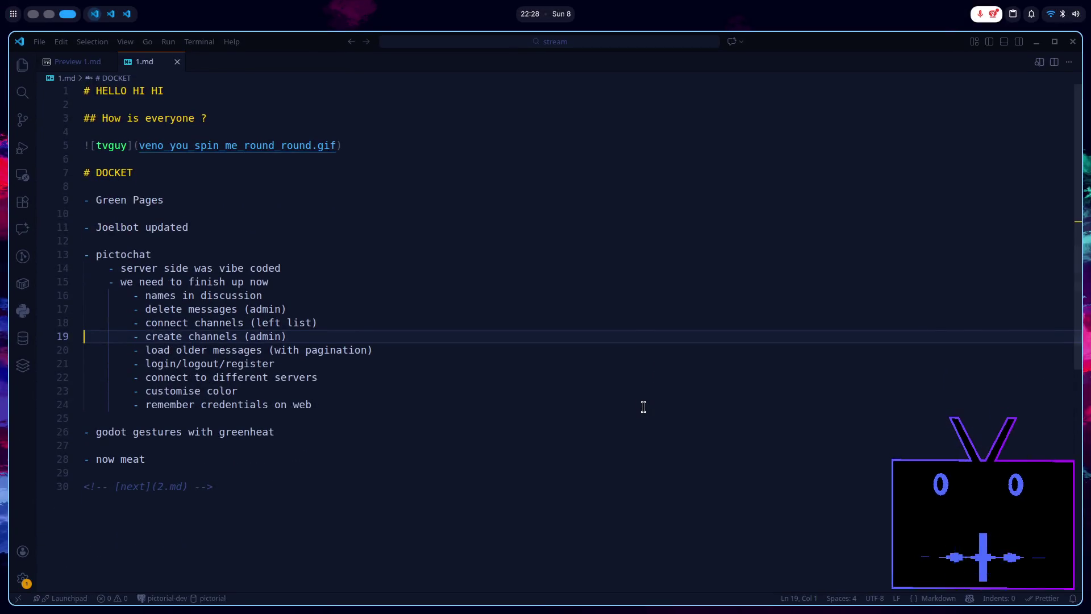
double_click(277, 293)
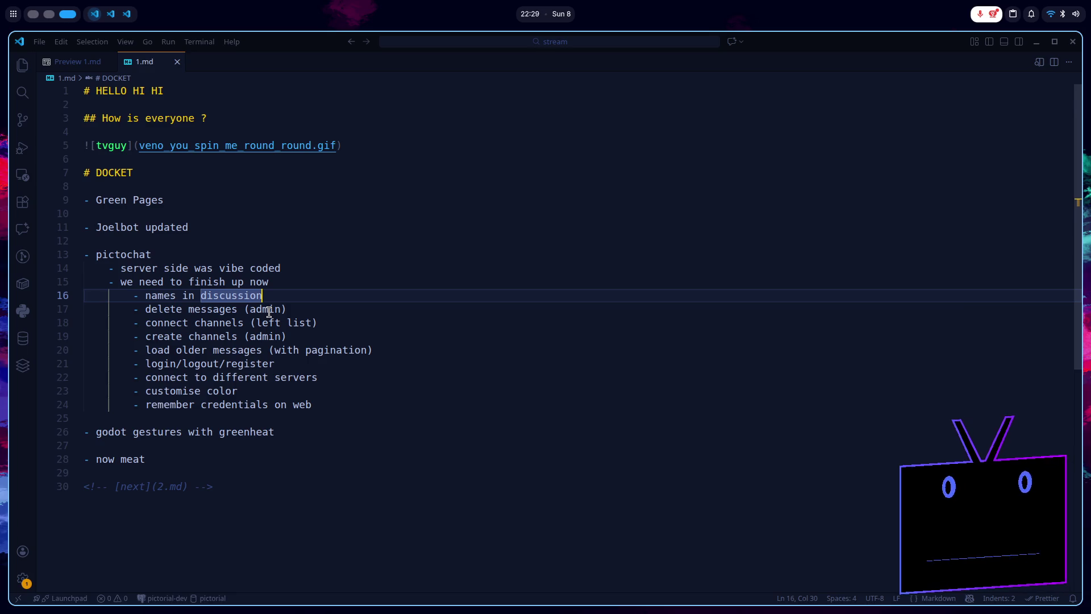
double_click(229, 310)
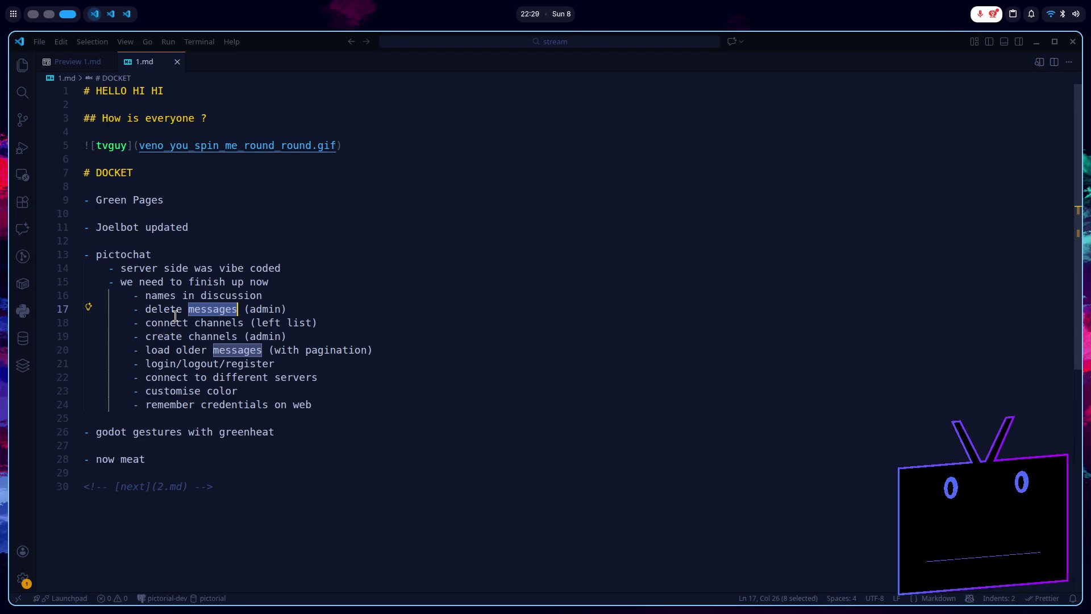
left_click_drag(336, 324, 336, 313)
key("BackSpace")
key("ctrl+s")
Look over the create channels (admin) and load older messages items
left_click(323, 326)
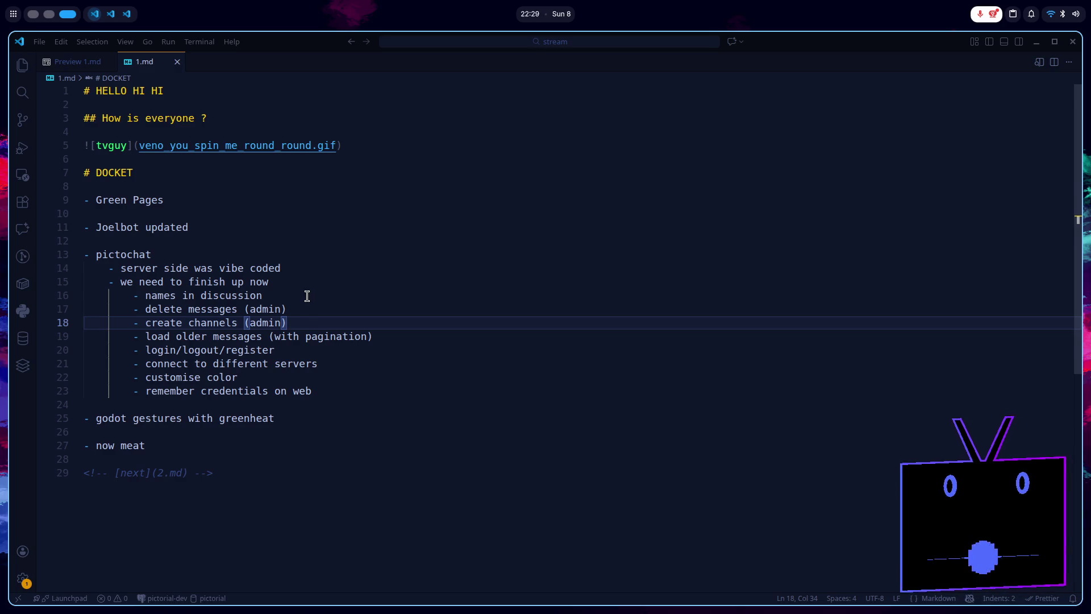
double_click(318, 351)
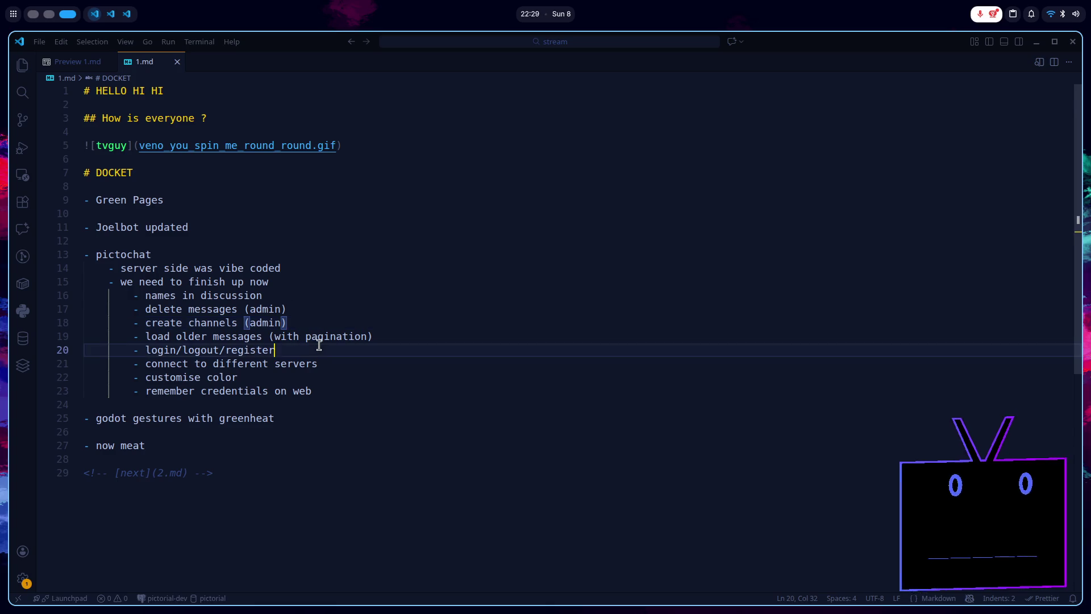
left_click(310, 321)
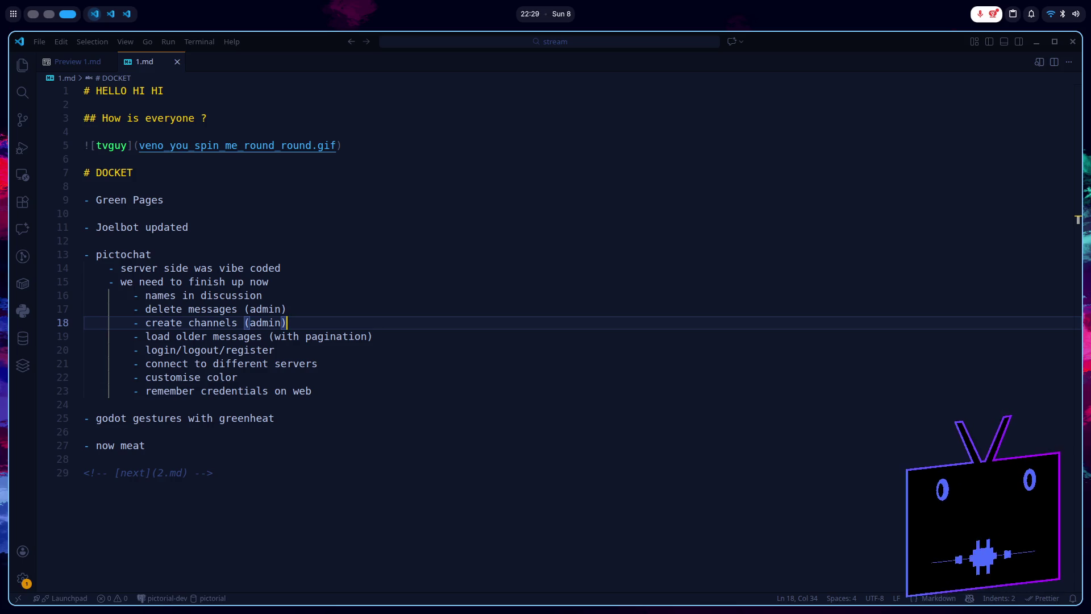
left_click(254, 335)
key("super+2")
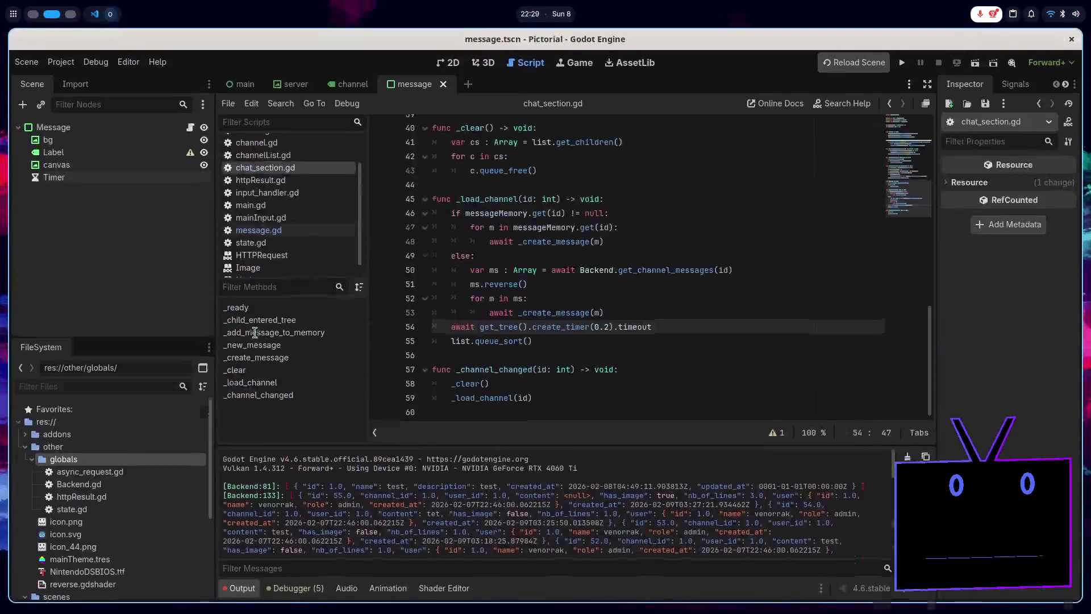
Show the VenOs stand-by splash screen on the Ven-o-vision browser page, then return to the notes
key("super+1")
left_click(497, 44)
left_click(142, 561)
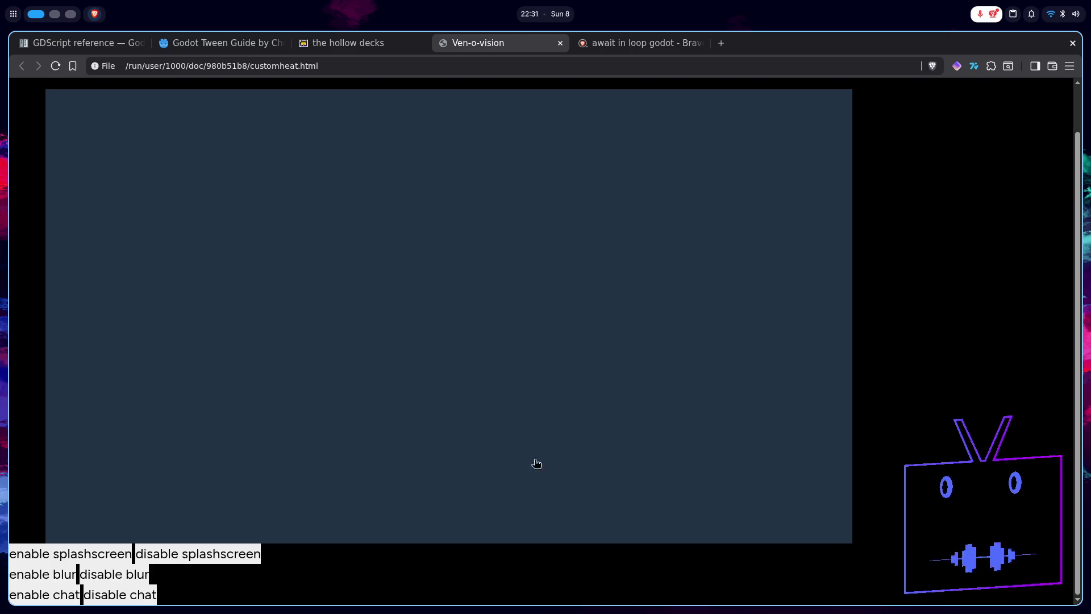
key("super+2")
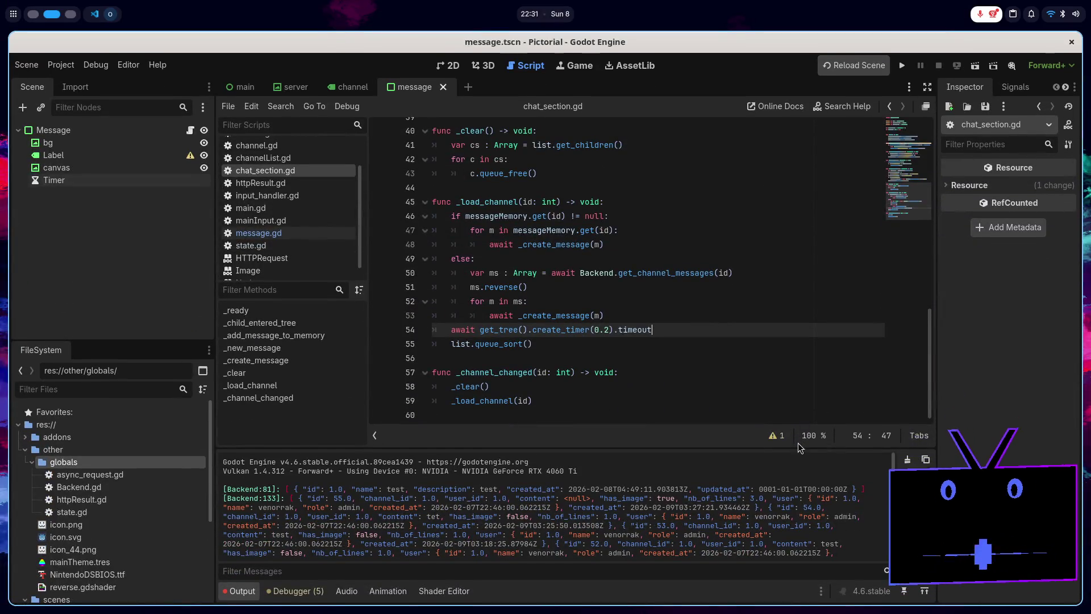
key("super+3")
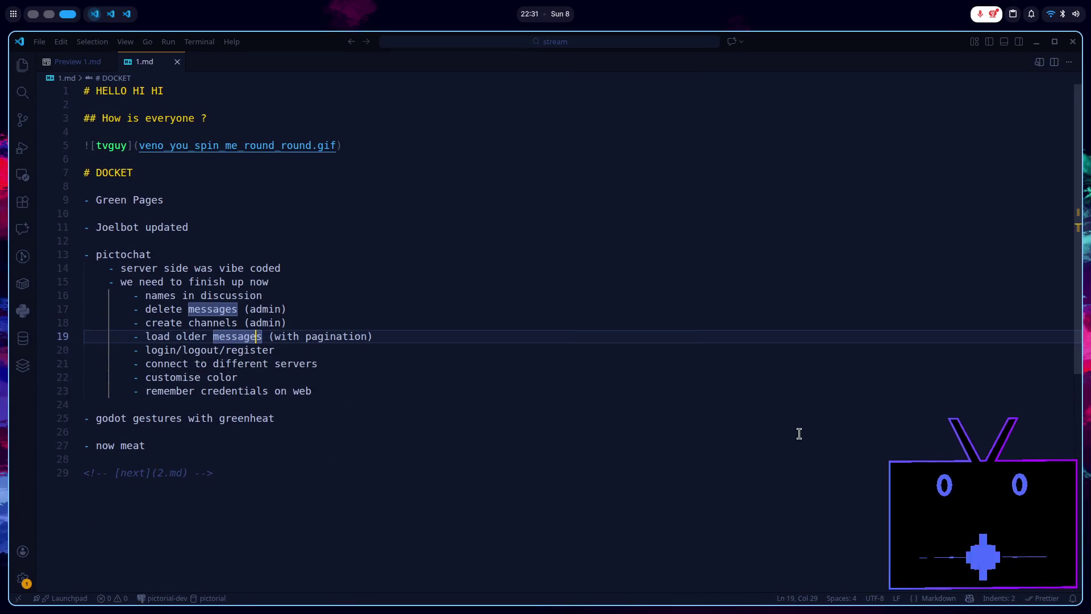
Read through the names in discussion, delete messages (admin) and load older messages (with pagination) items
left_click(314, 296)
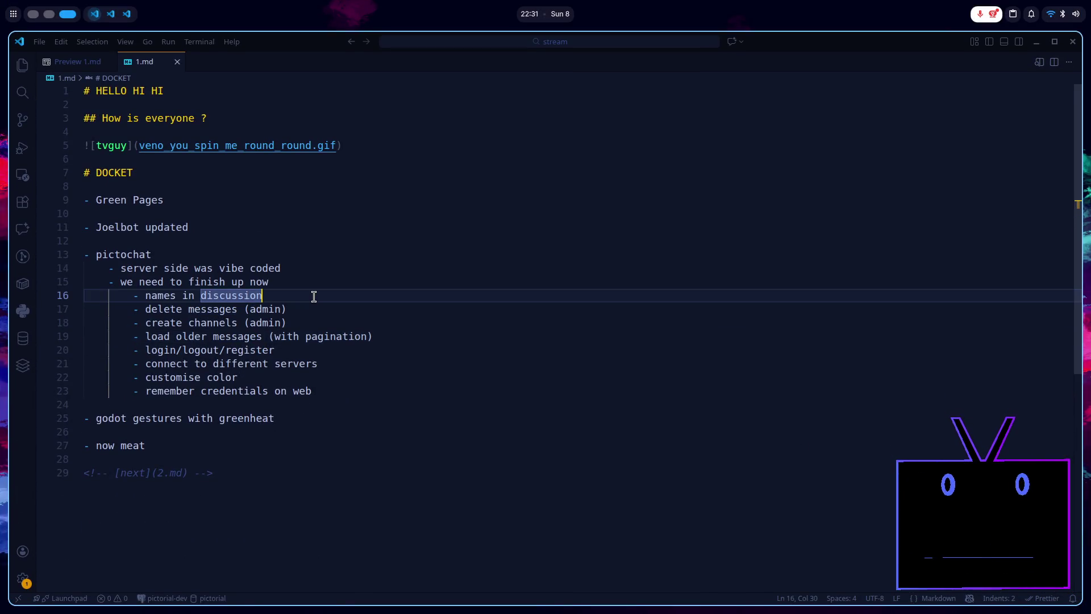
left_click_drag(146, 296, 269, 295)
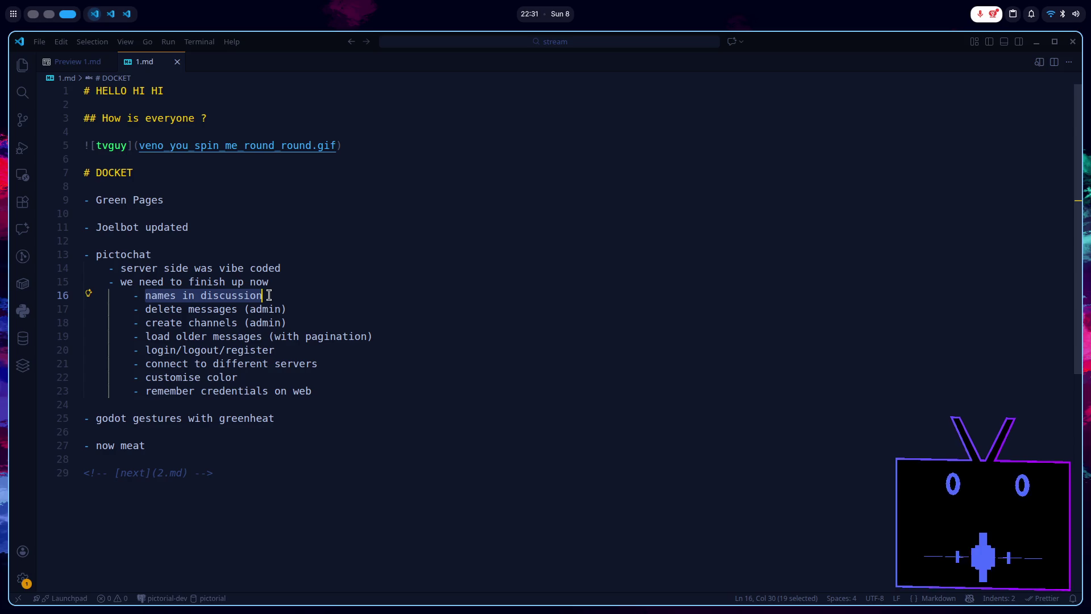
left_click(312, 300)
left_click(316, 306)
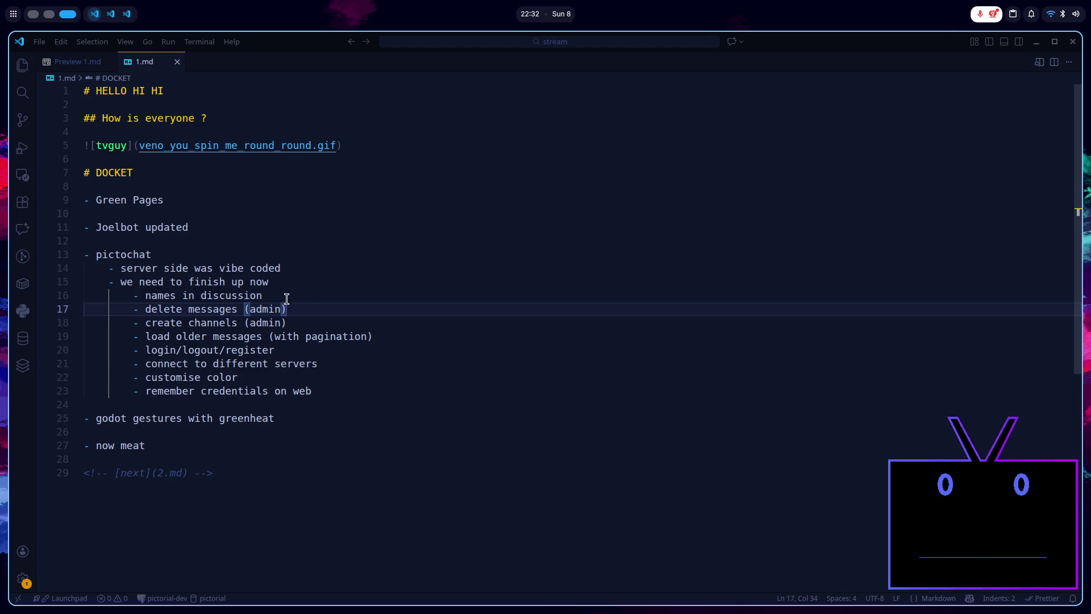
left_click_drag(289, 308, 133, 308)
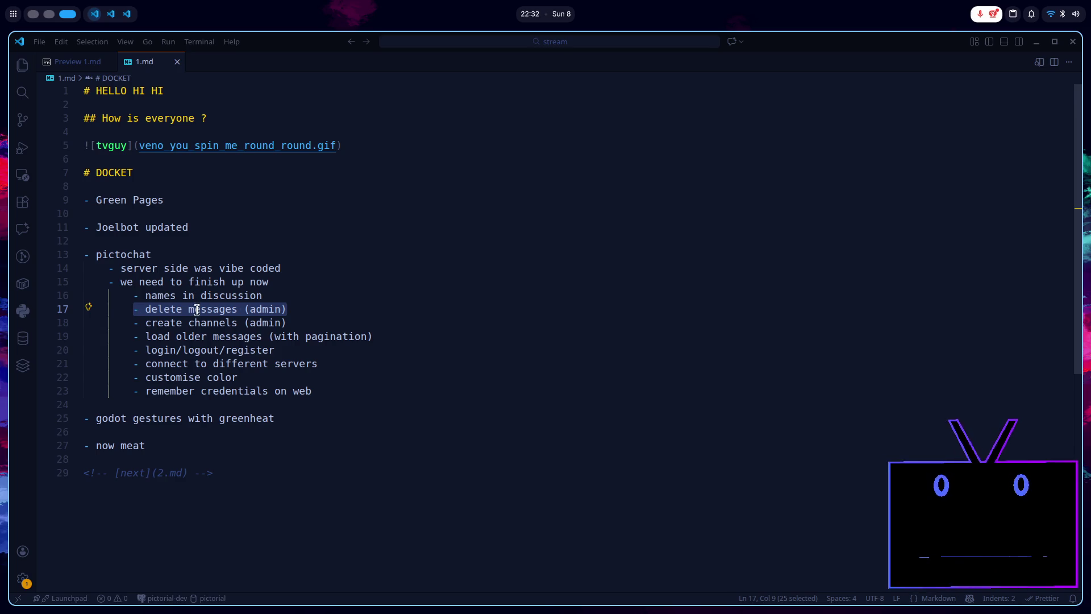
left_click(237, 336)
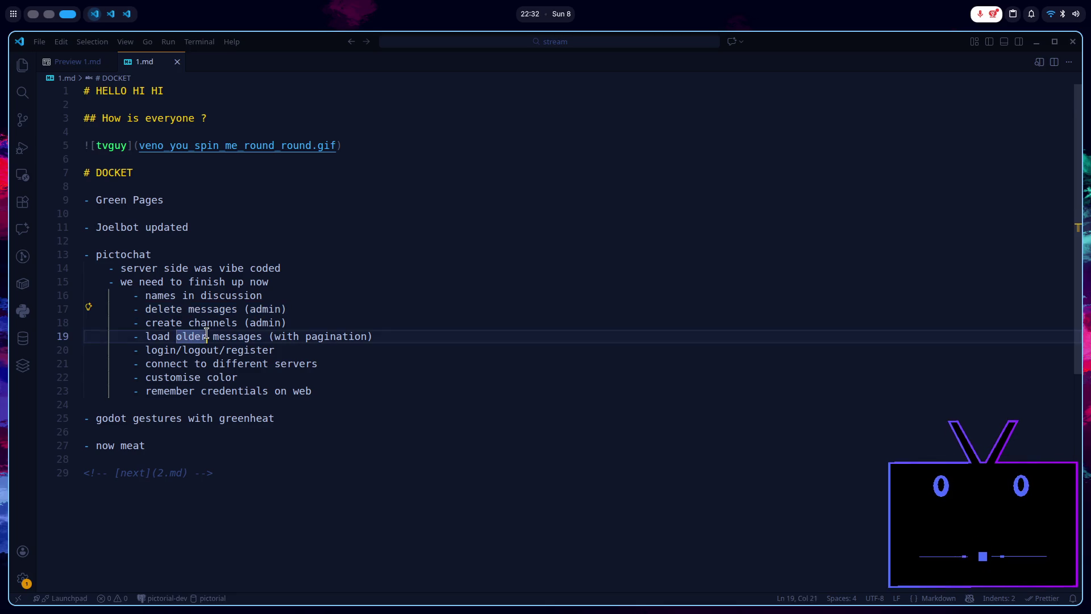
left_click(286, 336)
double_click(335, 336)
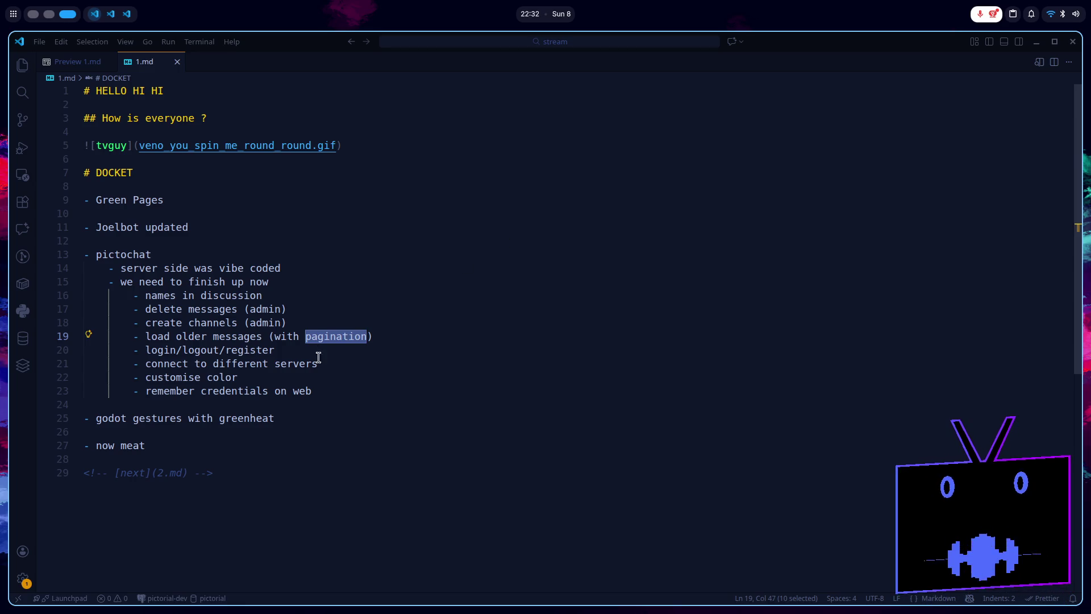
double_click(151, 310)
double_click(206, 309)
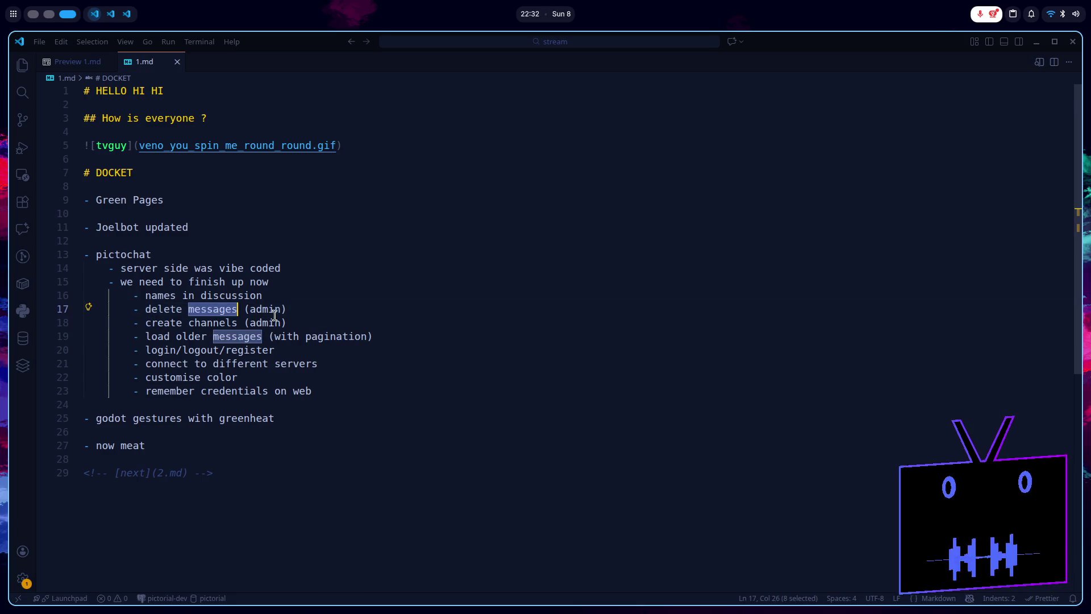
left_click(307, 309)
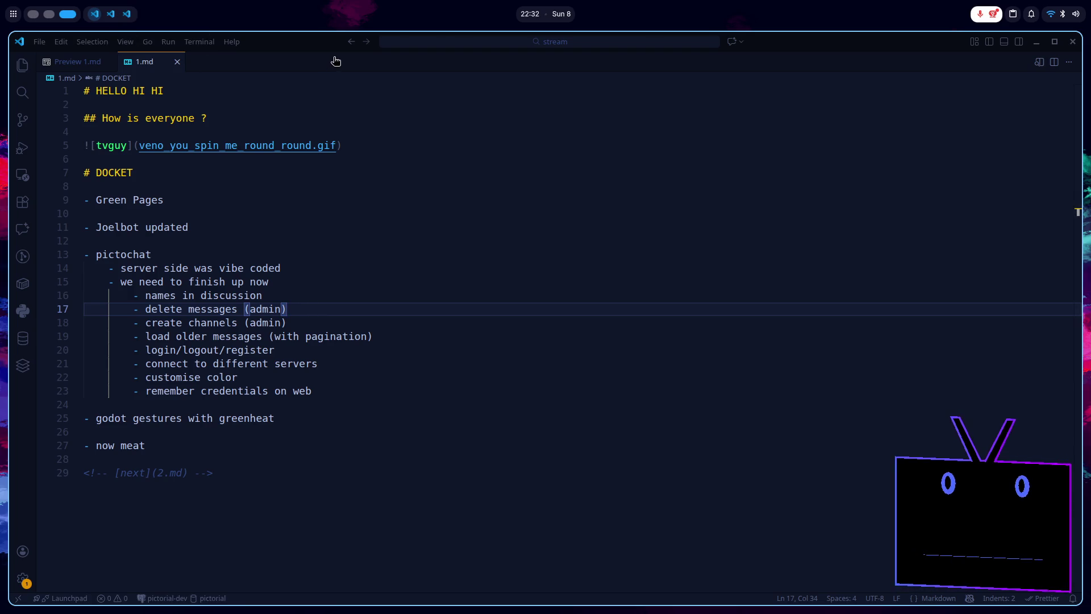
key("super+2")
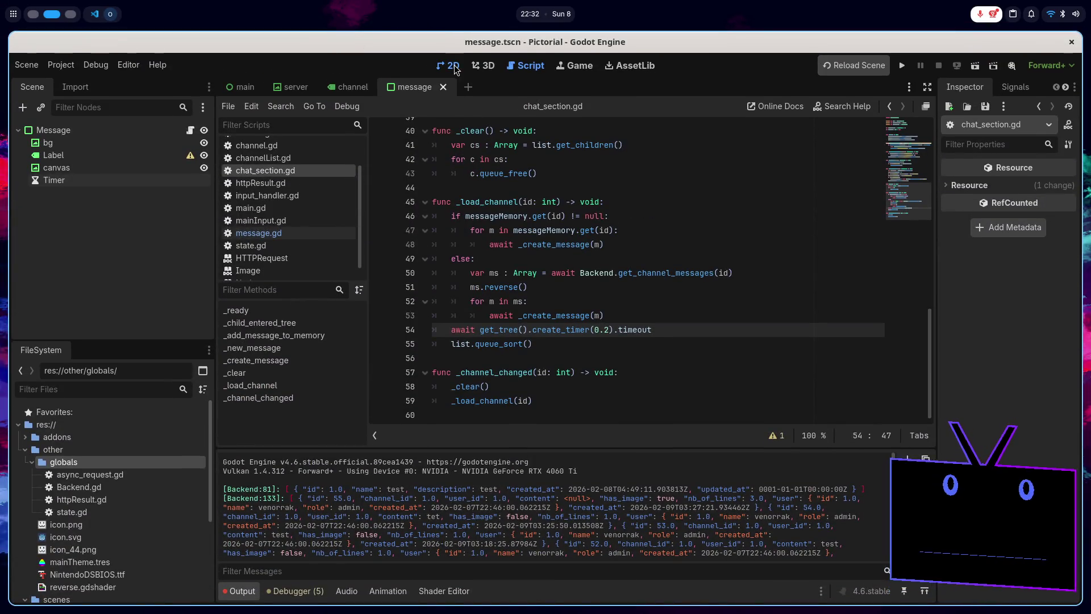
Inspect the Message root node's rectangle in the 2D view, briefly trying the Ruler tool
left_click(453, 67)
scroll(307, 195, "down", 3)
scroll(482, 160, "up", 1)
scroll(482, 160, "down", 2)
scroll(472, 170, "up", 3)
scroll(407, 167, "down", 1)
scroll(409, 204, "up", 5)
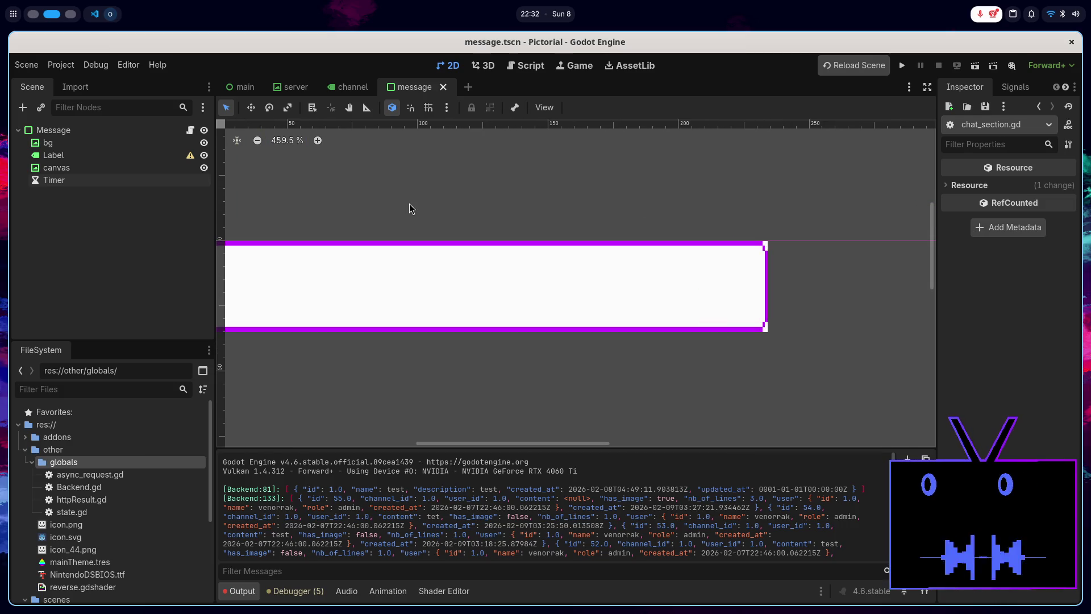
left_click(107, 133)
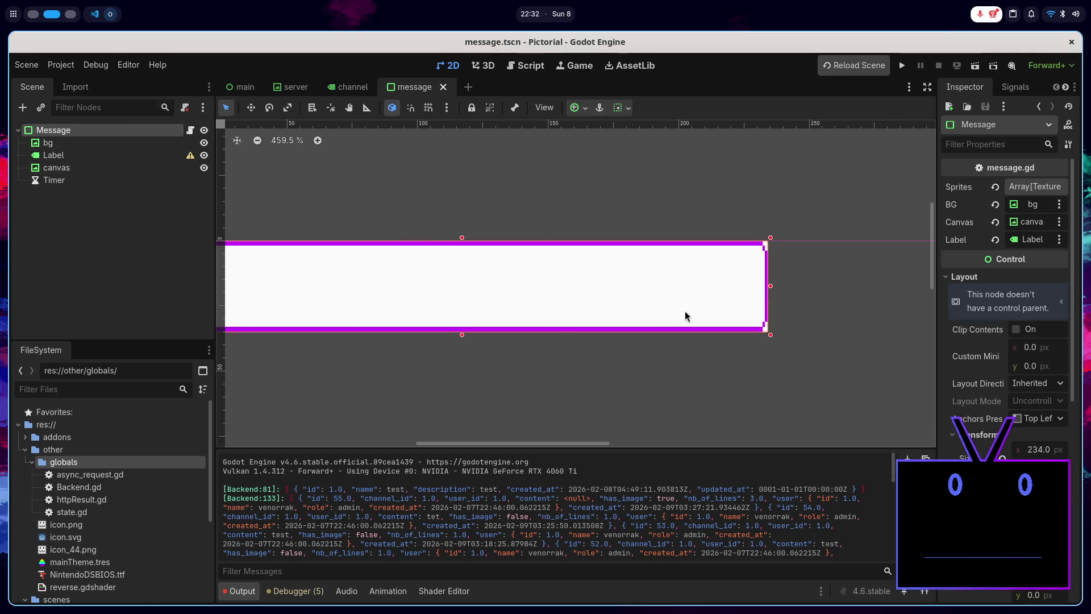
scroll(988, 376, "down", 2)
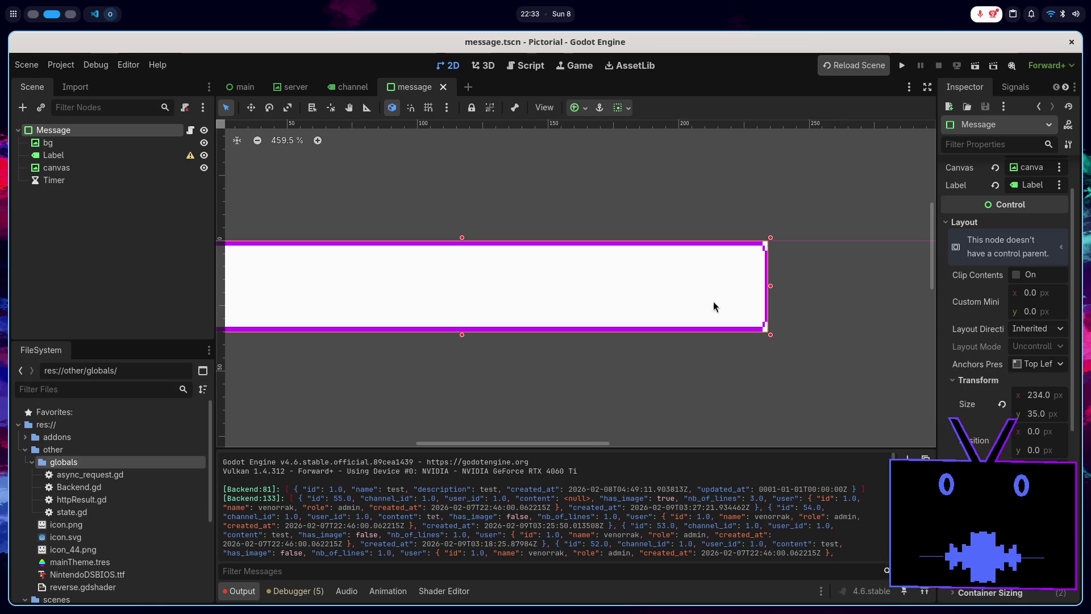
scroll(318, 238, "down", 5)
scroll(516, 195, "up", 2)
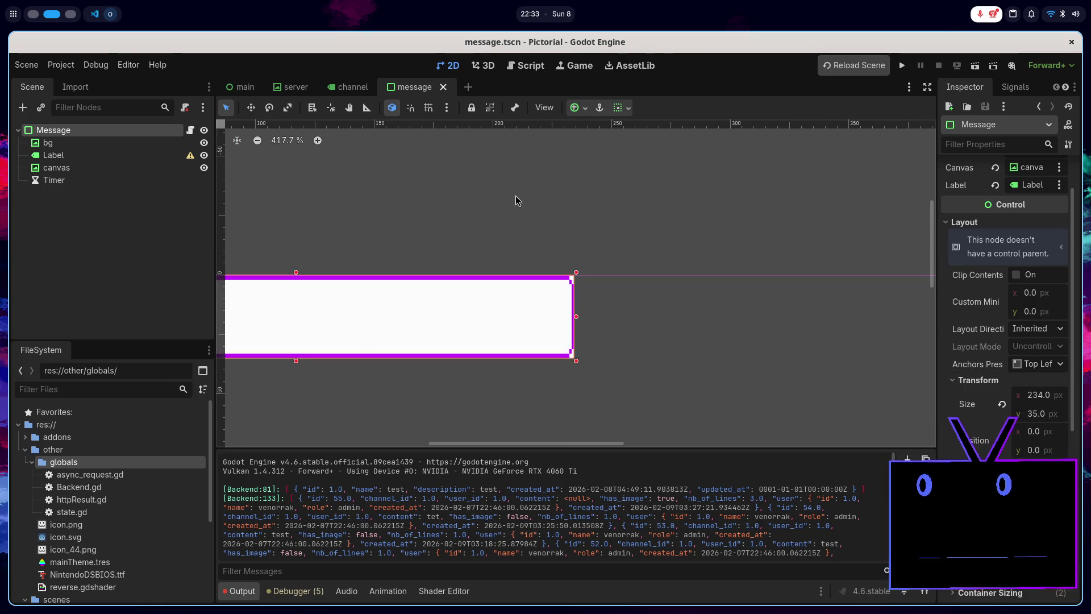
left_click(367, 109)
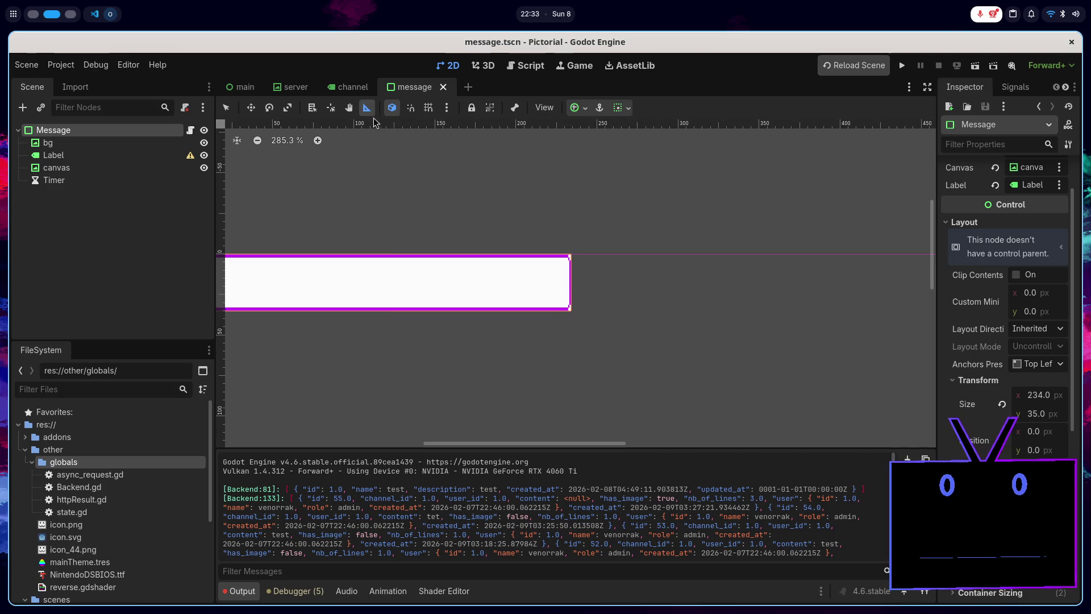
left_click(226, 108)
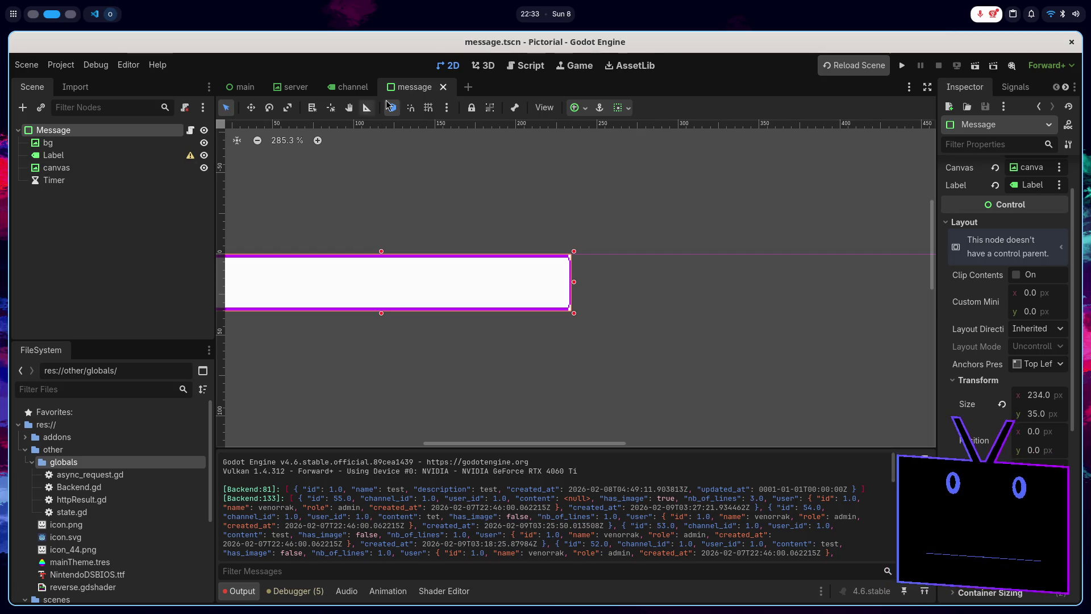
Open message.gd and look up custom_minimum_size and Vector2 on line 30
left_click(525, 66)
scroll(598, 261, "up", 5)
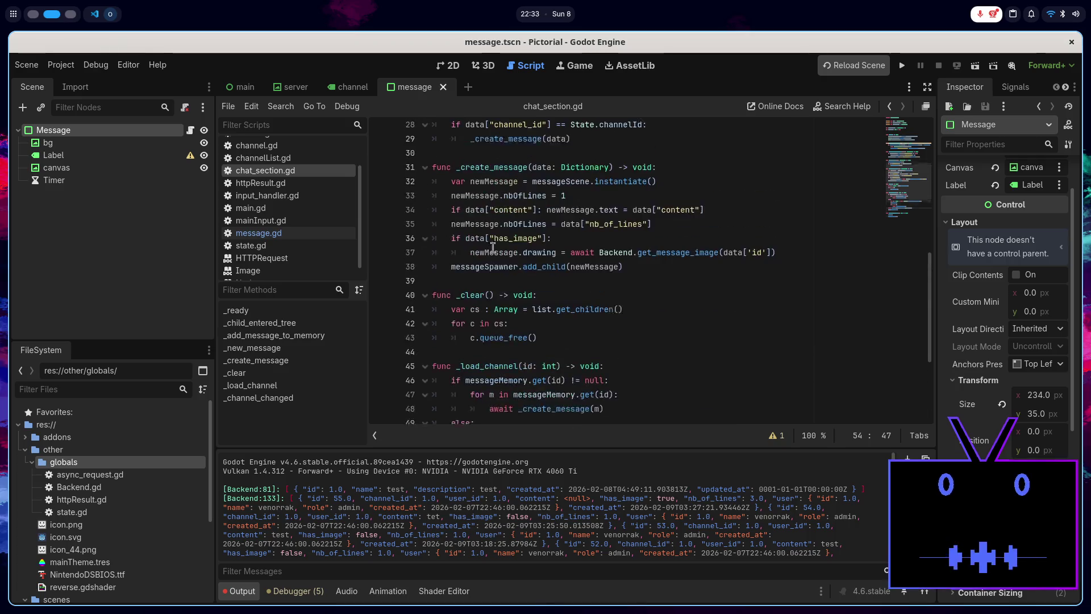
left_click(284, 233)
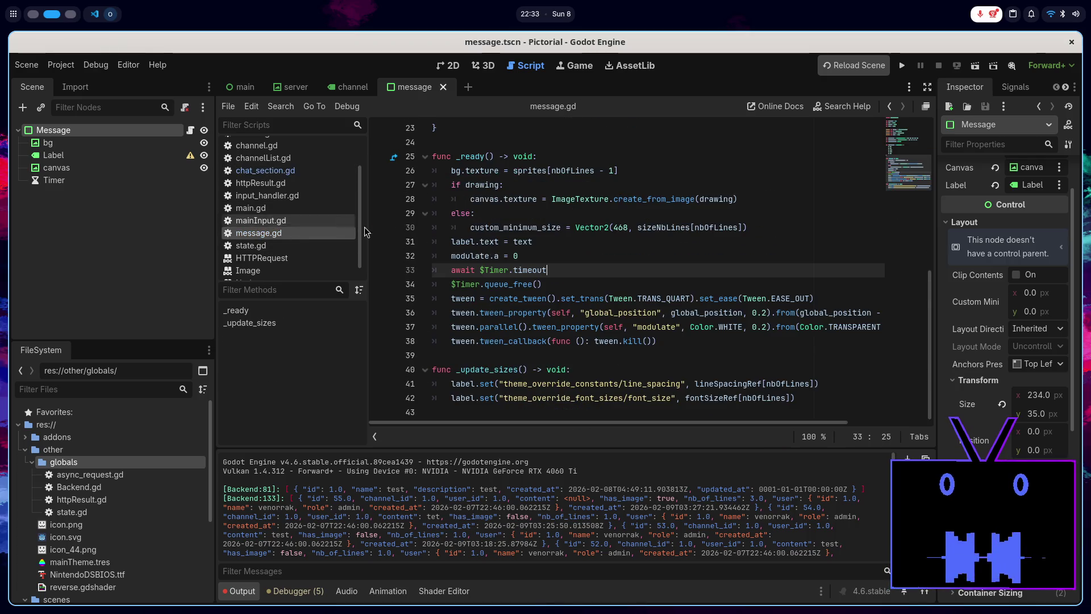
double_click(496, 226)
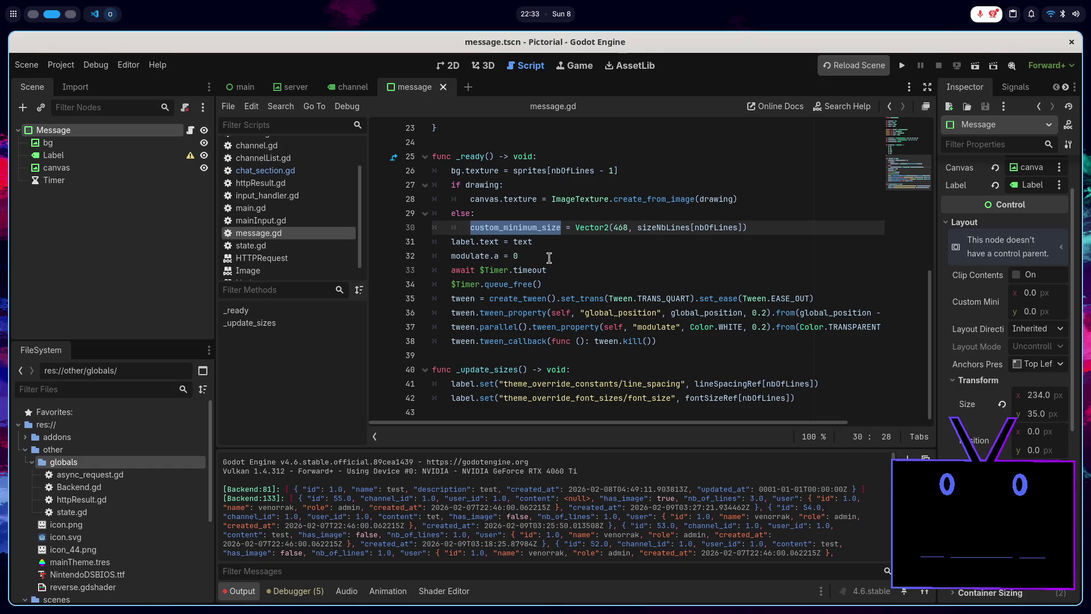
double_click(594, 226)
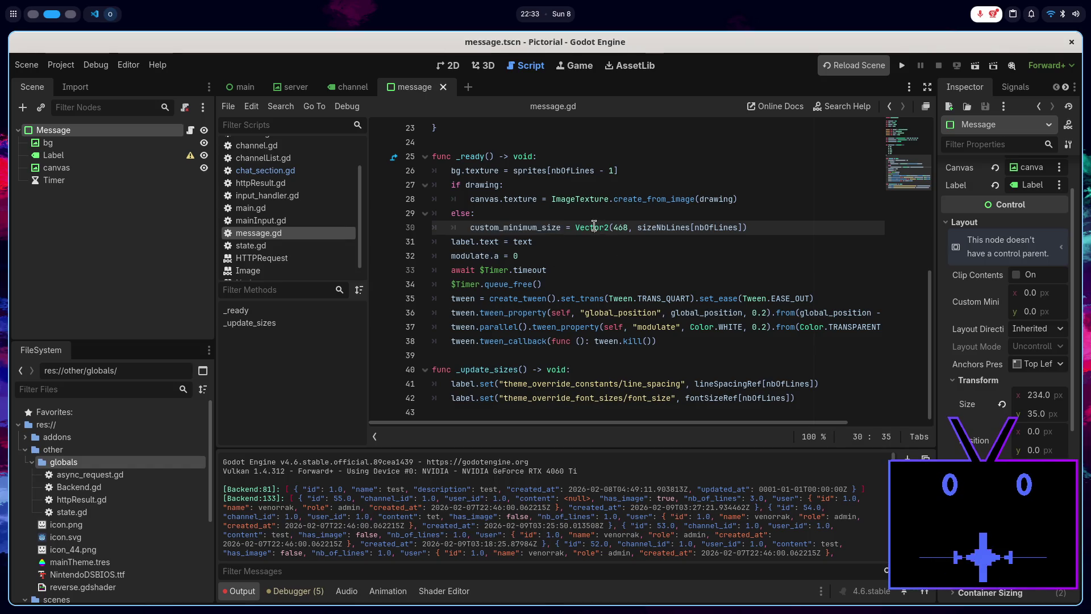
Prefix custom_minimum_size on line 30 with 'canvas.' and save message.gd
double_click(529, 228)
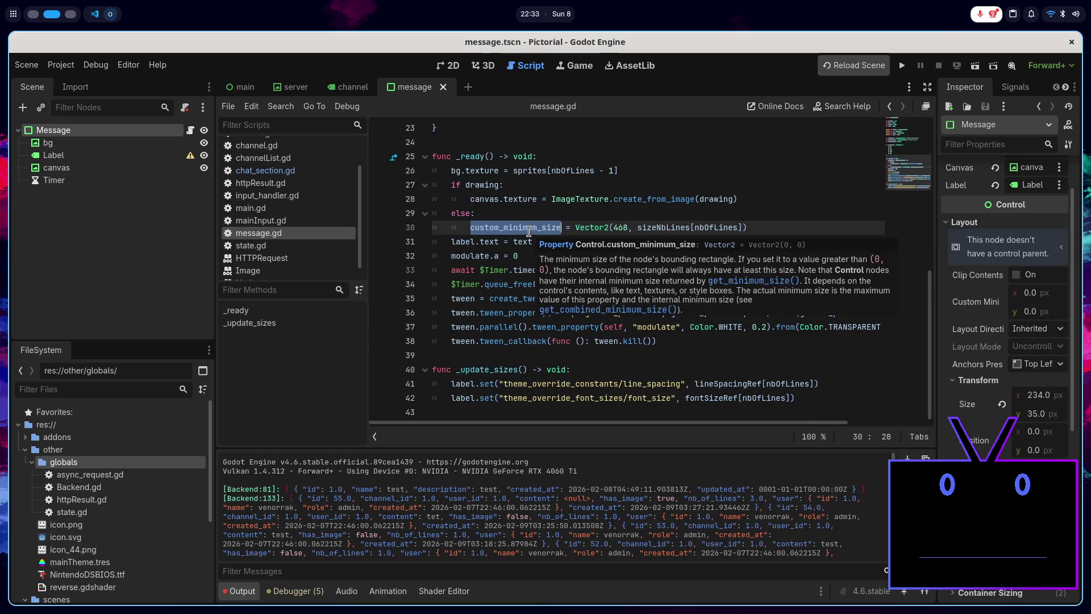
key("Left")
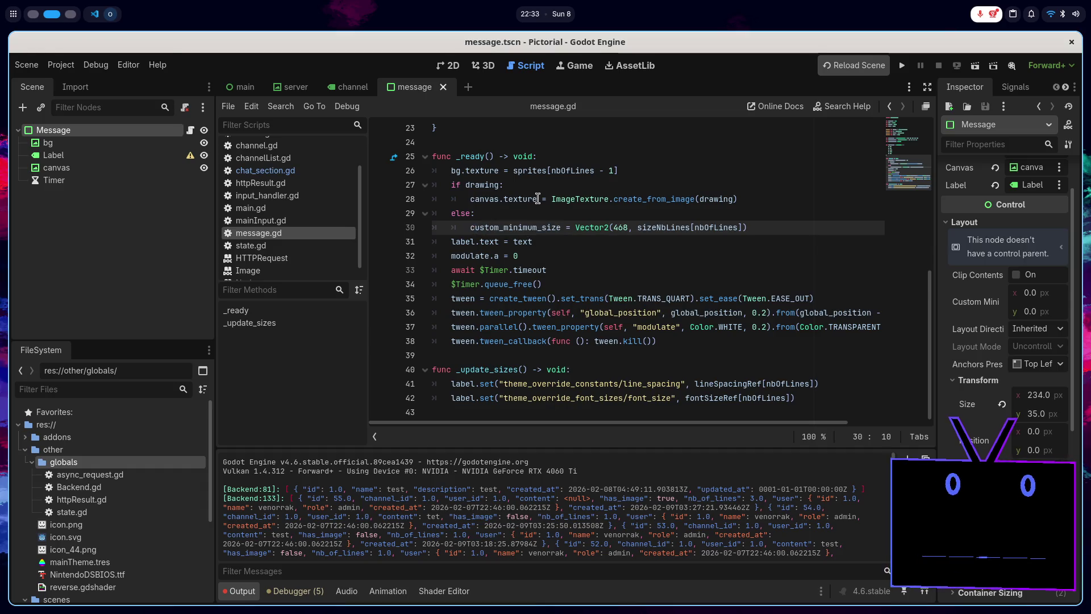
type("$")
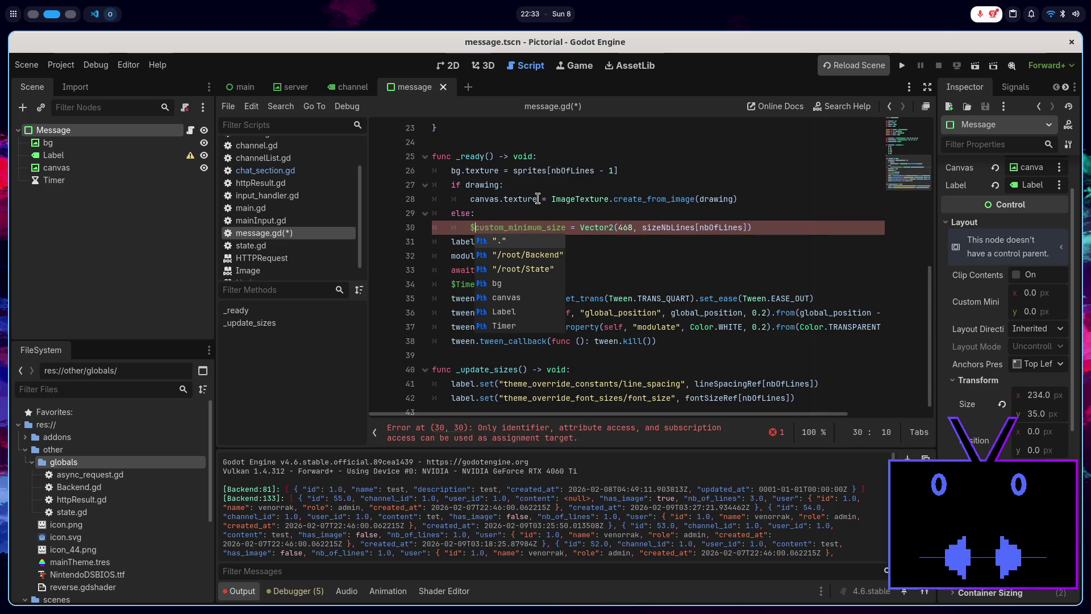
type("ca")
key("BackSpace")
key("BackSpace")
key("BackSpace")
type("canvas.")
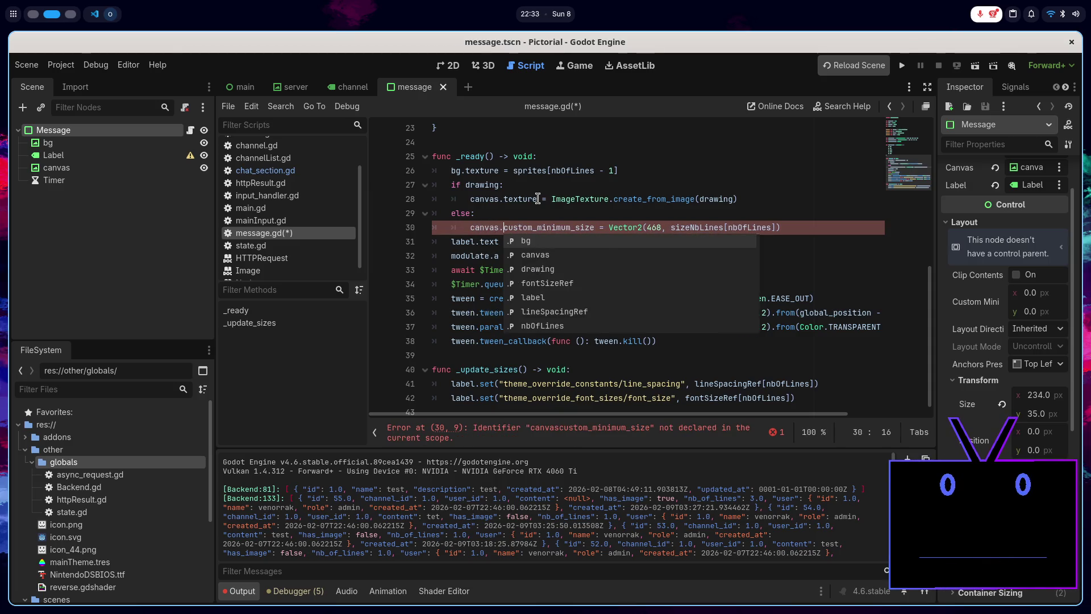
key("ctrl+s")
left_click(801, 229)
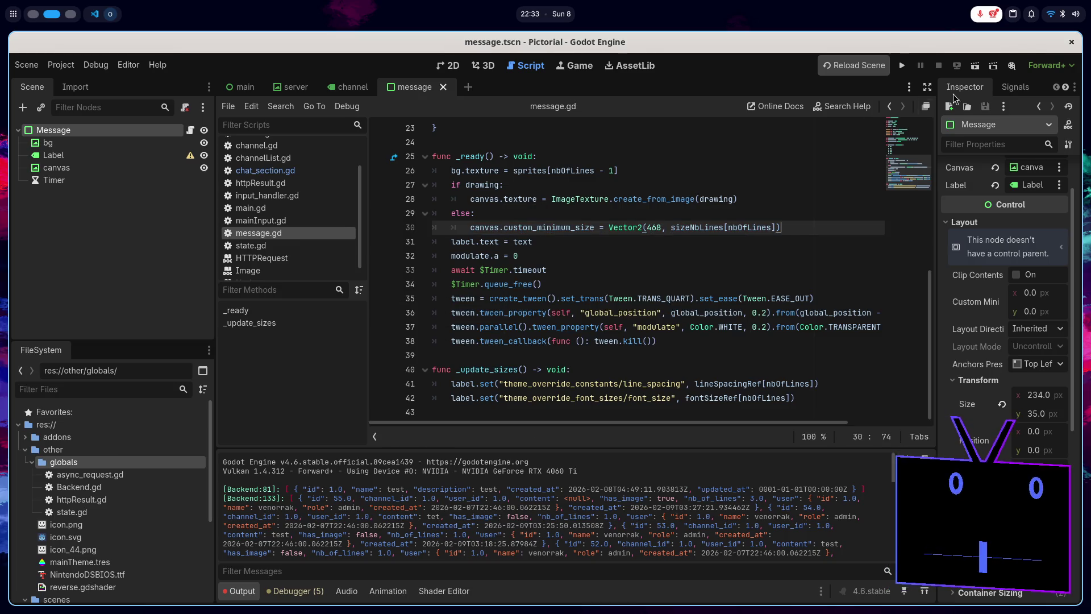
Test-run the chat app, stop it, and return to the Message scene's 2D view
left_click(901, 65)
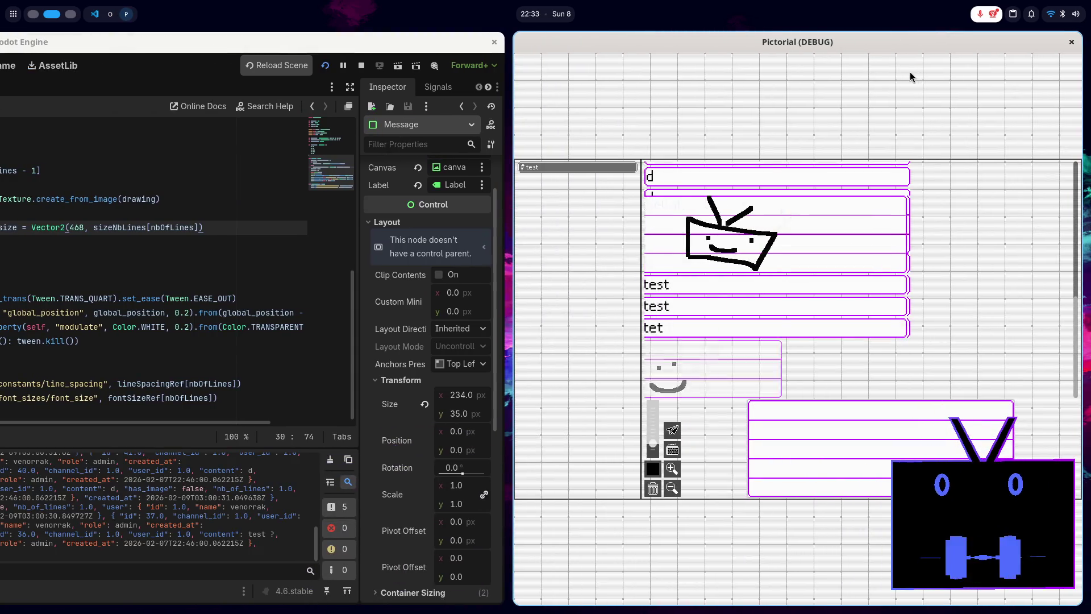
left_click(365, 67)
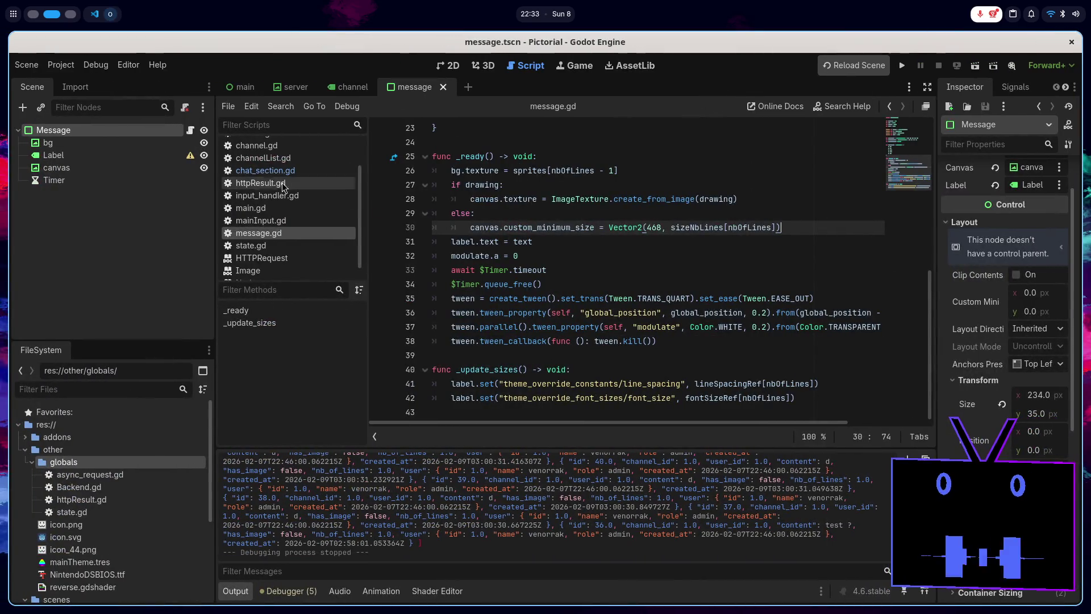
left_click(265, 171)
left_click(449, 65)
Select the bg, Label, canvas and Timer nodes in turn to inspect them
scroll(560, 246, "down", 2)
scroll(571, 246, "up", 7)
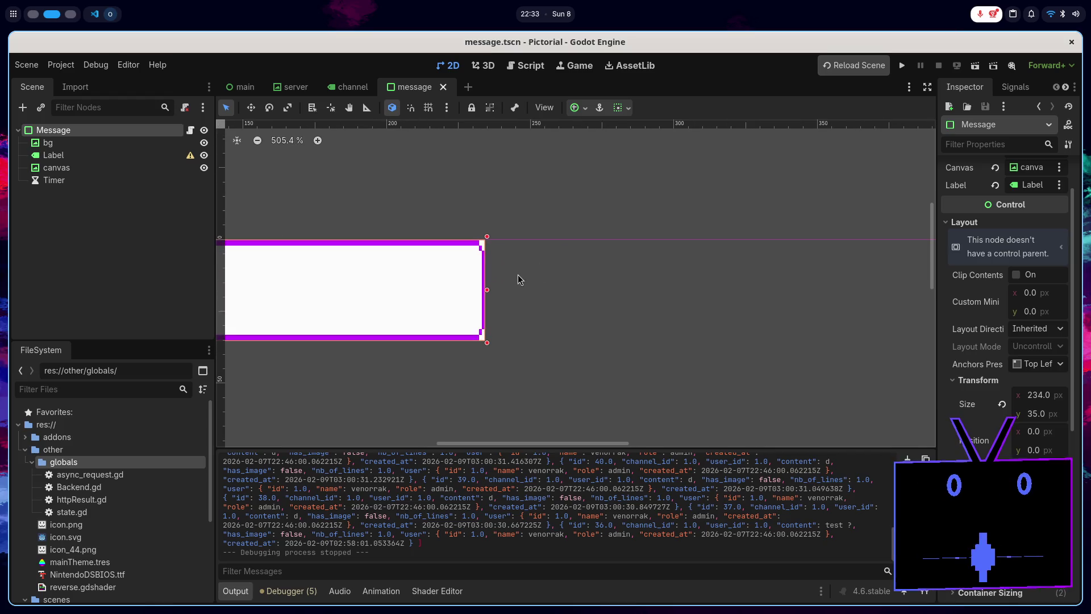
left_click(80, 180)
left_click(54, 130)
scroll(308, 305, "down", 5)
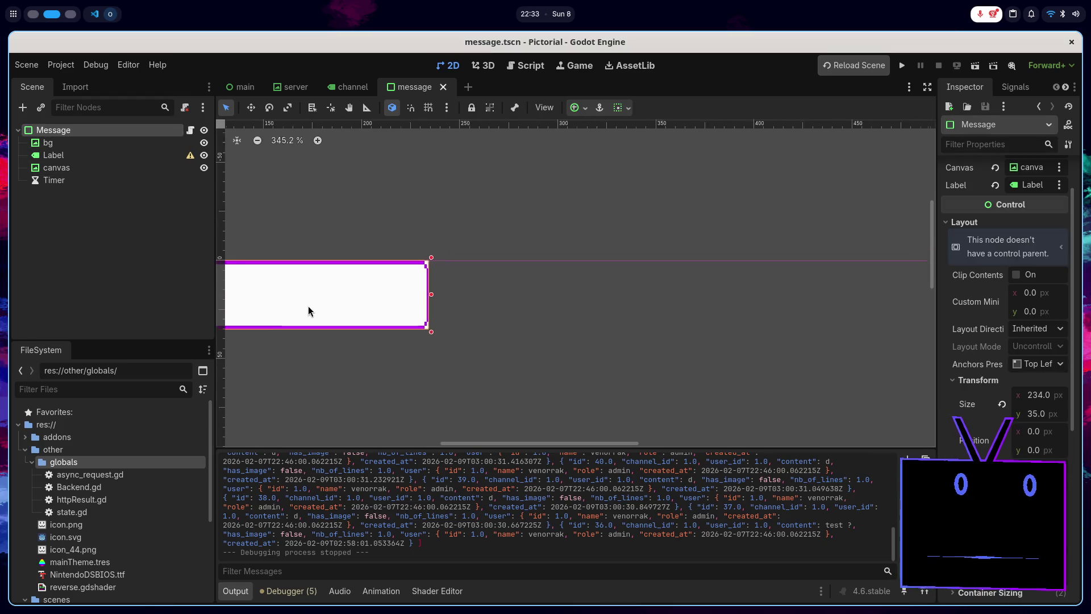
scroll(324, 347, "down", 4)
left_click(88, 143)
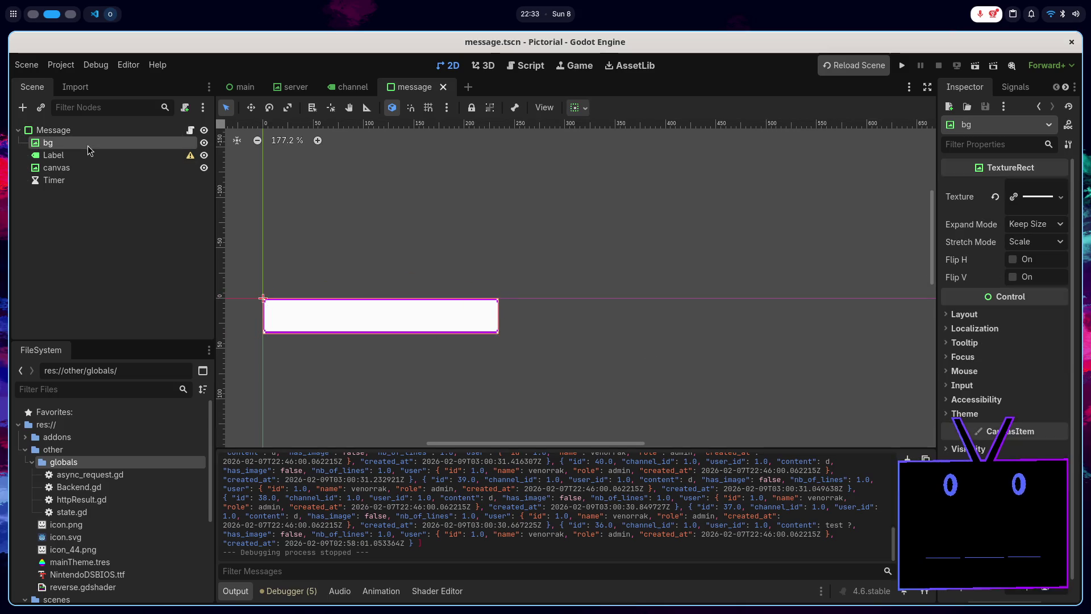
left_click(89, 160)
left_click(93, 171)
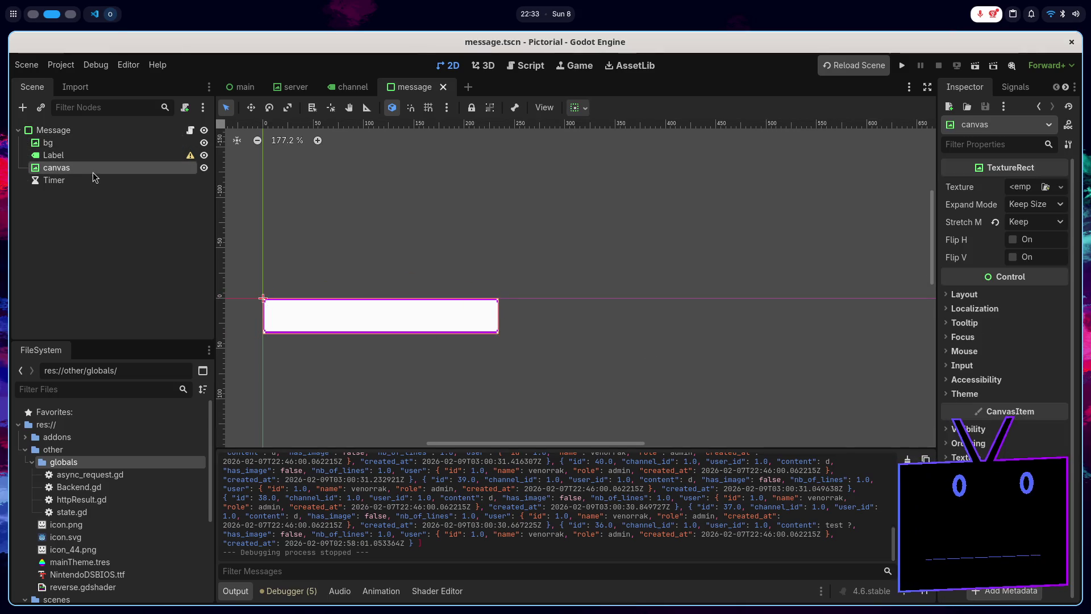
left_click(97, 178)
left_click(98, 168)
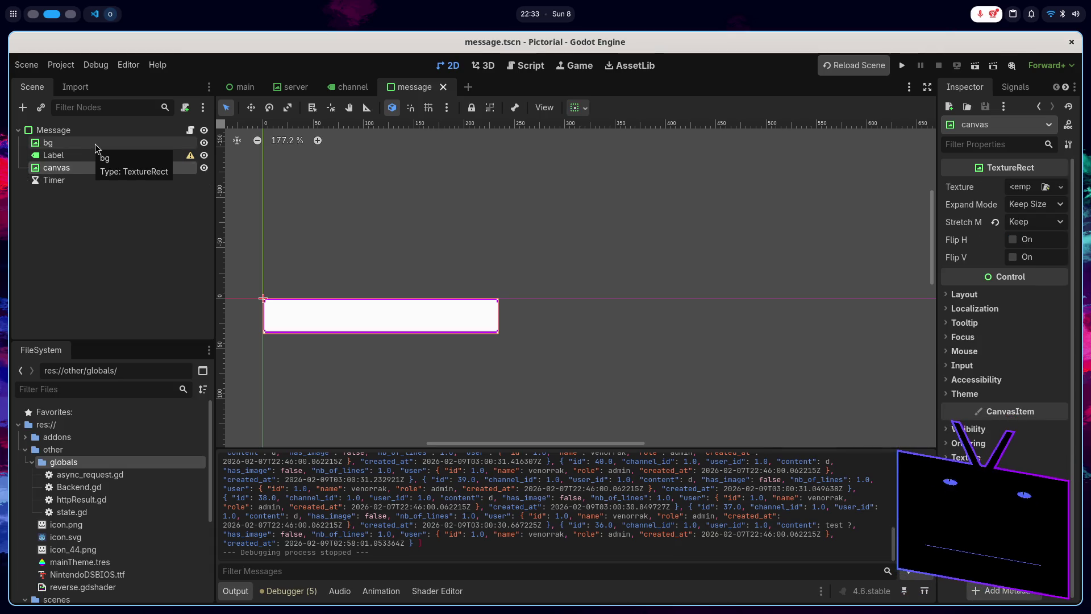
Select the Message root to check its 234 × 35 px size on the canvas
scroll(590, 336, "up", 5)
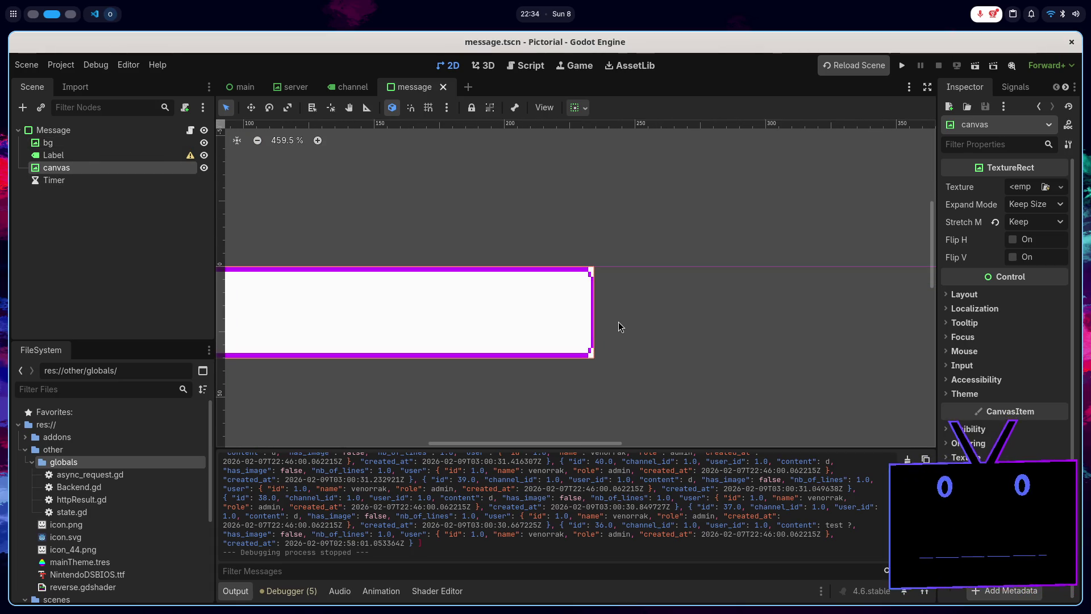
scroll(622, 320, "down", 2)
scroll(640, 318, "down", 6)
left_click(81, 131)
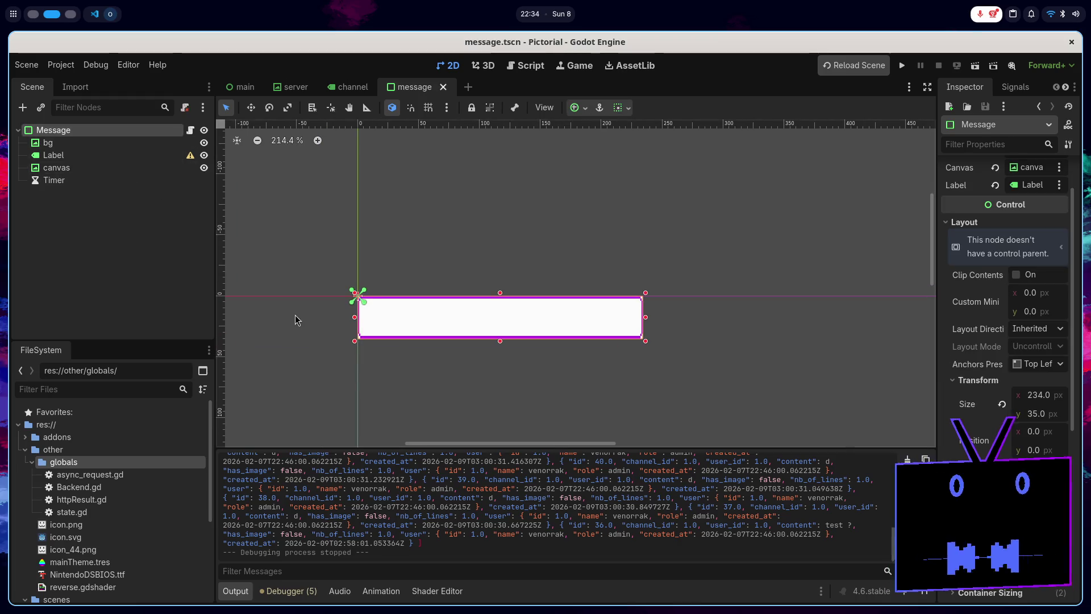
scroll(293, 318, "up", 4)
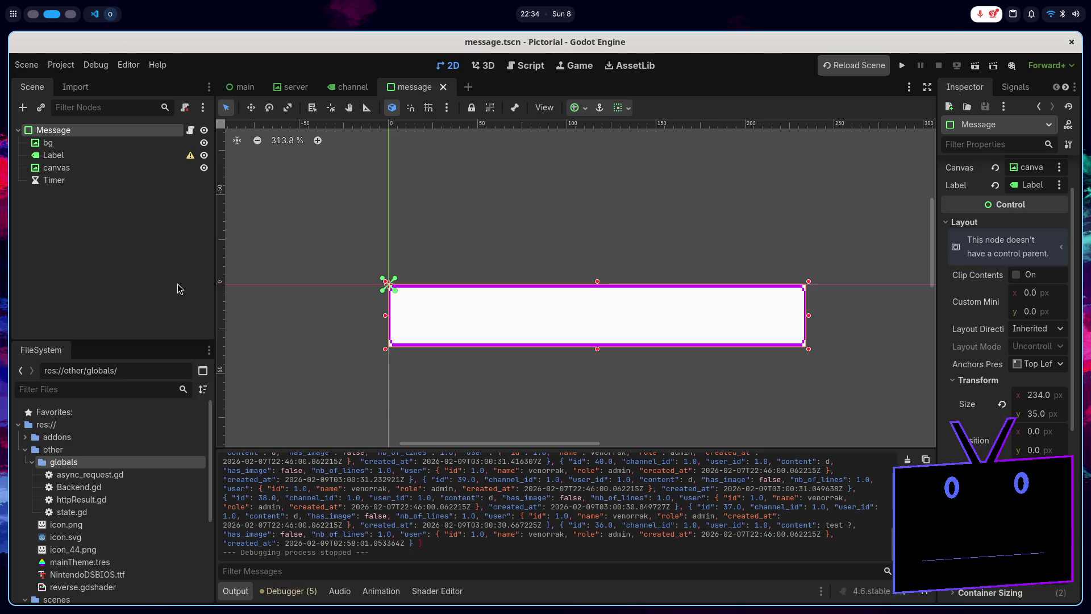
left_click(78, 224)
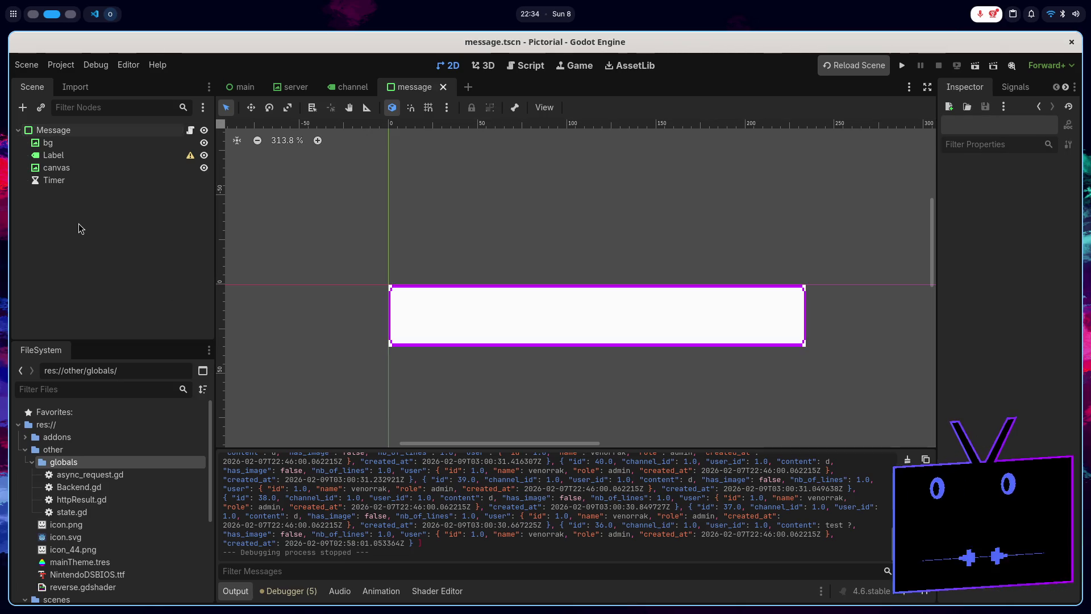
left_click(102, 135)
scroll(847, 305, "up", 5)
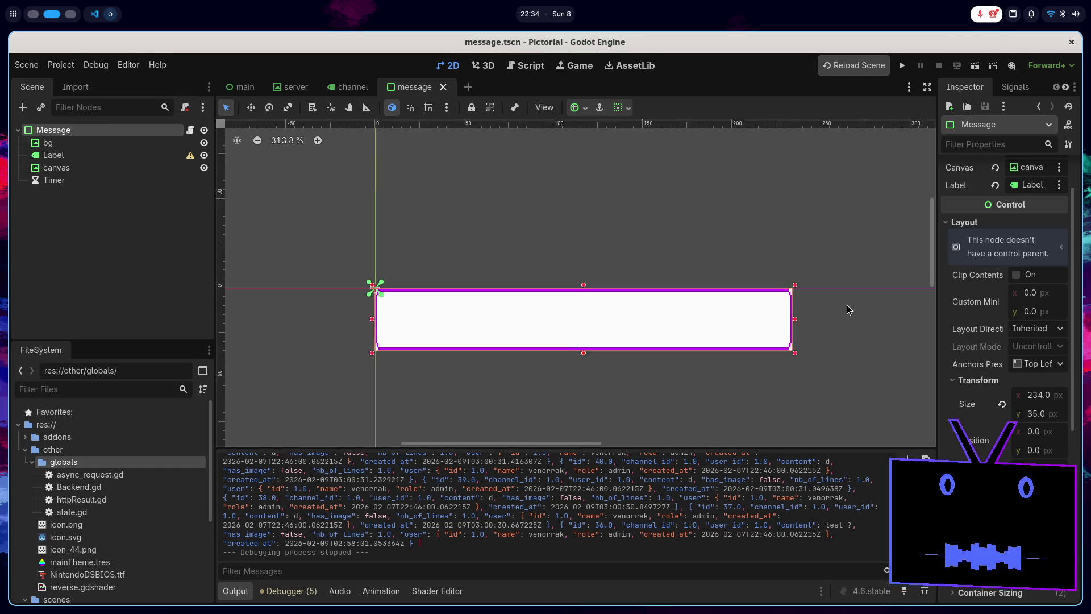
scroll(643, 255, "down", 3)
scroll(672, 203, "up", 3)
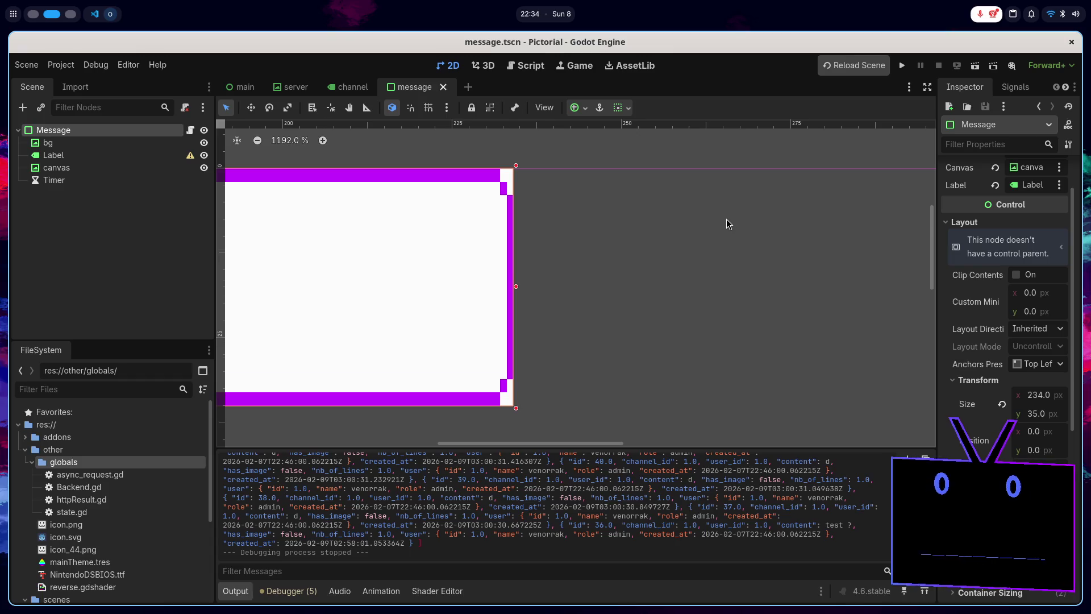
scroll(728, 219, "down", 2)
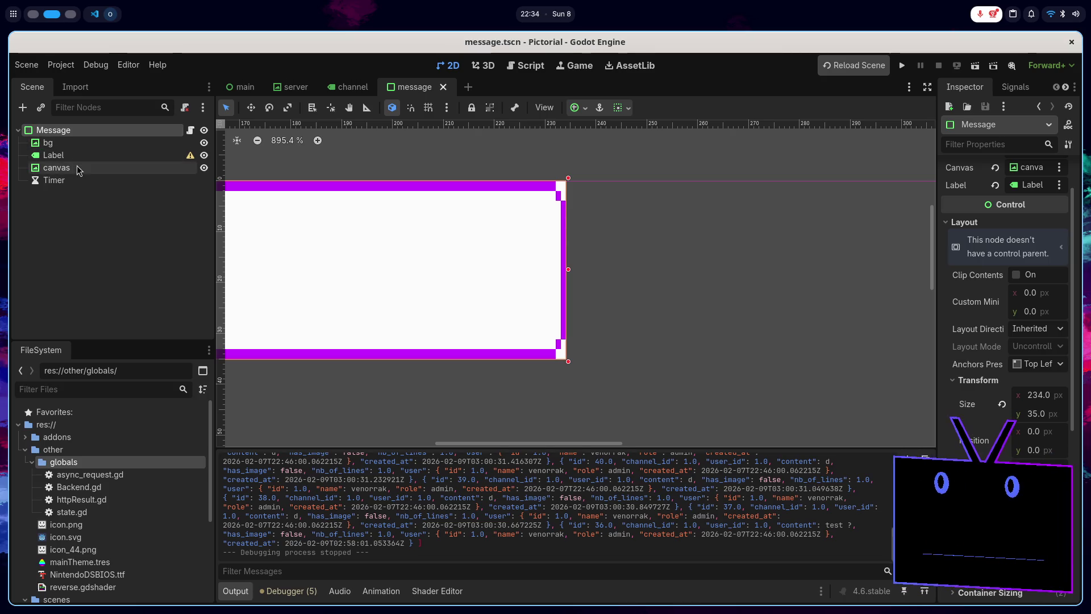
Add a Button node as a child of Message
left_click(22, 107)
type("bt")
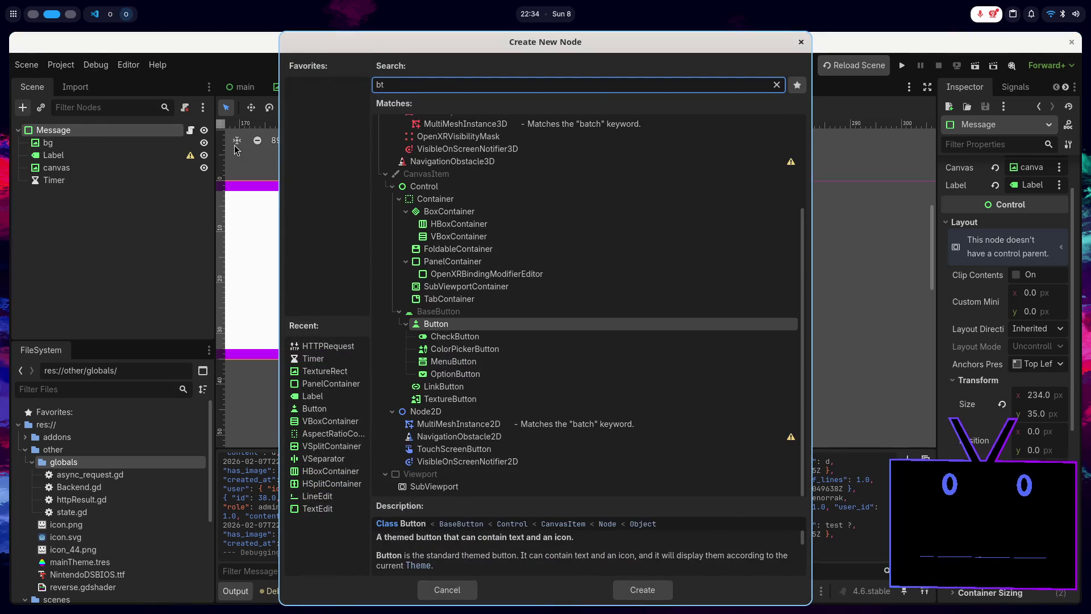
key("Return")
scroll(601, 284, "down", 4)
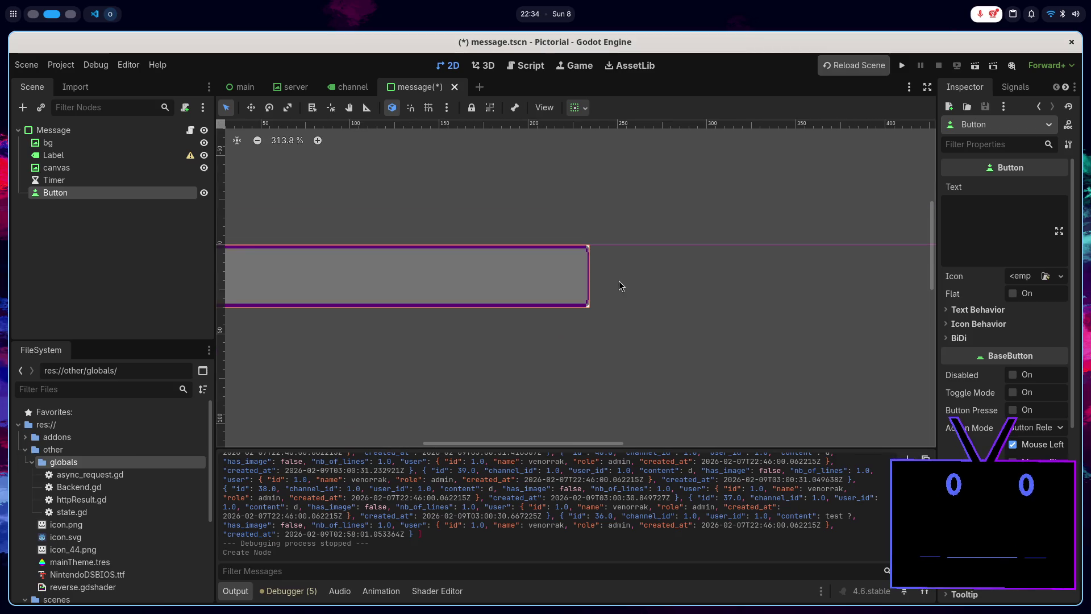
scroll(401, 251, "up", 3)
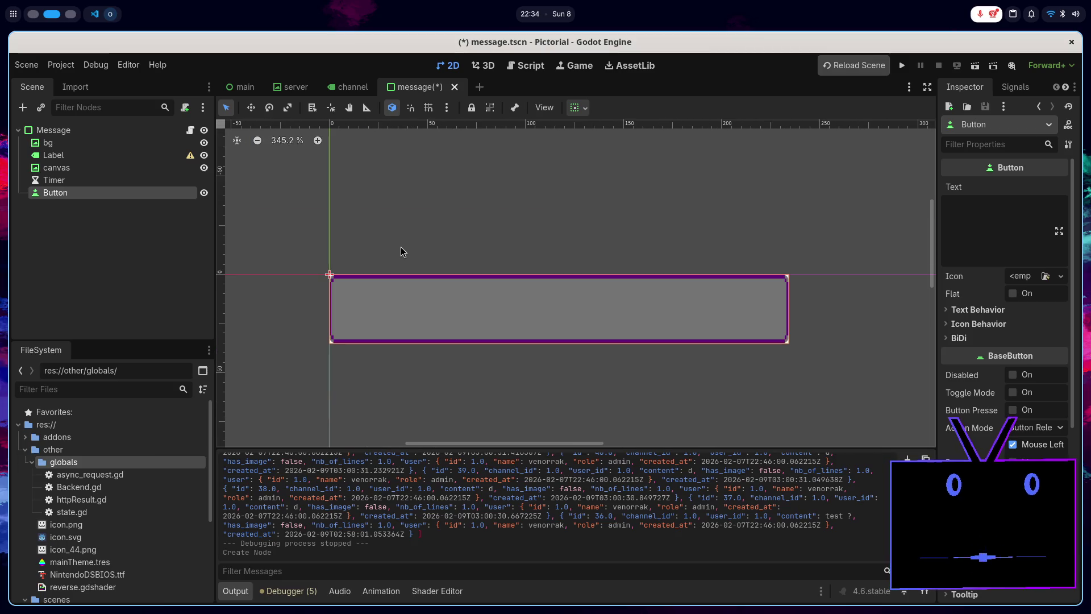
Set the Button's container alignment to right horizontally and centered vertically
left_click(578, 107)
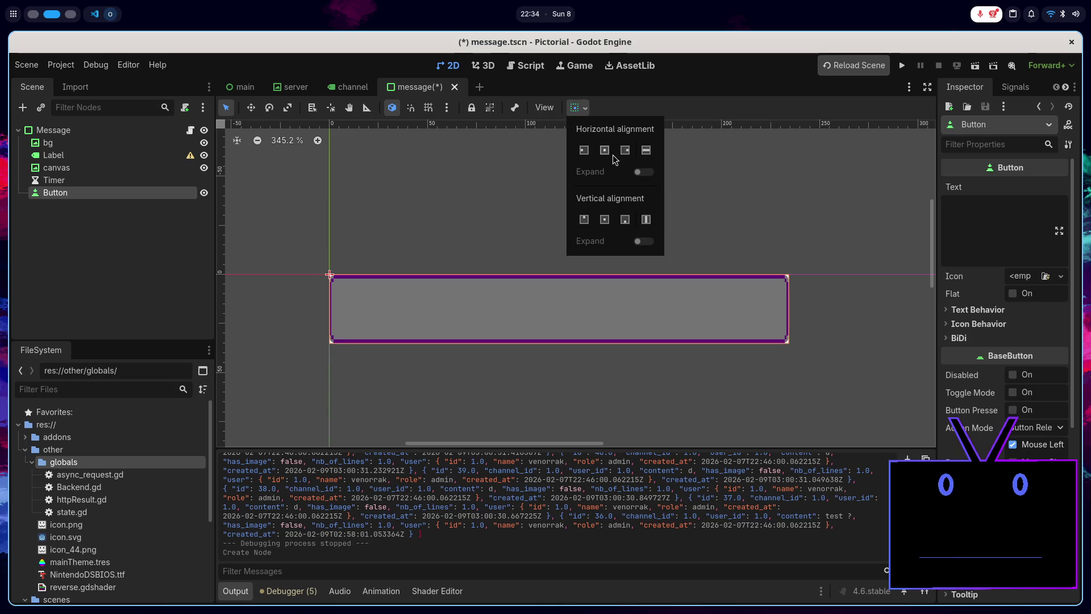
left_click(584, 150)
left_click(584, 219)
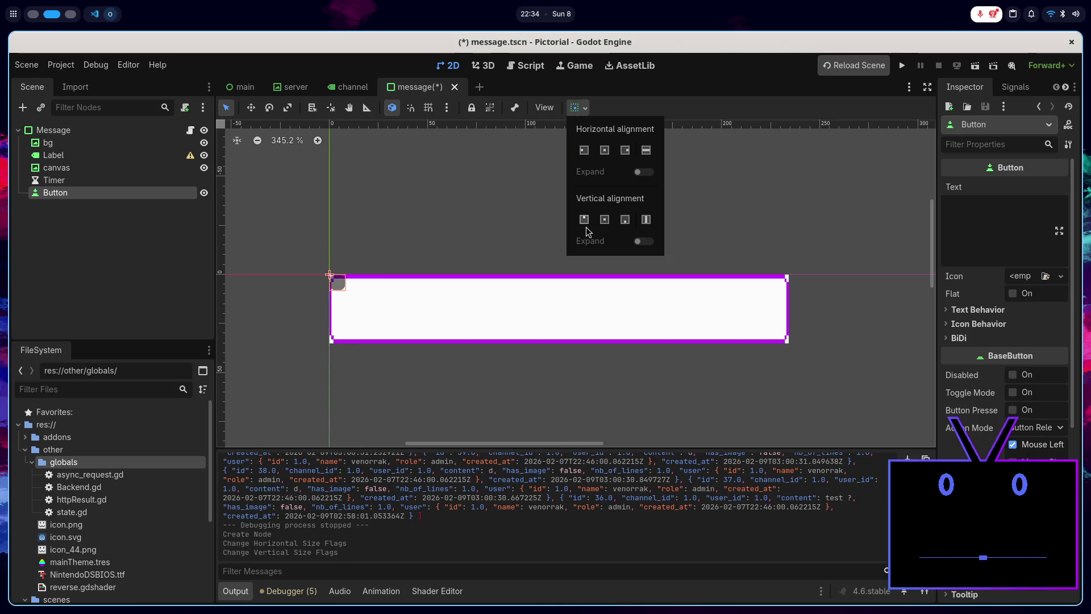
left_click(119, 197)
scroll(1007, 352, "down", 5)
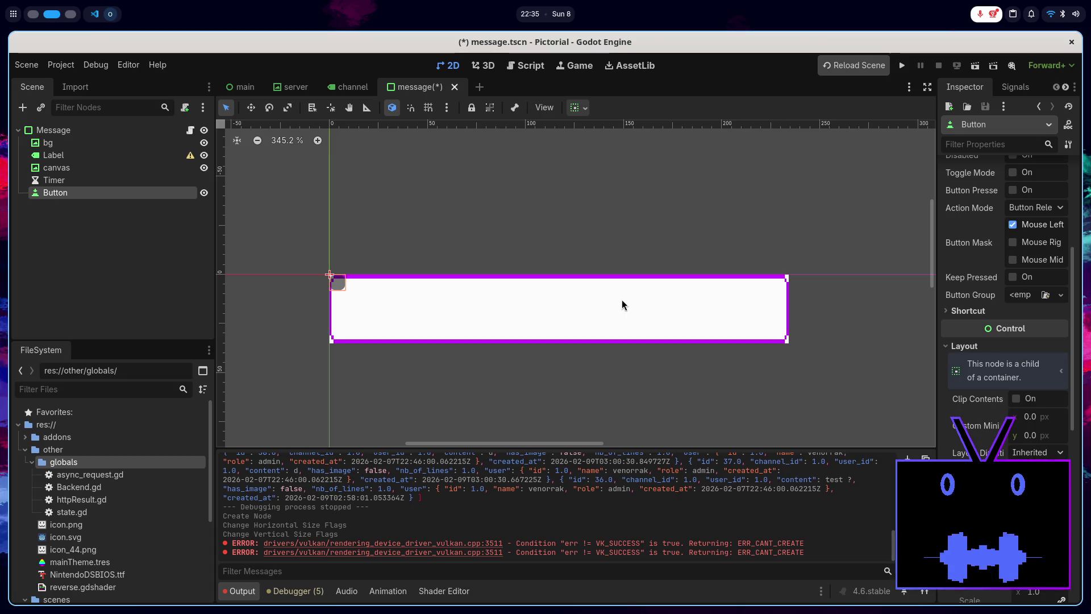
Change the Message root node's type to Panel, save the scene, and run the project
left_click(112, 131)
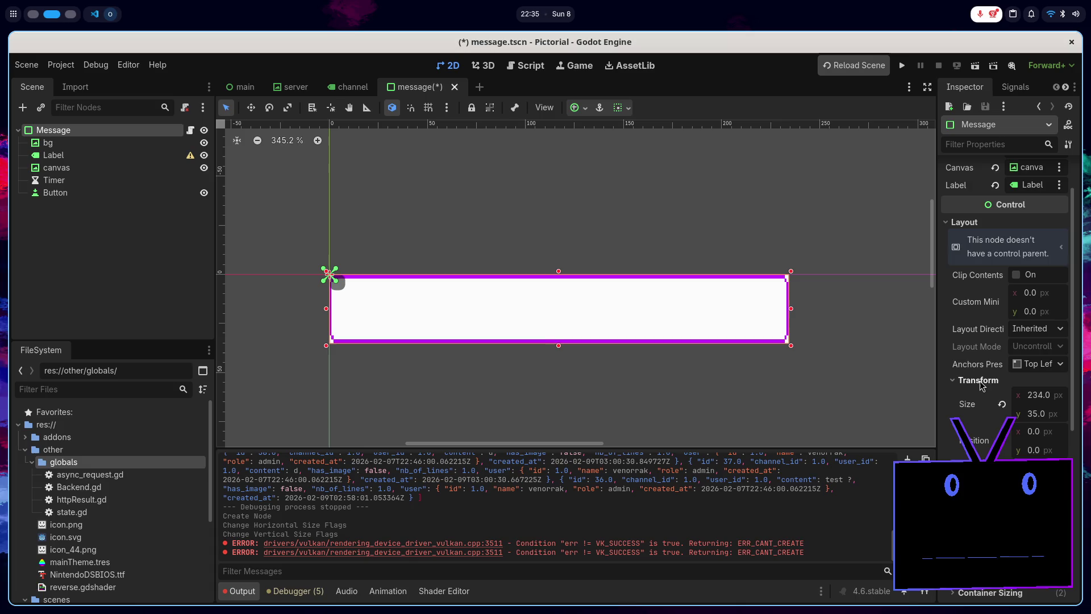
scroll(982, 388, "up", 2)
scroll(982, 388, "down", 2)
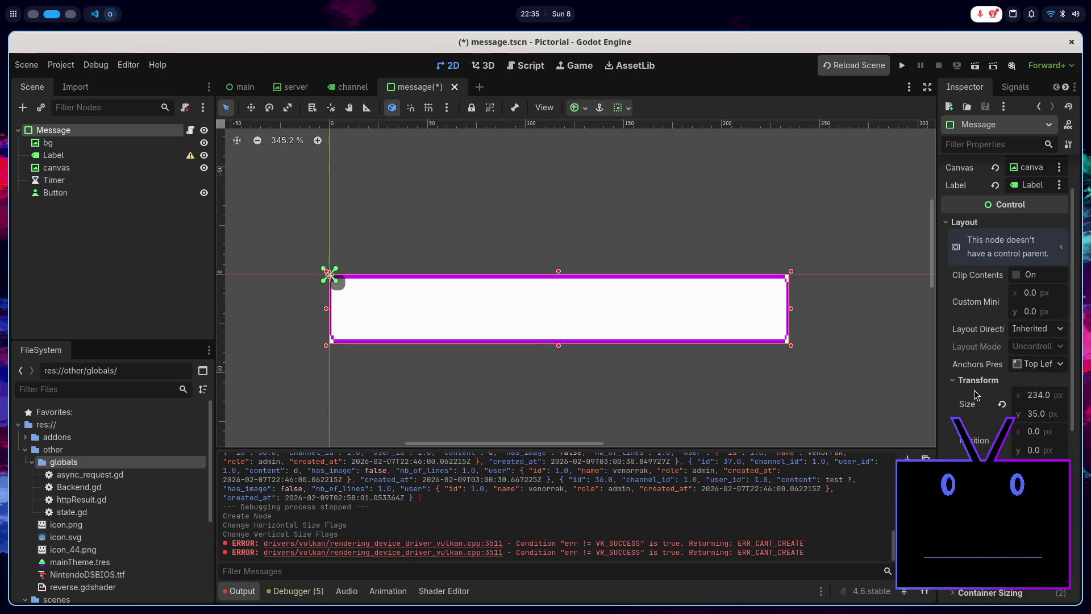
scroll(976, 394, "up", 2)
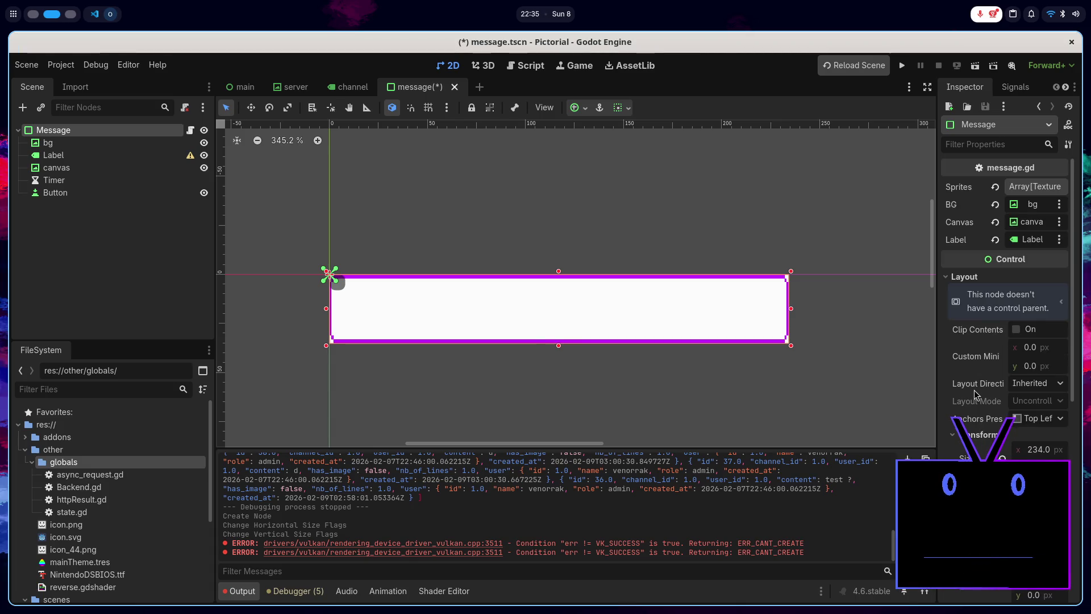
scroll(976, 394, "down", 3)
scroll(975, 396, "down", 1)
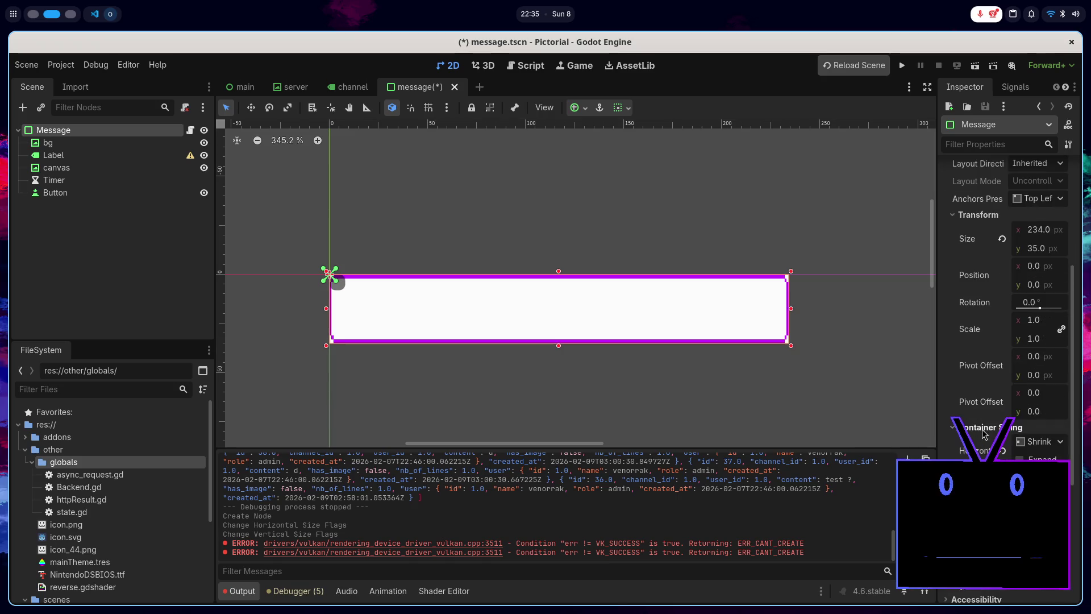
scroll(983, 433, "up", 2)
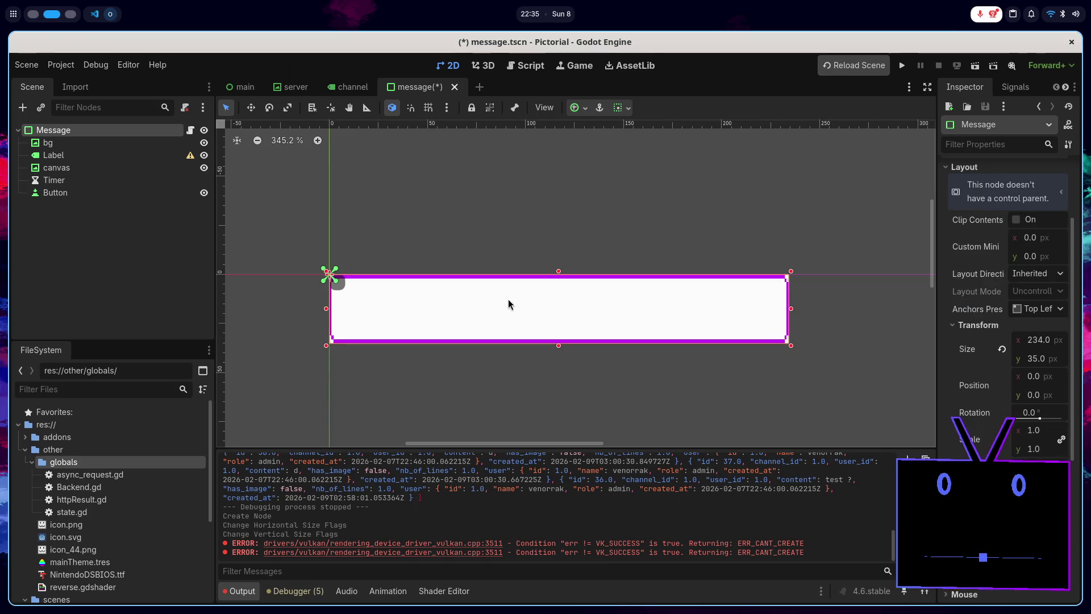
right_click(68, 130)
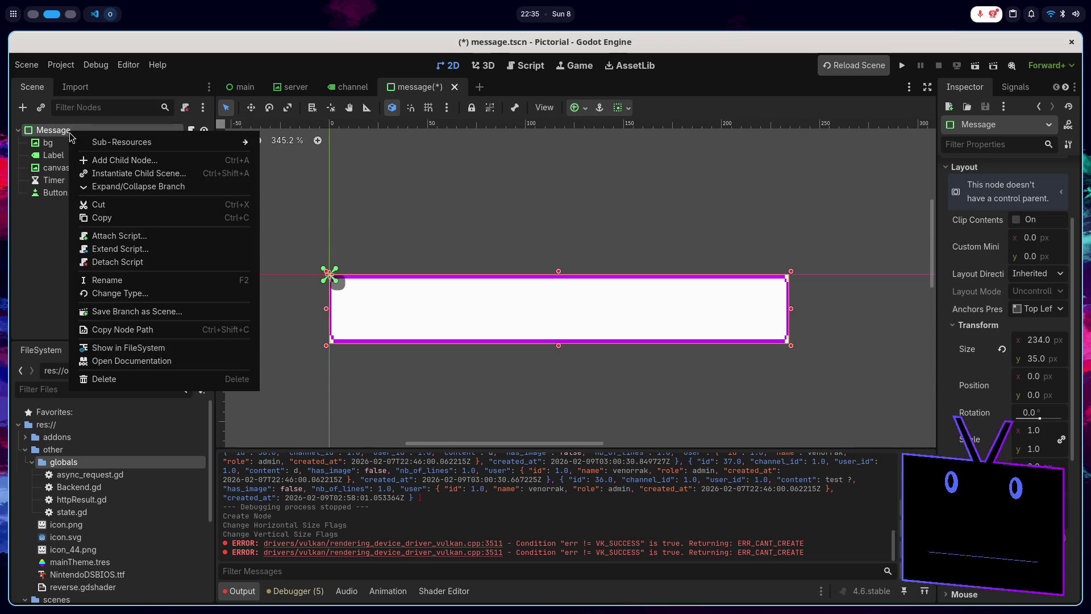
left_click(168, 294)
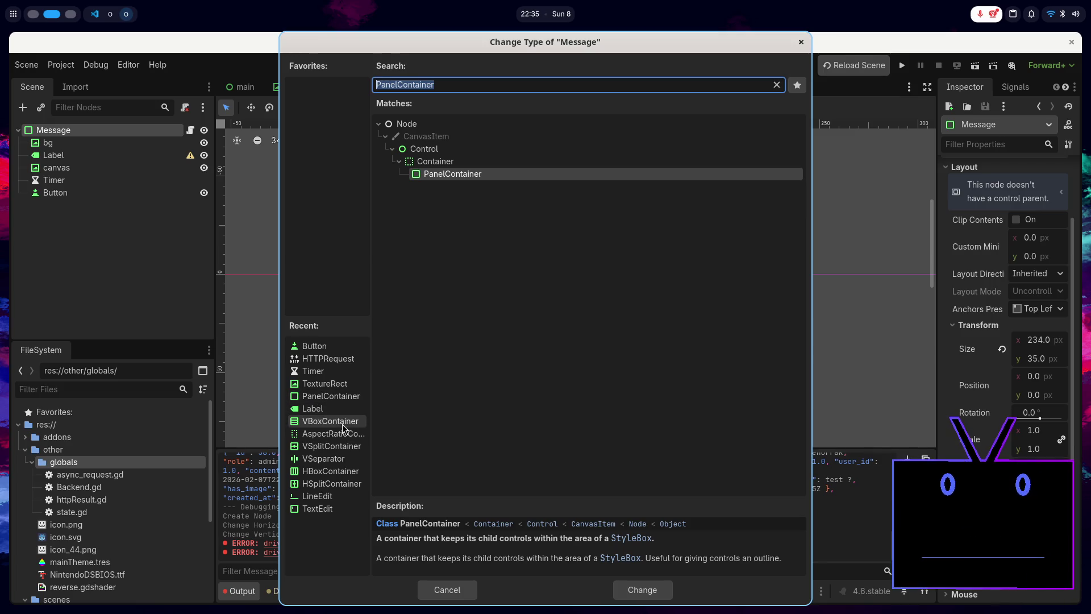
type("pane")
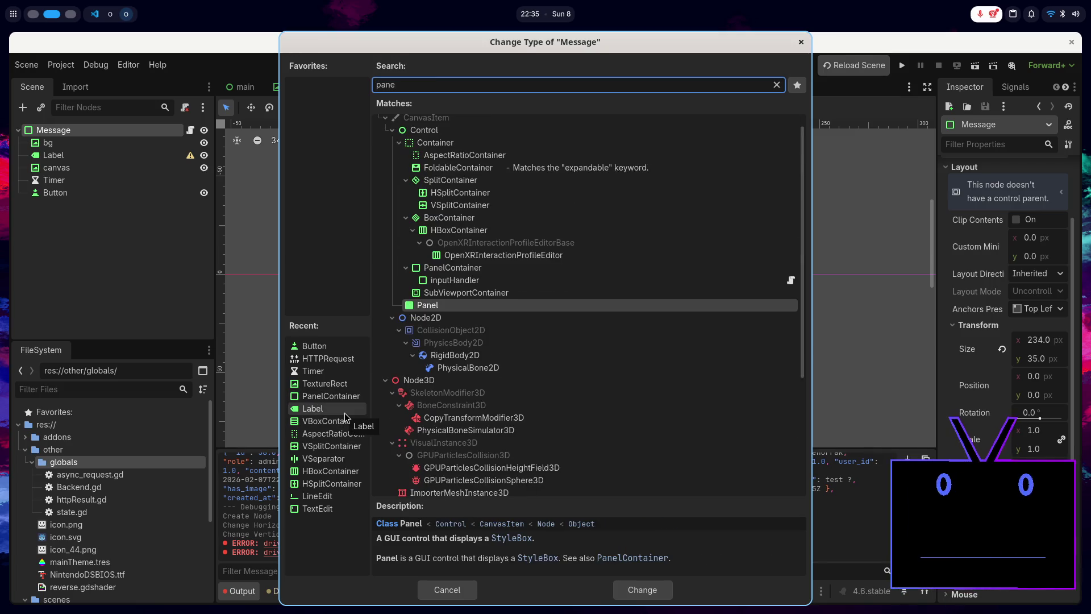
key("Return")
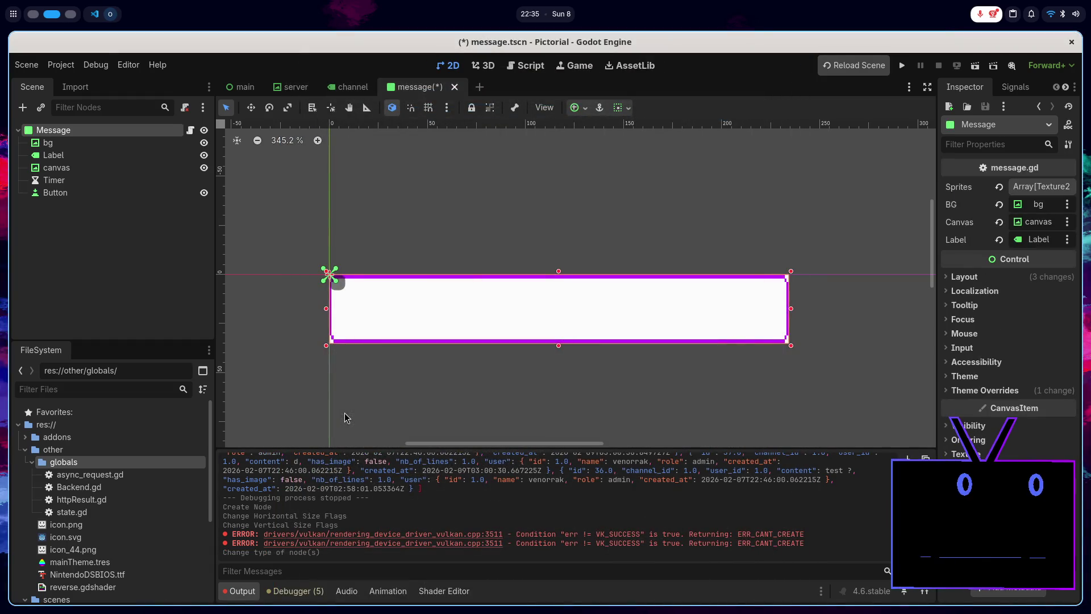
key("ctrl+s")
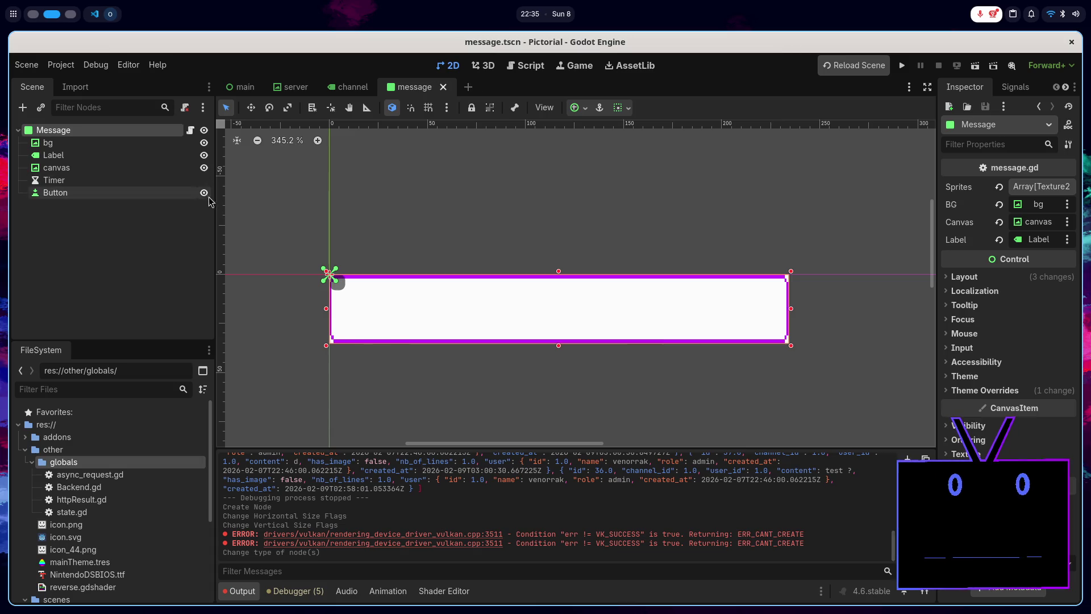
left_click(901, 65)
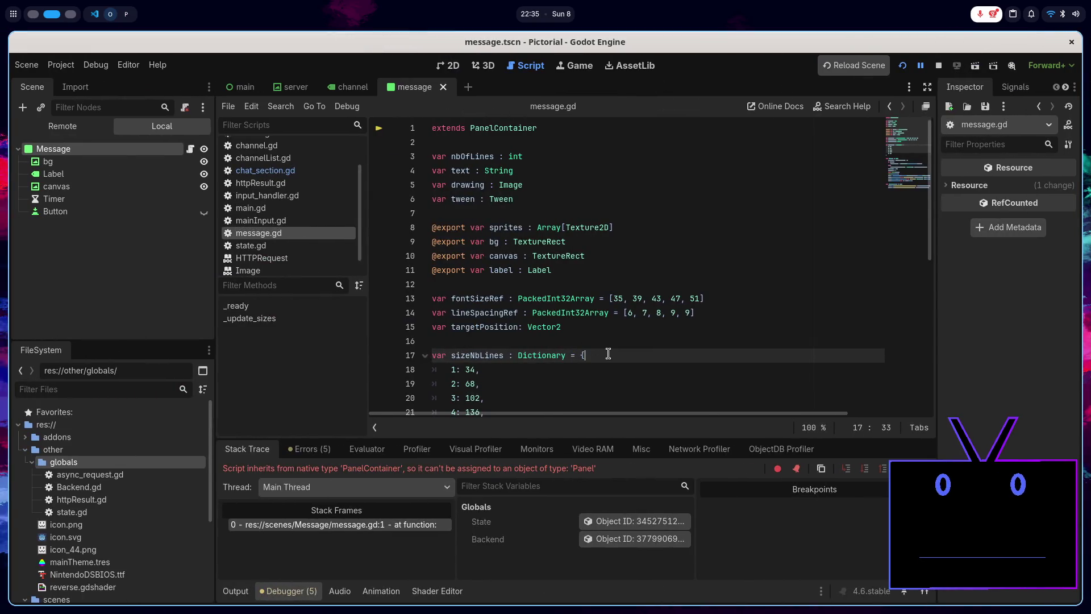
Edit line 1 of message.gd so it extends Panel instead of PanelContainer
scroll(608, 353, "down", 3)
scroll(608, 354, "down", 5)
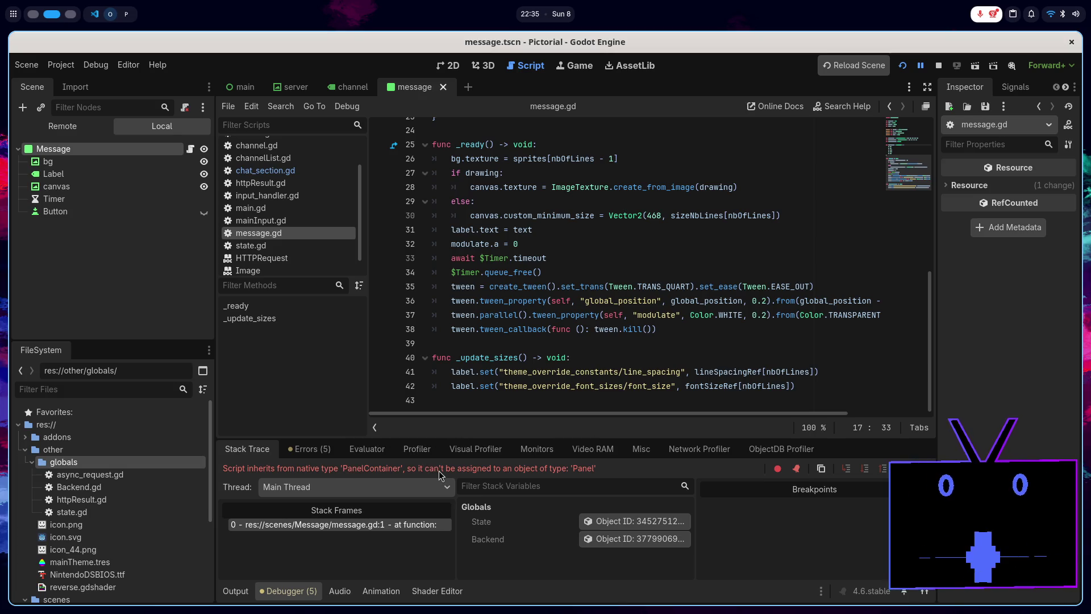
scroll(511, 255, "up", 8)
left_click(519, 129)
double_click(519, 128)
type("Panel")
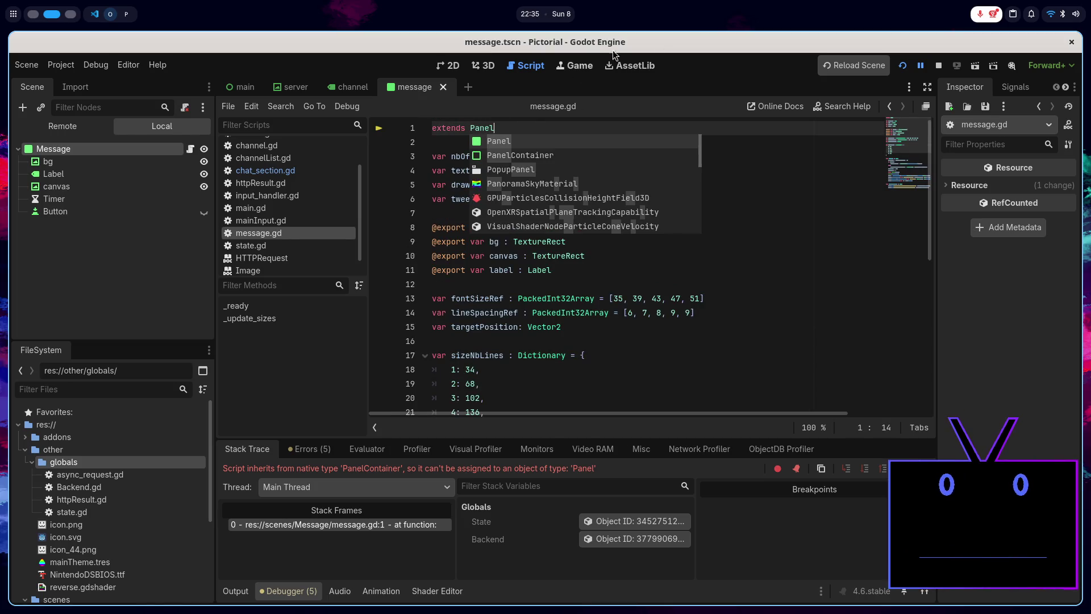
Relaunch the game with 'extends Panel' kept, then return to the 2D view
left_click(902, 66)
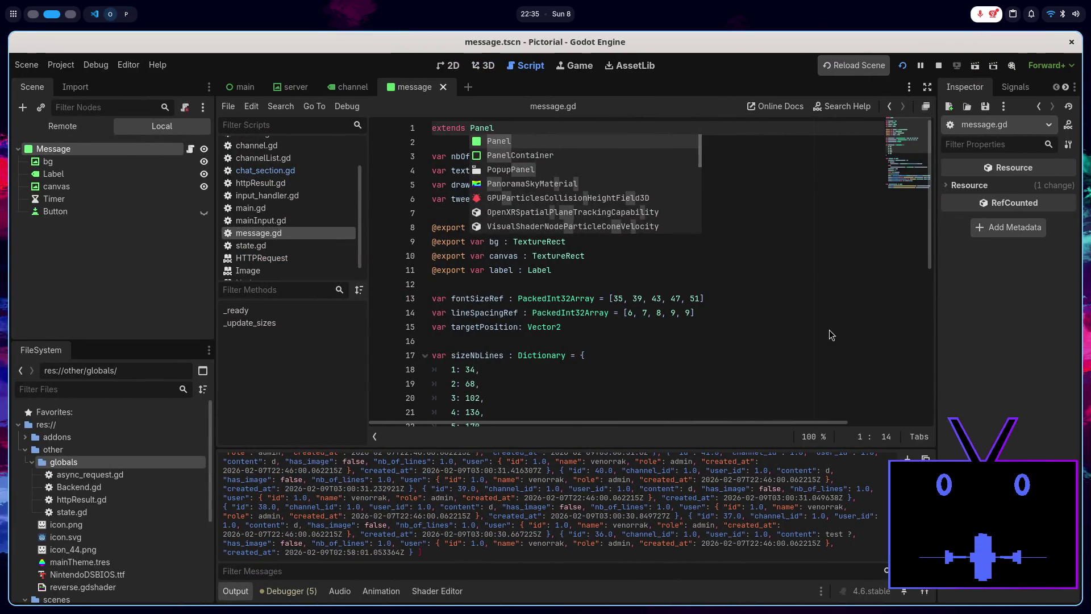
left_click(811, 317)
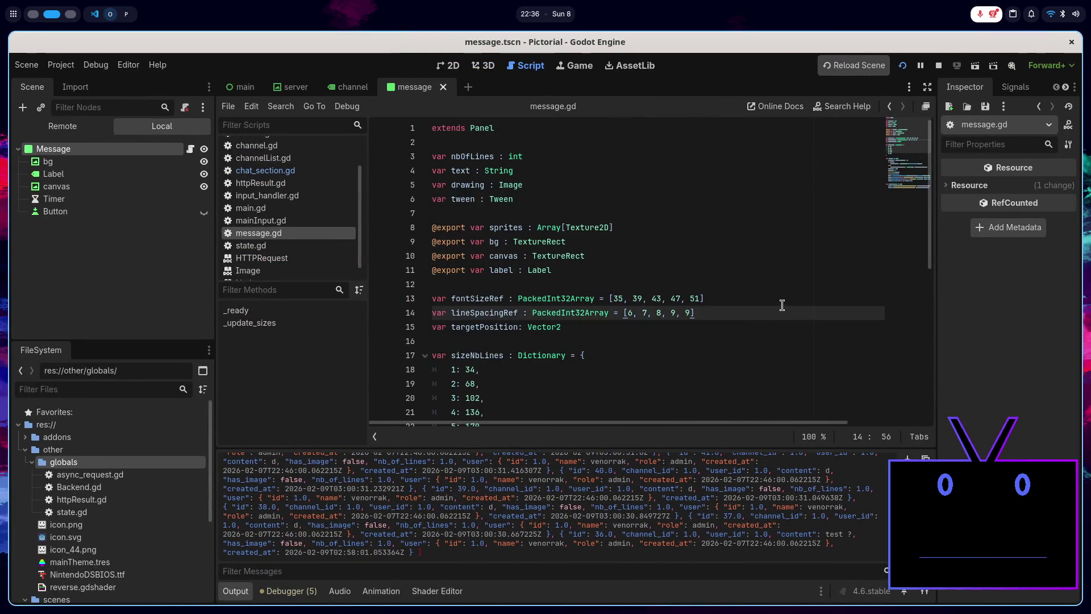
left_click(755, 301)
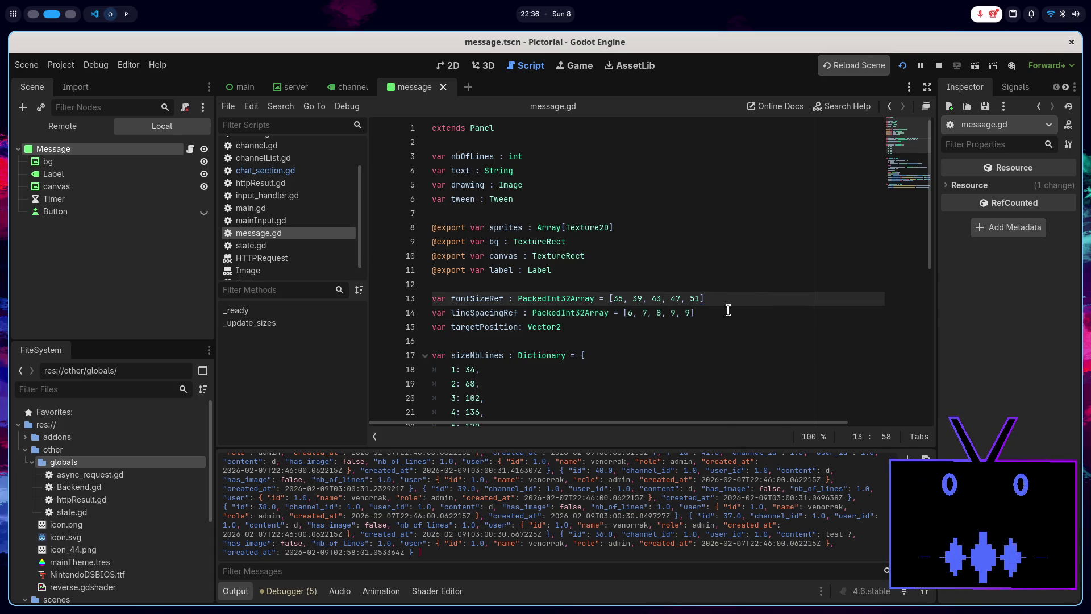
left_click(449, 66)
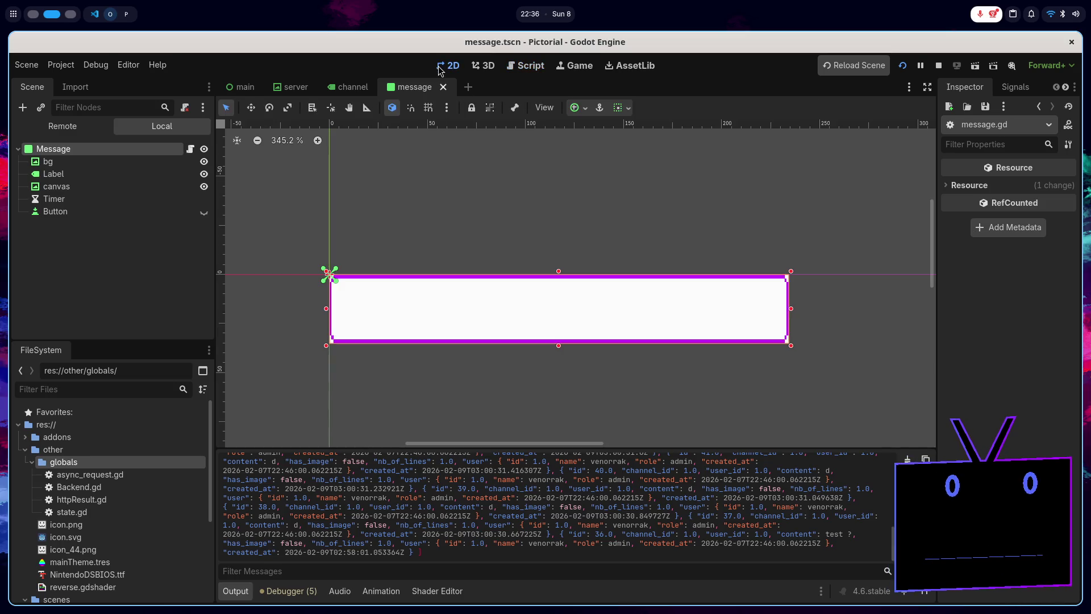
Open Message's script, expand its Inspector Layout section, and open the Panel class documentation
scroll(391, 210, "down", 2)
scroll(351, 205, "up", 3)
scroll(351, 209, "up", 1)
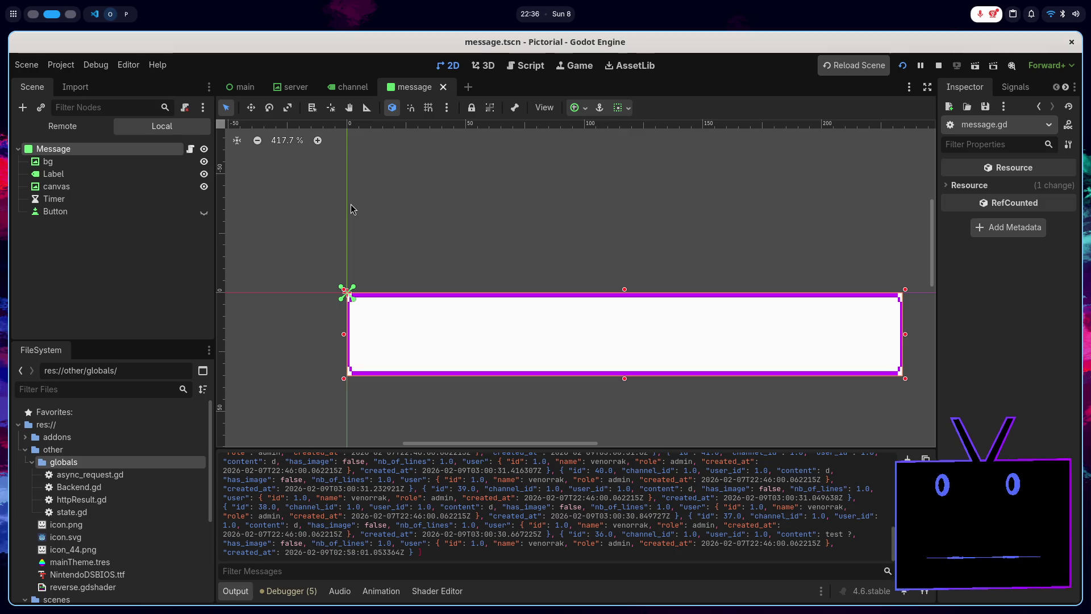
left_click(190, 149)
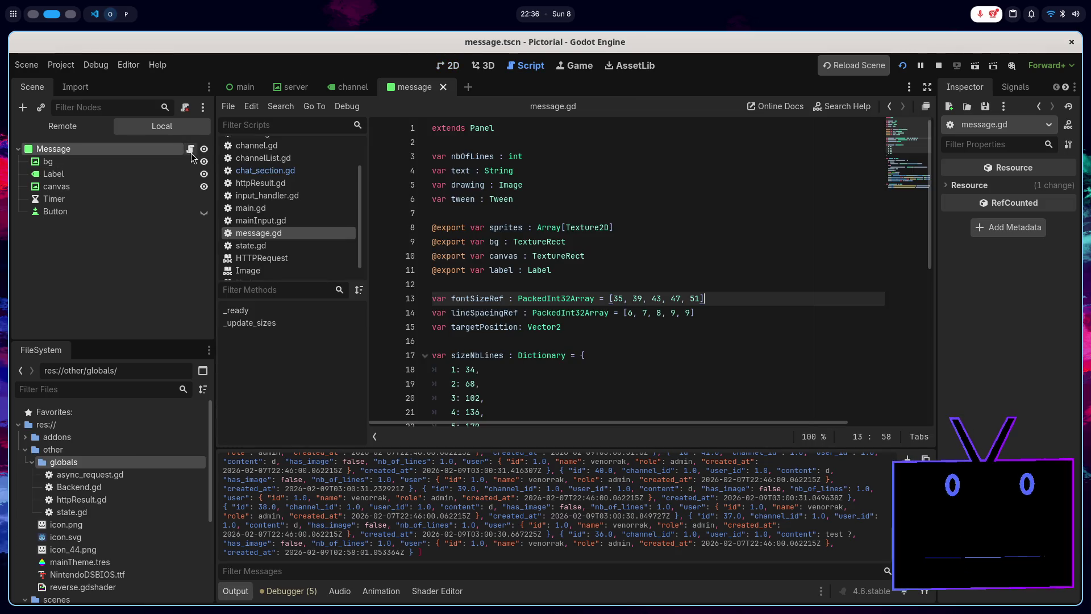
left_click(143, 151)
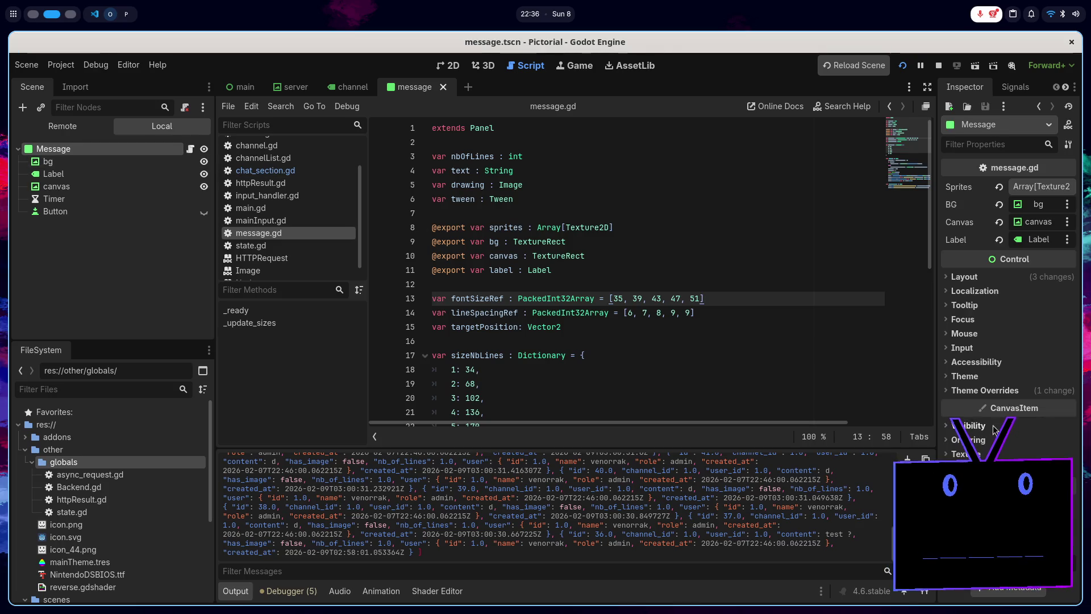
left_click(995, 277)
left_click(995, 277)
left_click(996, 277)
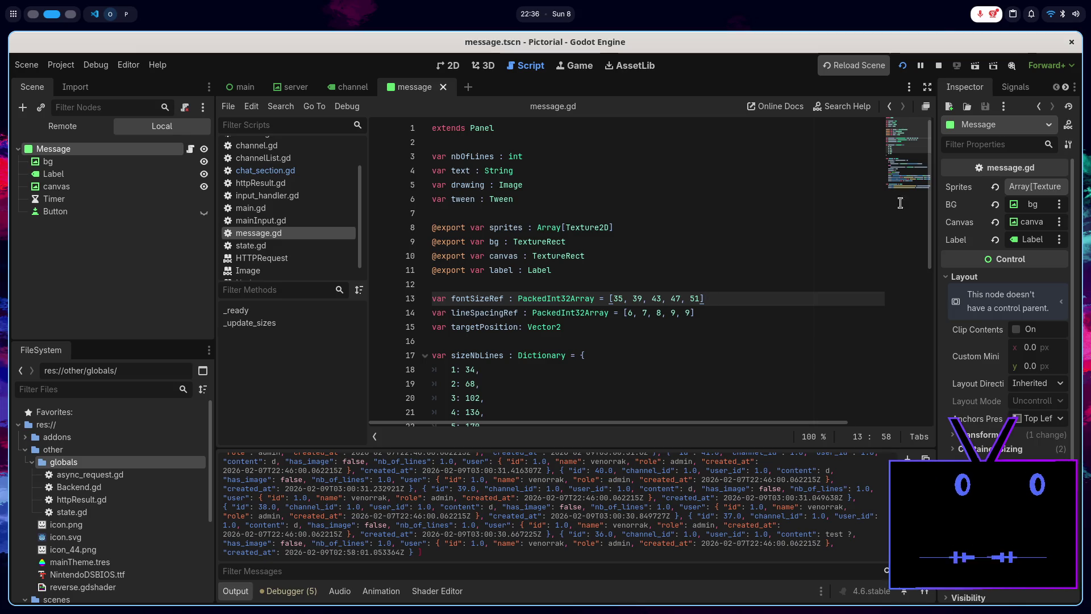
left_click(1066, 127)
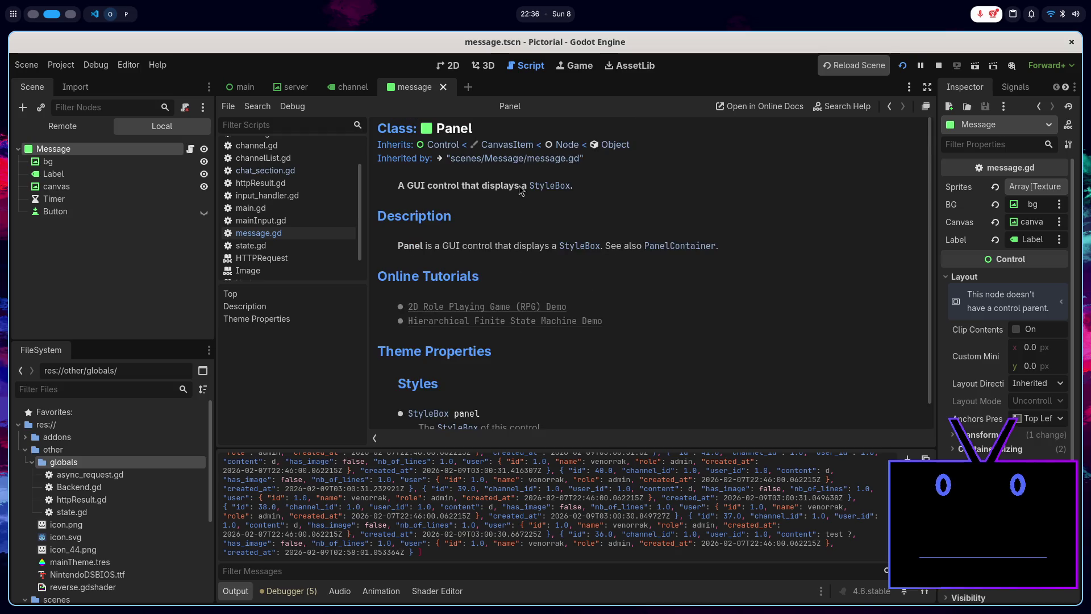
Read the StyleBox get_minimum_size method description, then return to message.gd
left_click(428, 386)
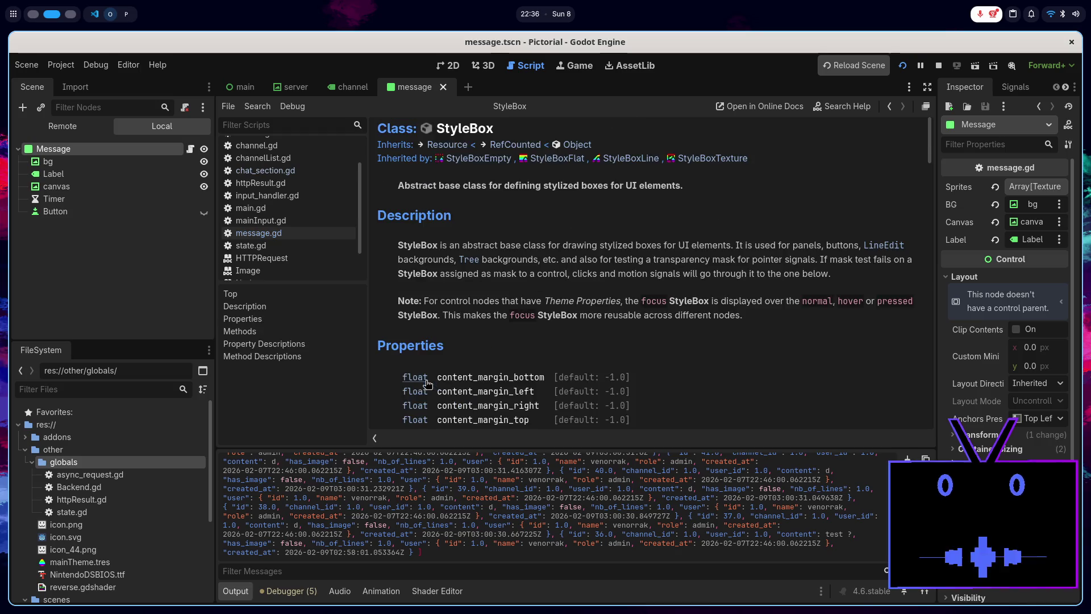
scroll(519, 362, "down", 3)
scroll(518, 362, "down", 3)
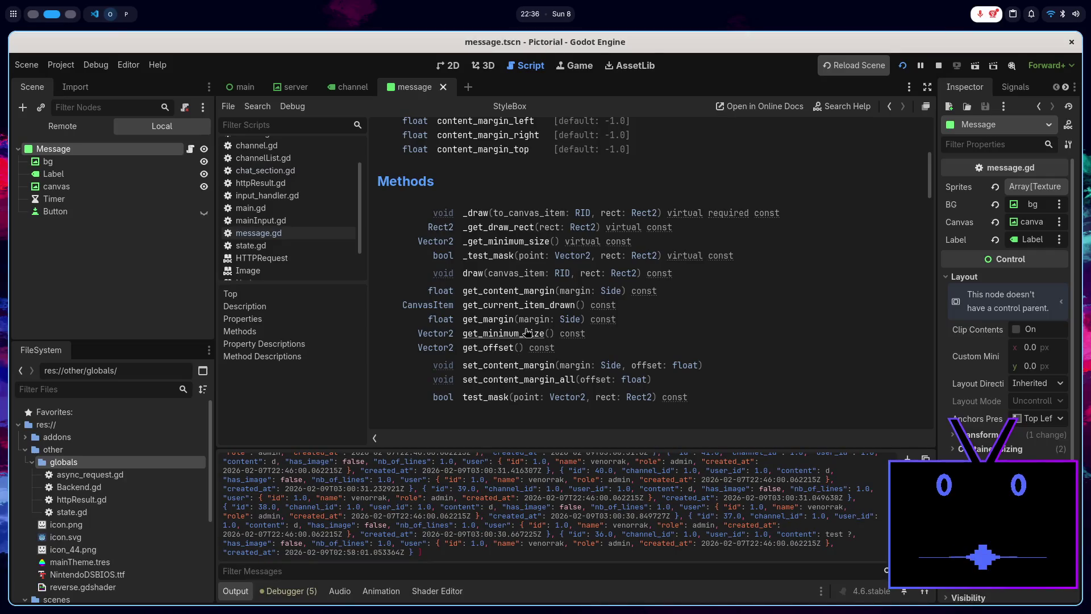
left_click(527, 332)
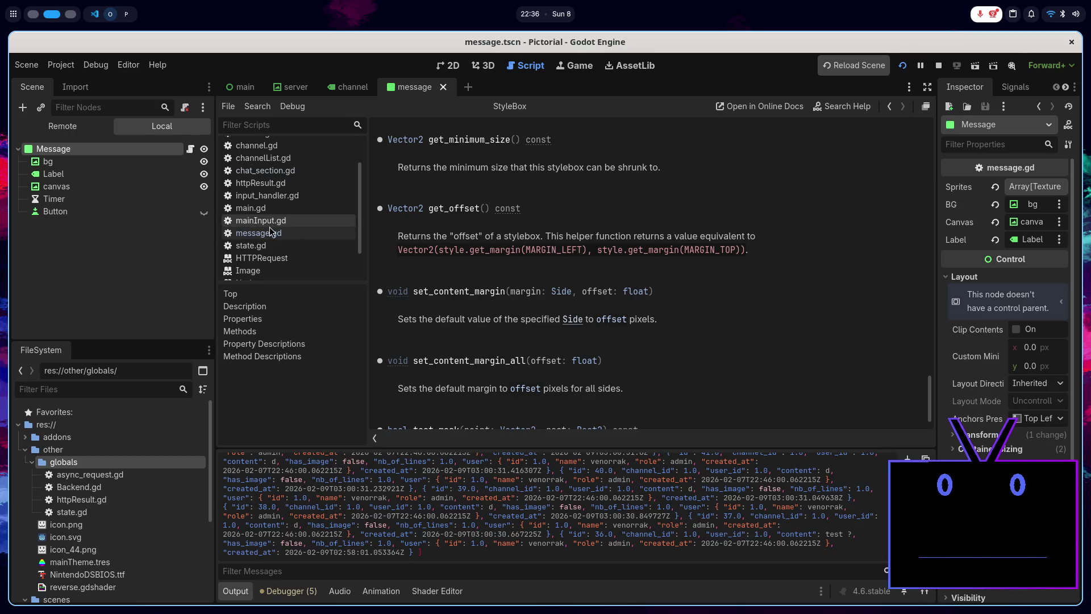
scroll(718, 318, "up", 15)
scroll(717, 307, "down", 5)
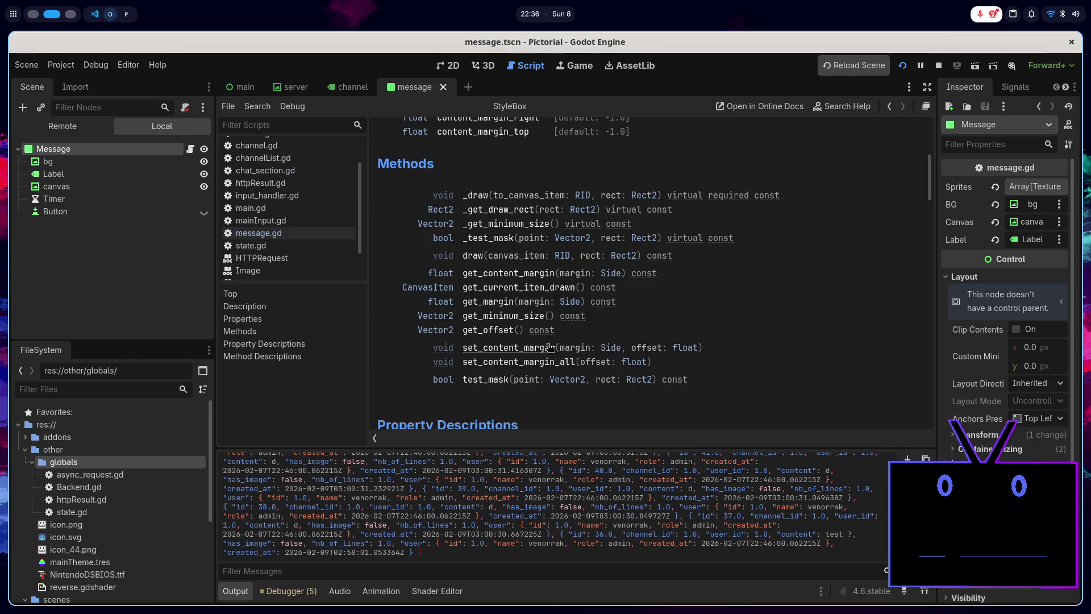
left_click(511, 316)
scroll(296, 182, "up", 2)
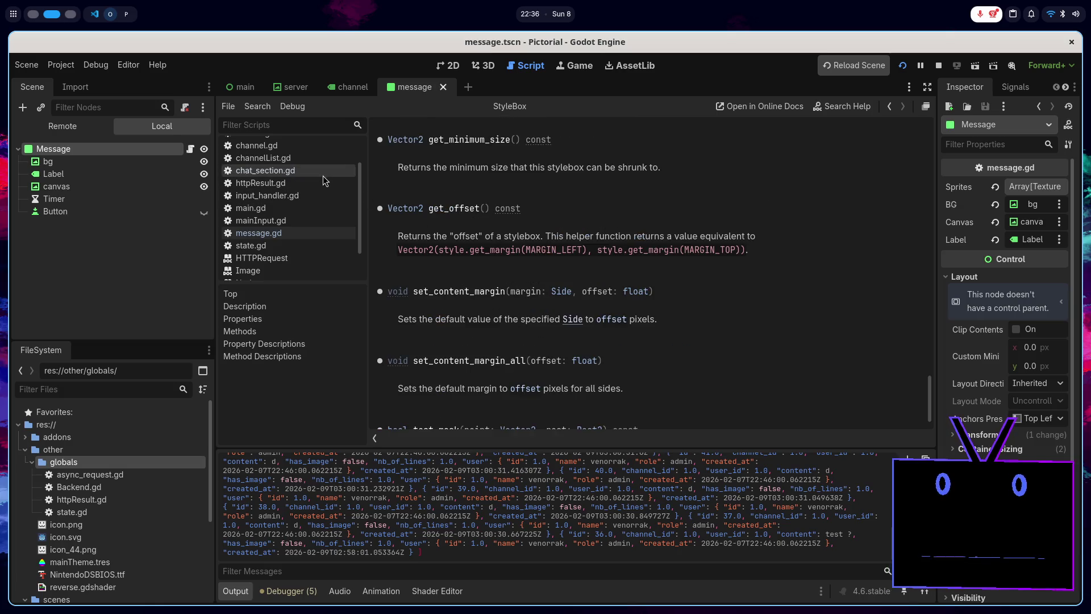
left_click(276, 271)
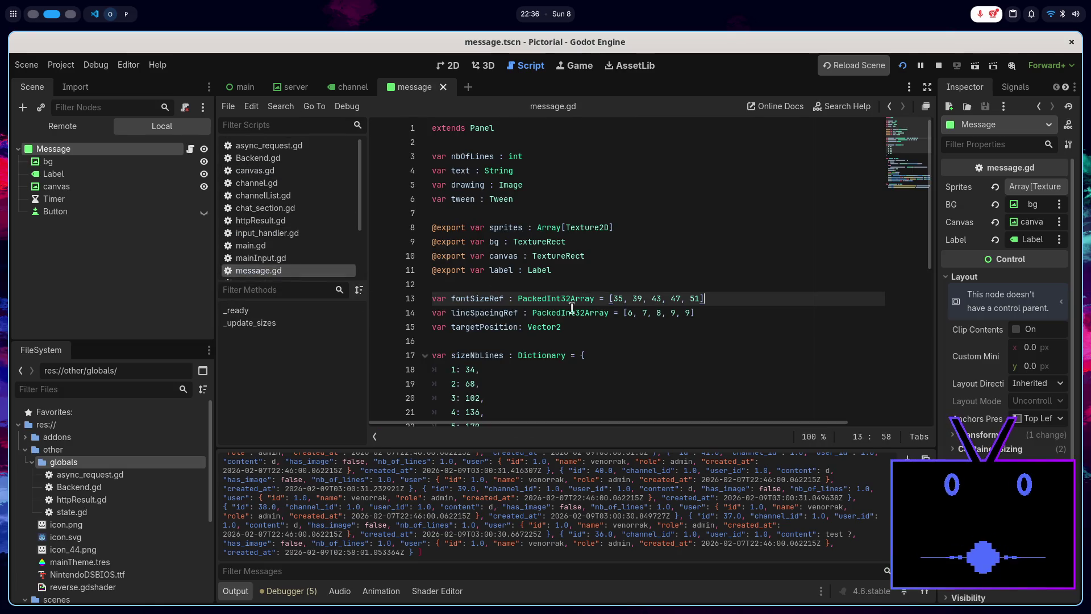
Add Log.pr(get_minimum_size()) at the start of _ready, save, and restart the game
scroll(657, 318, "down", 5)
left_click(574, 258)
key("Return")
type("Log.pr(")
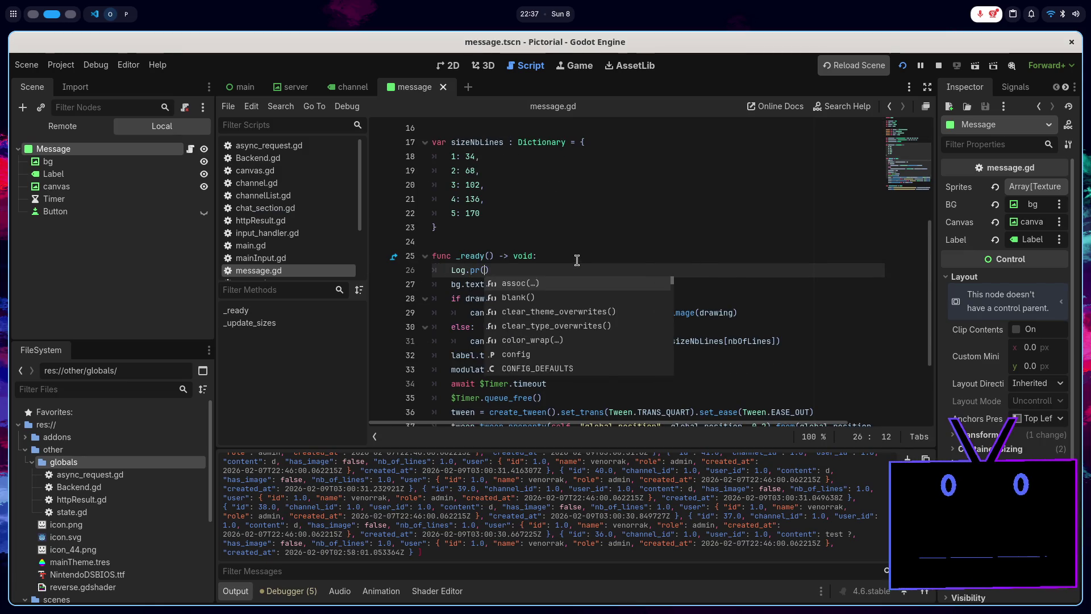
key("Return")
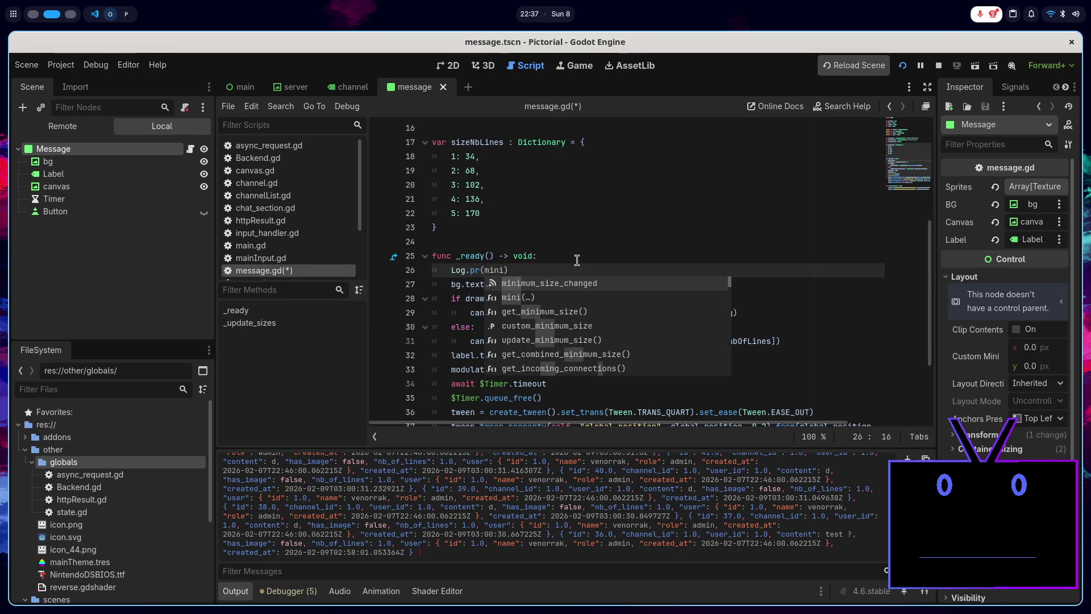
key("Return")
key("ctrl+s")
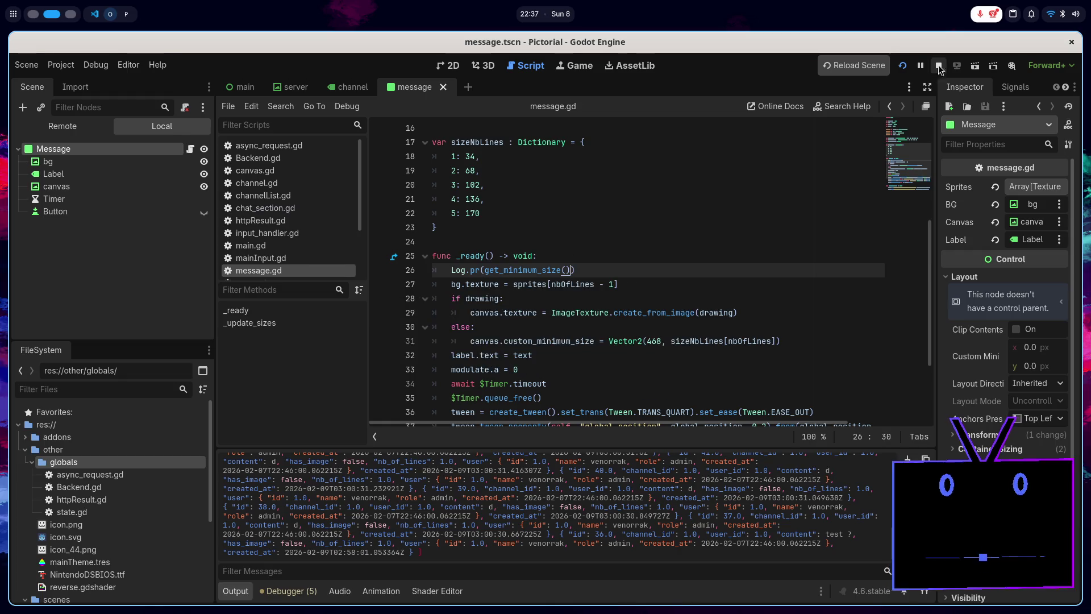
left_click(939, 66)
left_click(902, 65)
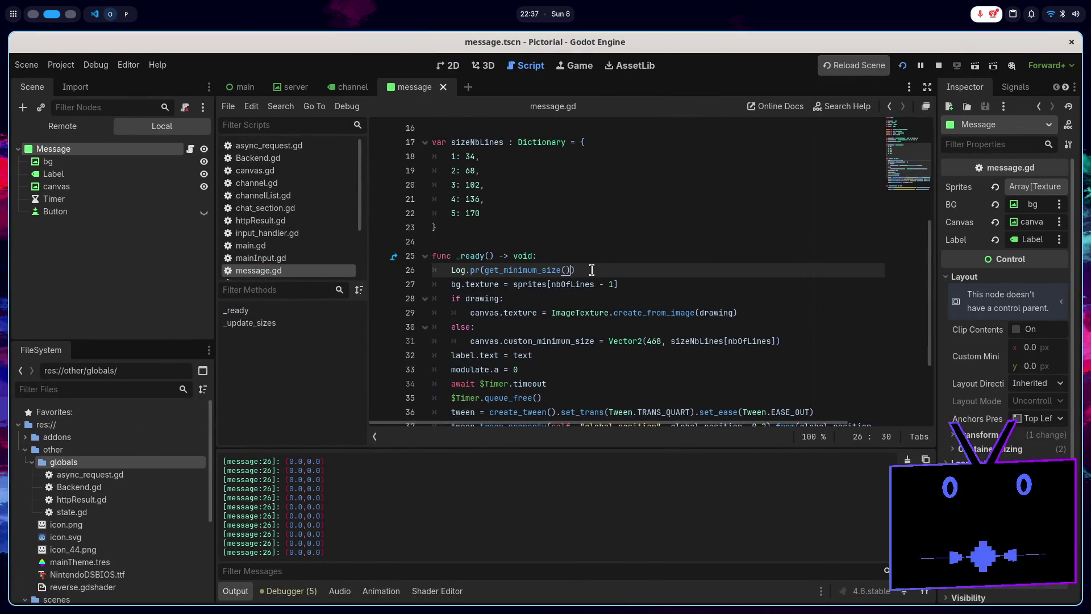
Delete the temporary Log.pr debug line from _ready and save the script
left_click_drag(572, 270, 484, 271)
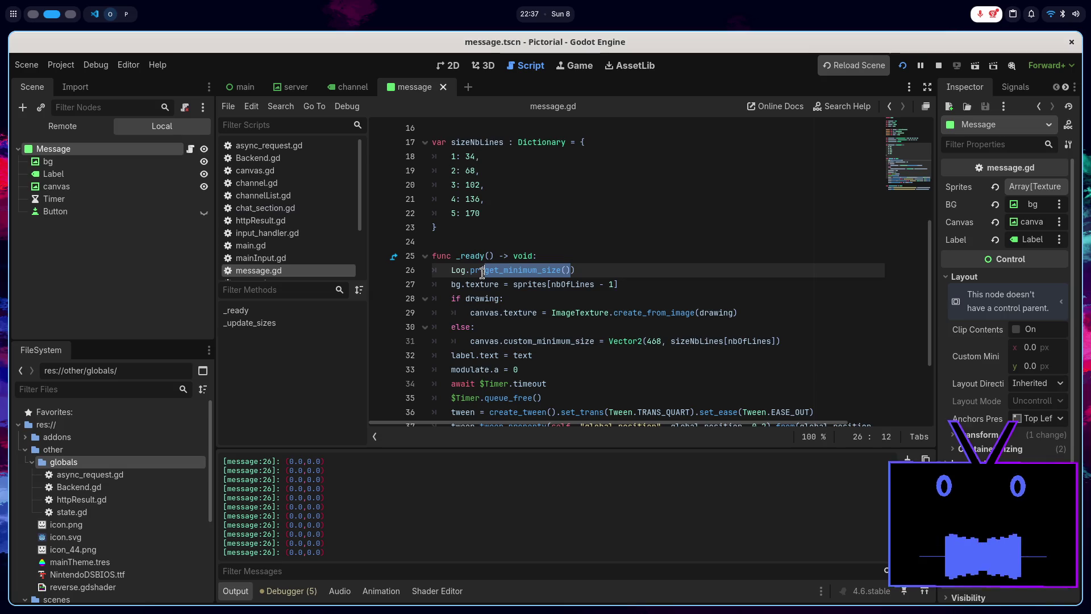
key("BackSpace")
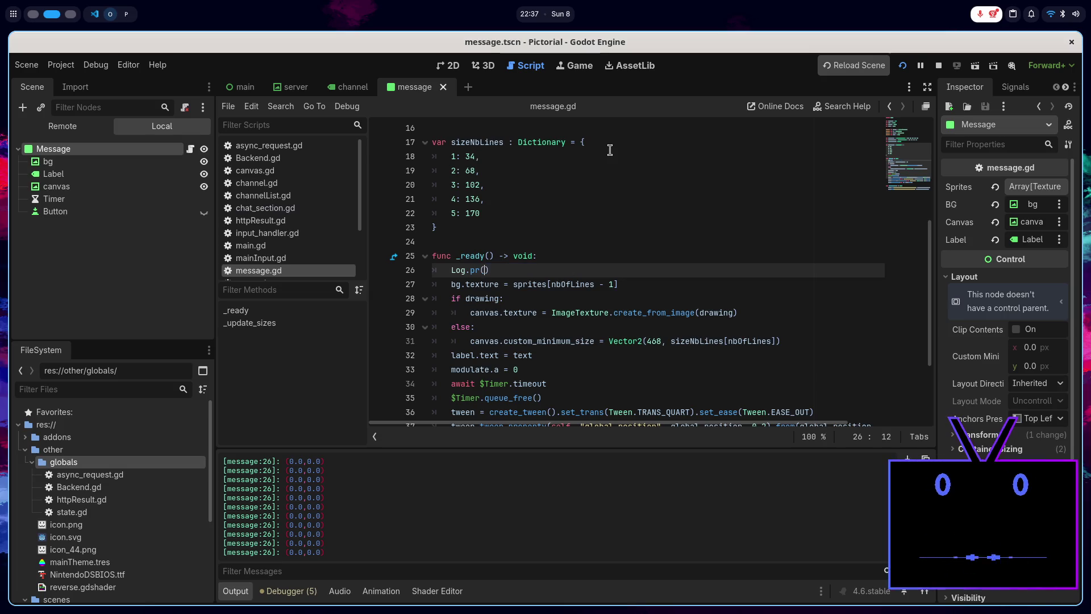
left_click_drag(556, 271, 580, 259)
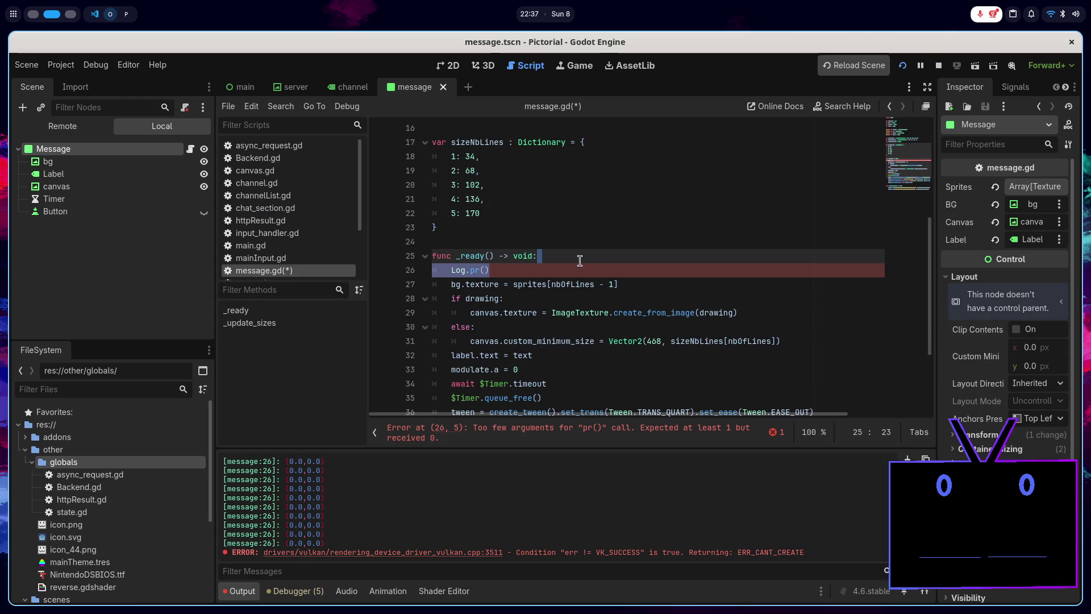
key("BackSpace")
key("ctrl+s")
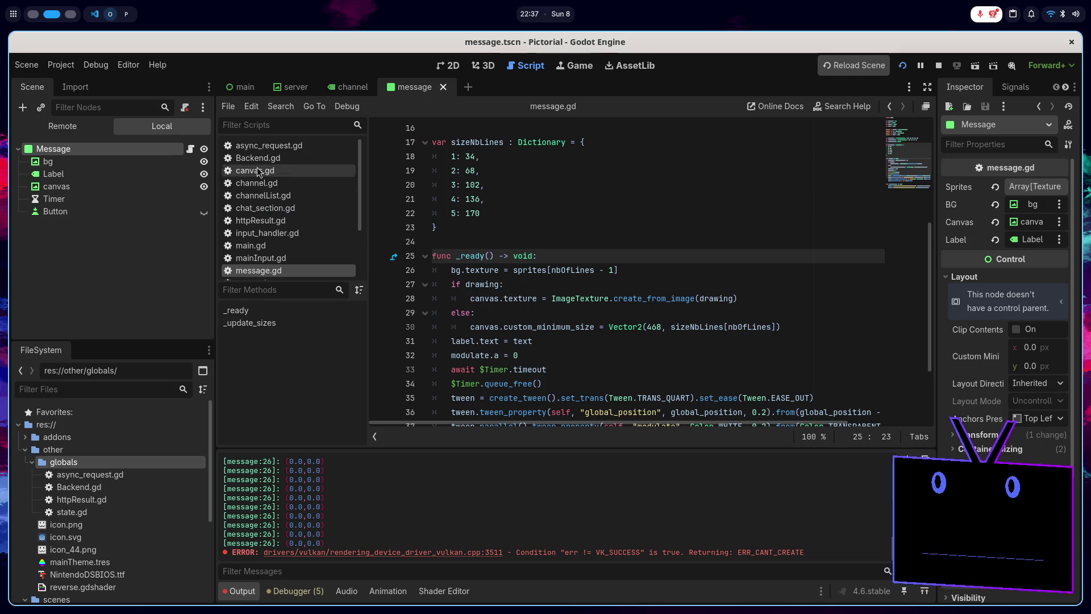
Change the Message root's type to PanelContainer, review its theme override and layout settings, and run
right_click(79, 153)
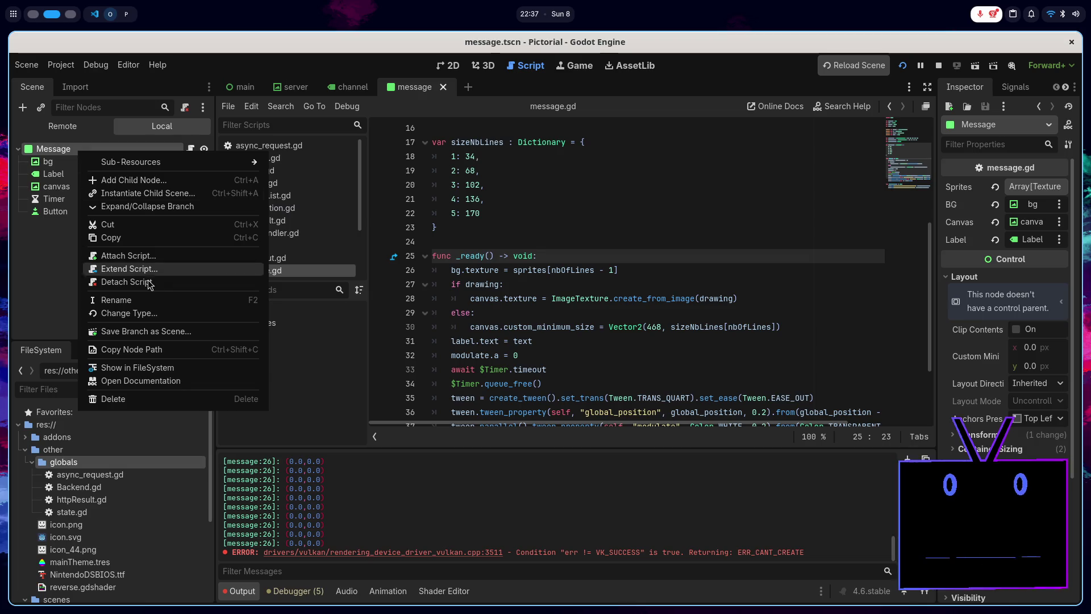
left_click(128, 313)
double_click(518, 260)
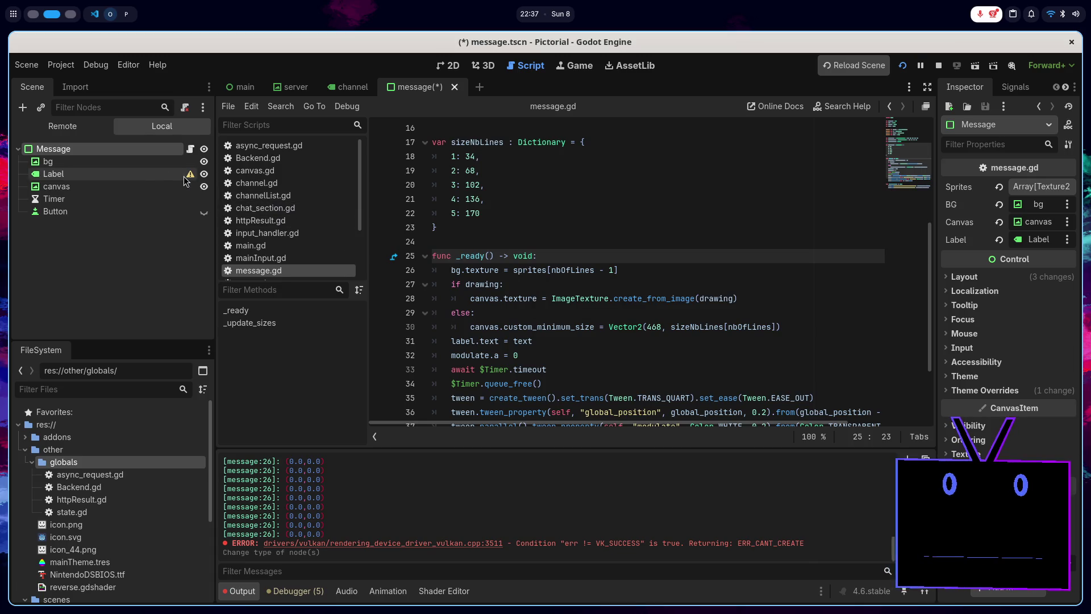
left_click(1003, 392)
left_click(1002, 401)
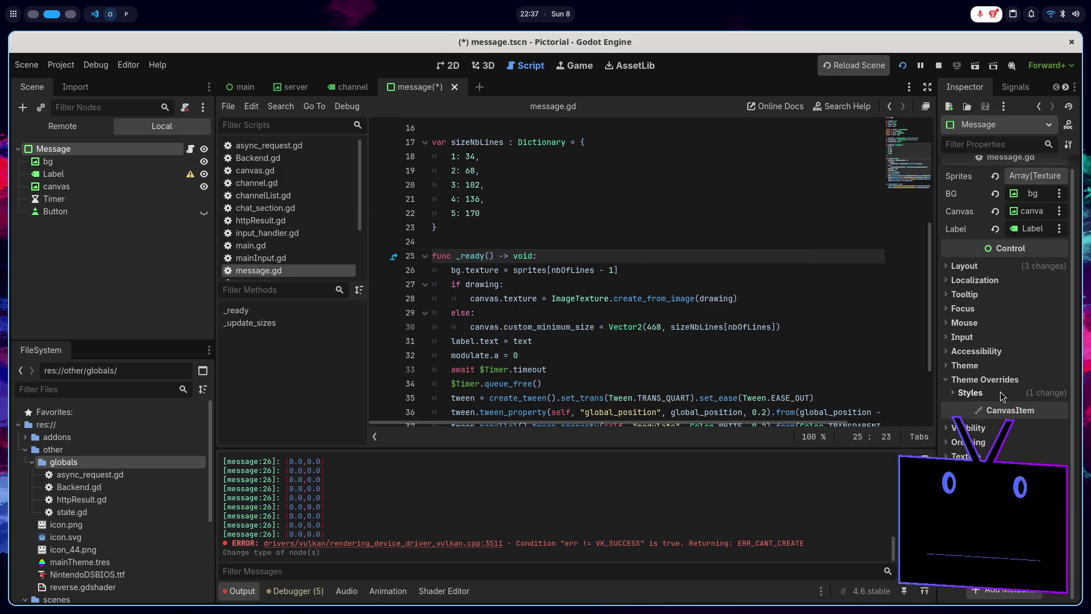
left_click(993, 266)
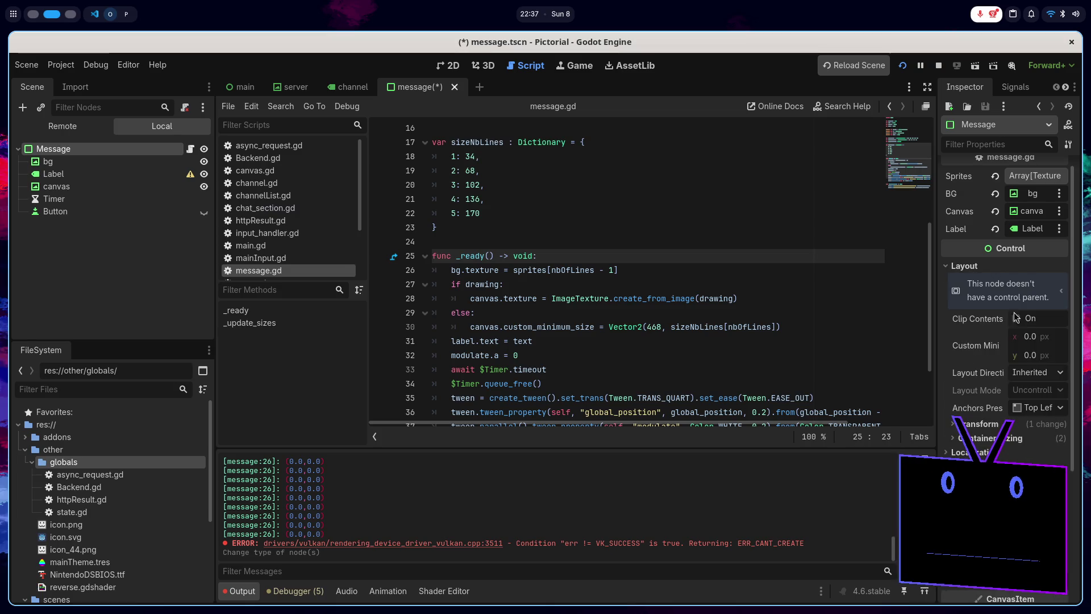
left_click(1010, 442)
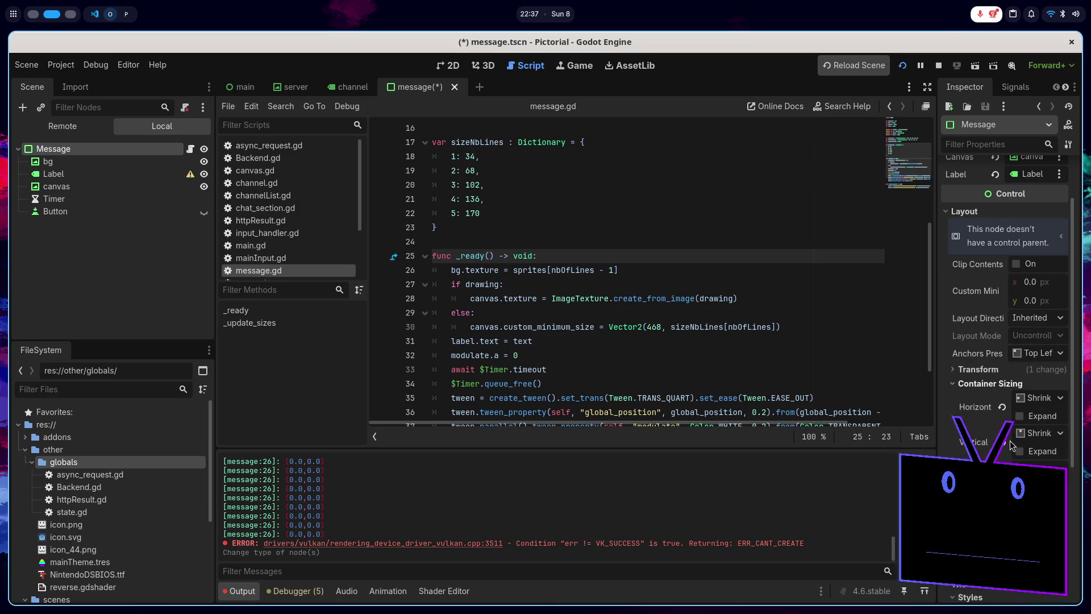
left_click(938, 66)
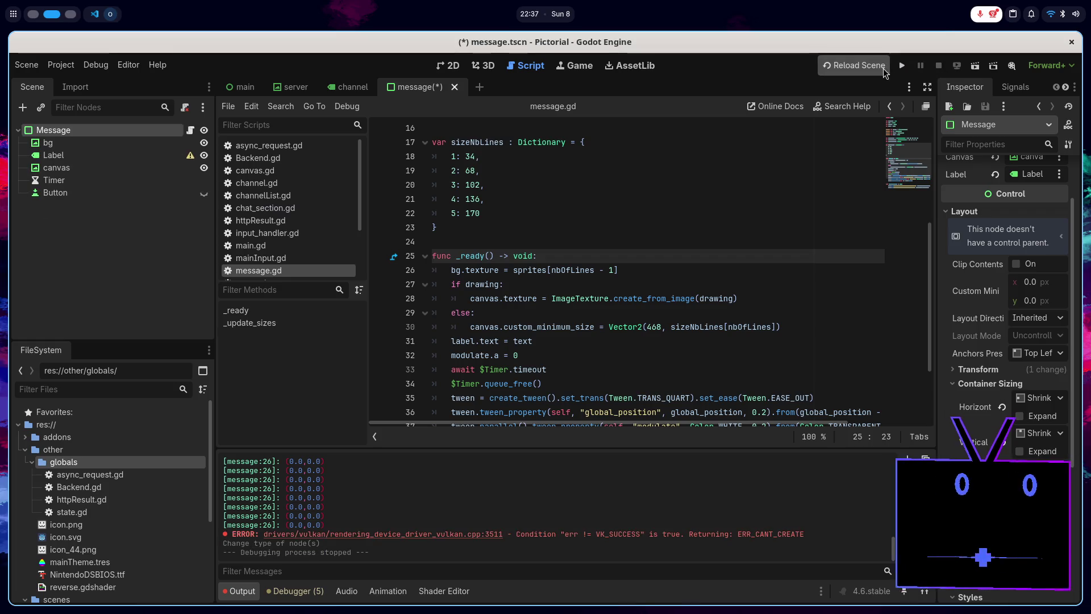
left_click(902, 65)
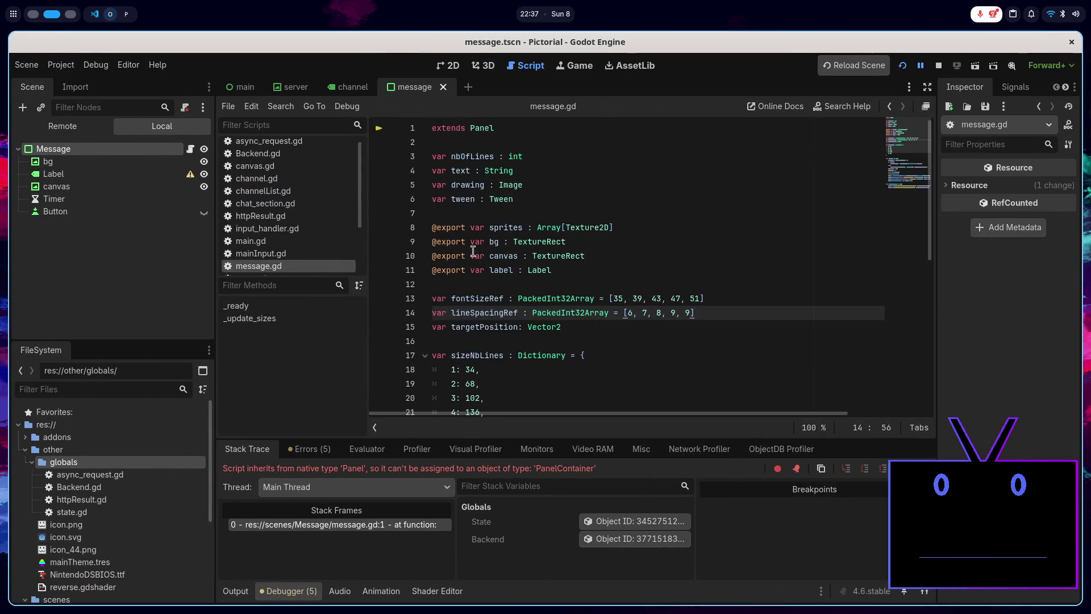
Change line 1 of message.gd to 'extends PanelContainer' and rerun the project
left_click(481, 128)
double_click(480, 127)
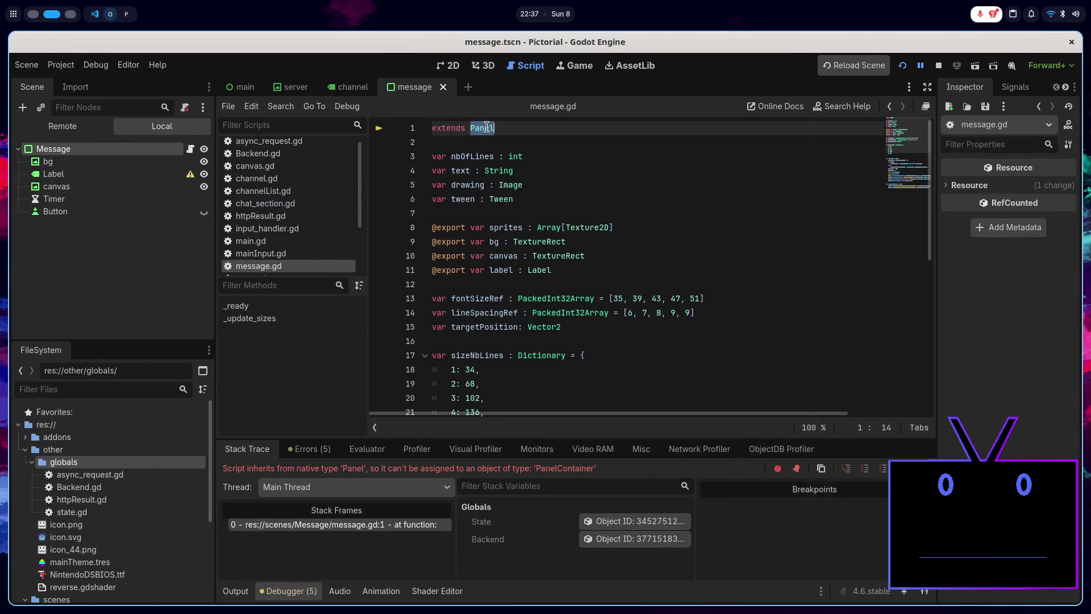
type("pan")
key("Return")
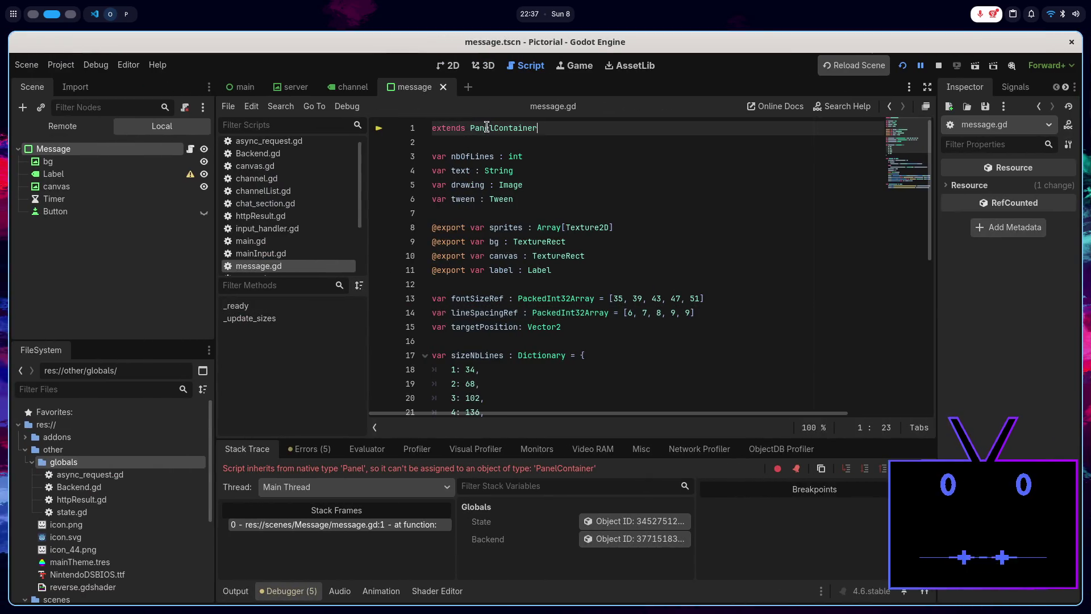
left_click(904, 66)
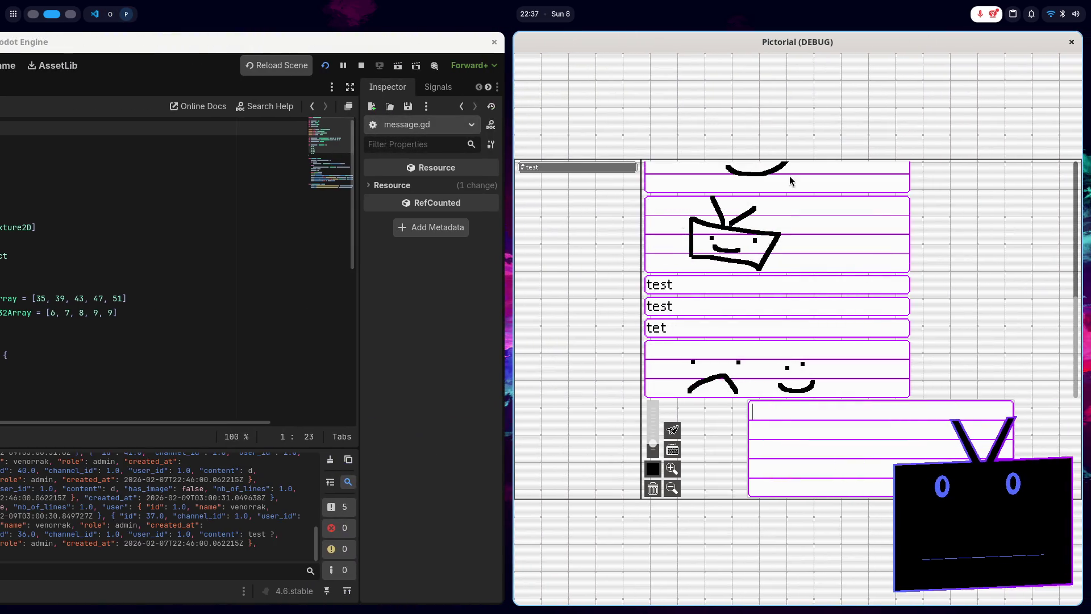
Stop the game, close the ImageTexture documentation popup, and return to the 2D view
left_click(1072, 42)
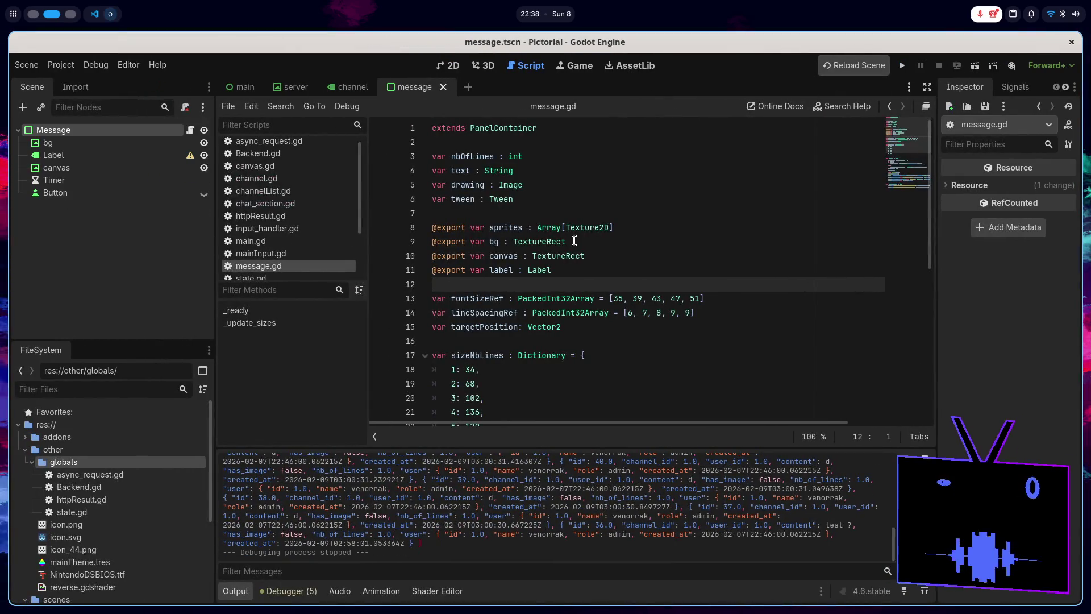
left_click(662, 190)
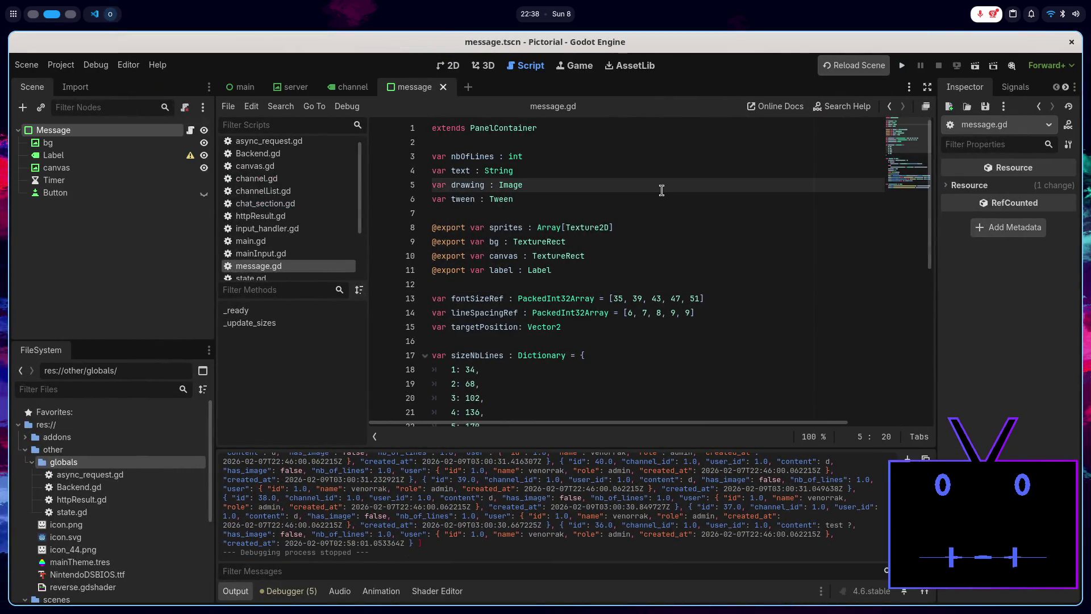
double_click(493, 130)
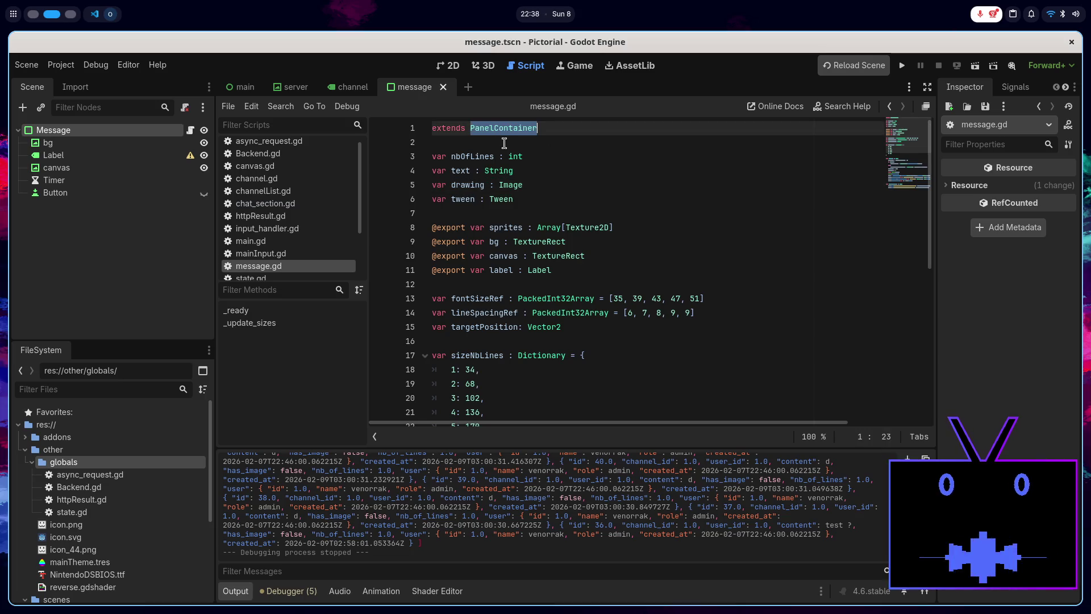
scroll(670, 241, "down", 6)
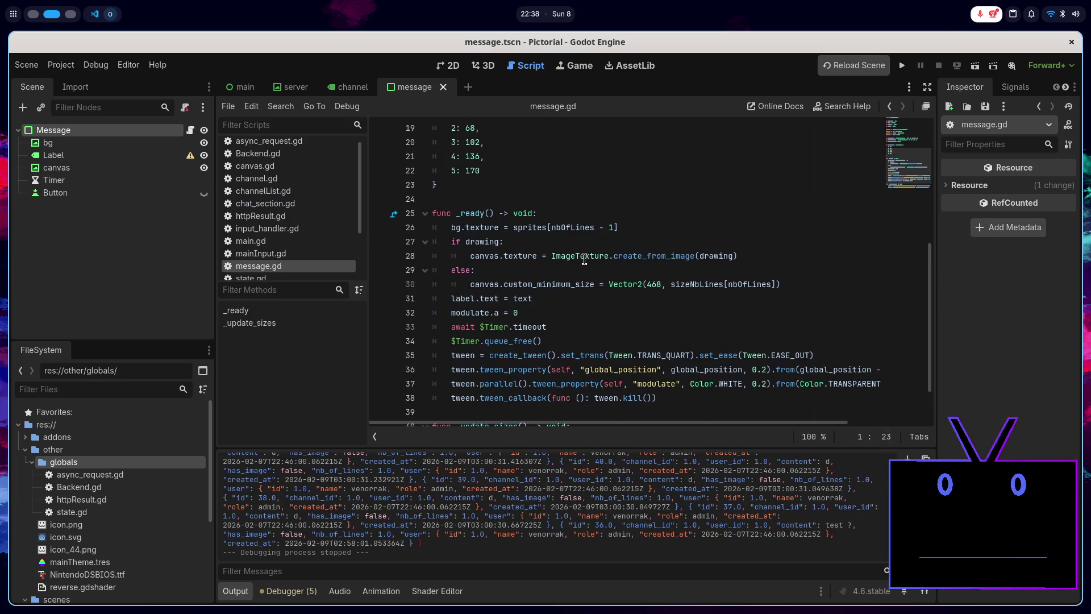
mouse_move(552, 259)
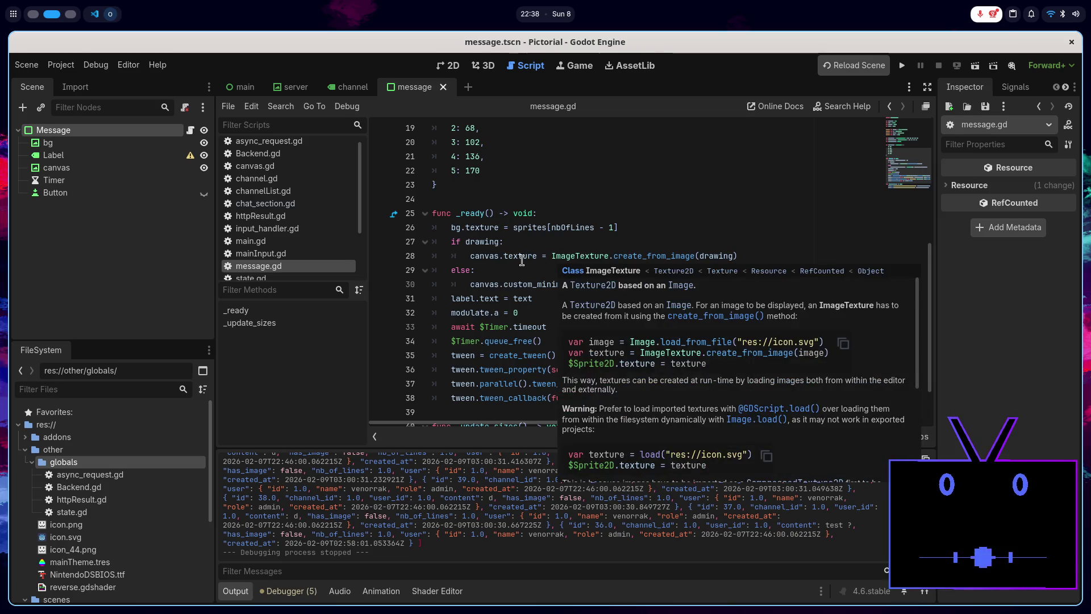
left_click(535, 297)
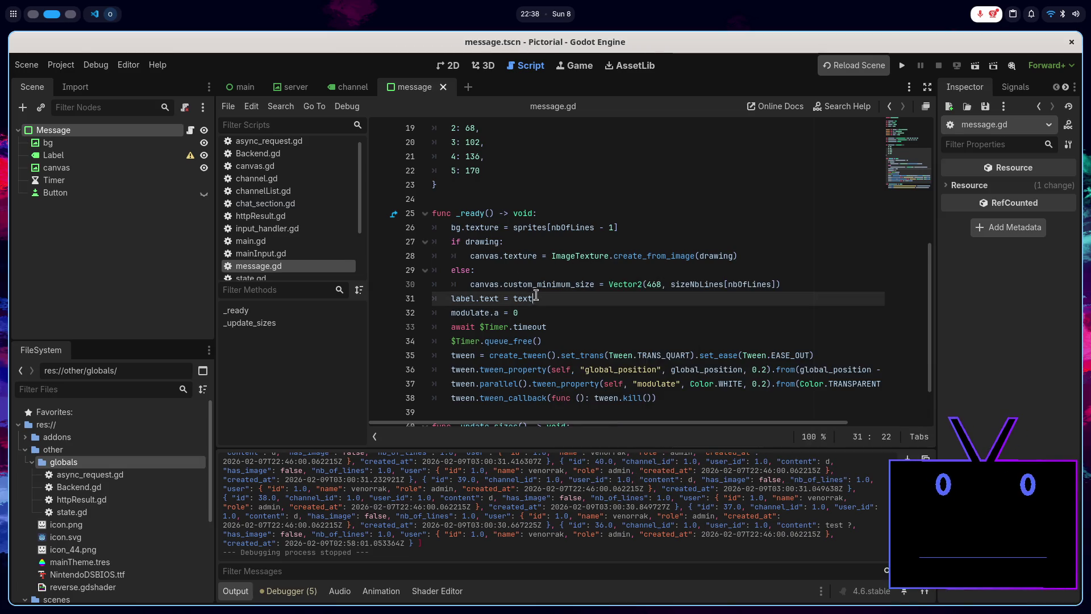
key("ctrl+F1")
scroll(544, 277, "down", 2)
scroll(668, 328, "up", 3)
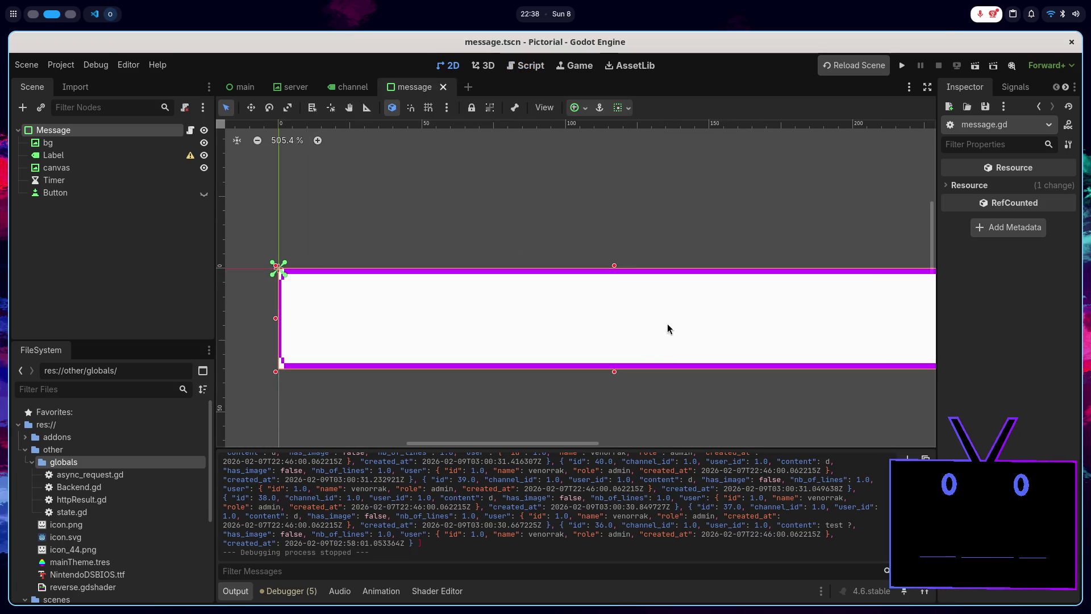
Make the Button visible and align it horizontally to End and vertically to Center
scroll(488, 285, "down", 1)
left_click(133, 192)
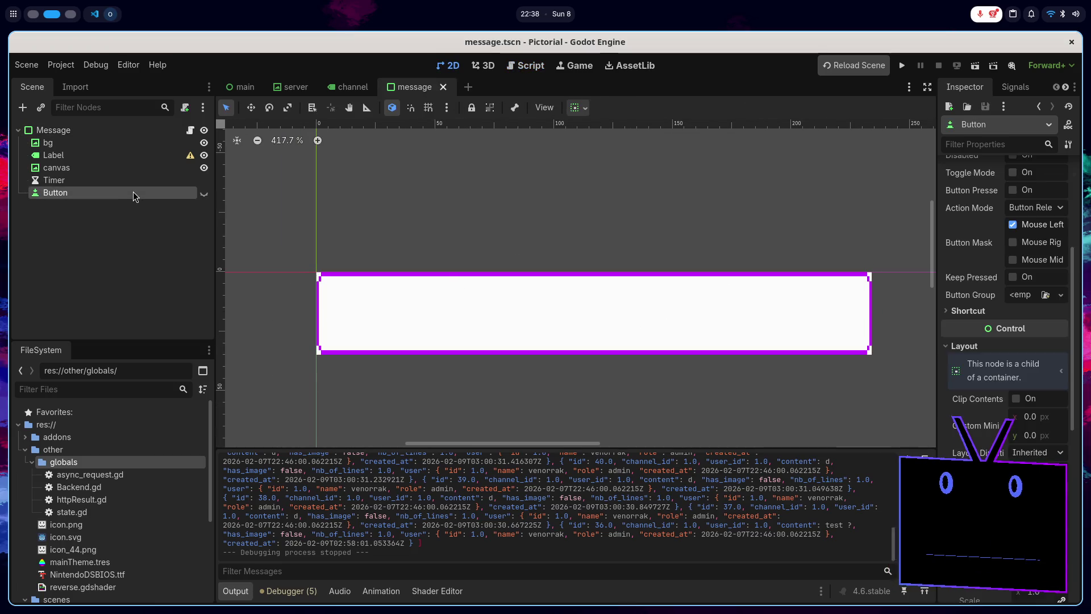
left_click(204, 193)
left_click(578, 107)
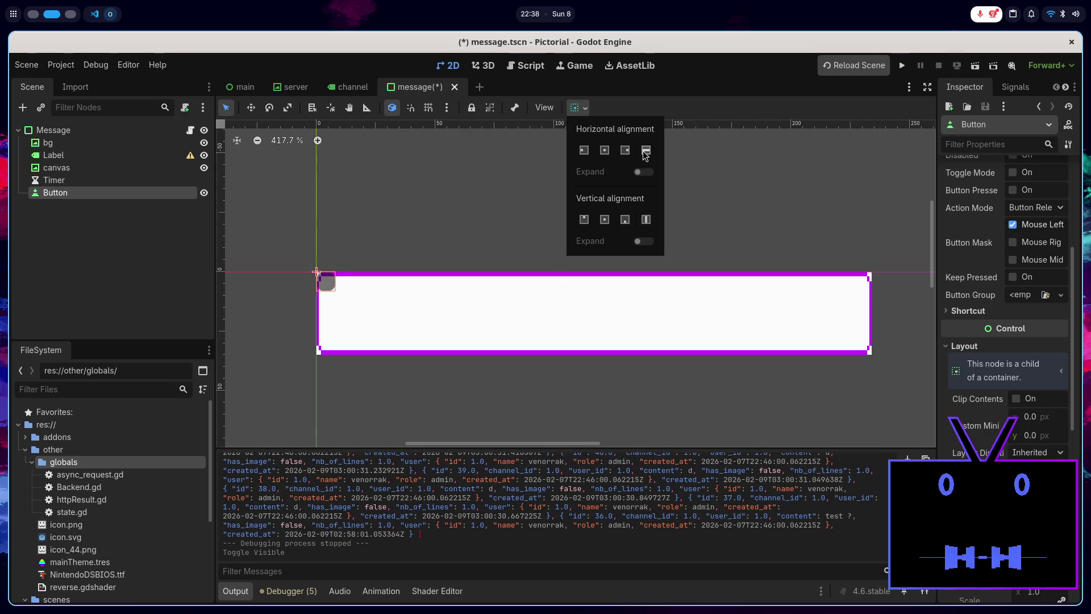
left_click(626, 150)
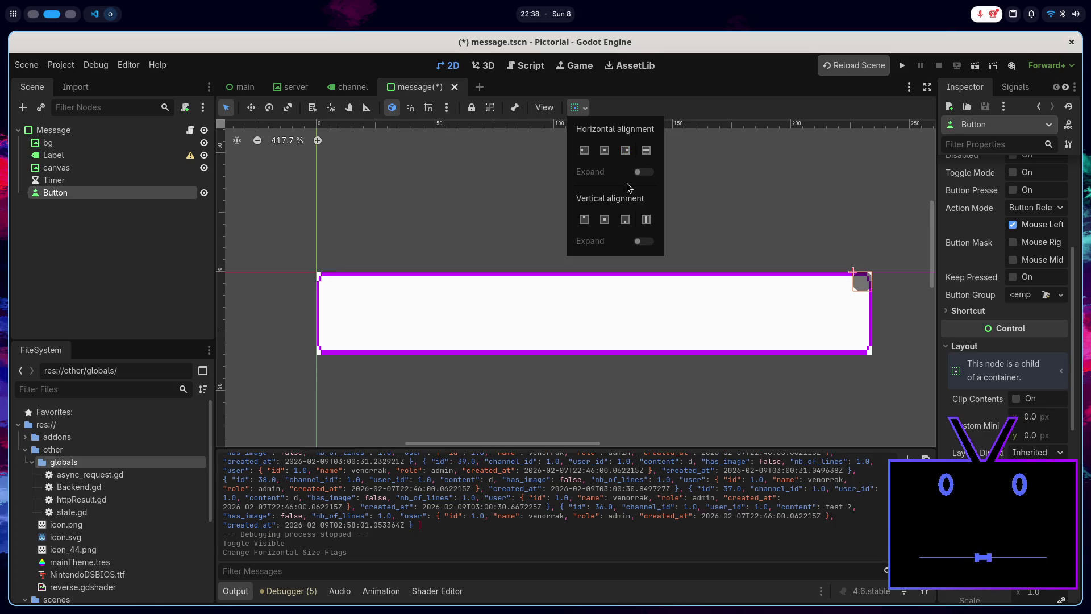
left_click(607, 223)
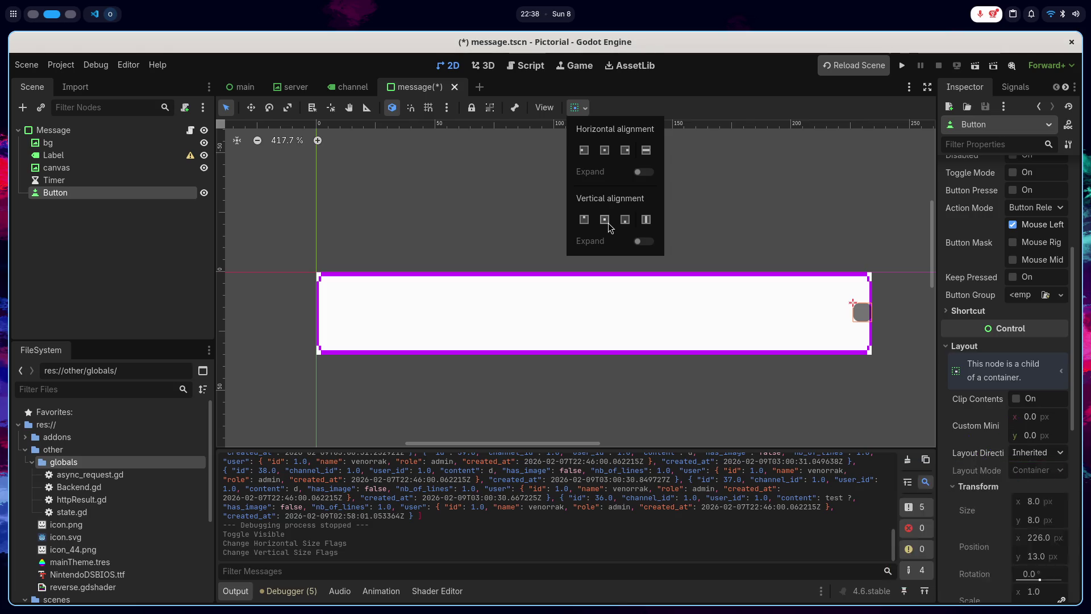
Select Message and insert a new line after line 30 in message.gd
left_click(151, 133)
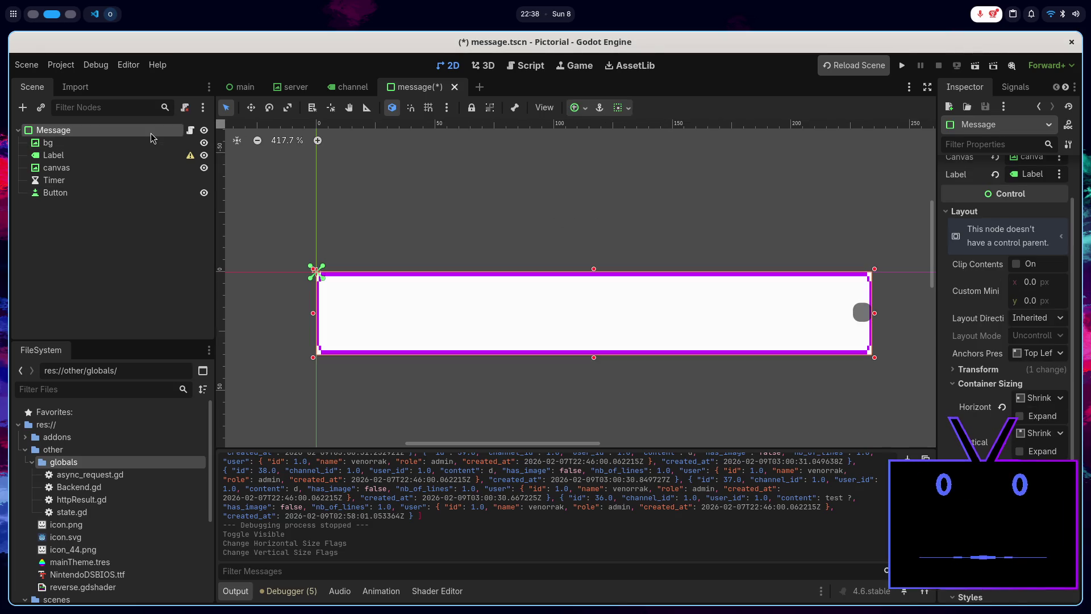
left_click(524, 66)
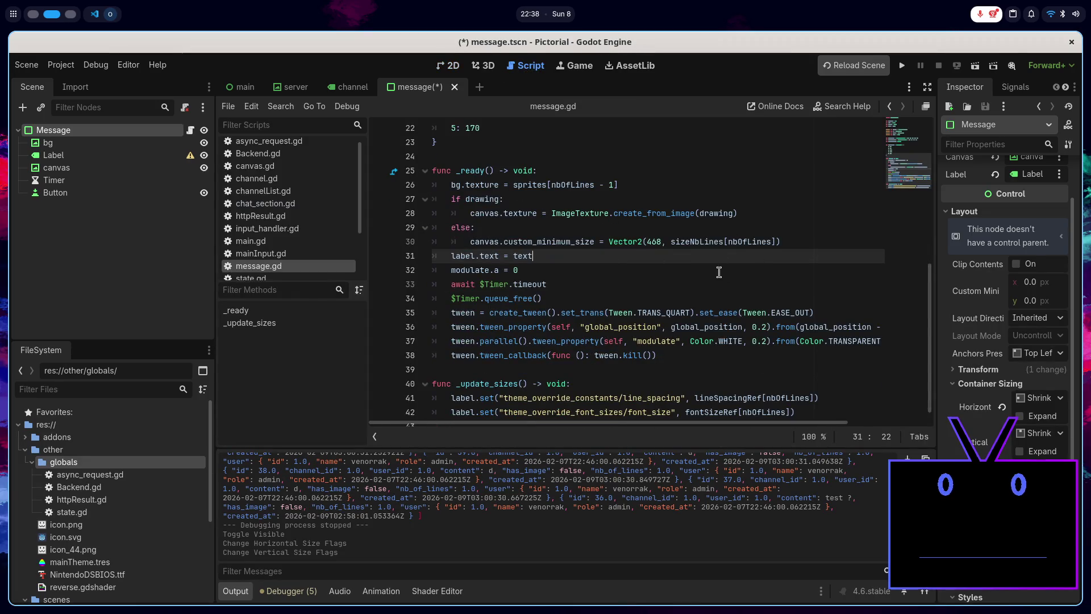
left_click(802, 240)
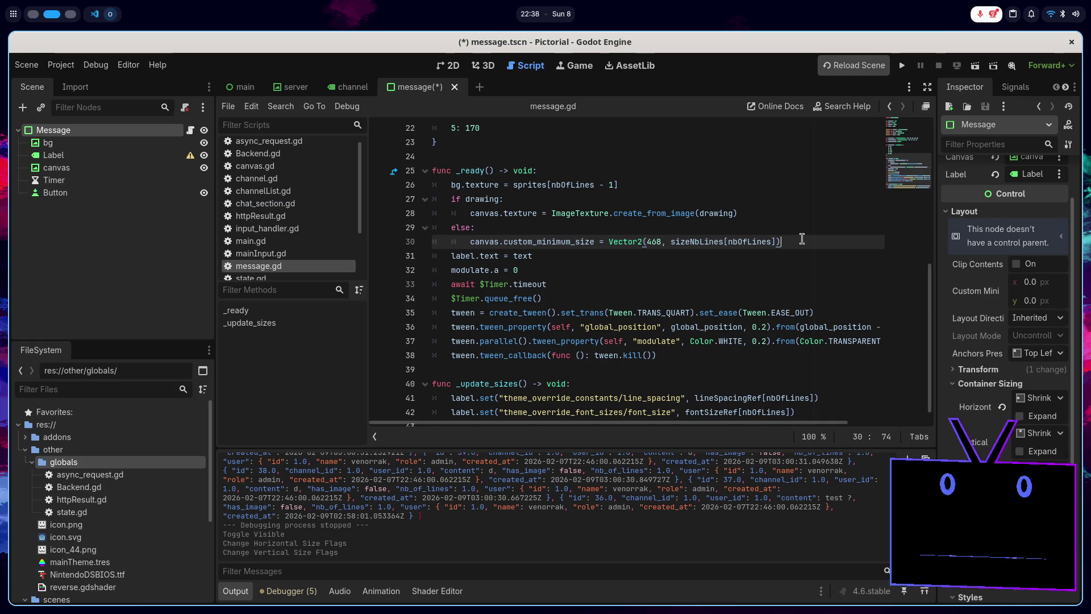
key("Return")
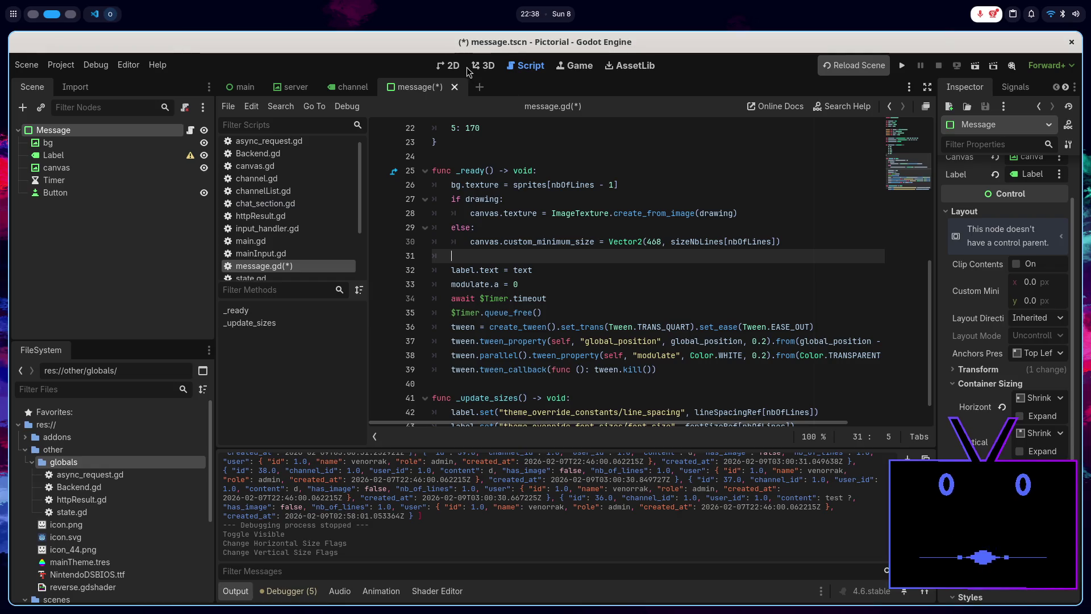
In the 2D view, widen the Message panel to the right, then undo the resize
left_click(449, 65)
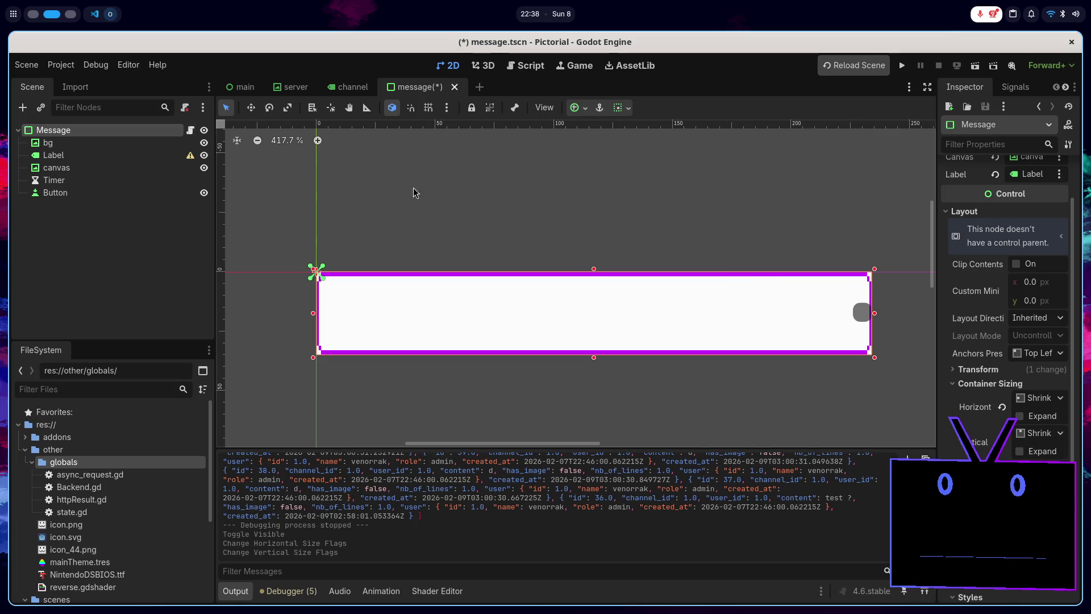
left_click_drag(878, 311, 891, 312)
key("ctrl+z")
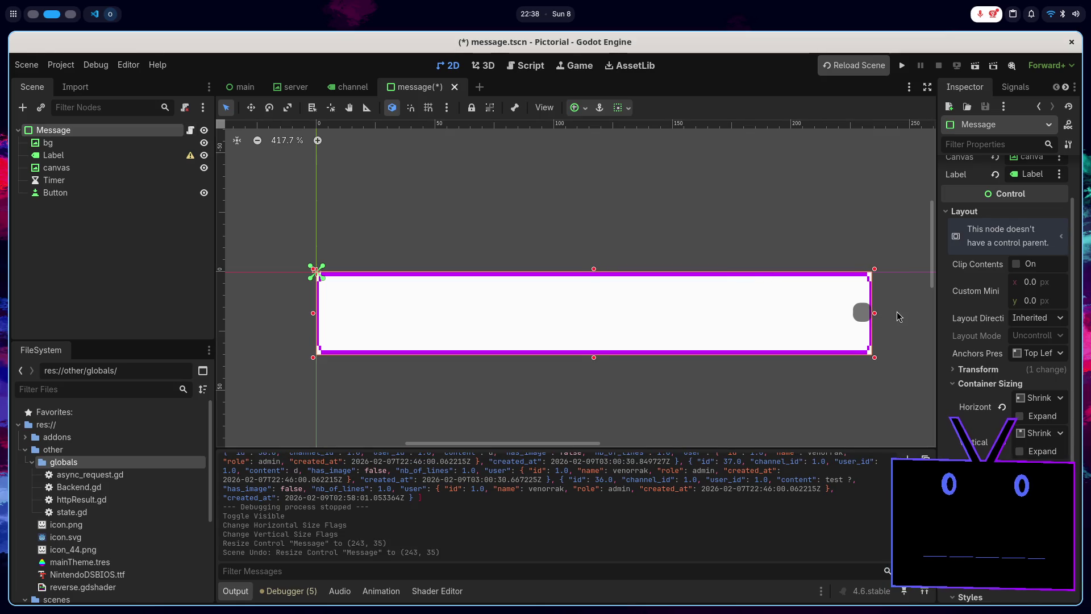
left_click(155, 268)
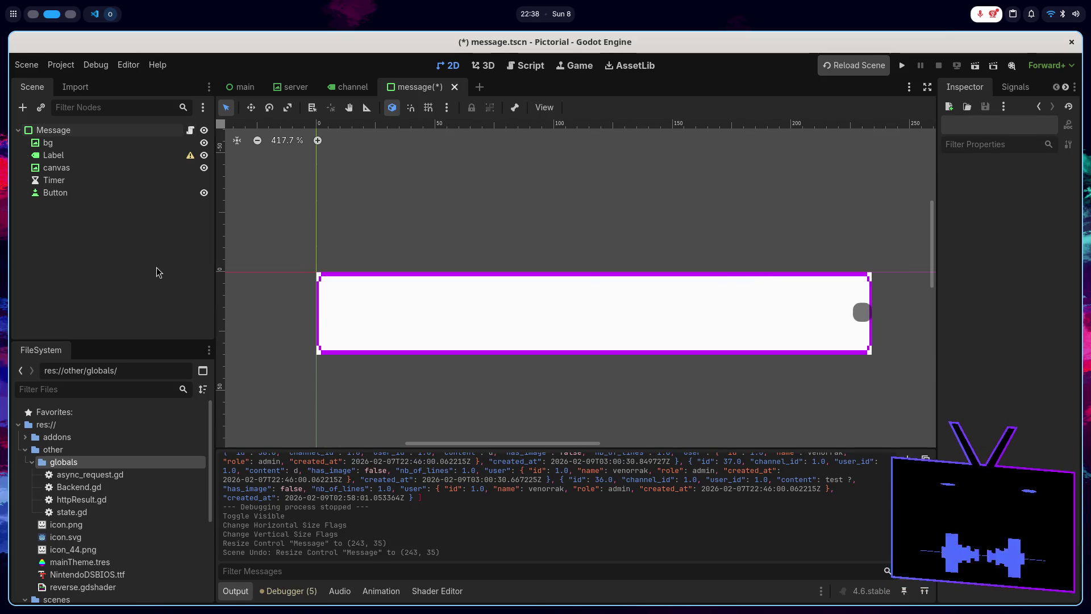
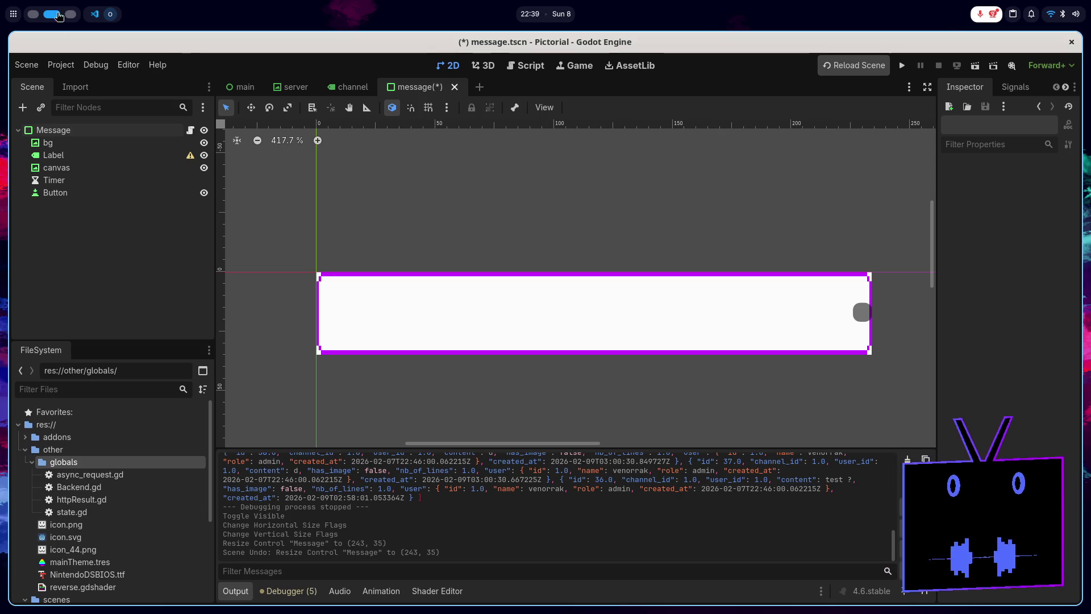
Change the Message root node's type to HBoxContainer
right_click(77, 135)
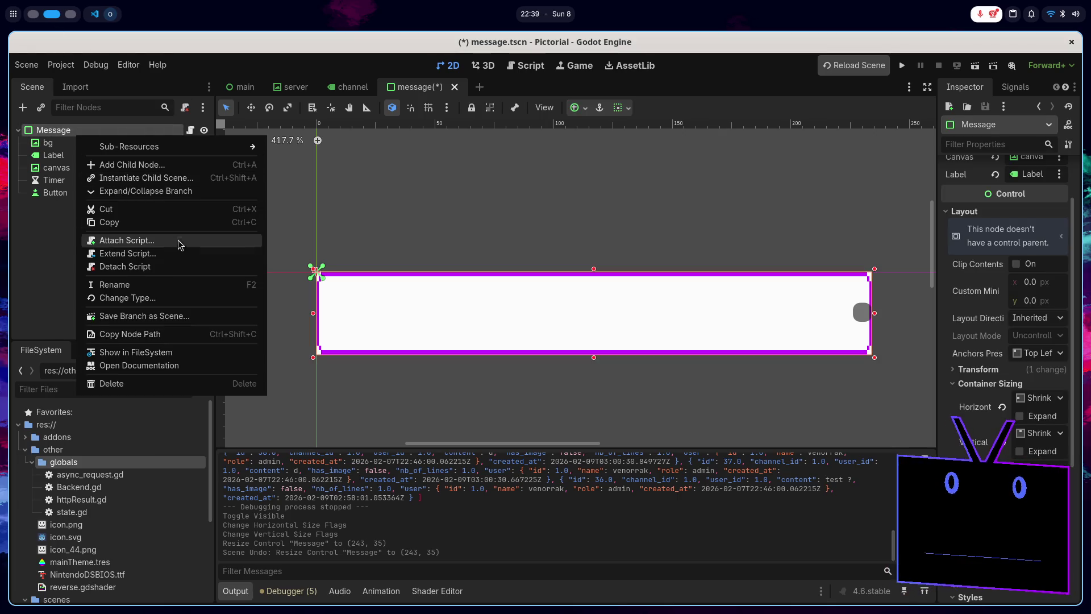
left_click(128, 298)
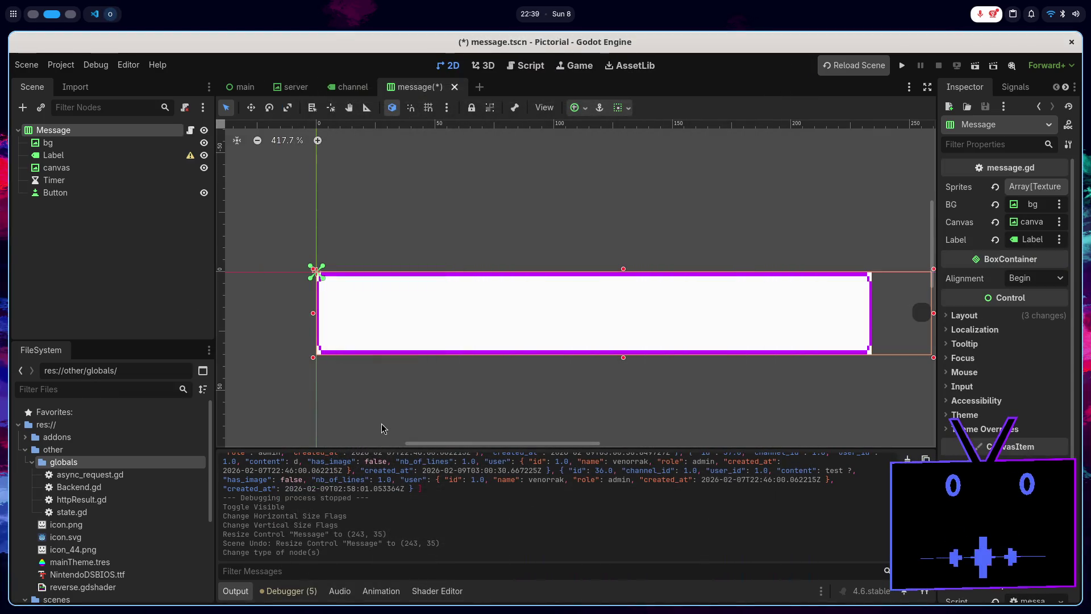
scroll(305, 382, "down", 1)
scroll(634, 410, "up", 2)
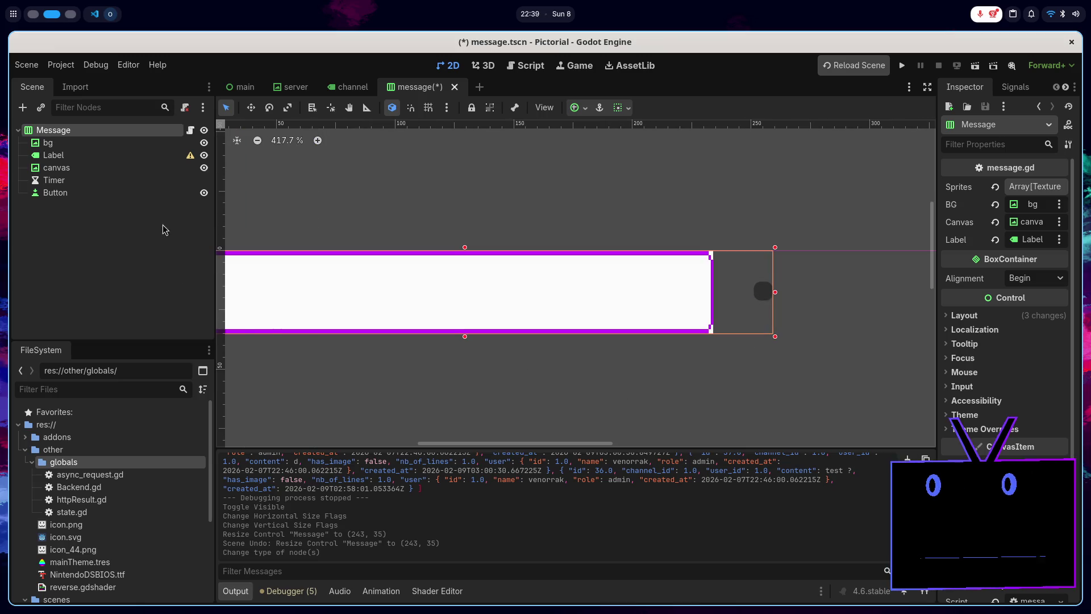
scroll(306, 369, "down", 2)
Make message.gd extend HBoxContainer instead of PanelContainer and save it
left_click(191, 130)
scroll(544, 181, "up", 8)
double_click(521, 128)
type("HBox")
key("Return")
key("ctrl+s")
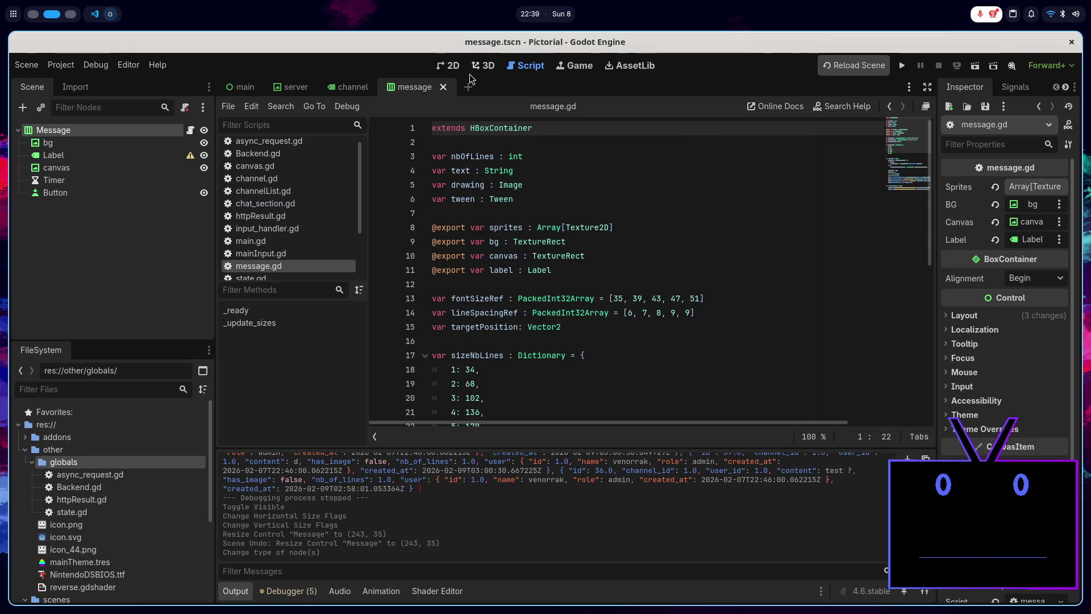
scroll(511, 227, "down", 8)
scroll(511, 227, "up", 6)
Back in the 2D view, inspect the bg, canvas and Label nodes, then reselect Message
key("ctrl+F1")
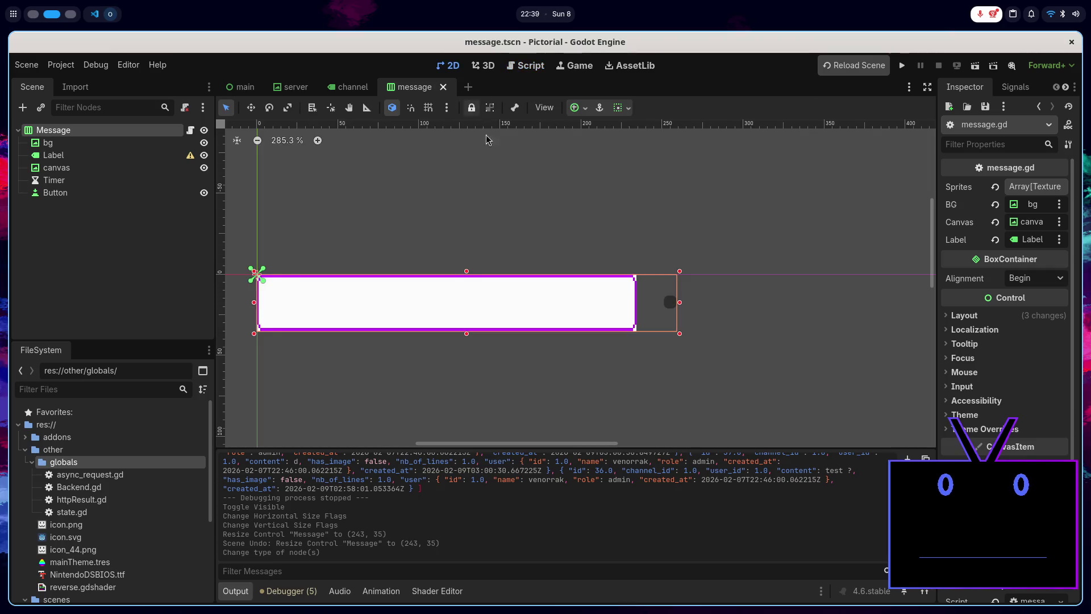
scroll(550, 307, "up", 3)
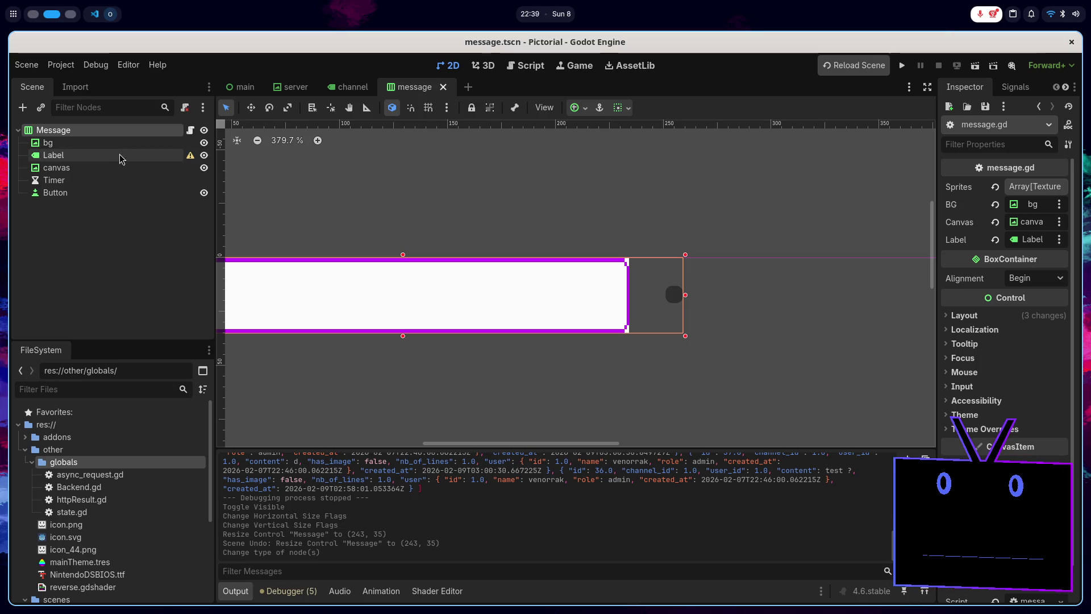
scroll(615, 360, "down", 2)
scroll(531, 353, "up", 2)
left_click(61, 143)
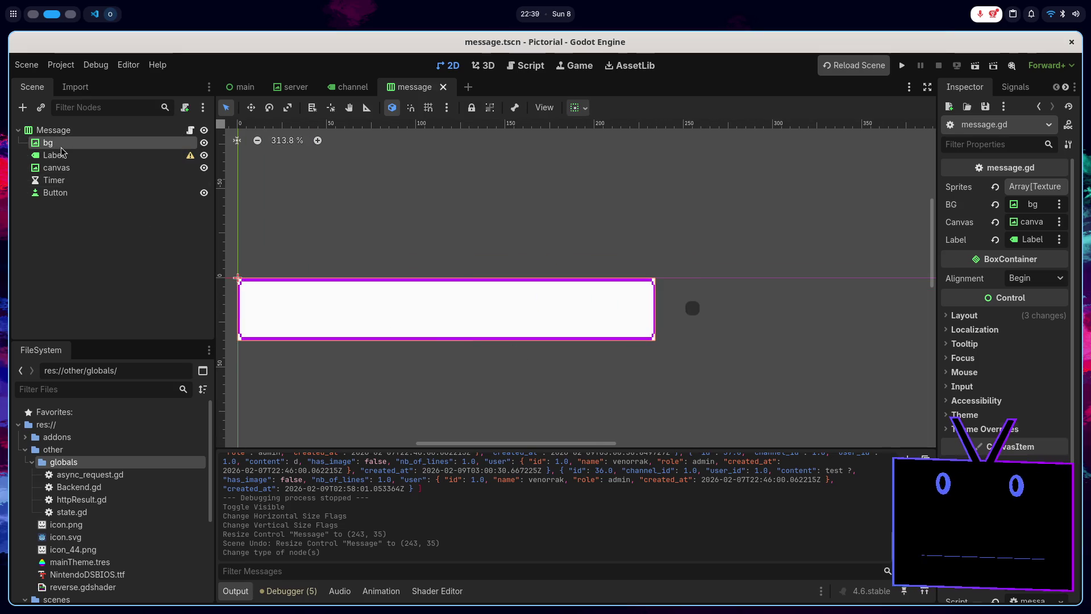
left_click(70, 166)
left_click(67, 155)
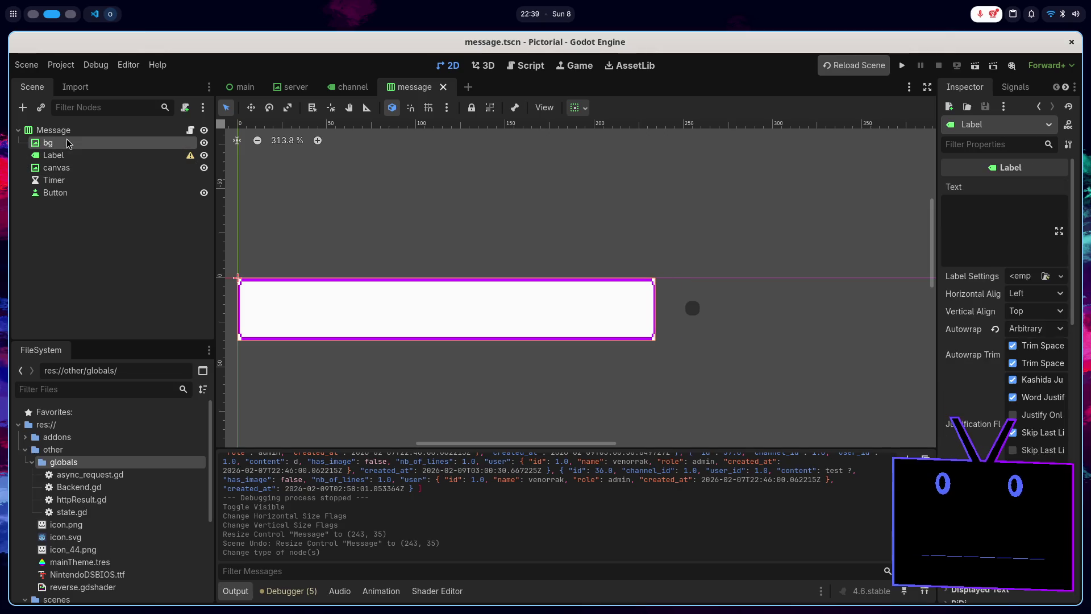
left_click(75, 131)
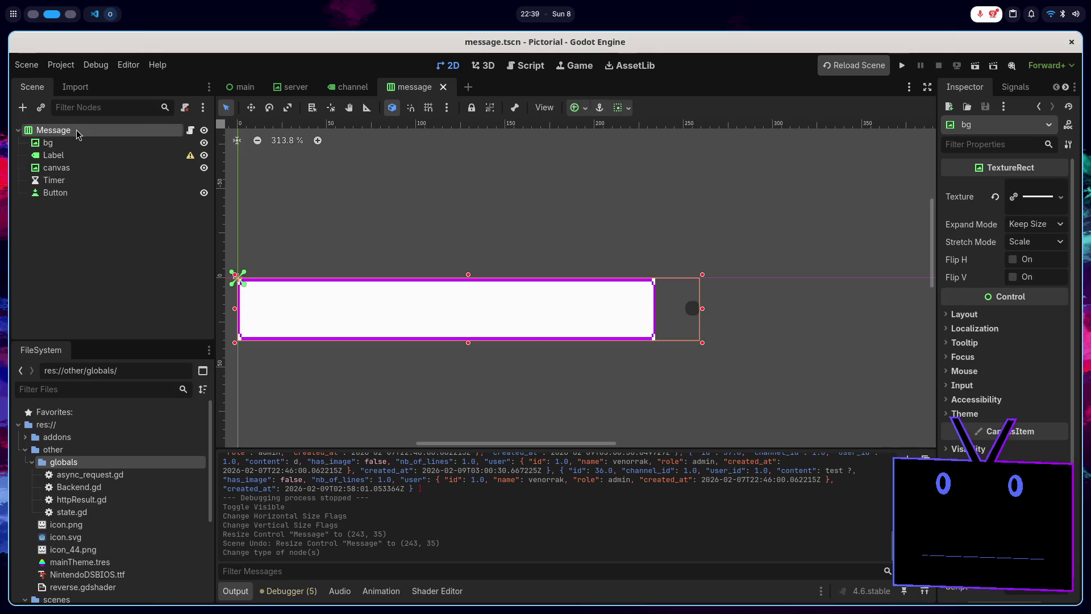
Add a Control node under Message, placed directly above bg
left_click(25, 110)
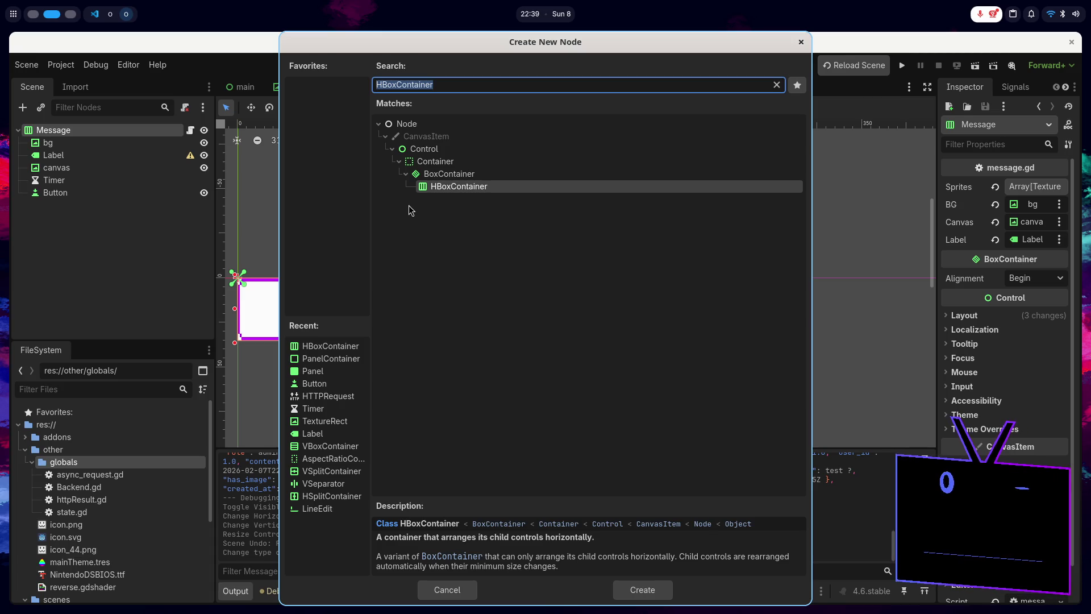
type("control")
key("Return")
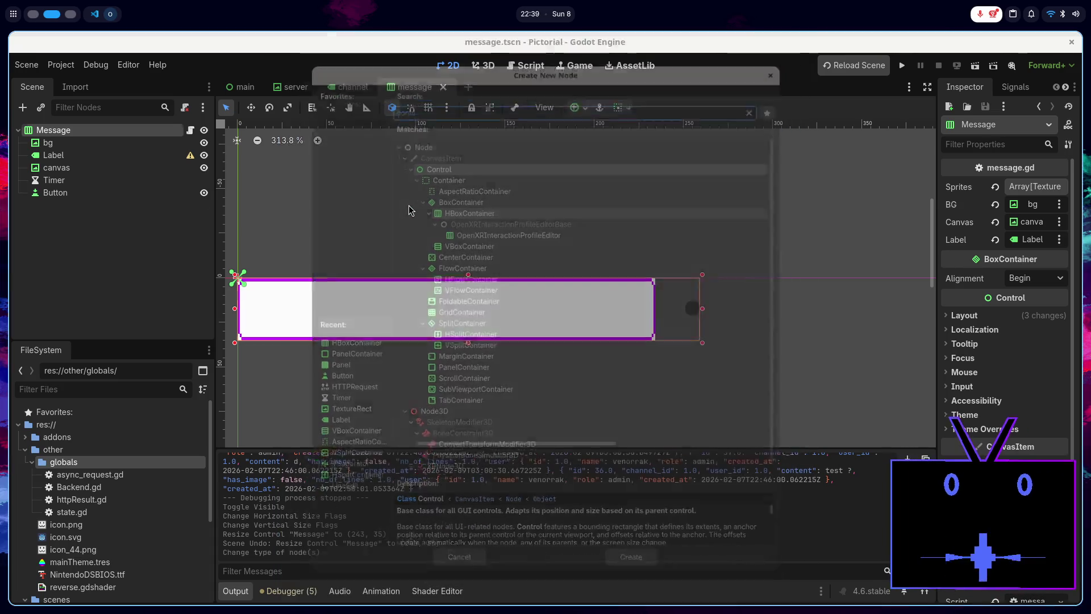
left_click_drag(80, 205, 81, 140)
Reparent bg, Label, canvas and Timer into the new Control node
left_click(81, 155)
left_click(77, 179, "shift")
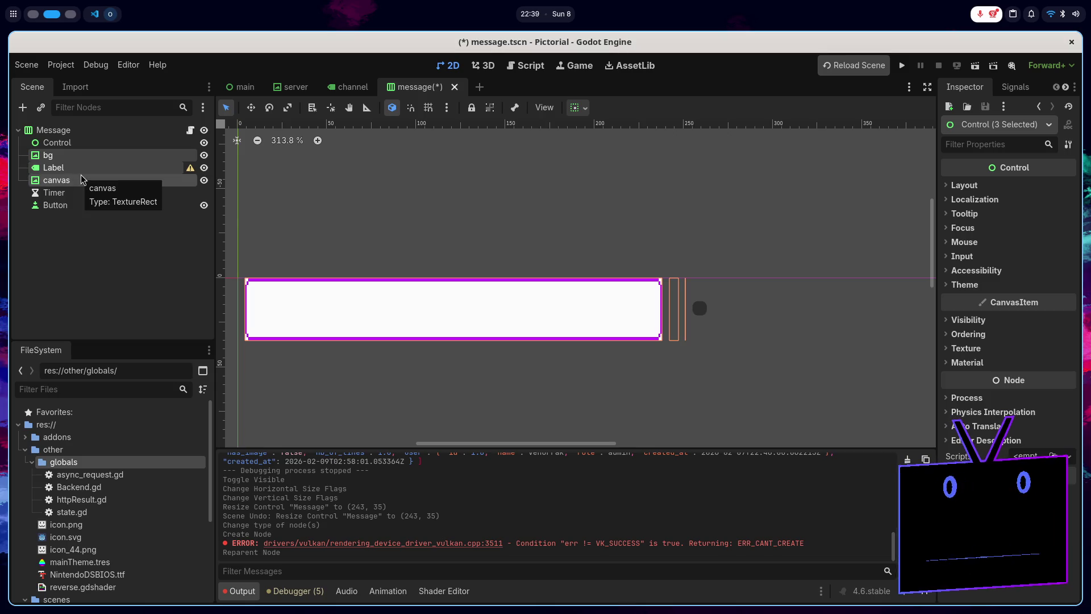
left_click(56, 192, "shift")
left_click_drag(57, 192, 63, 143)
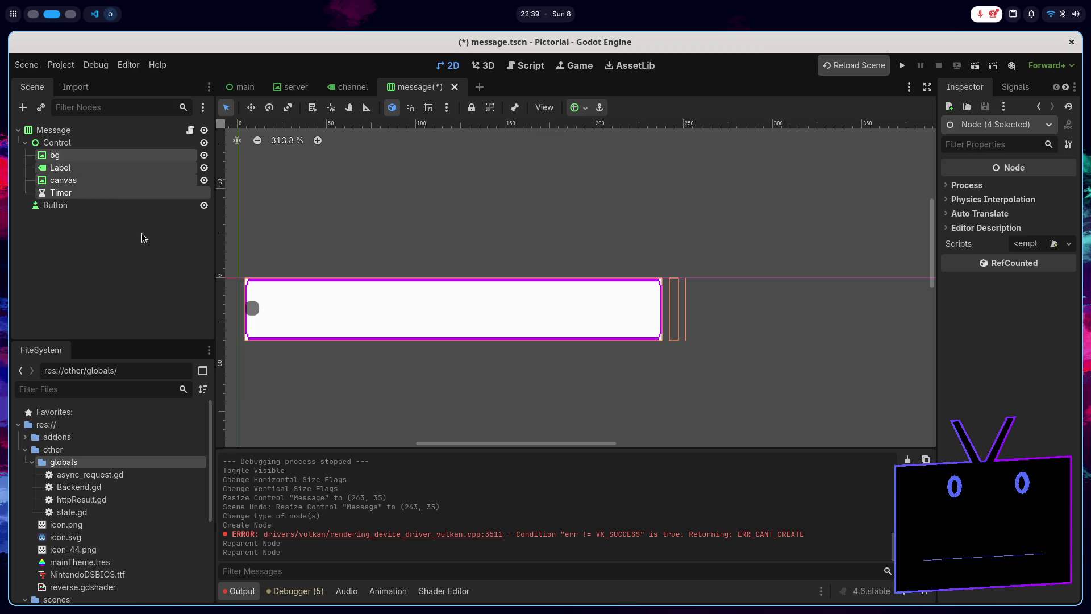
Check the regrouped hierarchy by selecting Control, ending with bg selected
left_click(89, 155)
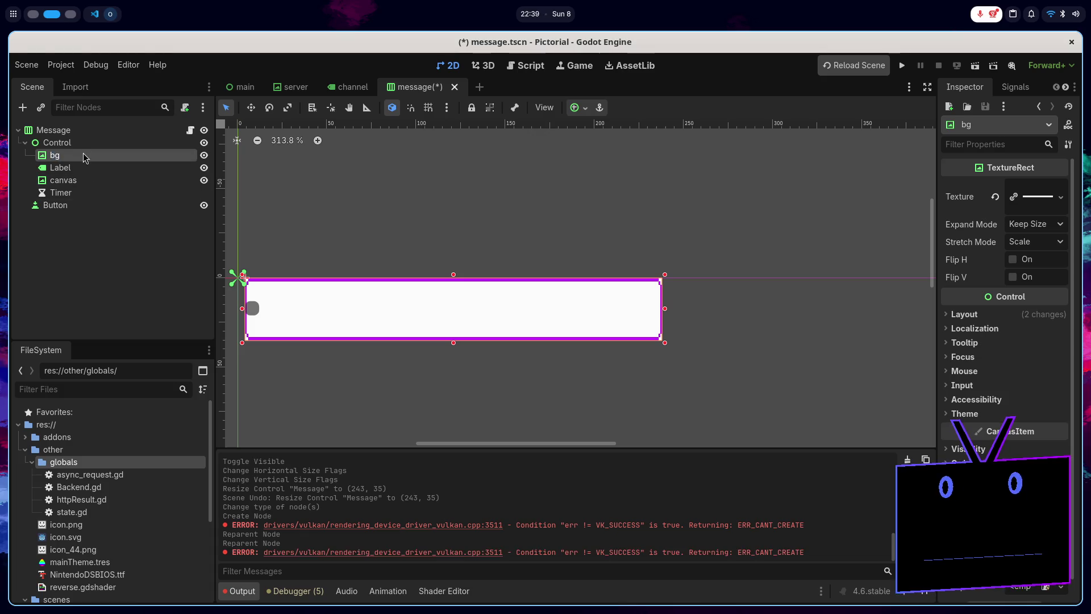
scroll(244, 284, "down", 1)
scroll(280, 297, "up", 10)
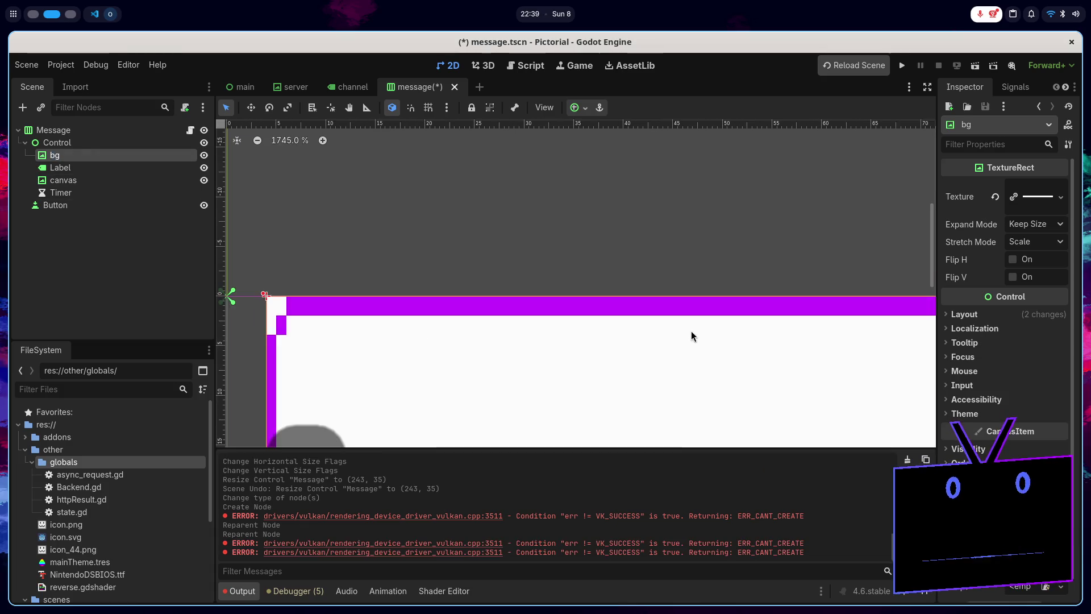
scroll(691, 331, "down", 2)
left_click(80, 142)
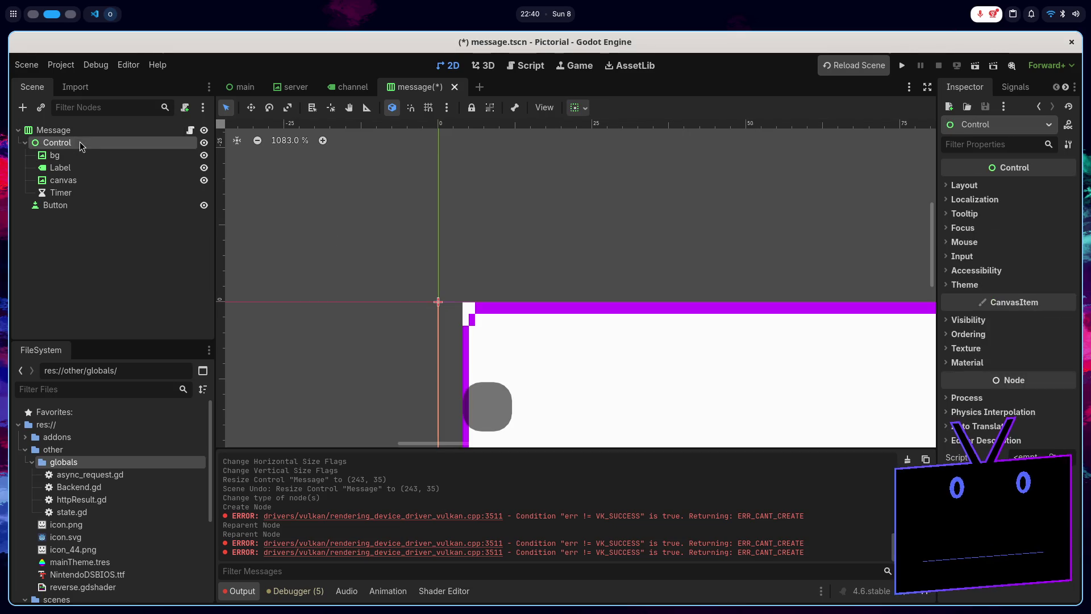
left_click(98, 156)
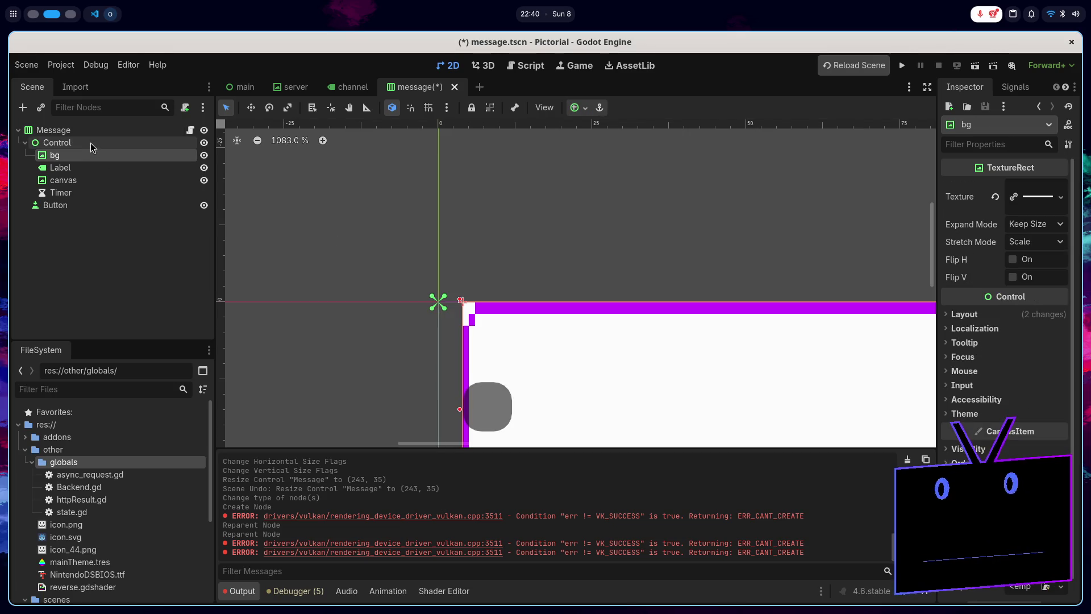
Anchor the bg node with the Top Left preset
left_click(577, 113)
left_click(586, 153)
scroll(544, 251, "down", 8)
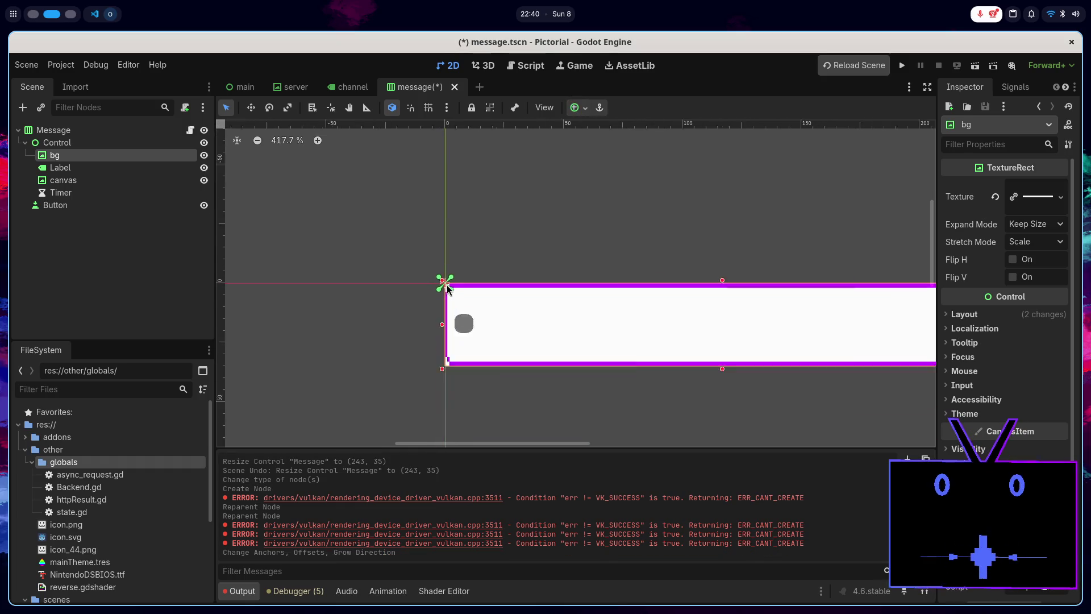
scroll(545, 310, "up", 2)
Set the canvas node's anchor preset to Full Rect so it fills its parent
left_click(64, 193)
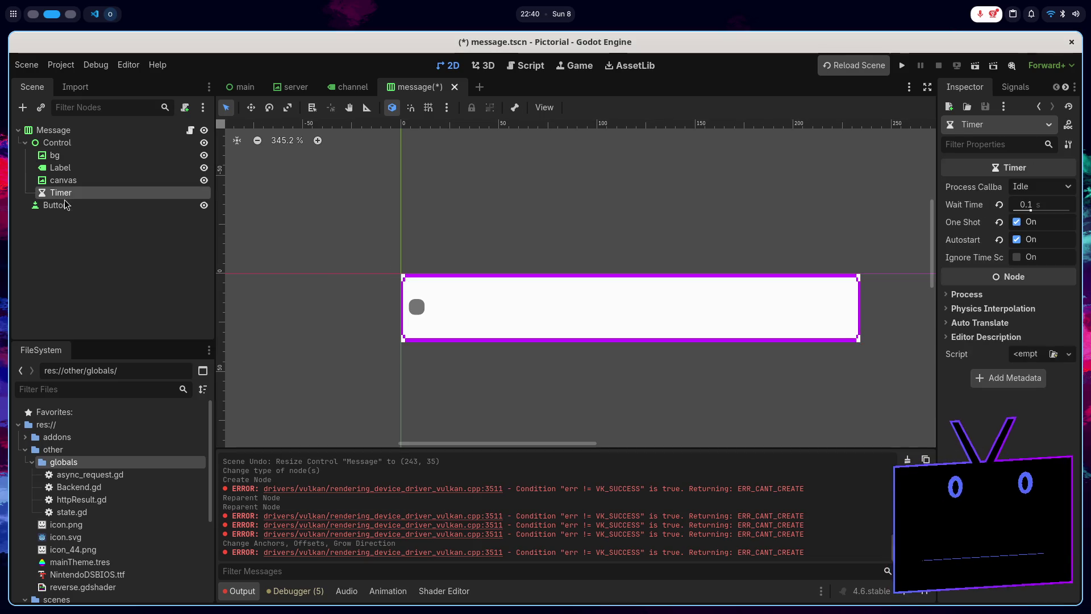
left_click(84, 179)
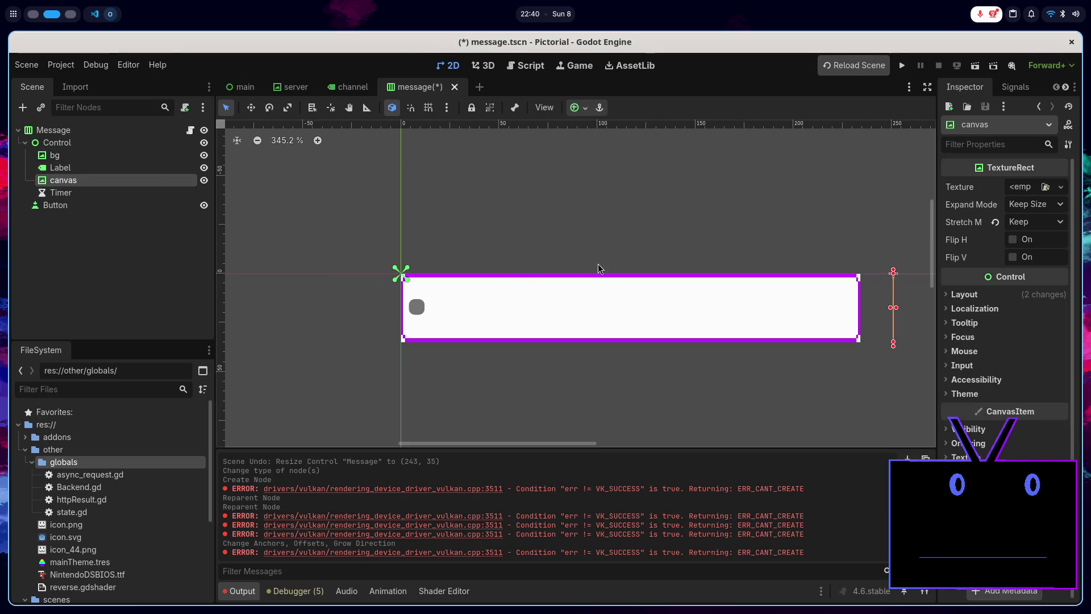
left_click(577, 107)
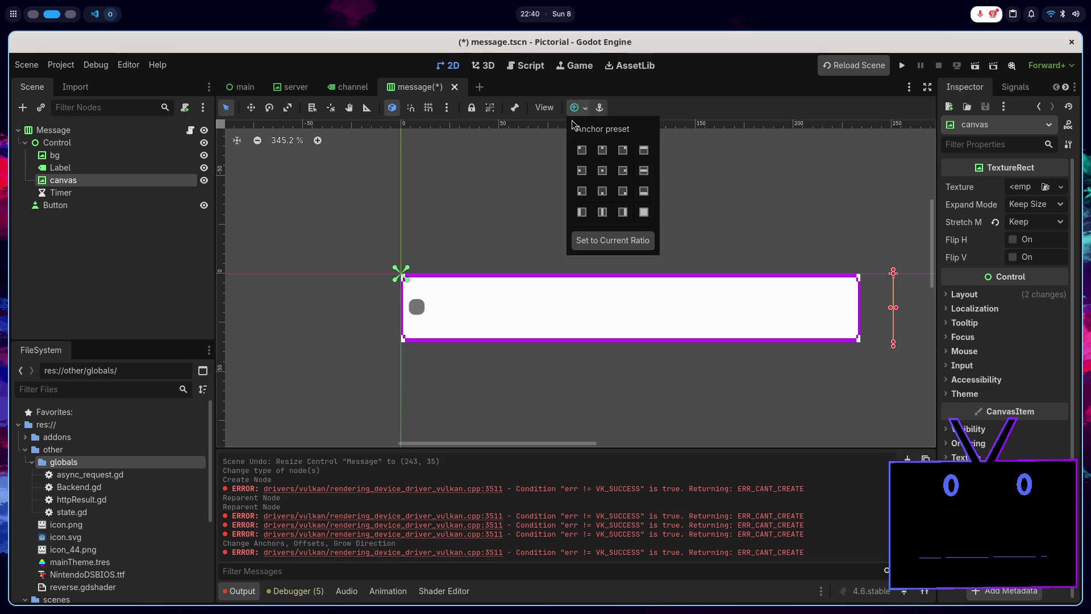
left_click(582, 151)
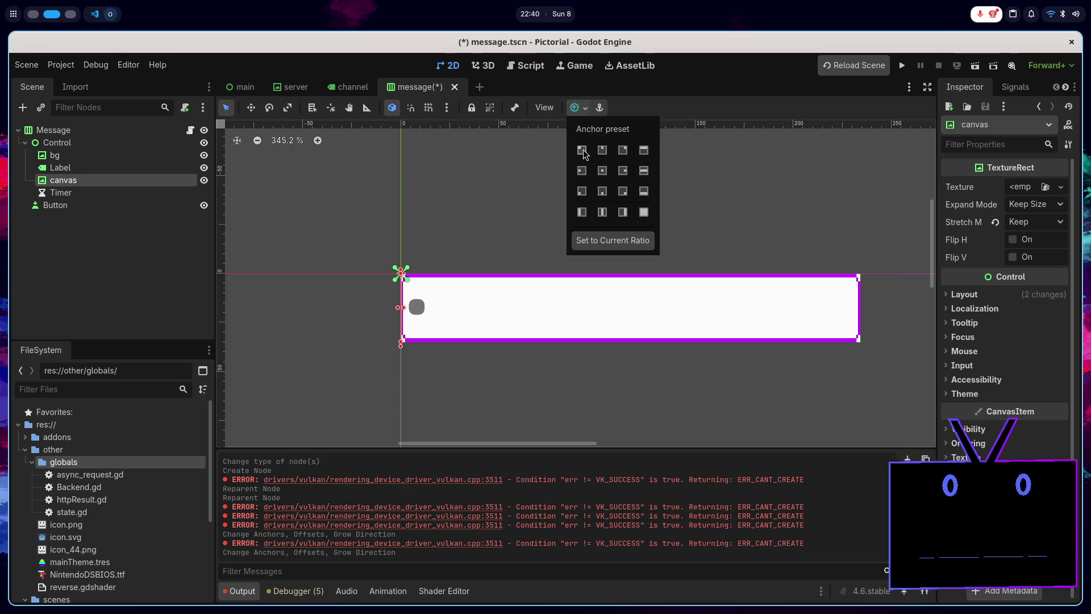
left_click(650, 211)
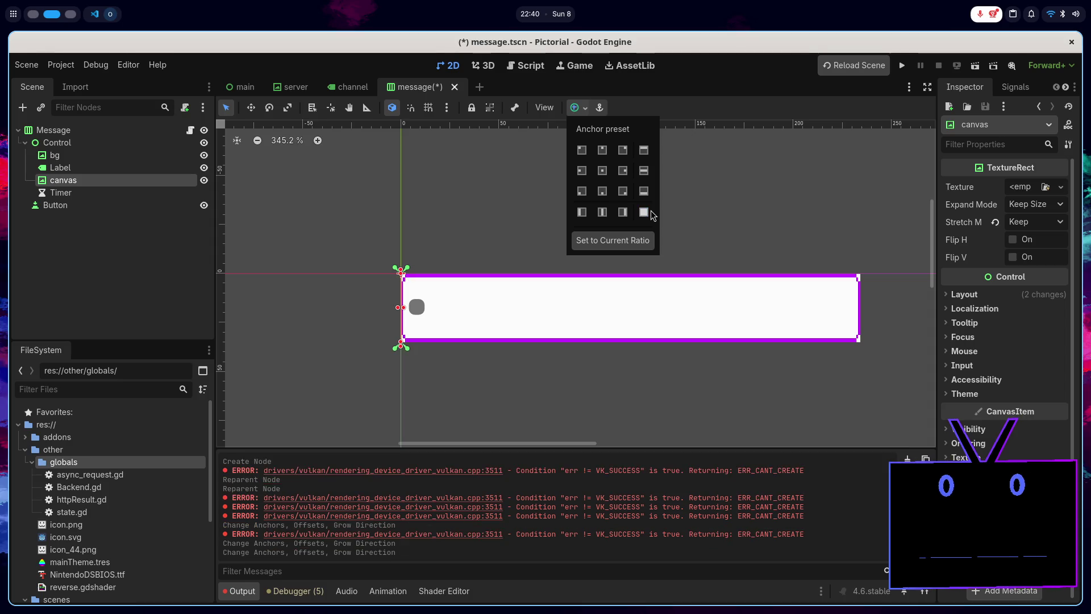
left_click(138, 167)
Try several anchor presets on Label, settling on Top Left
left_click(139, 167)
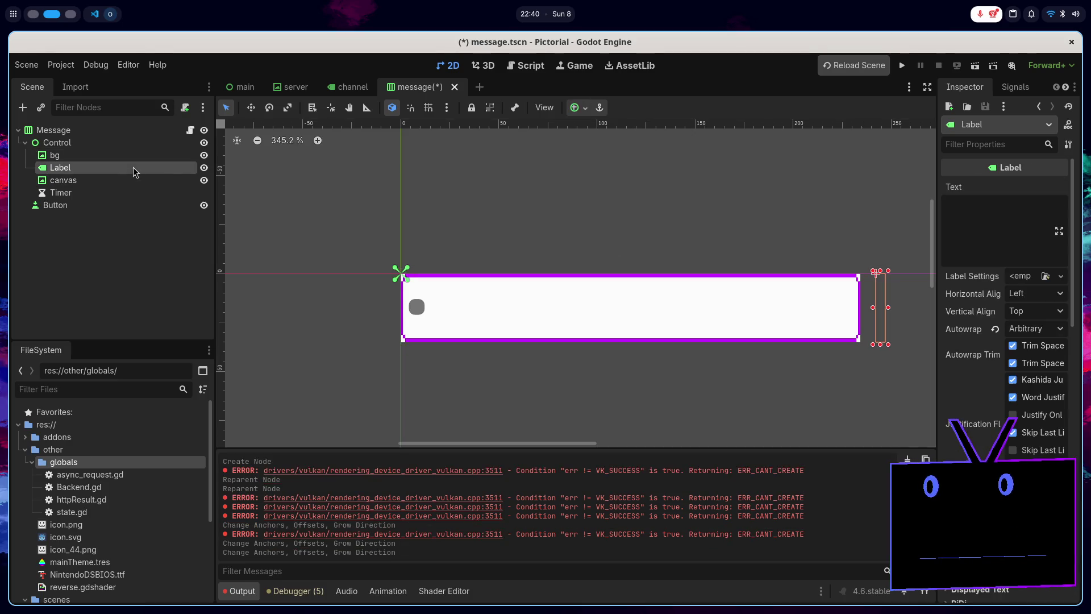
left_click(585, 109)
left_click(642, 214)
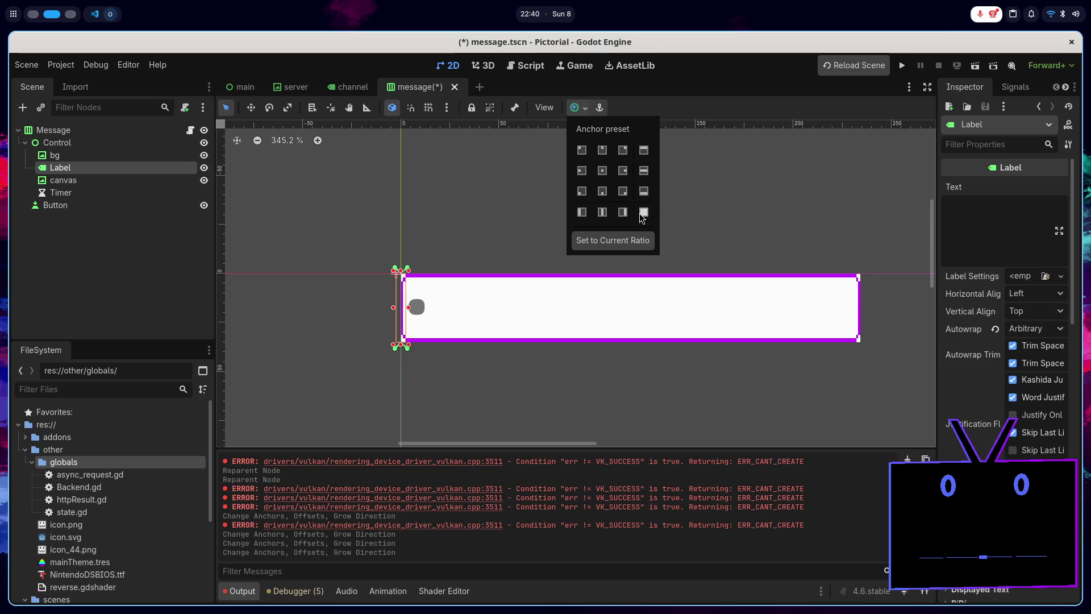
scroll(289, 241, "up", 7)
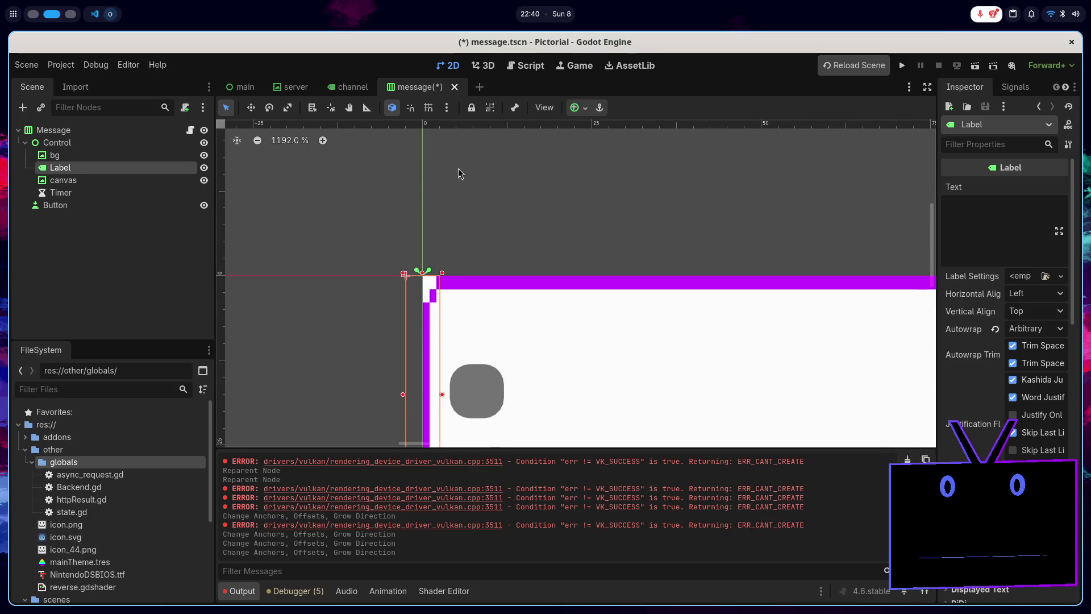
left_click(582, 111)
left_click(581, 170)
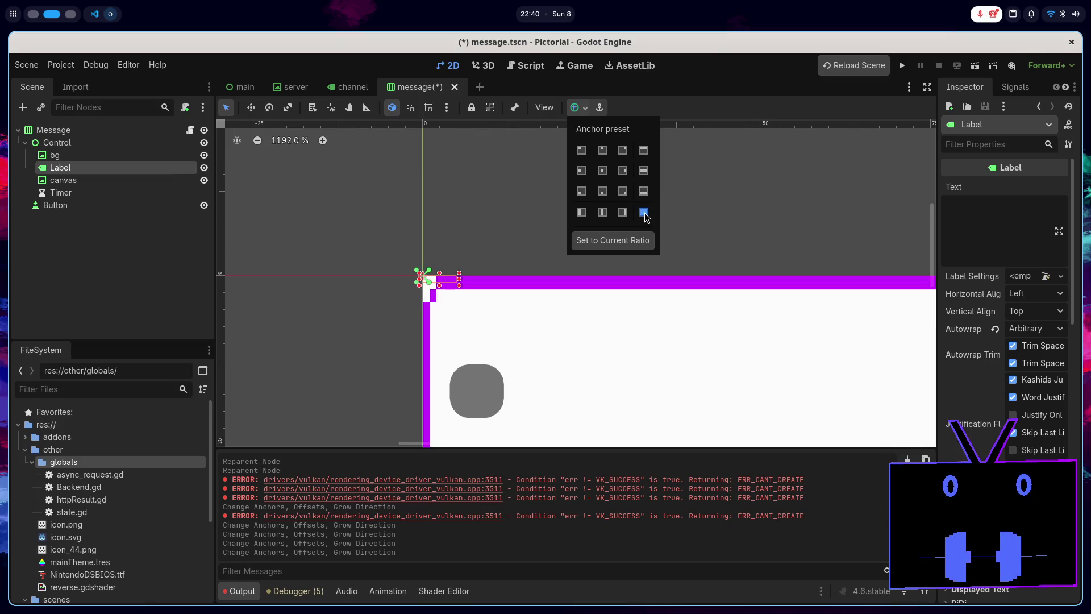
left_click(644, 211)
left_click(578, 151)
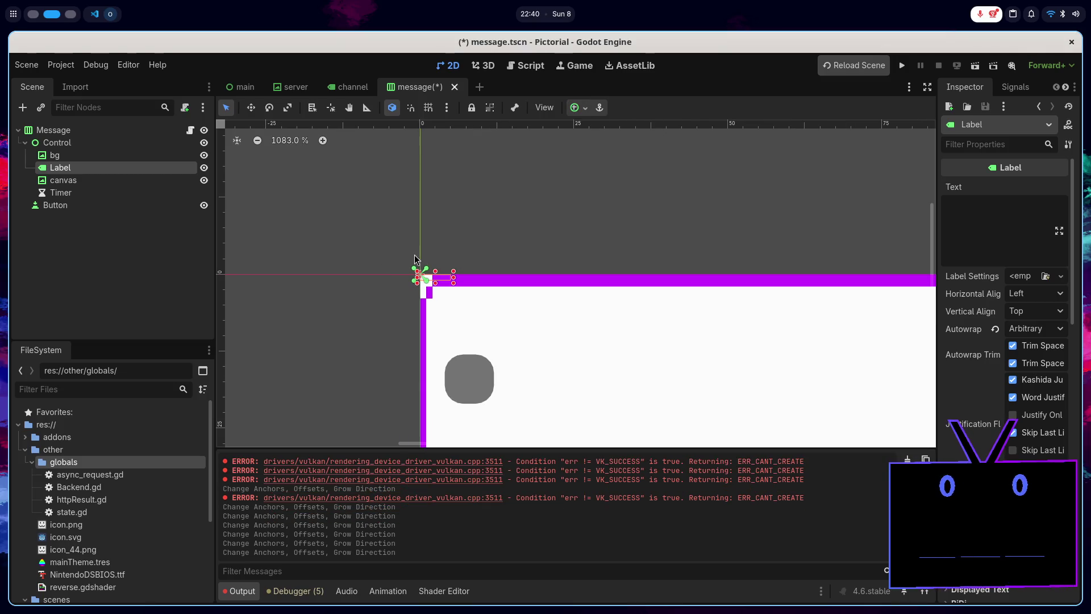
scroll(346, 295, "down", 4)
scroll(657, 325, "up", 1)
scroll(530, 316, "up", 1)
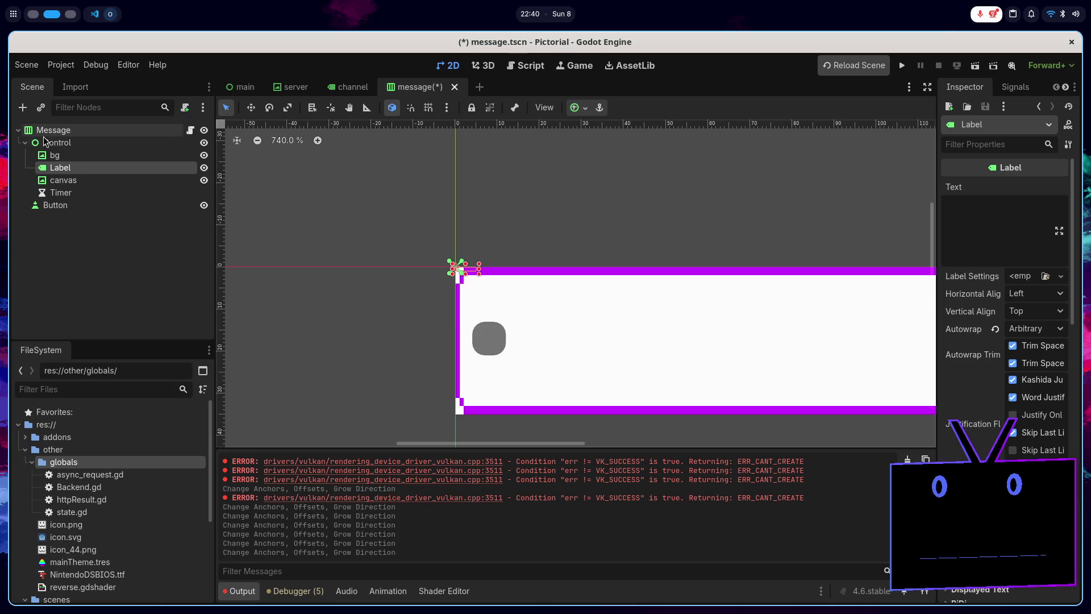
Anchor bg at Top Left after trying Full Rect, then run the game to test
left_click(55, 154)
left_click(578, 108)
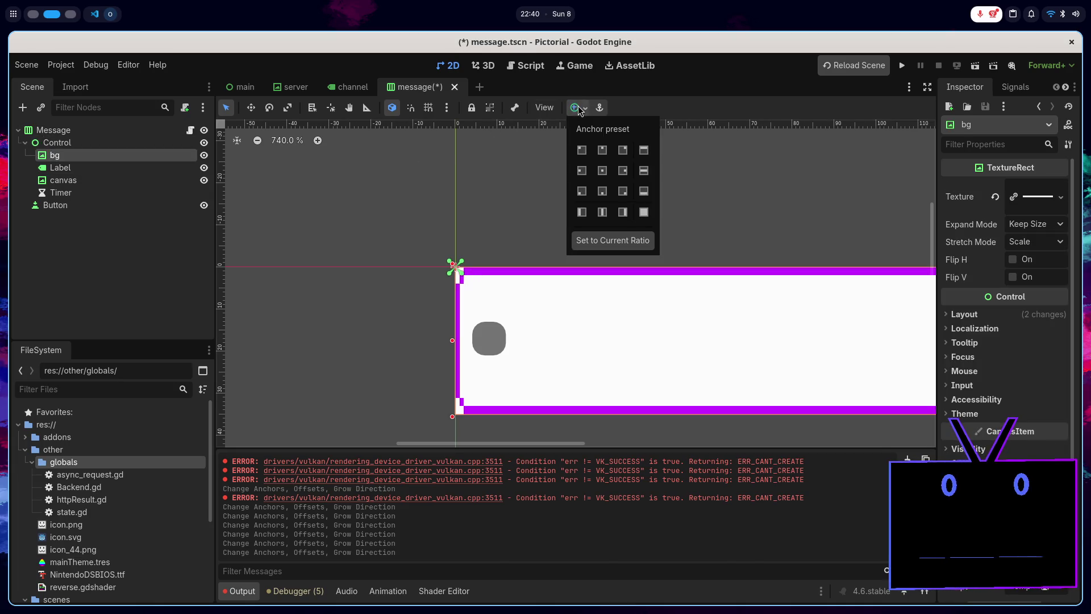
left_click(644, 212)
scroll(509, 266, "down", 10)
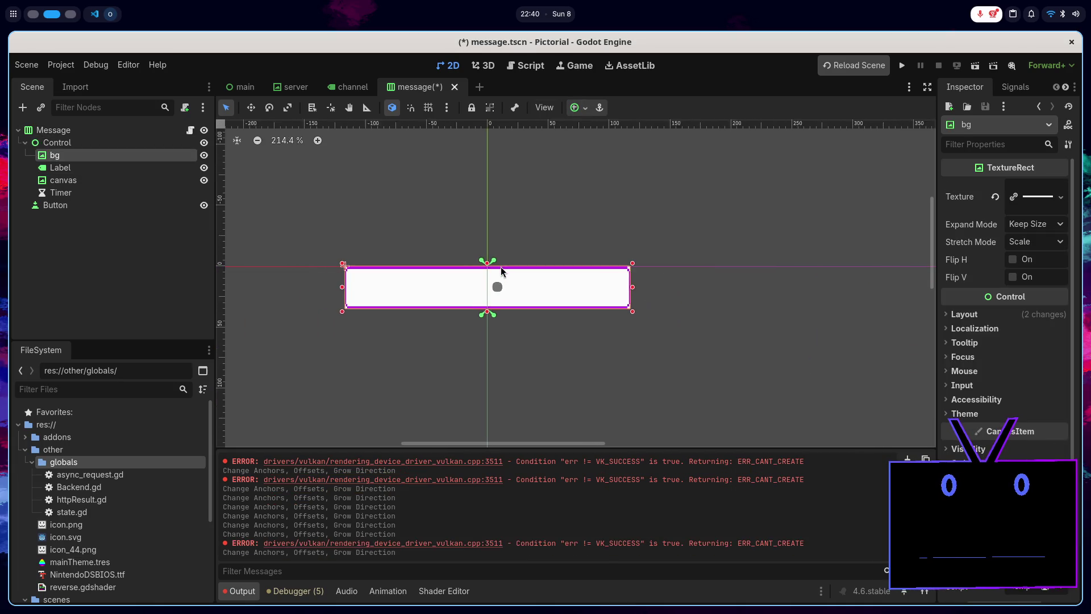
left_click(581, 151)
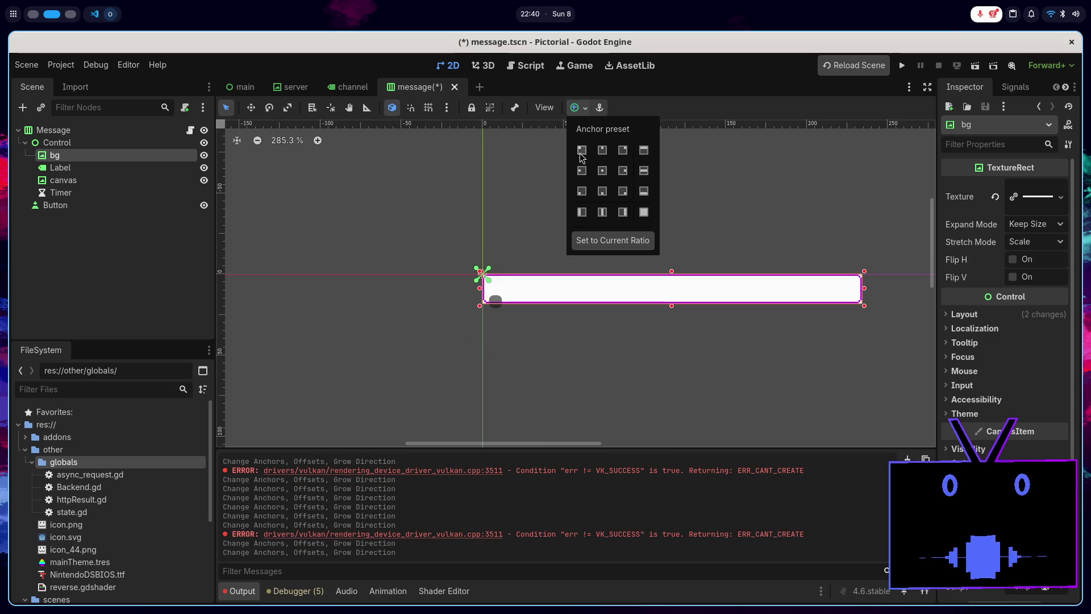
left_click(611, 319)
scroll(487, 329, "down", 1)
scroll(511, 319, "up", 14)
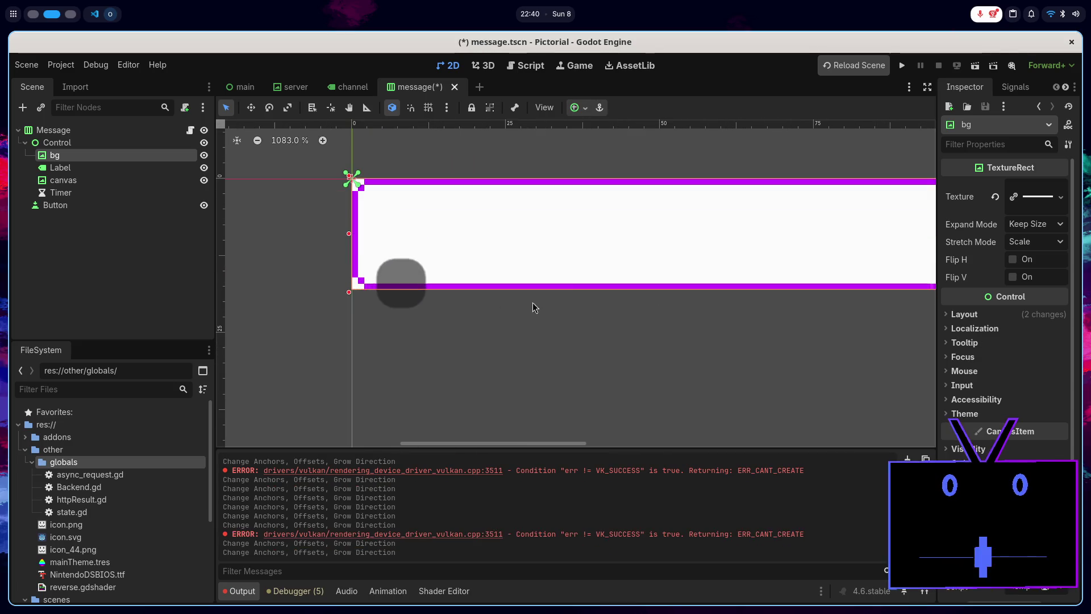
left_click(902, 65)
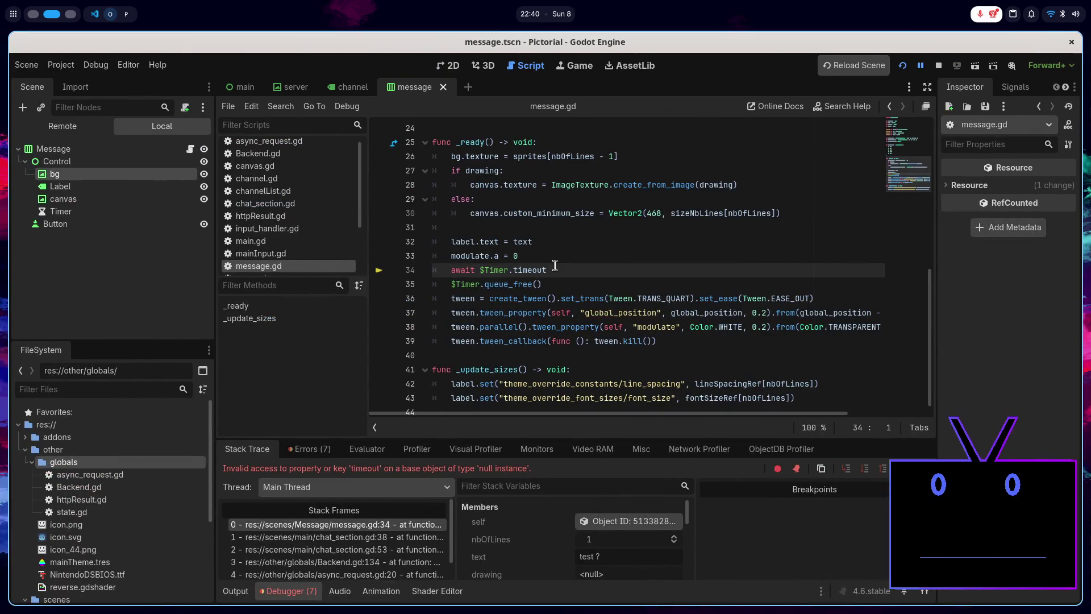
Stop the debugger, move Timer below Button directly under Message, and test-run the game
left_click(938, 62)
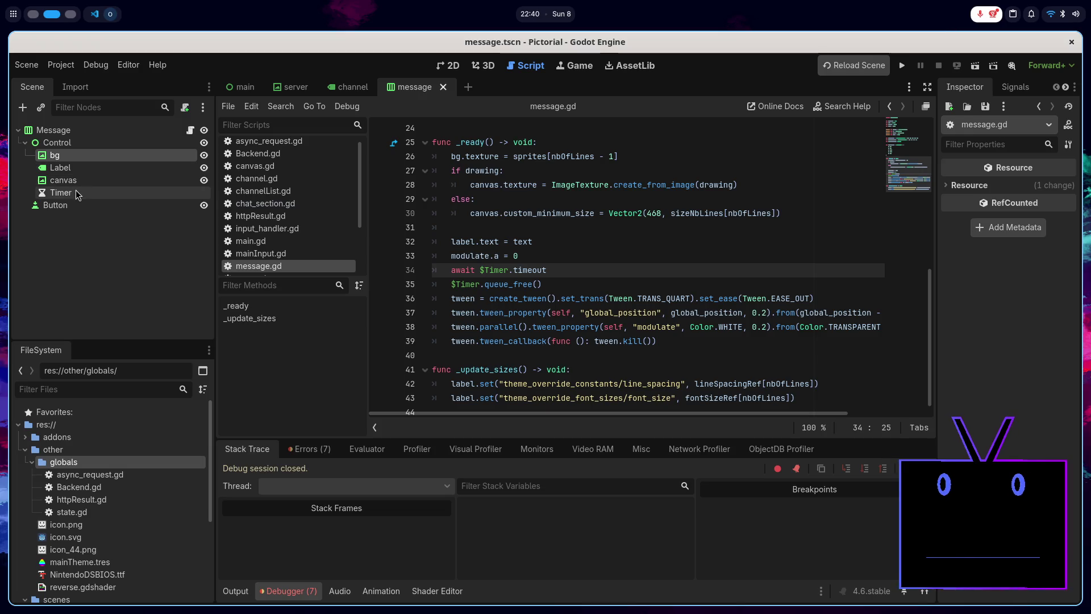
mouse_move(76, 192)
left_mouse_down()
mouse_move(68, 138)
mouse_move(59, 210)
left_mouse_up()
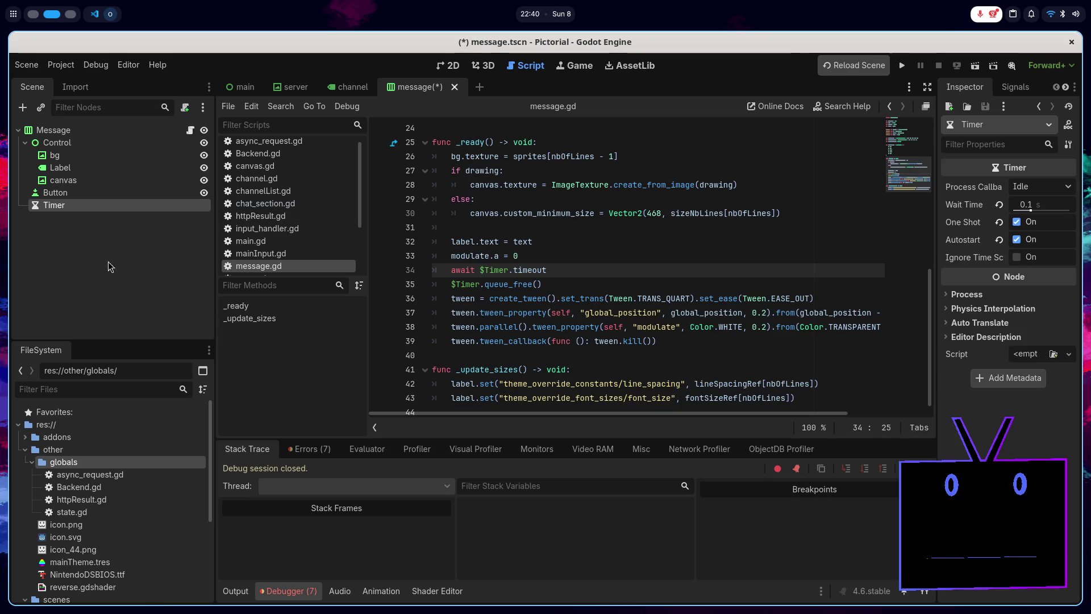
left_click(902, 65)
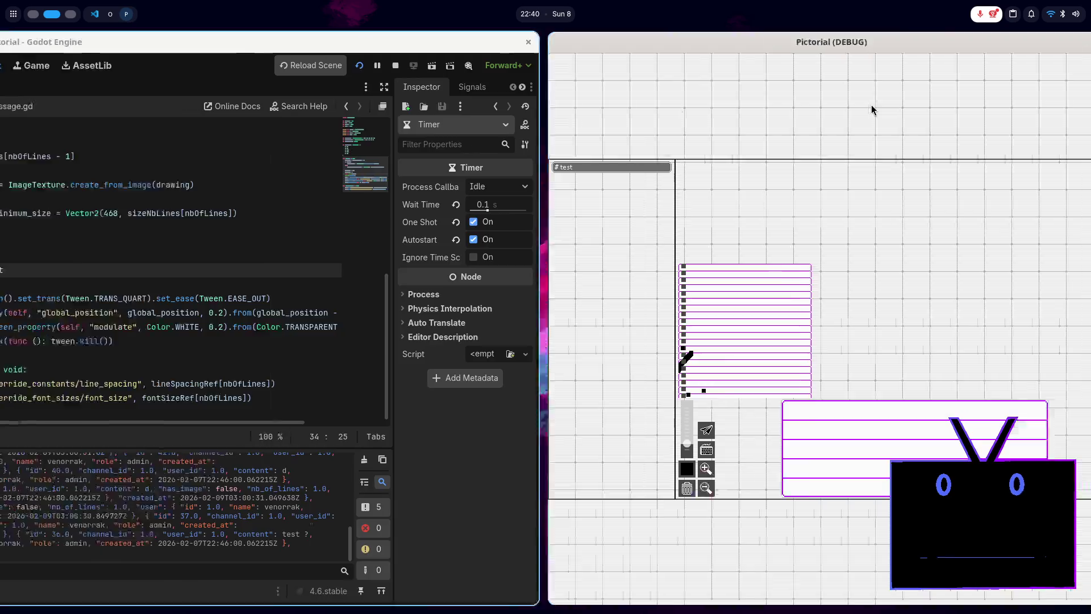
key("alt+F4")
left_click(453, 69)
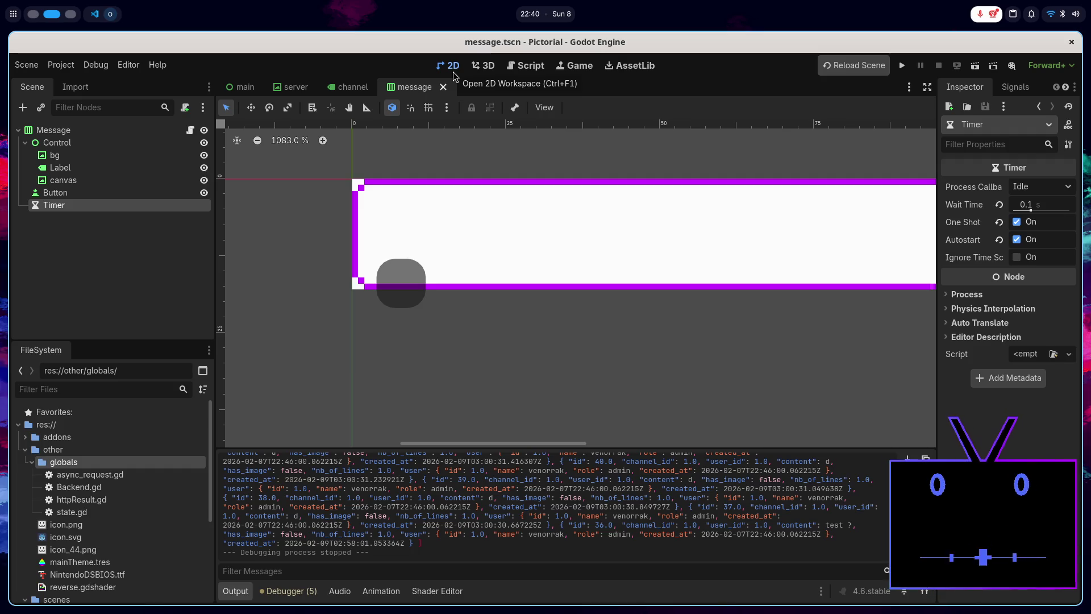
Change the Control node's type and set its horizontal and vertical container sizing to Shrink Begin
scroll(255, 230, "down", 3)
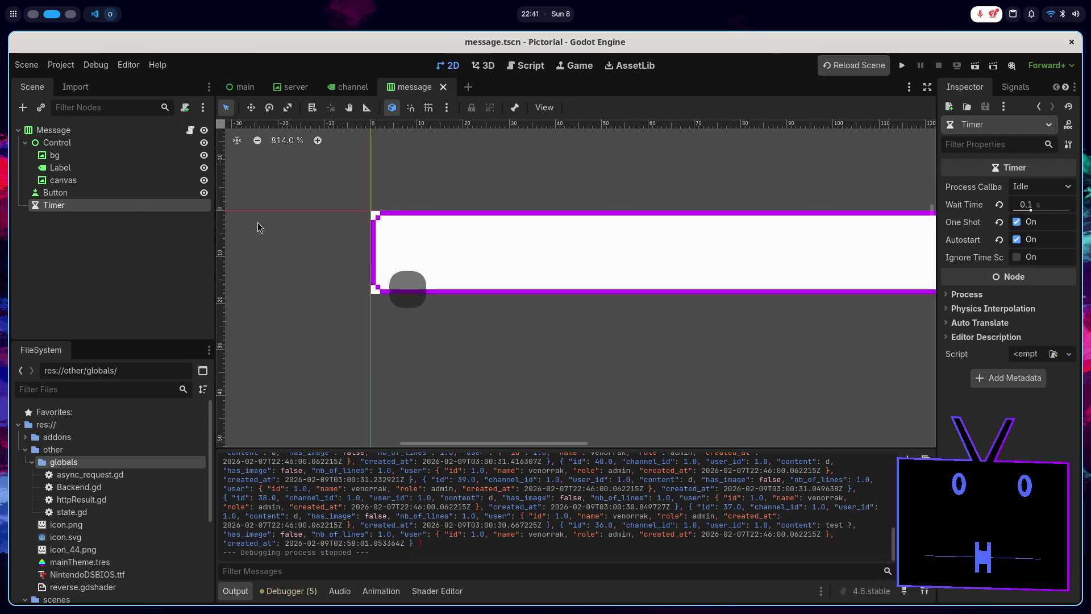
left_click(114, 142)
scroll(276, 252, "down", 1)
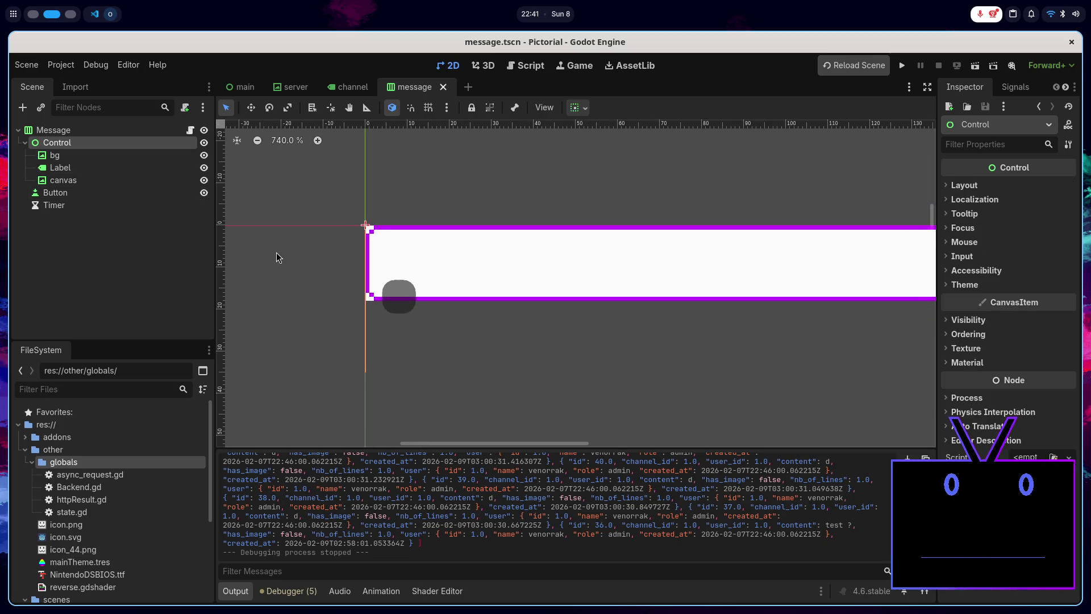
right_click(80, 142)
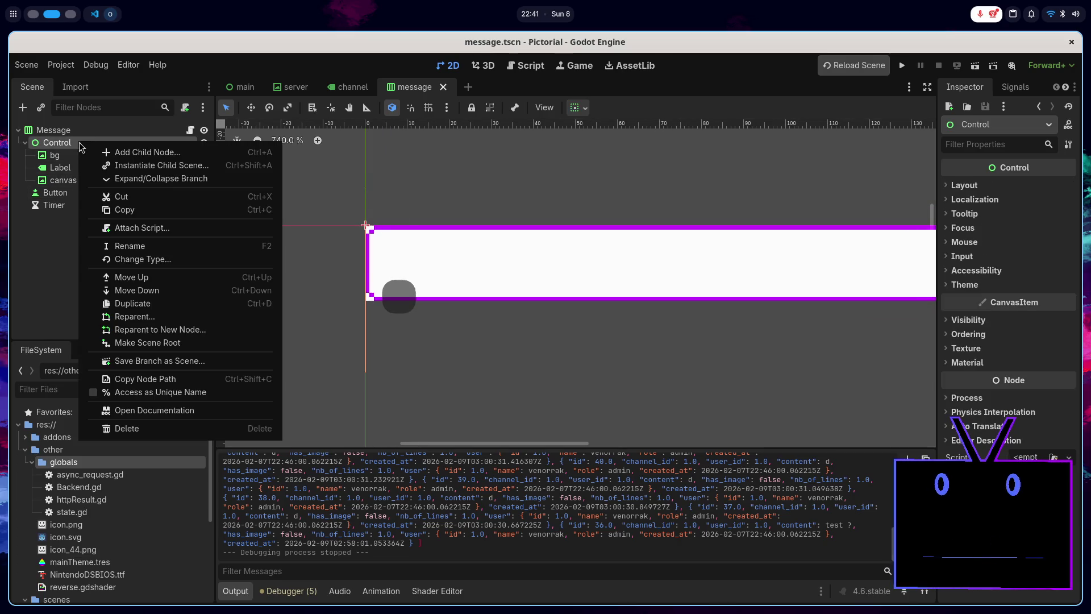
left_click(126, 260)
key("Return")
left_click(1040, 354)
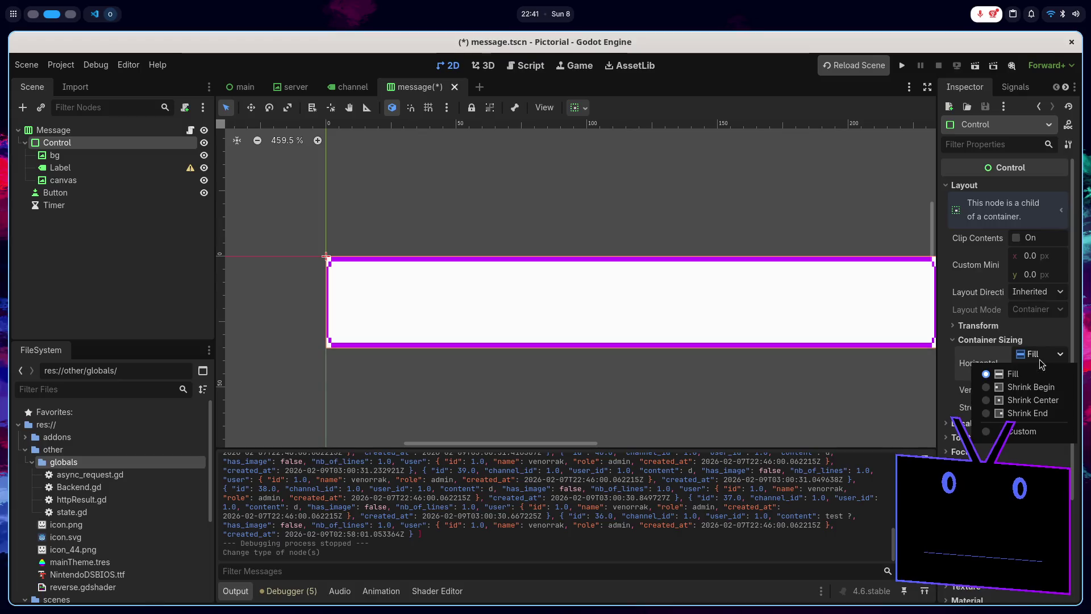
left_click(1021, 386)
left_click(1039, 389)
left_click(1031, 422)
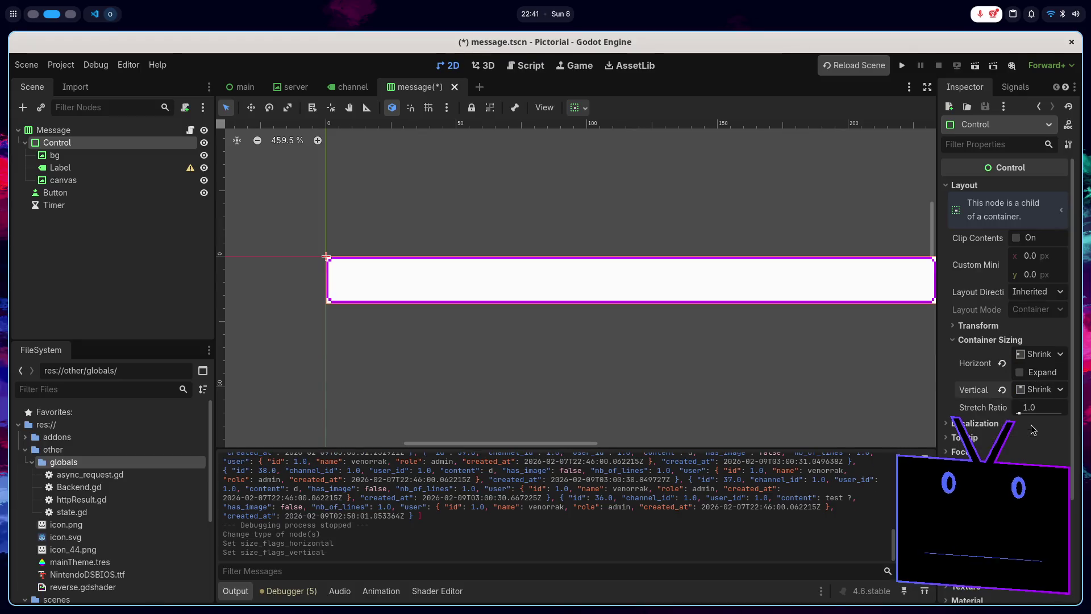
Run the game and scroll through the channel's text and drawing messages, then close it
left_click(901, 65)
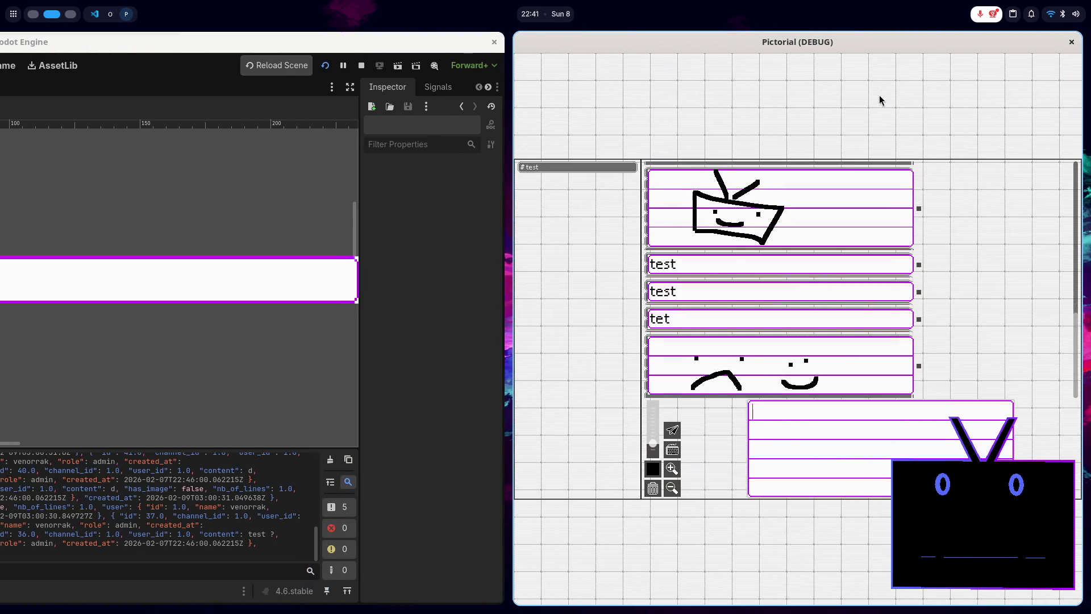
scroll(744, 368, "up", 1)
scroll(703, 384, "down", 1)
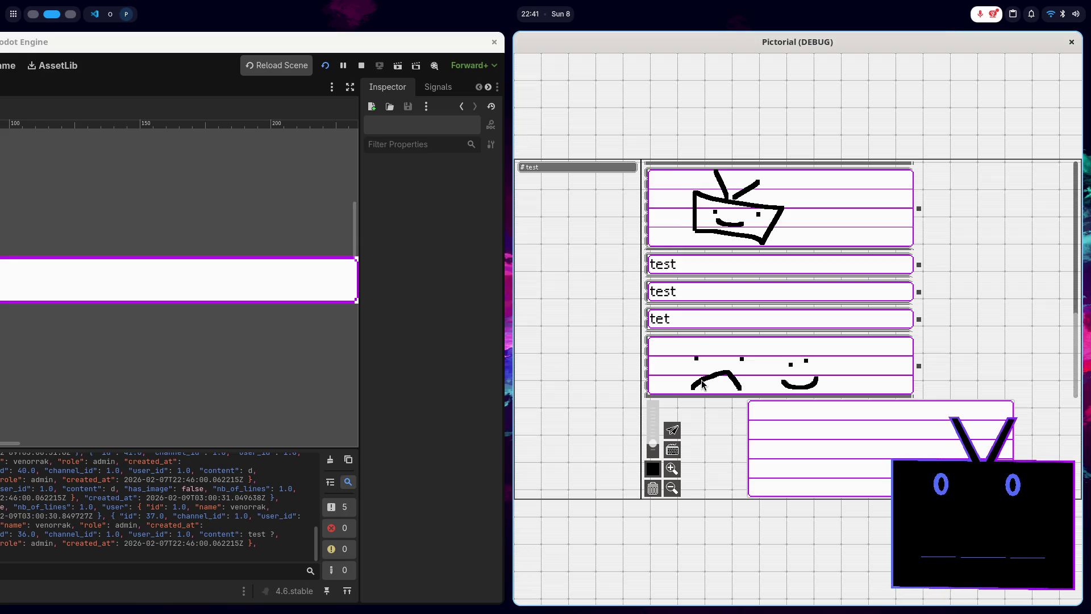
scroll(702, 384, "up", 10)
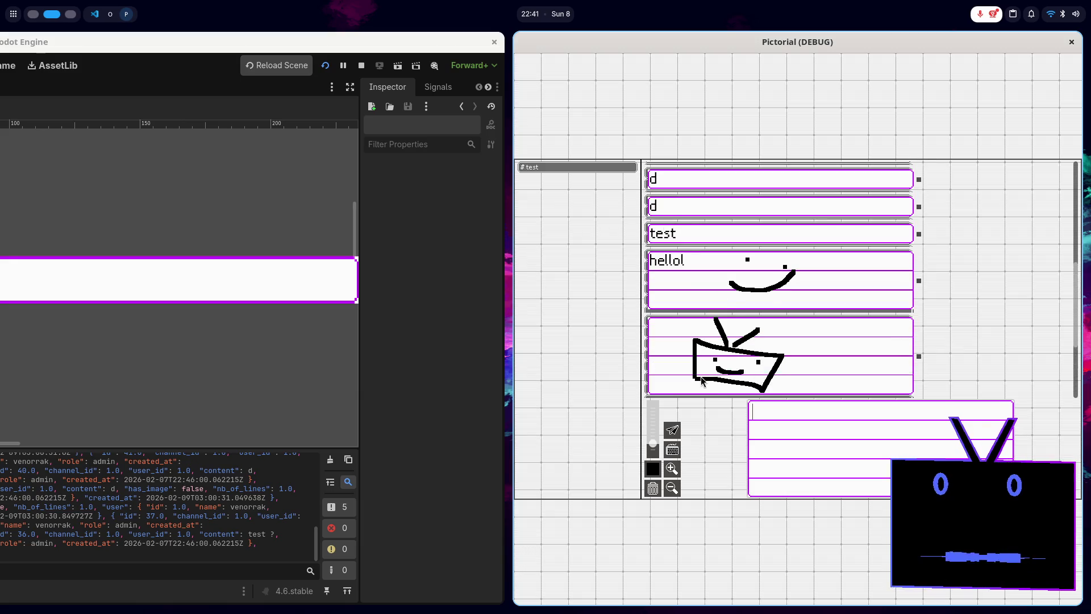
scroll(702, 381, "down", 10)
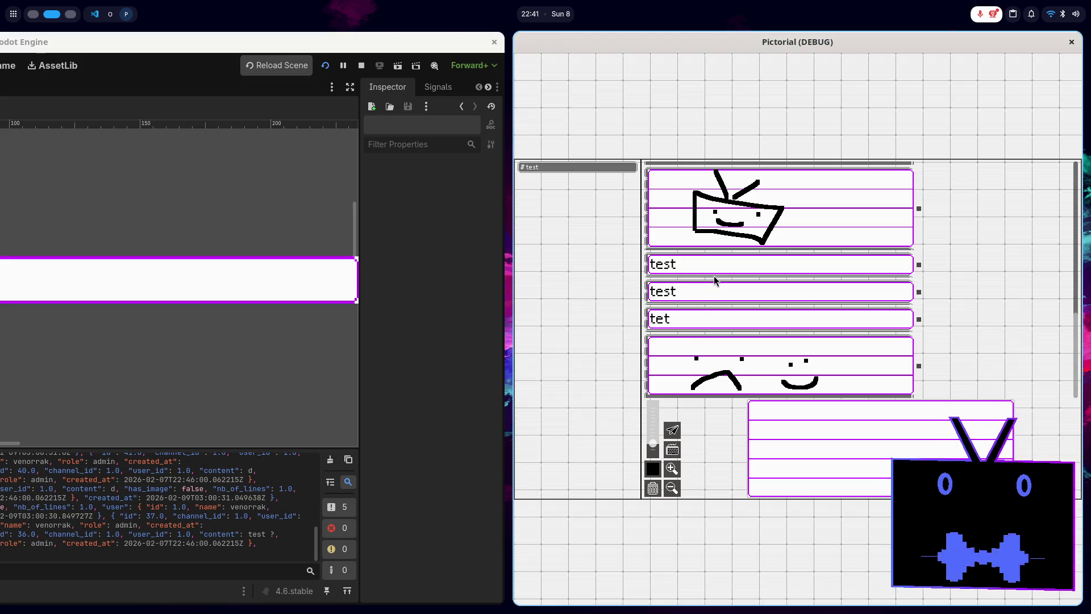
key("alt+F4")
left_click(90, 212)
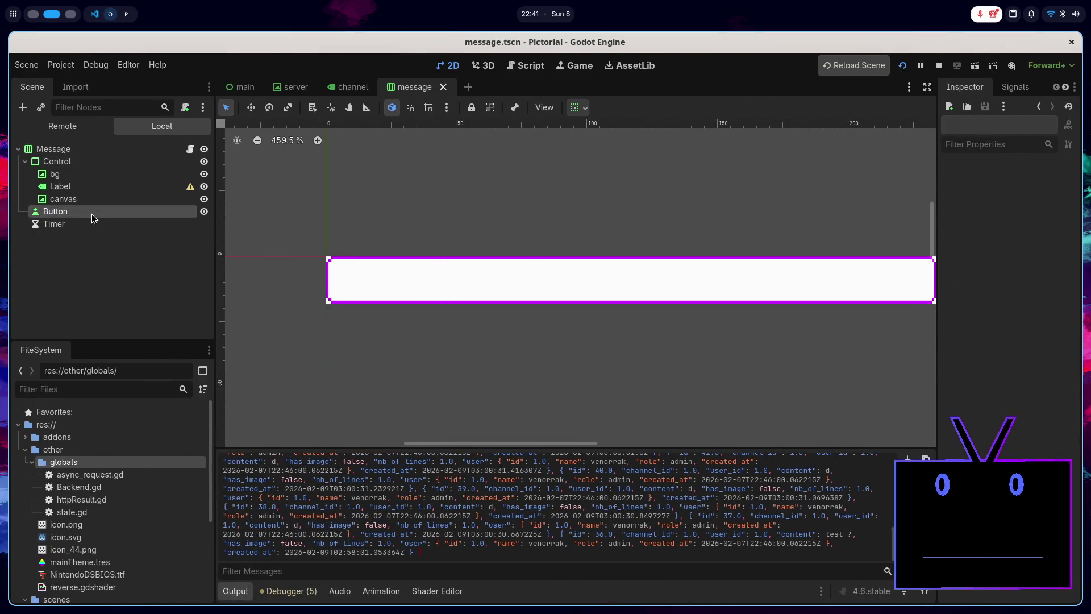
Centre the Button vertically within its container
scroll(550, 278, "down", 6)
scroll(789, 273, "up", 7)
scroll(789, 274, "up", 5)
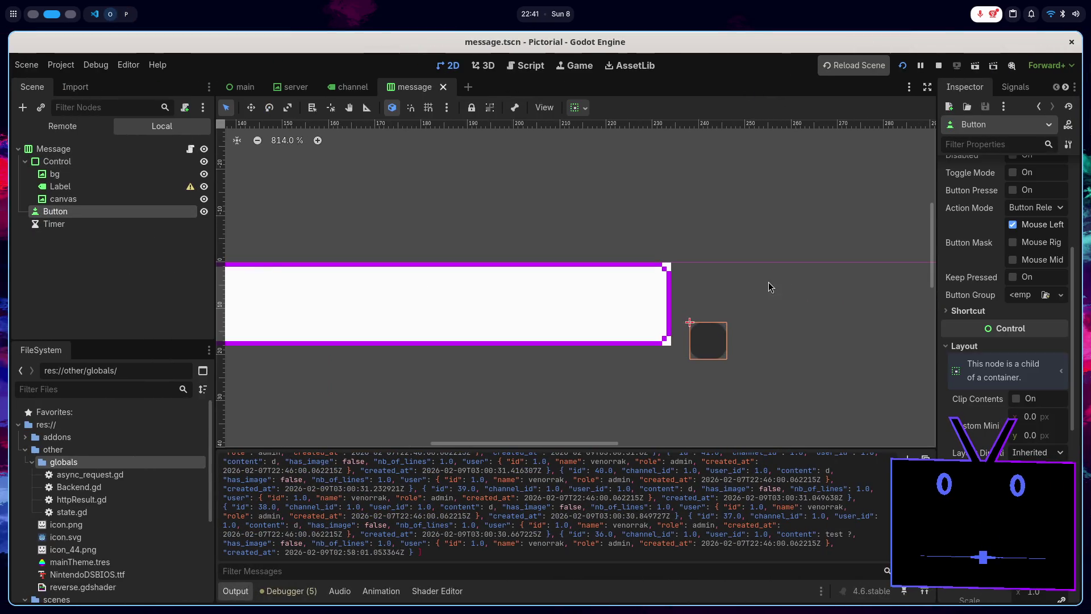
left_click(577, 106)
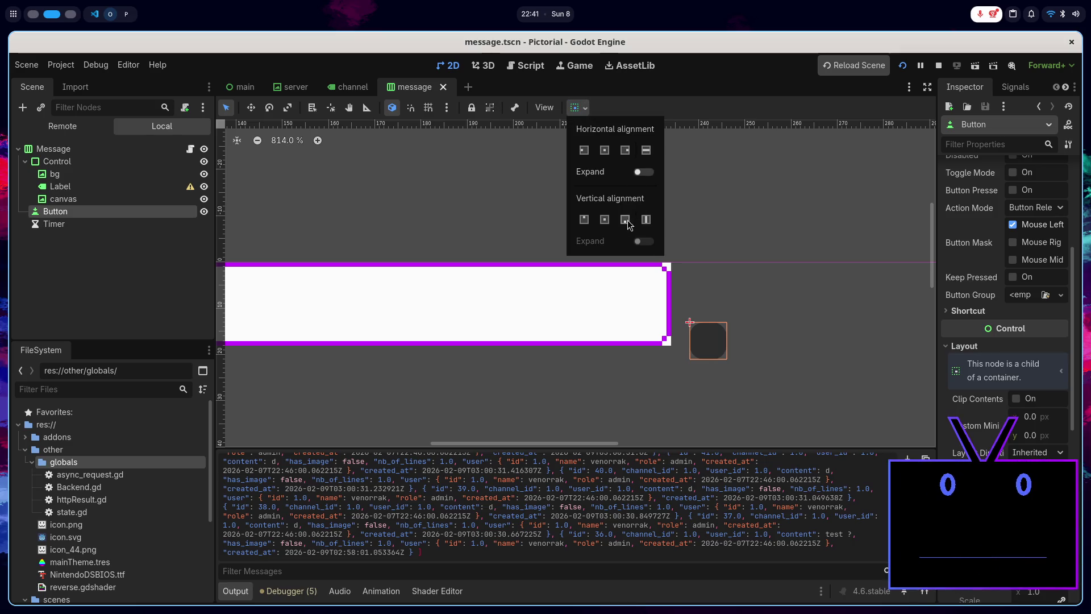
left_click(606, 220)
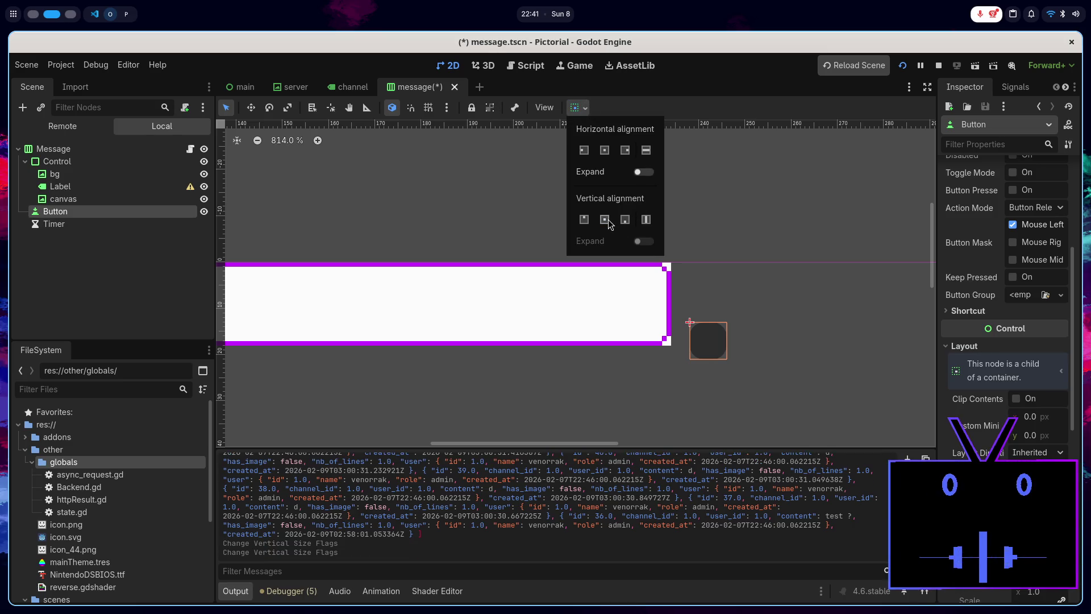
left_click(584, 150)
left_click(625, 150)
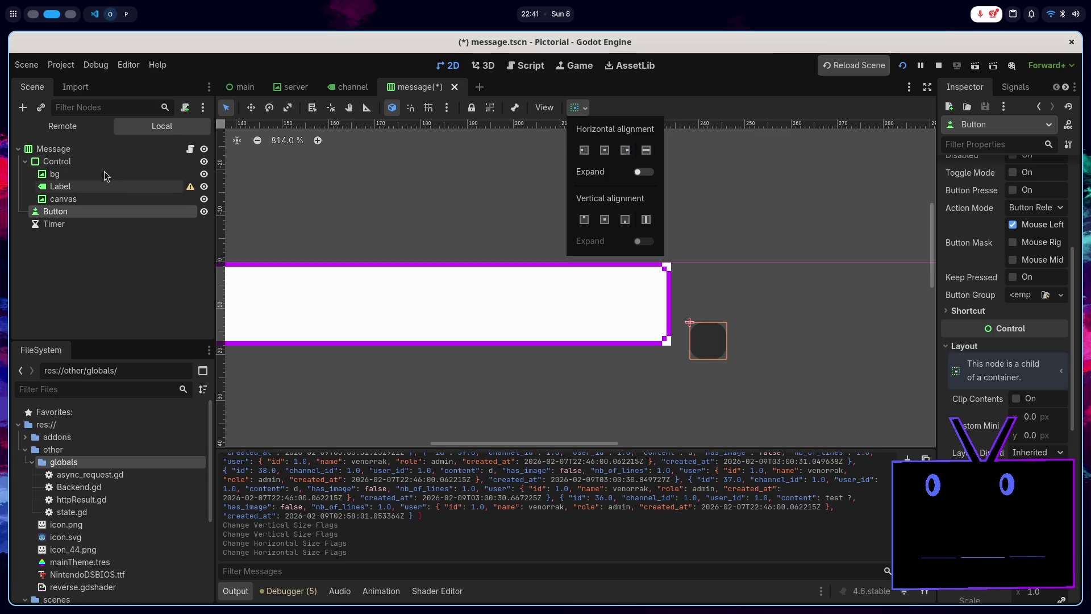
left_click(89, 145)
Step through Control, bg, Label, canvas and Button, then reselect the Message root
left_click(94, 150)
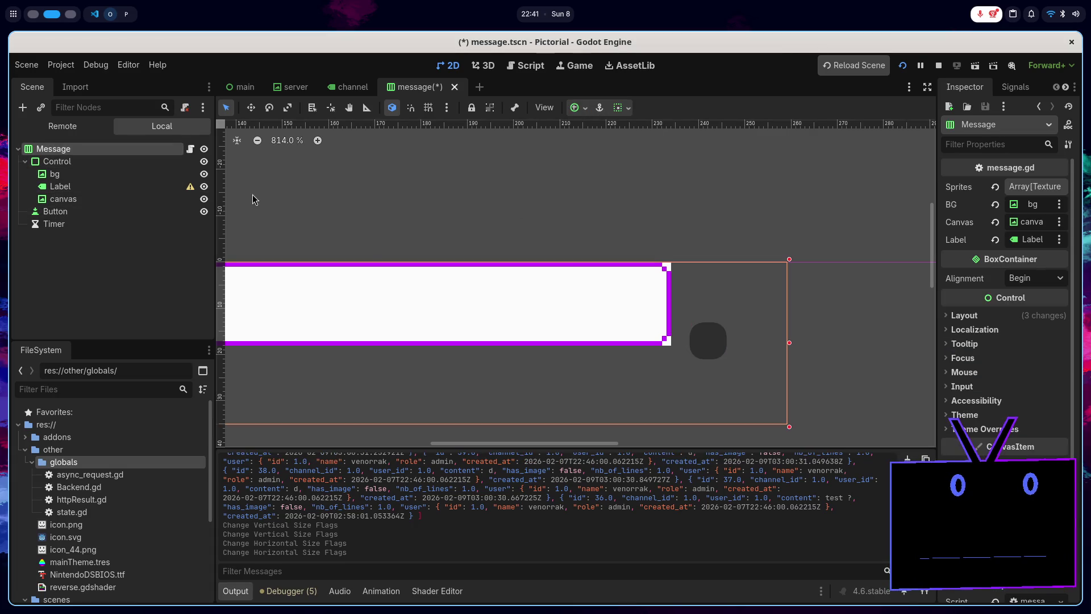
scroll(687, 304, "down", 6)
scroll(619, 307, "up", 2)
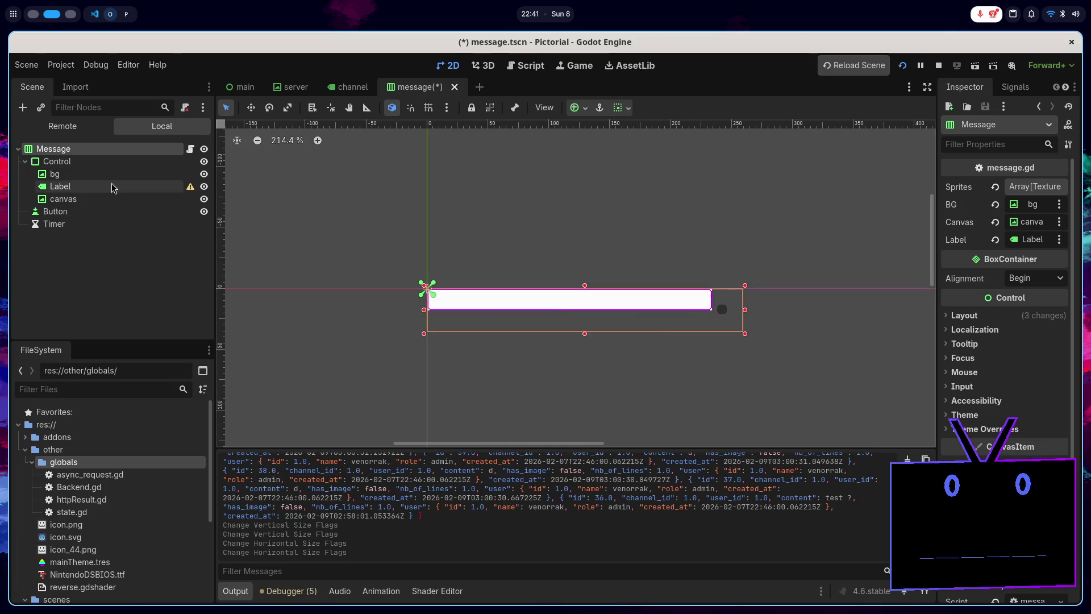
left_click(87, 163)
left_click(89, 174)
left_click(89, 188)
left_click(89, 199)
left_click(90, 212)
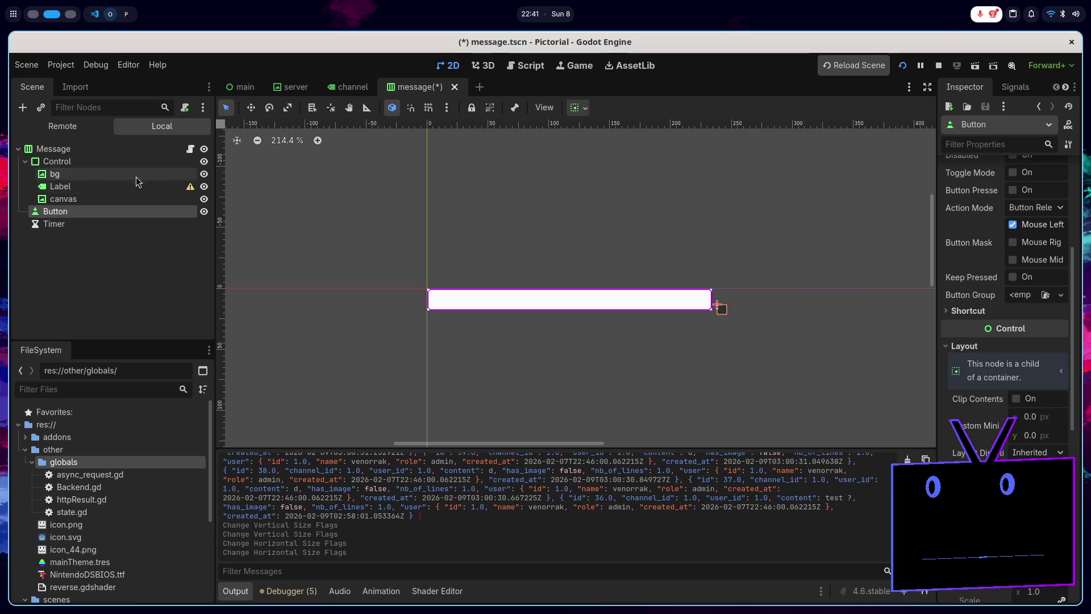
left_click(85, 149)
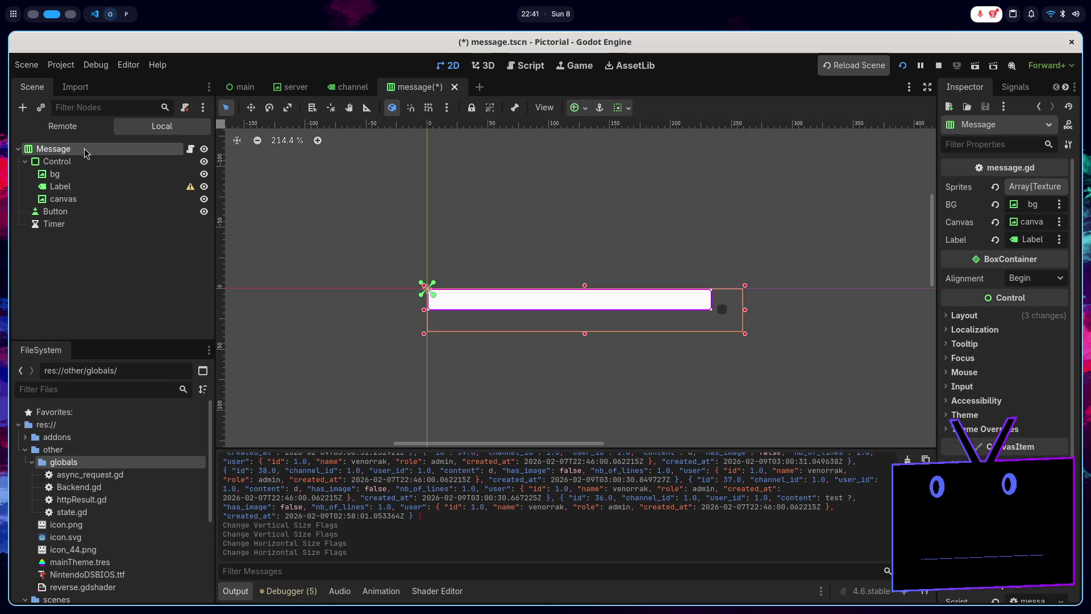
Adjust Message's horizontal container sizing under Layout, leaving it on Shrink rather than Fill
left_click(1023, 320)
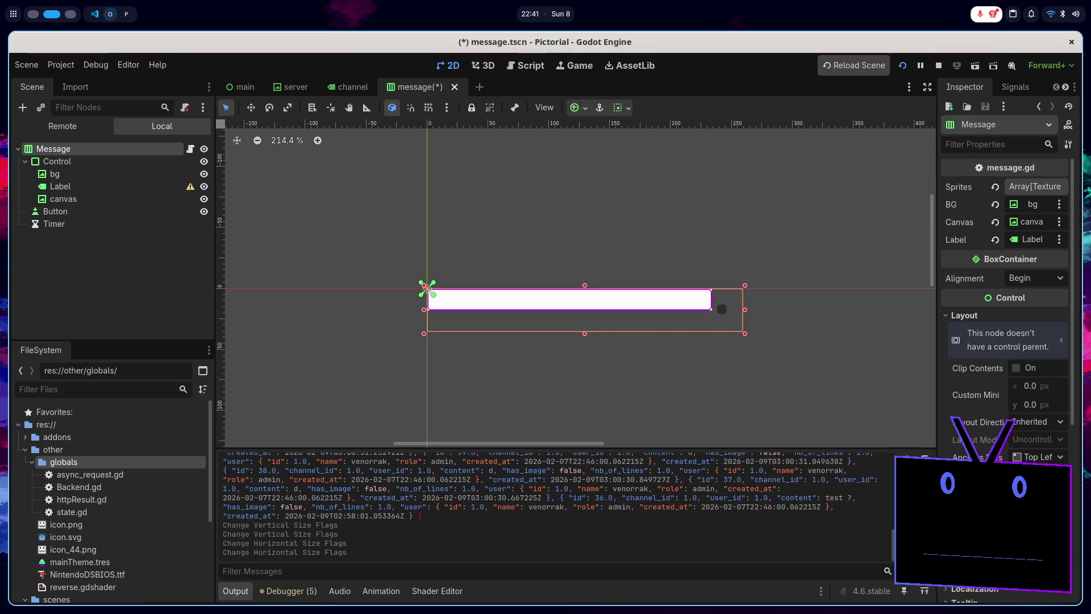
scroll(1015, 445, "down", 3)
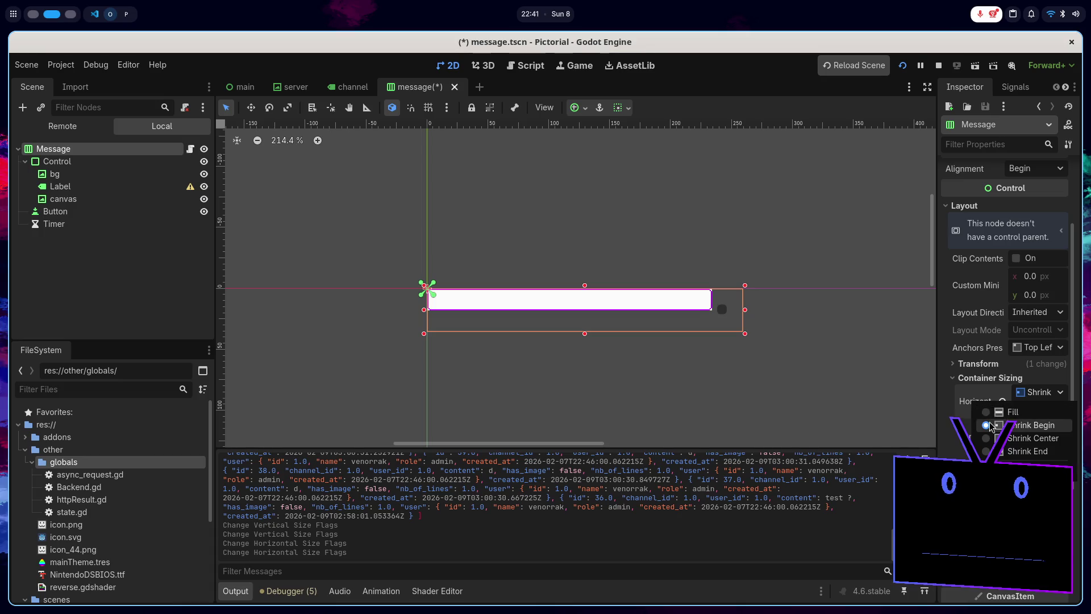
left_click(1030, 413)
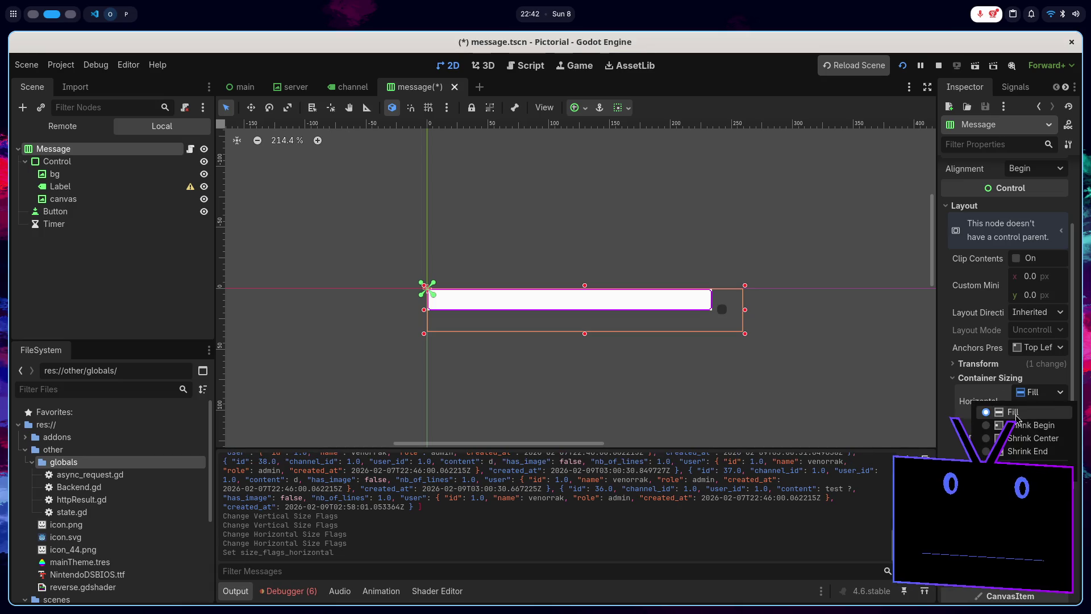
left_click(1017, 427)
scroll(762, 350, "up", 5)
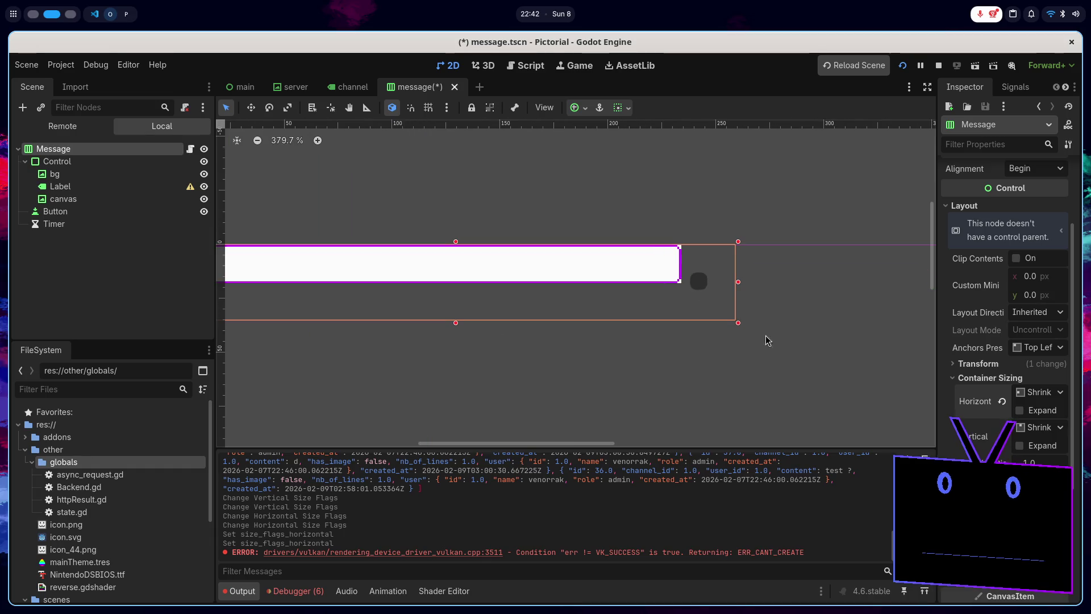
Revert the Message node's Transform size to the default 246×18
left_click(1008, 367)
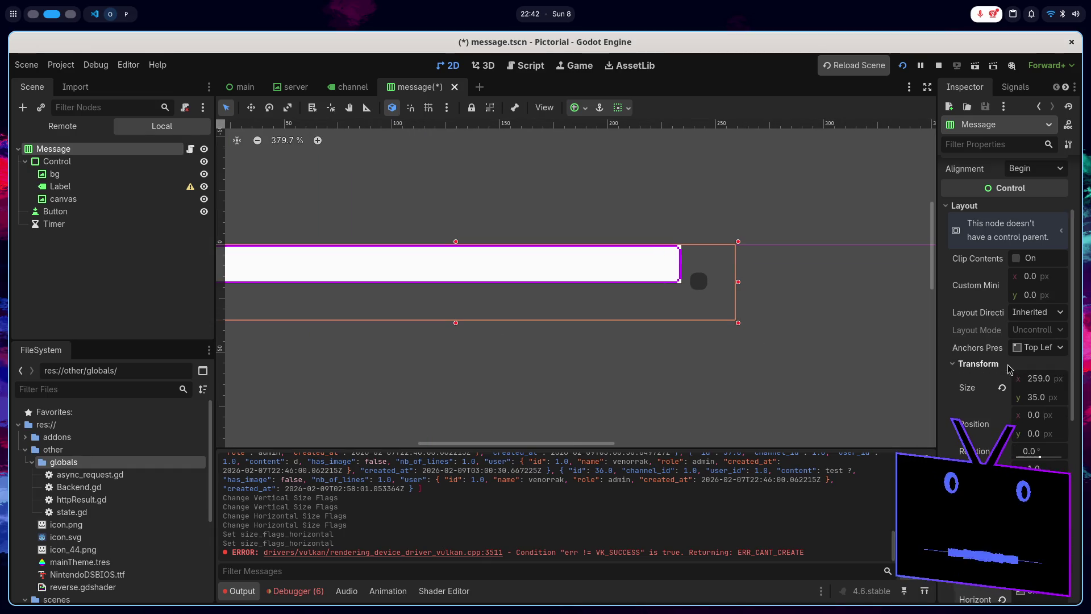
left_click(1002, 387)
scroll(667, 321, "down", 4)
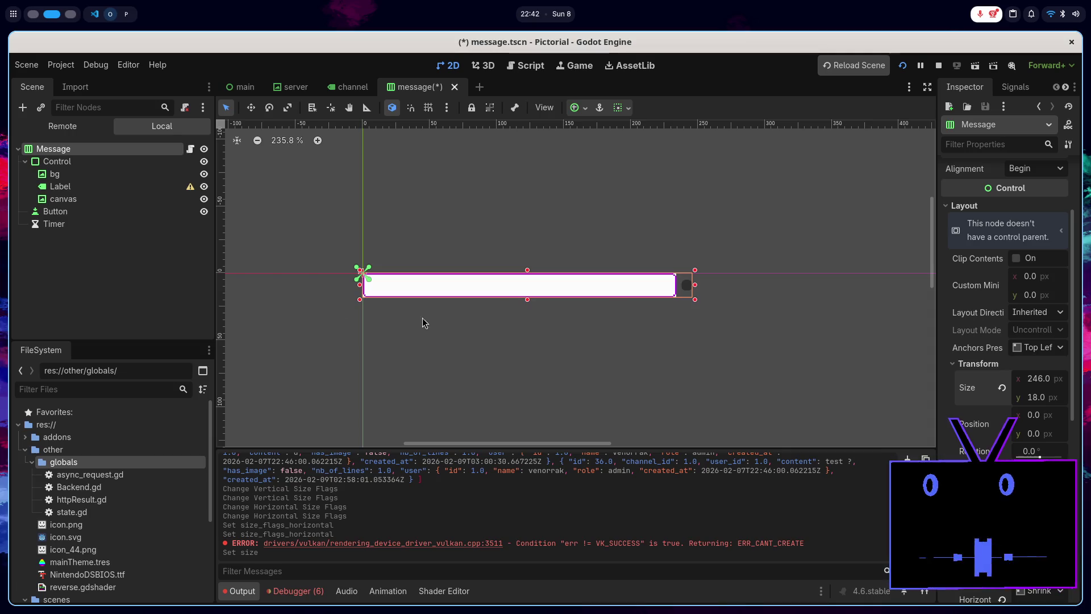
left_click(91, 208)
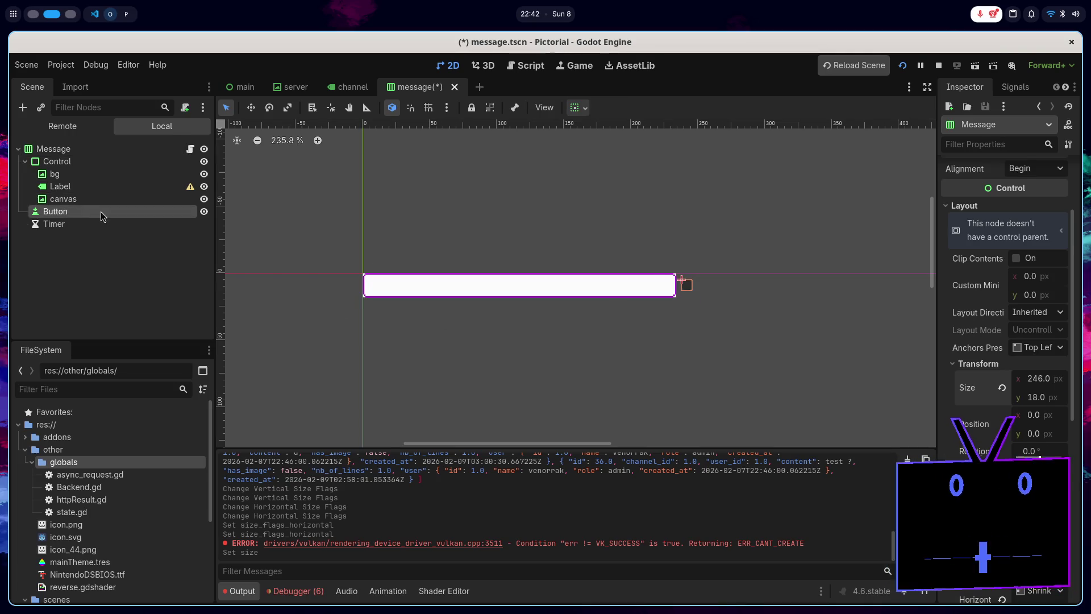
scroll(704, 293, "up", 5)
scroll(702, 291, "up", 12)
left_click(53, 148)
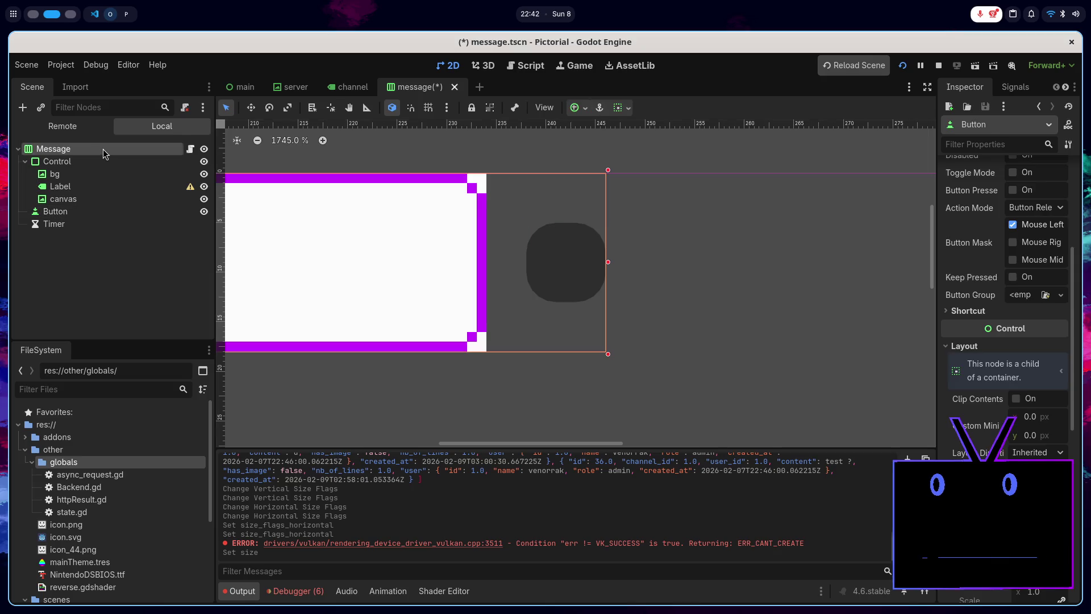
Lower Message's separation theme override constant to tighten spacing between bar and button
scroll(980, 453, "down", 5)
scroll(980, 452, "down", 2)
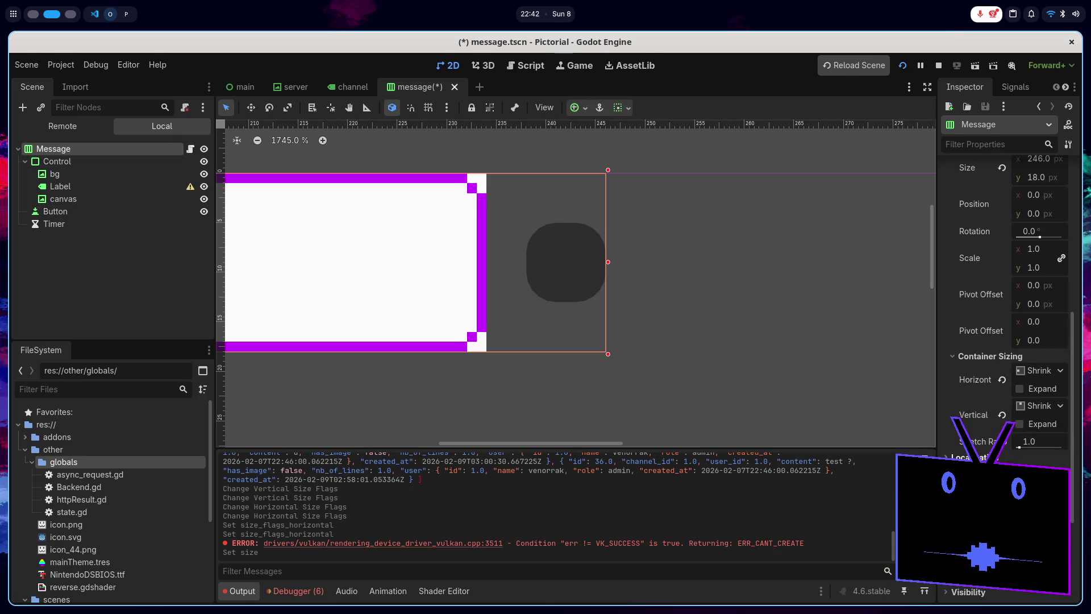
scroll(980, 453, "down", 4)
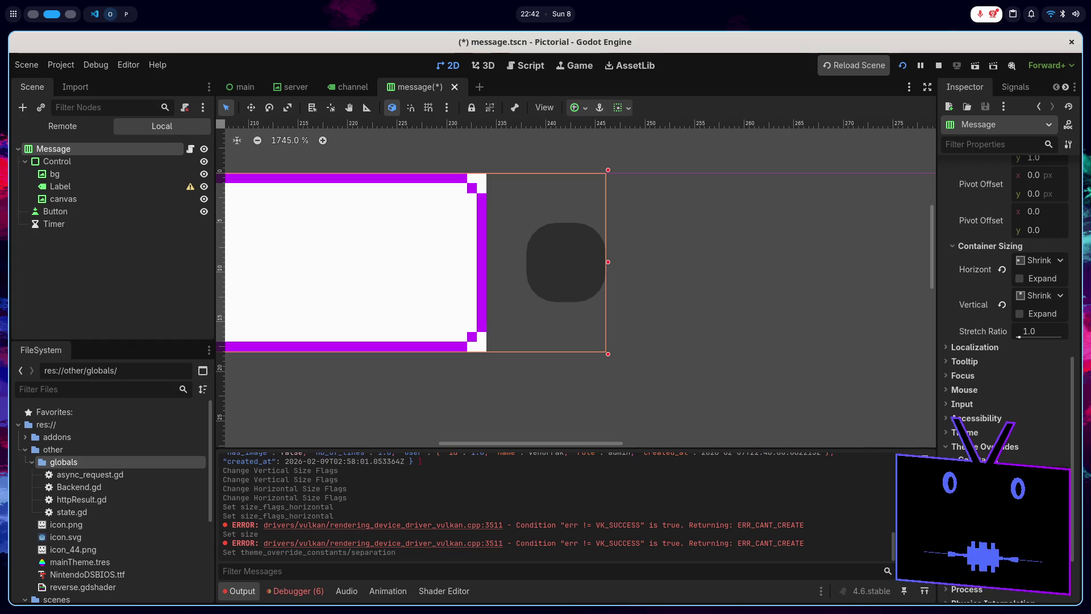
key("Down")
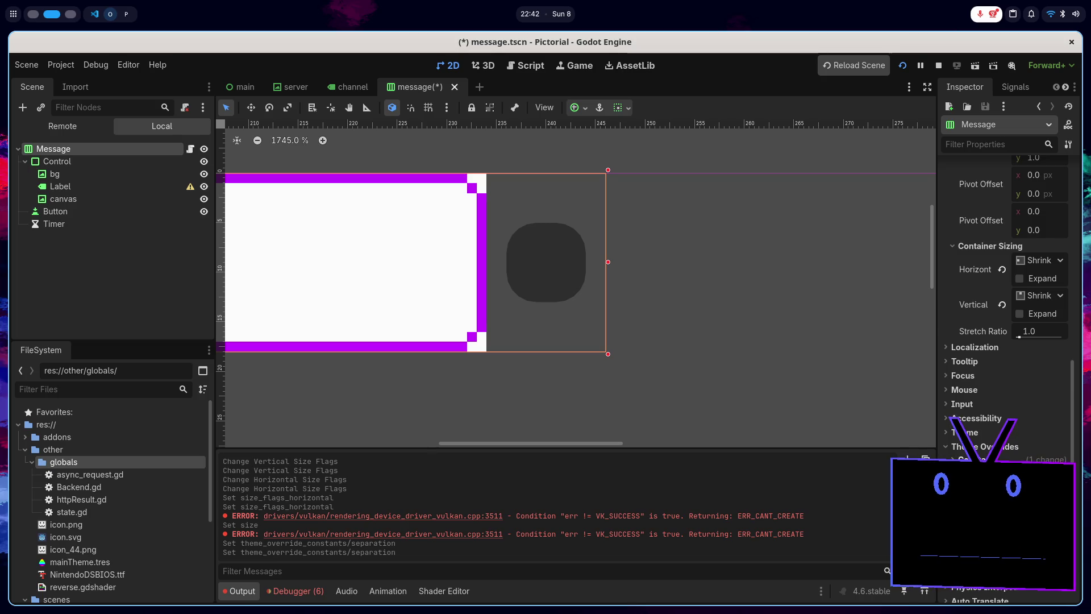
scroll(997, 380, "down", 1)
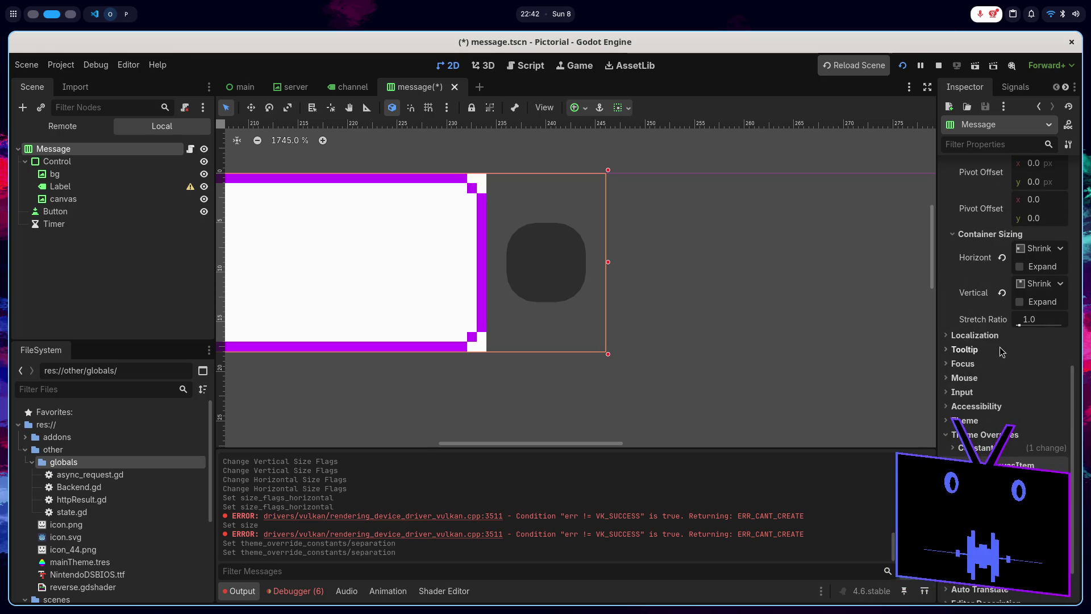
scroll(1006, 409, "up", 5)
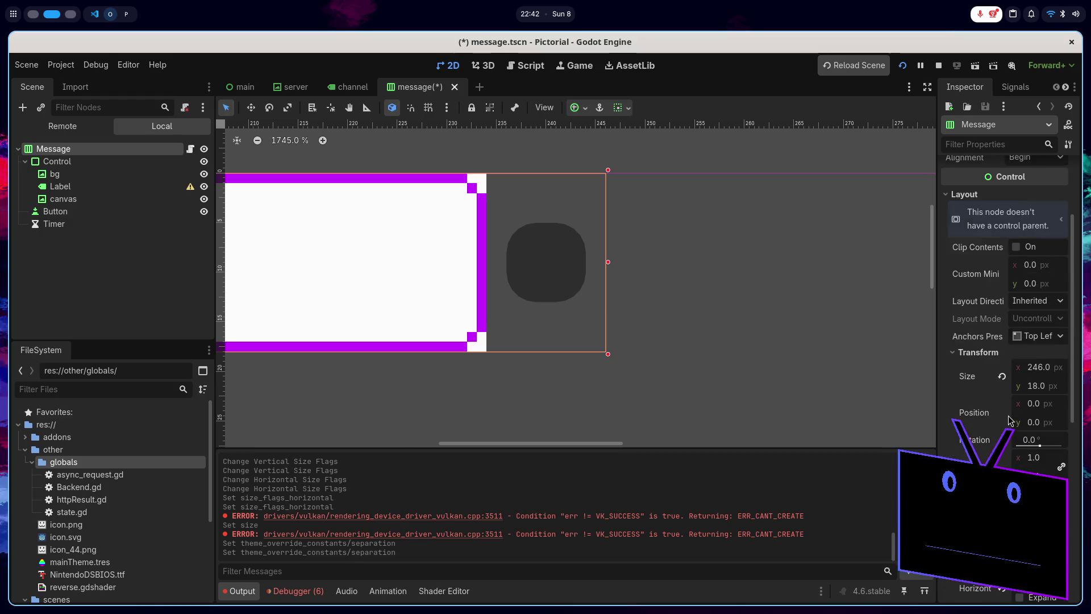
scroll(1008, 421, "up", 5)
left_click(989, 315)
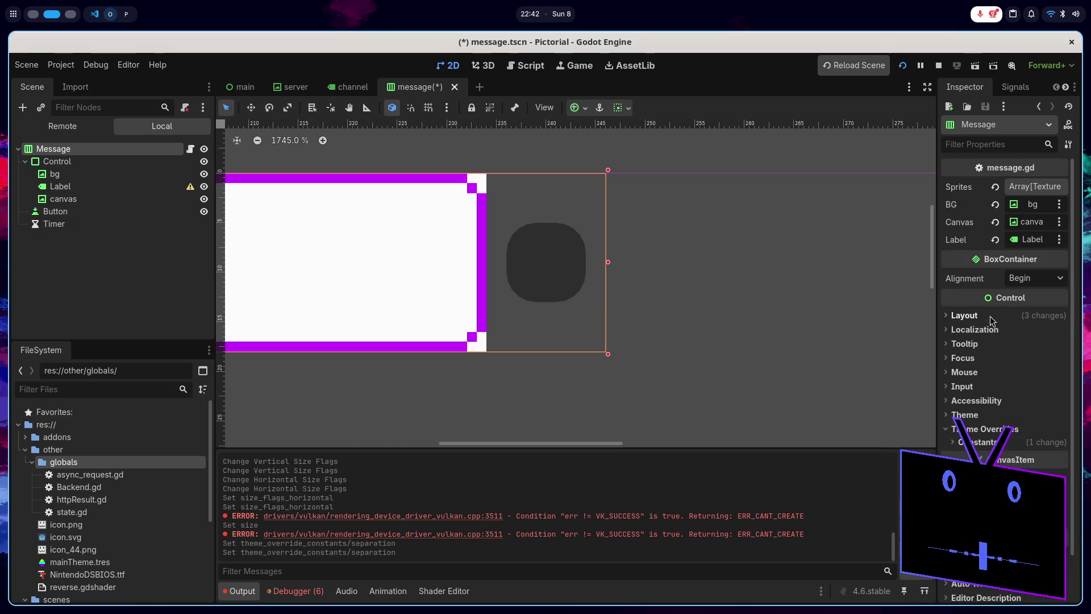
left_click(993, 414)
left_click(994, 416)
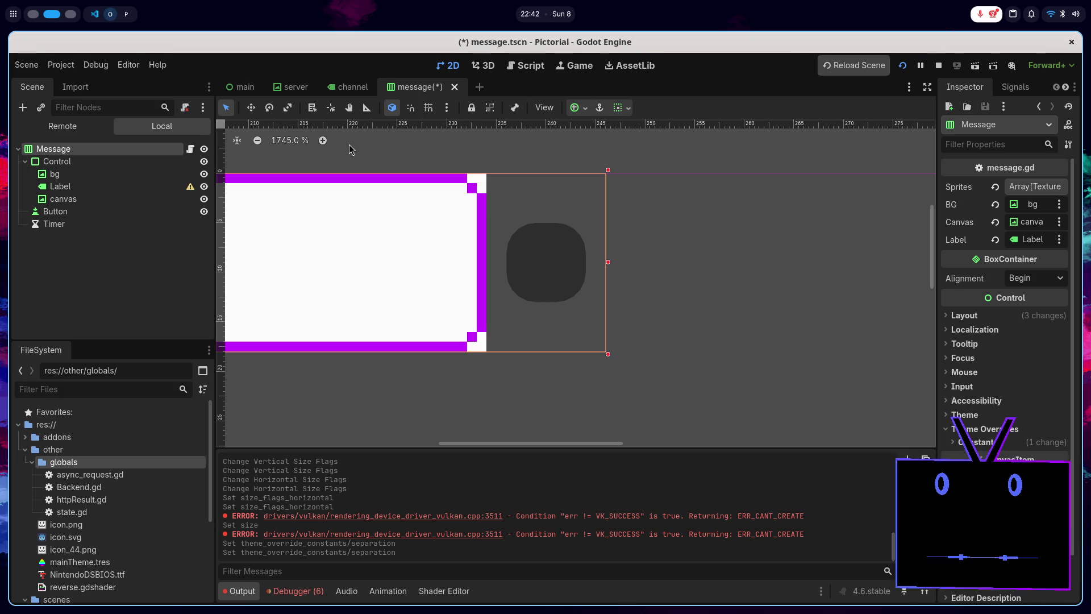
Switch to the main scene and inspect the focusKey keyboard button
left_click(236, 87)
scroll(560, 402, "down", 3)
scroll(560, 392, "up", 10)
left_click(560, 339)
scroll(560, 339, "down", 5)
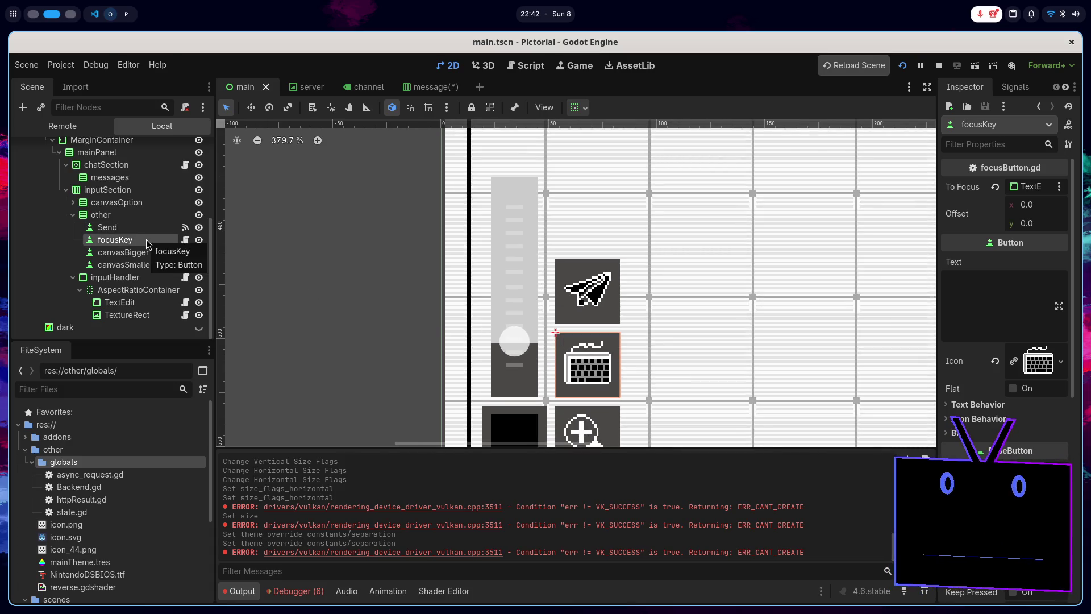
Switch back to the message scene and select its Button node
left_click(438, 89)
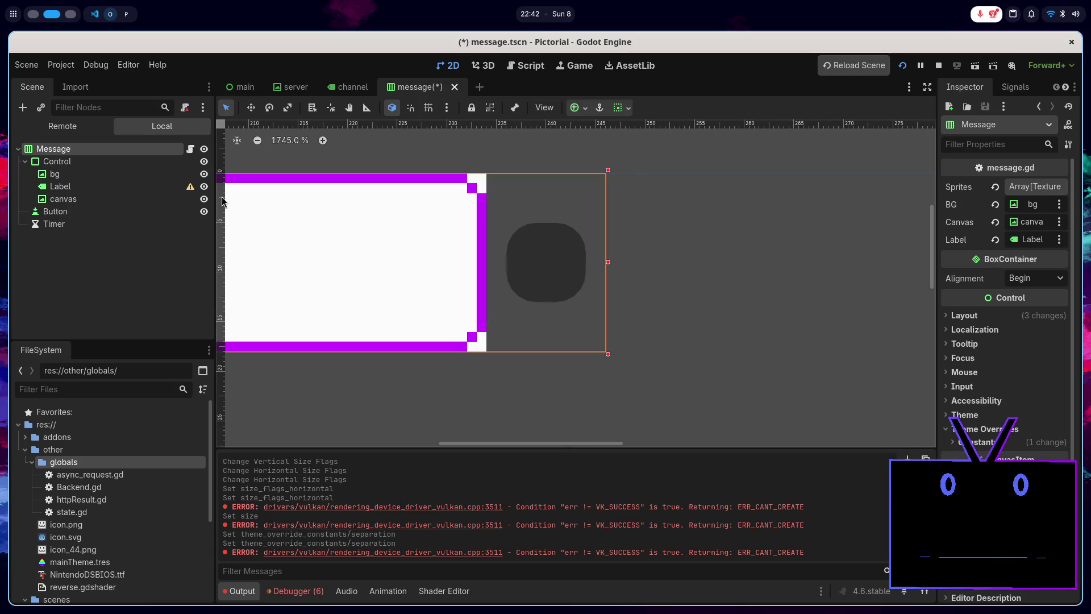
left_click(134, 210)
scroll(994, 302, "up", 5)
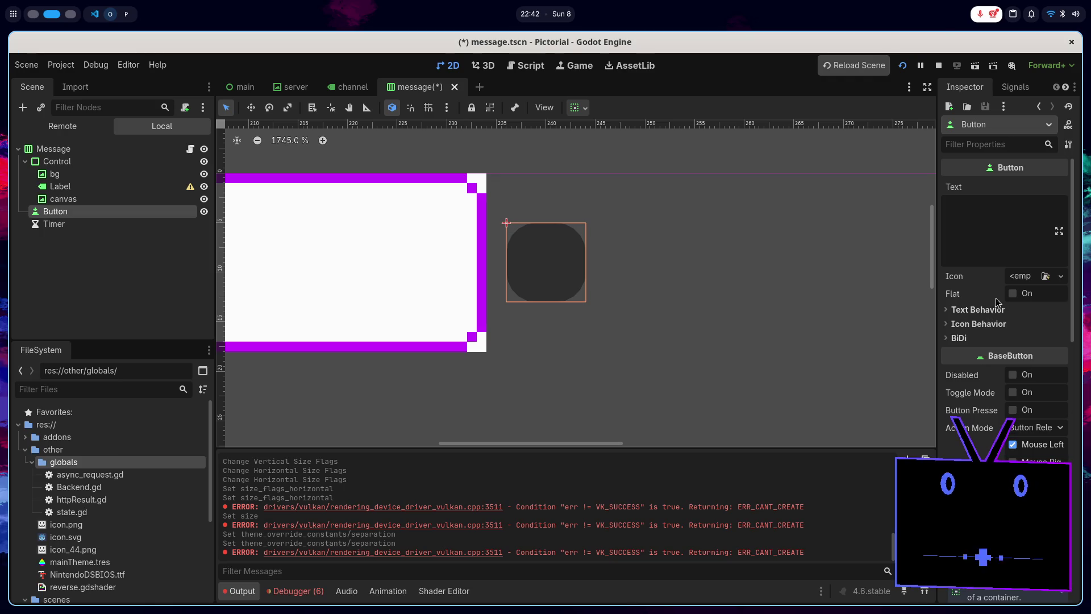
scroll(127, 493, "down", 3)
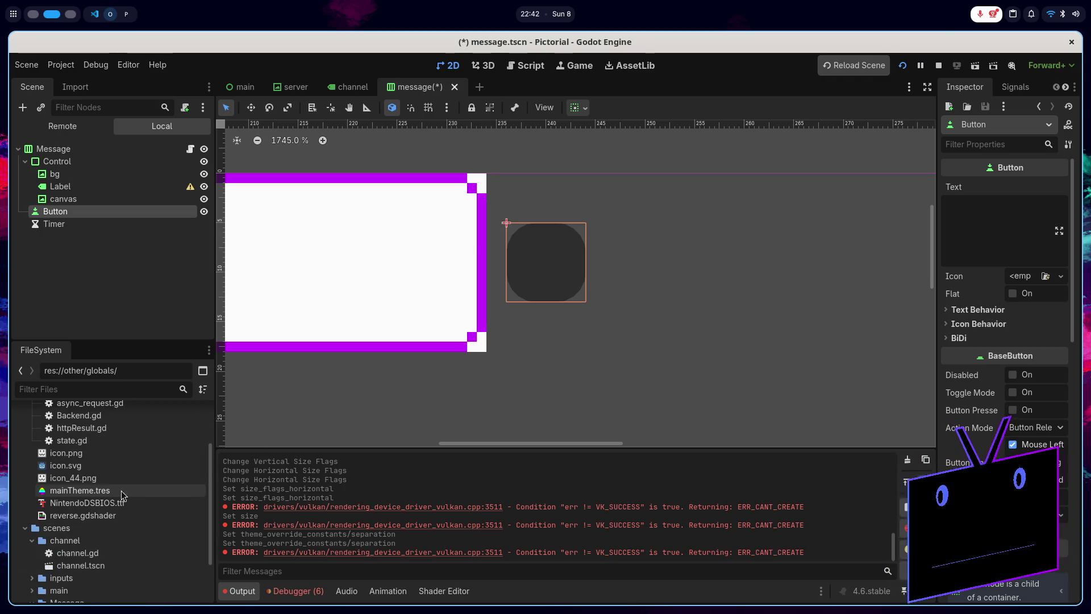
scroll(91, 512, "down", 2)
Drag textures/trash.png from FileSystem onto the Button's Icon property
left_click(32, 530)
left_click(39, 554)
scroll(42, 555, "down", 2)
left_click(38, 507)
left_click(38, 494)
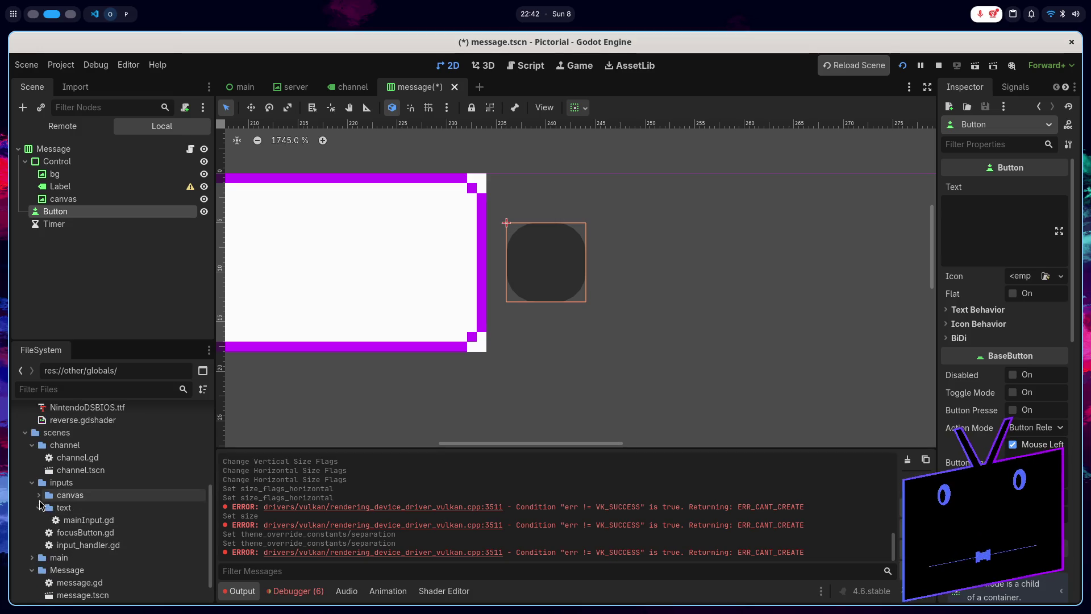
left_click(32, 483)
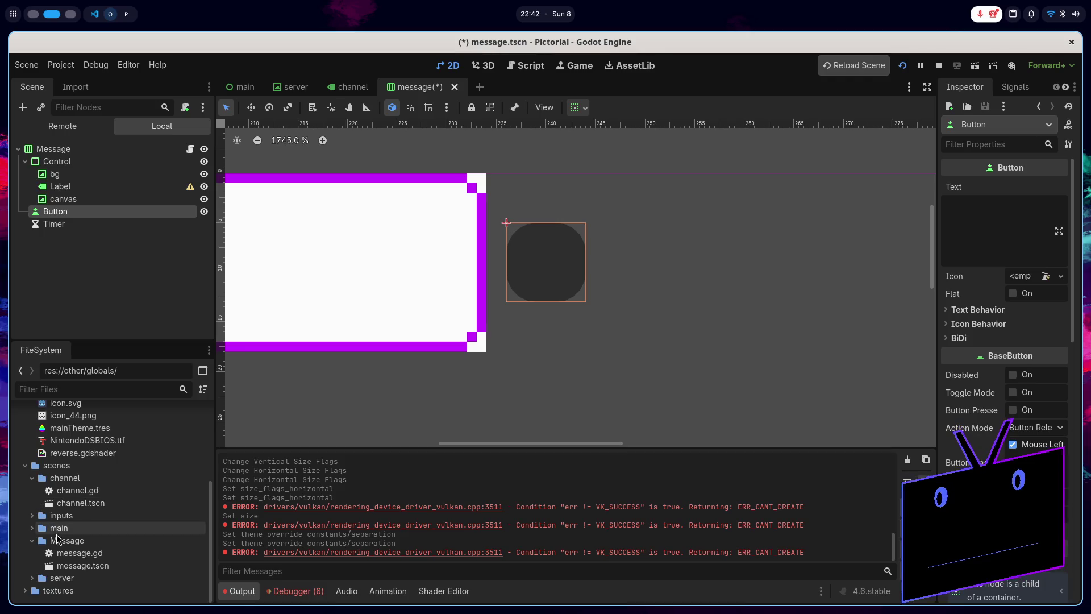
scroll(67, 565, "down", 8)
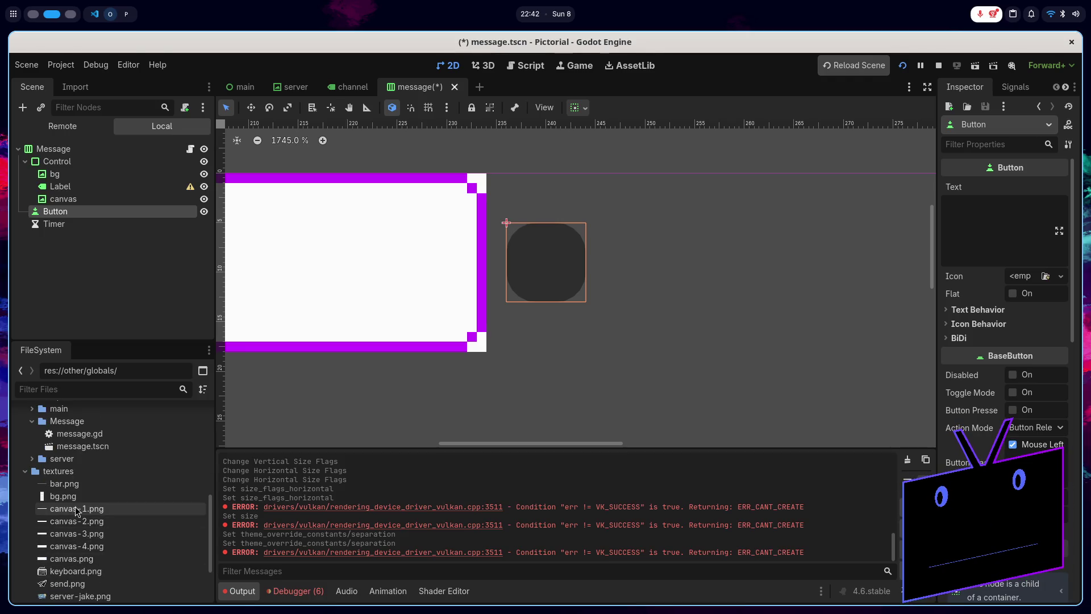
mouse_move(67, 565)
left_mouse_down()
mouse_move(796, 296)
mouse_move(1030, 275)
left_mouse_up()
scroll(619, 310, "down", 6)
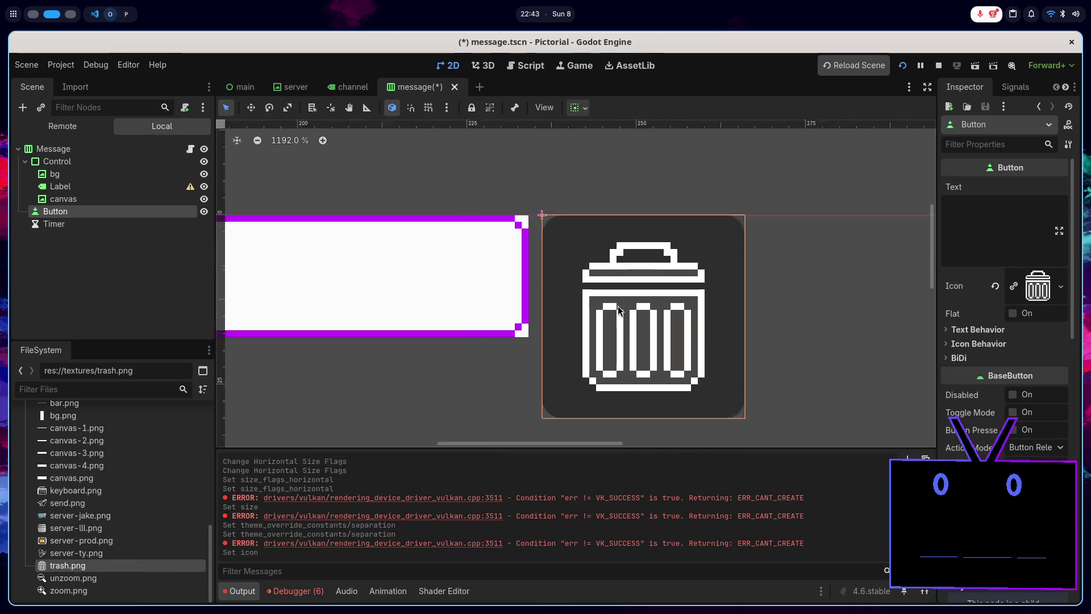
Make the trash Button flat and leave its icon unscaled, aligned Left and vertically Center
scroll(664, 311, "up", 2)
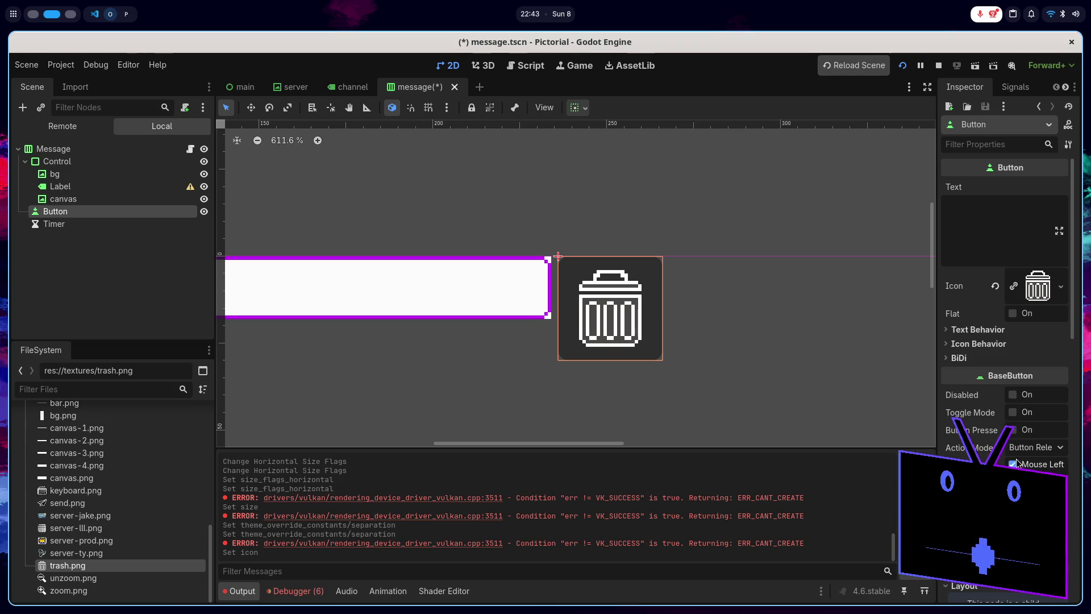
left_click(1012, 313)
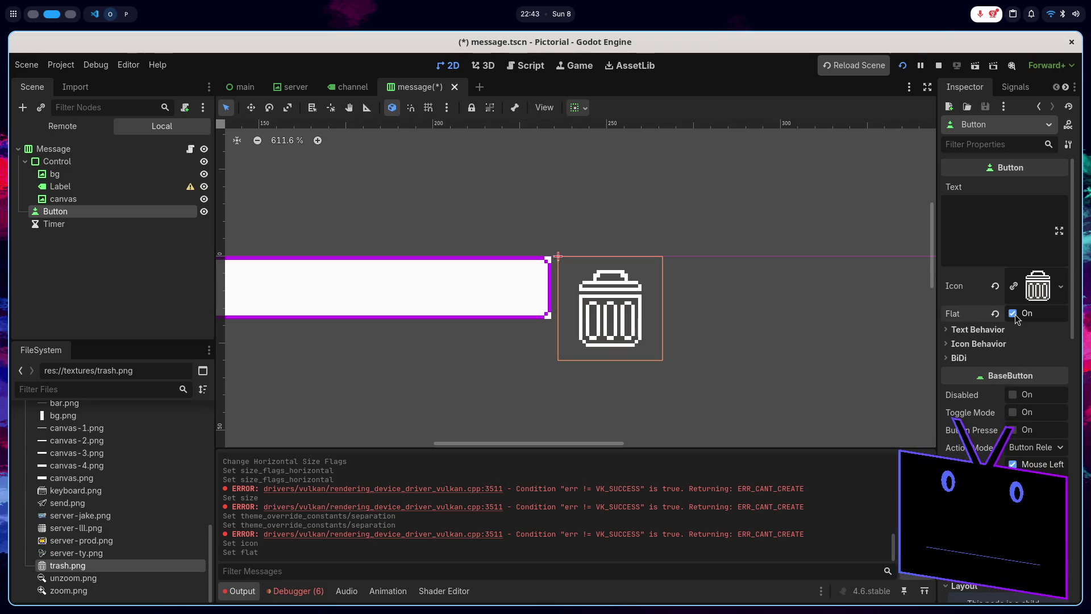
left_click(1017, 333)
left_click(1016, 332)
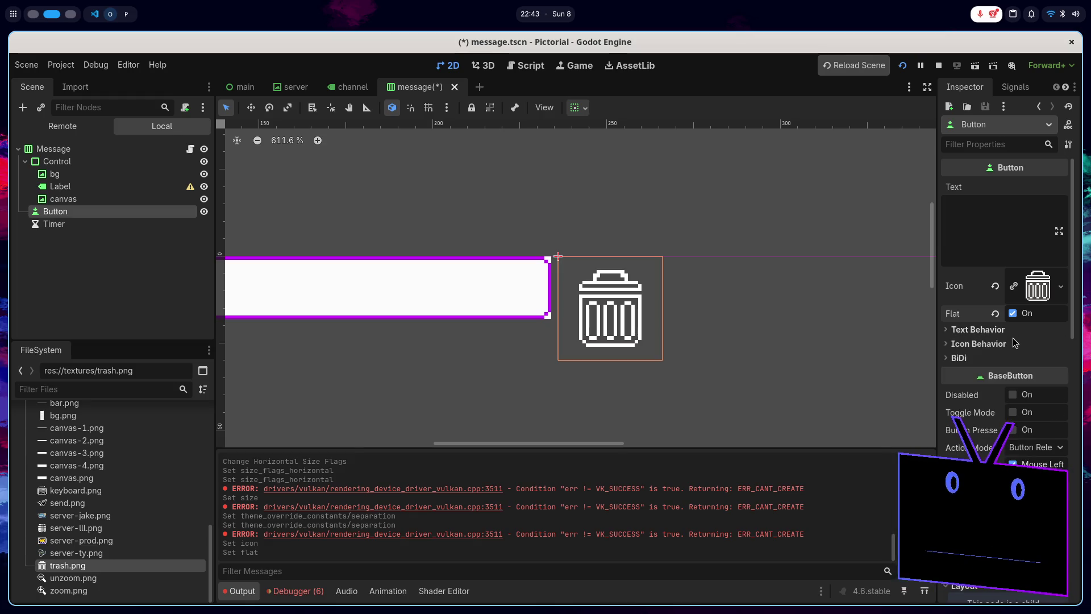
left_click(1016, 345)
left_click(1036, 358)
left_click(1040, 364)
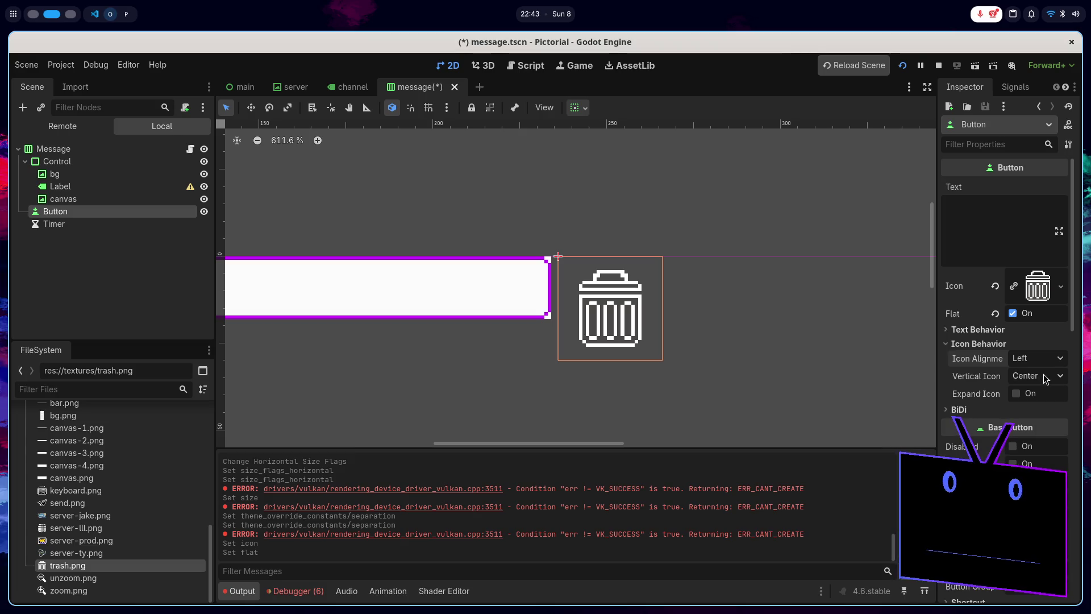
left_click(1016, 394)
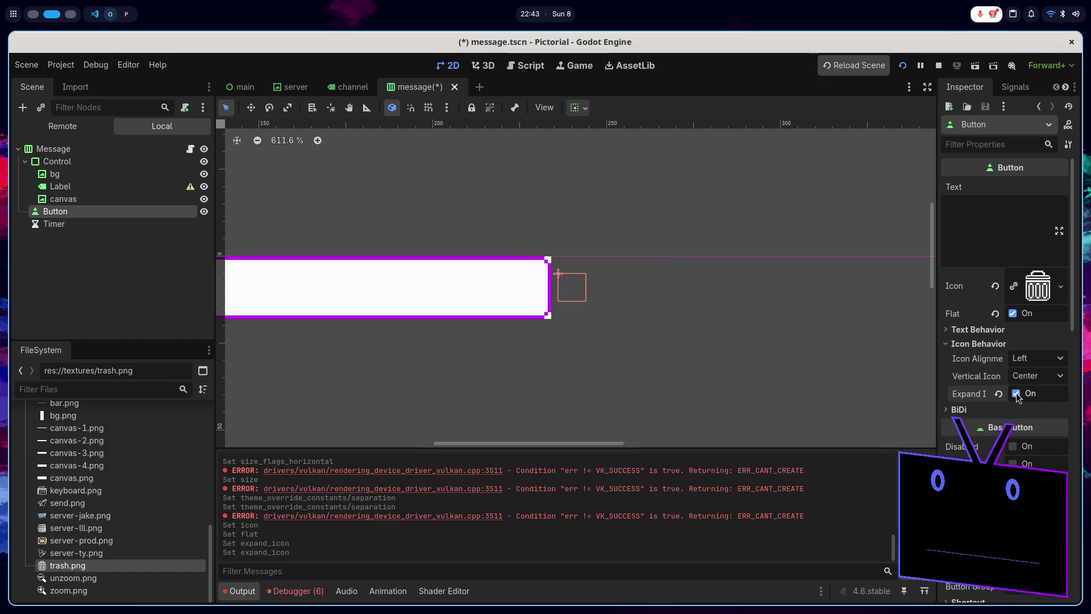
left_click(1015, 393)
left_click(1025, 377)
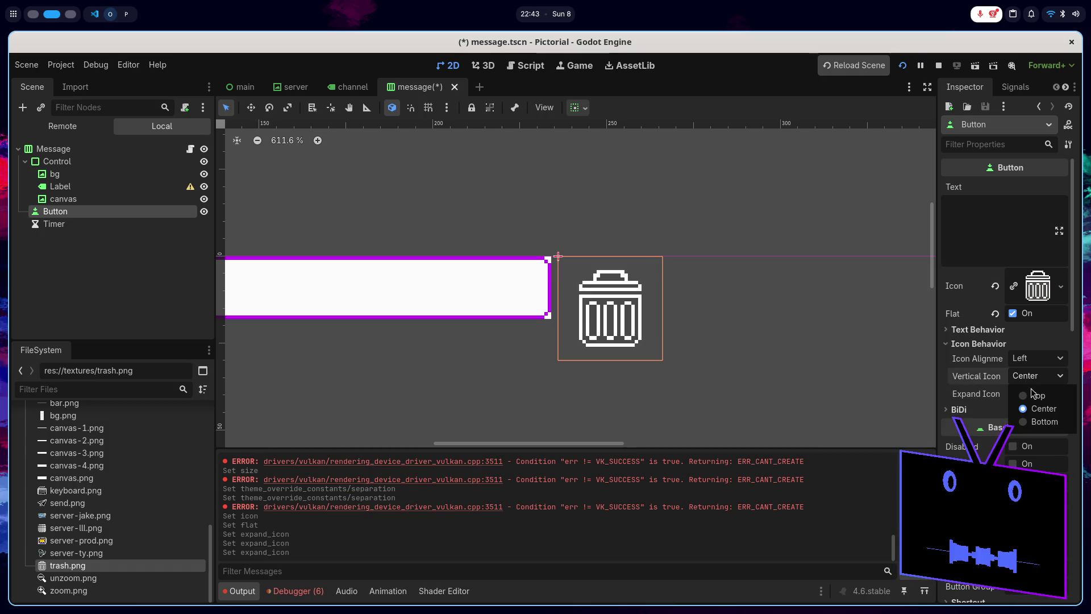
left_click(1033, 394)
left_click(1010, 376)
left_click(993, 345)
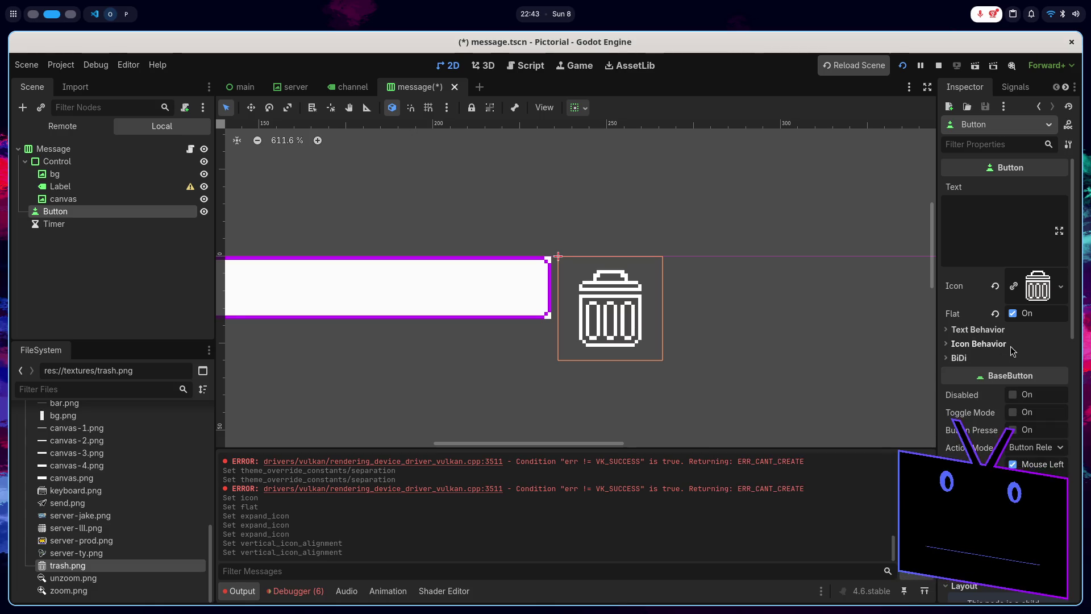
Select the Message node and drag its bottom handle to size it 266 by 30
scroll(1000, 341, "down", 2)
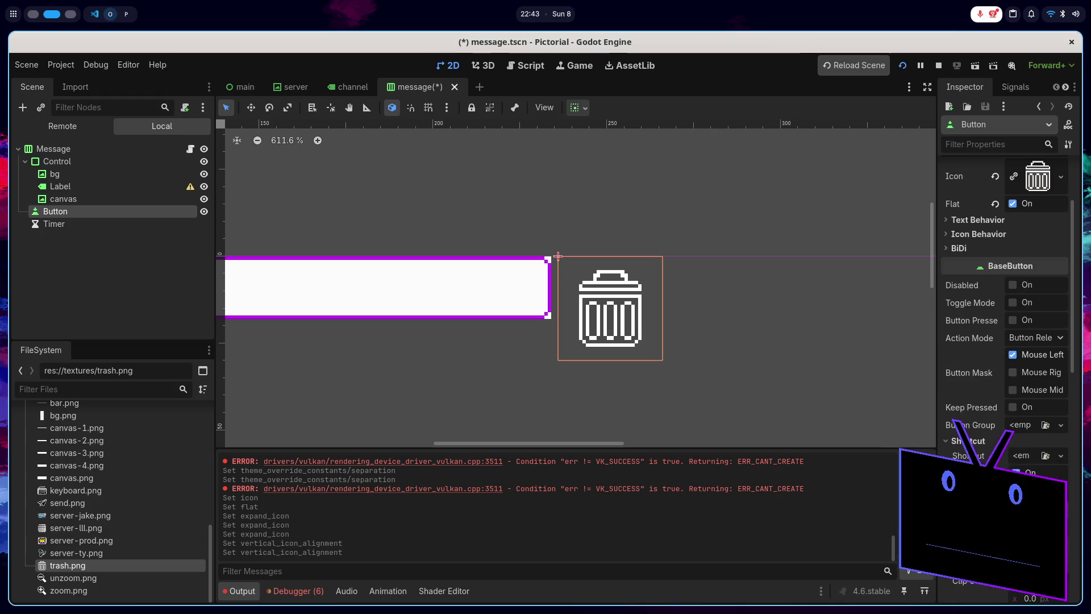
scroll(984, 443, "down", 2)
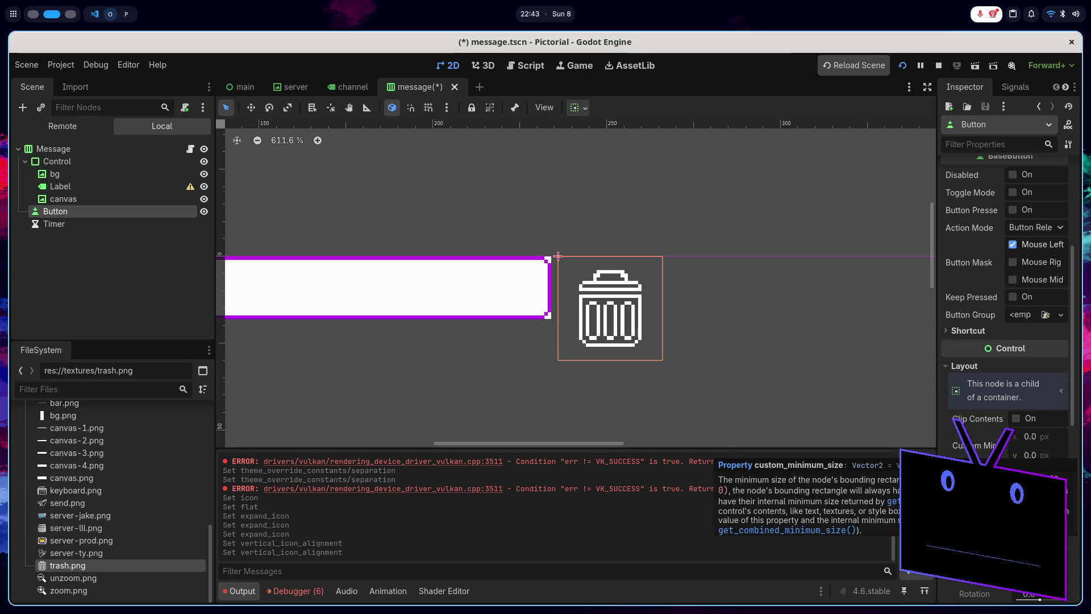
left_click(108, 152)
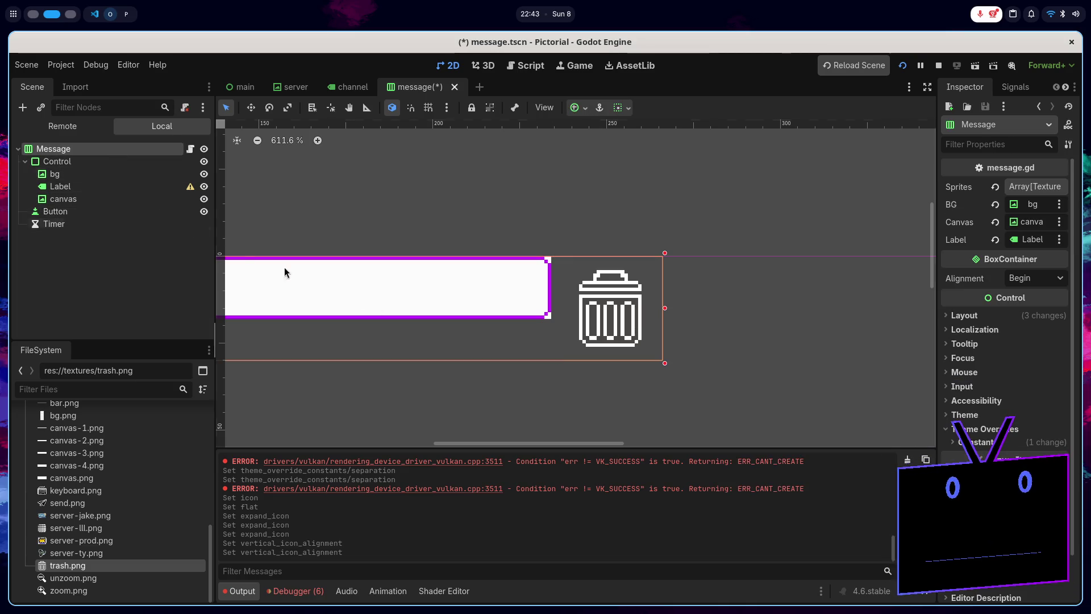
scroll(703, 364, "down", 3)
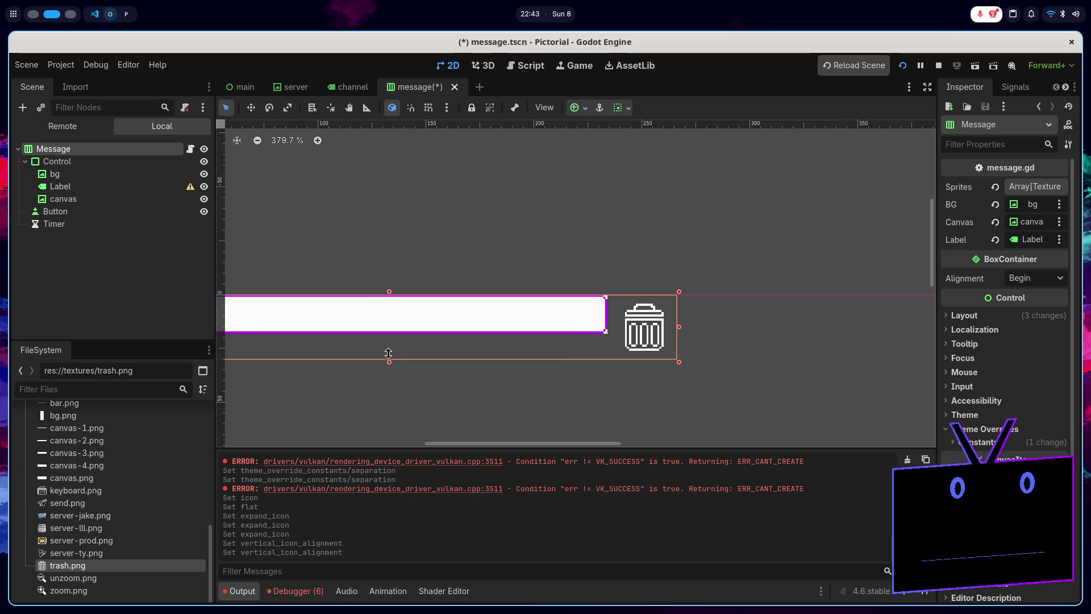
left_click_drag(388, 354, 390, 363)
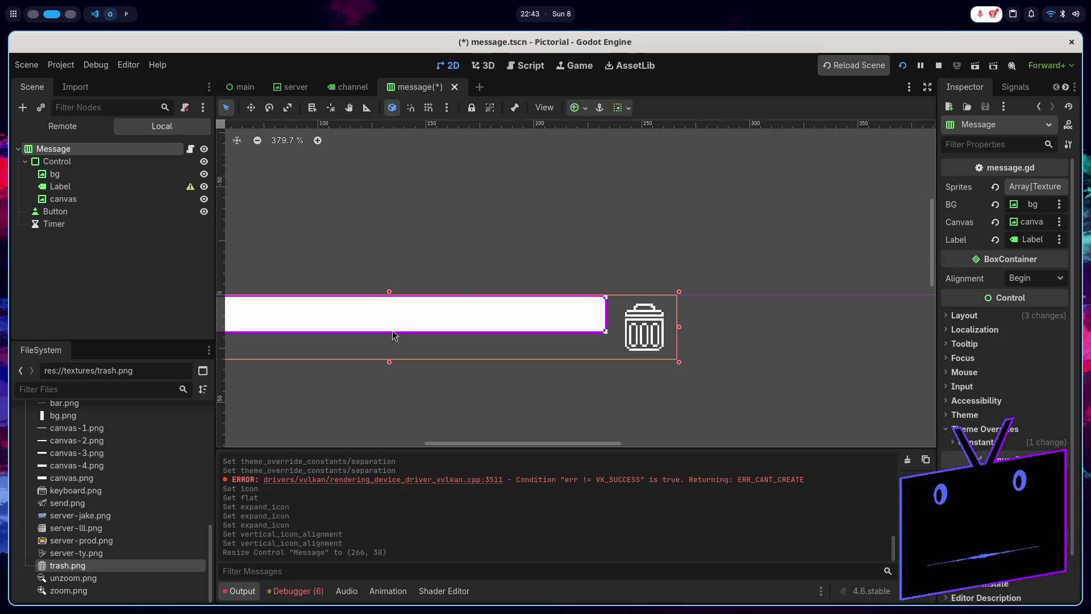
scroll(660, 265, "up", 5)
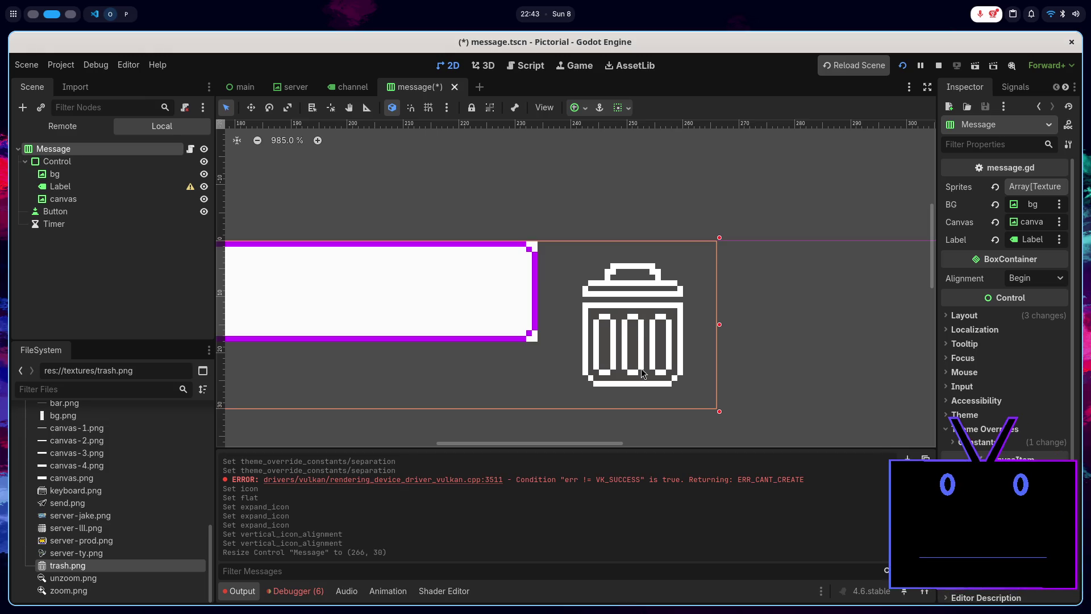
scroll(641, 368, "down", 8)
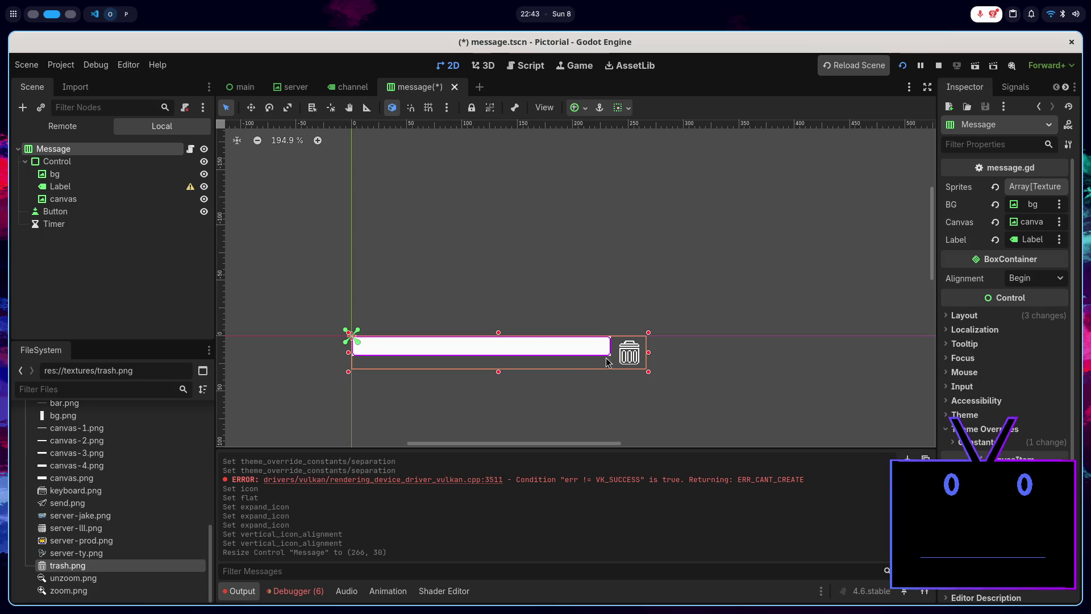
scroll(571, 370, "up", 3)
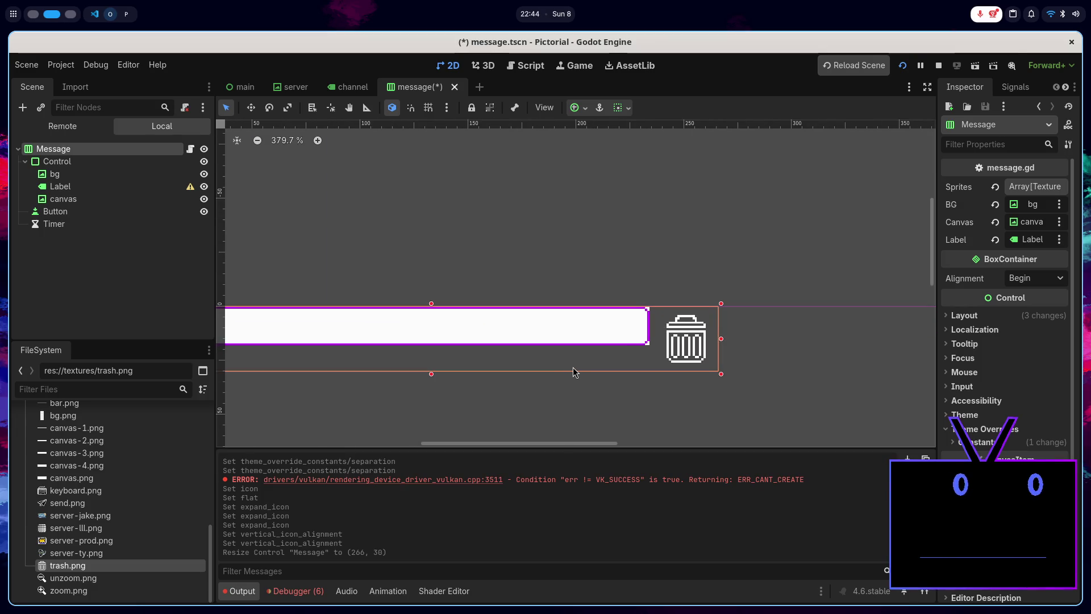
scroll(654, 358, "up", 3)
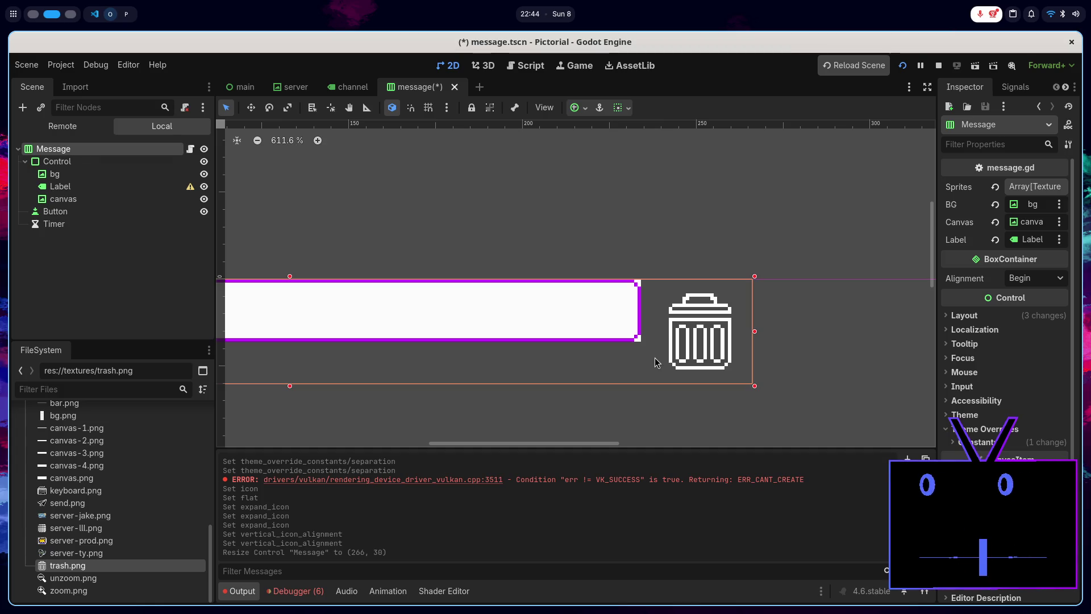
Clear the Button's trash icon, set its text to ':', and expand Message's Layout settings
left_click(108, 211)
scroll(1036, 385, "up", 5)
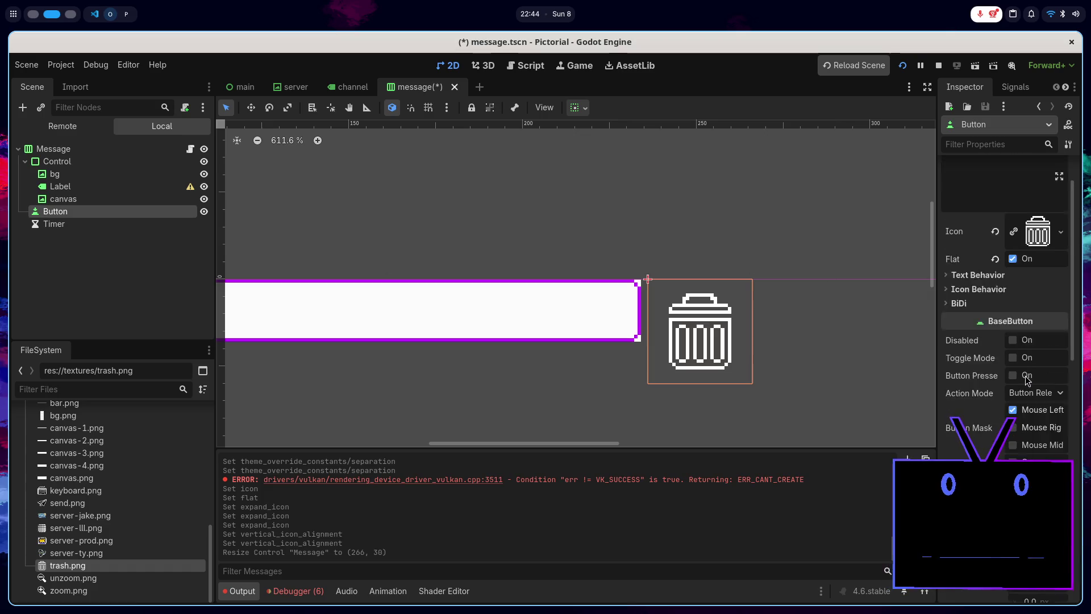
left_click(1000, 291)
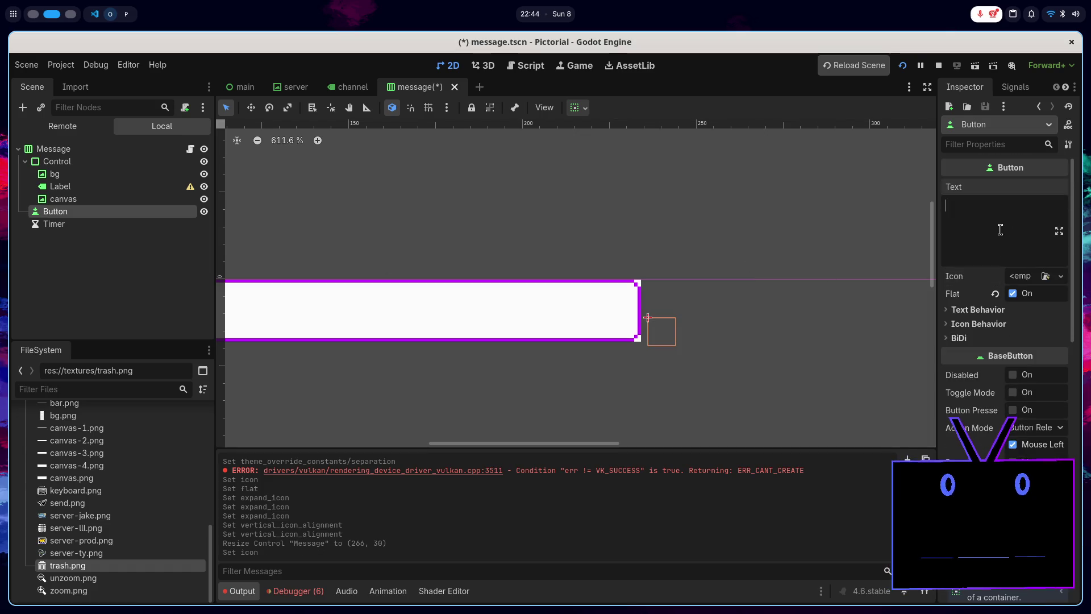
type(":")
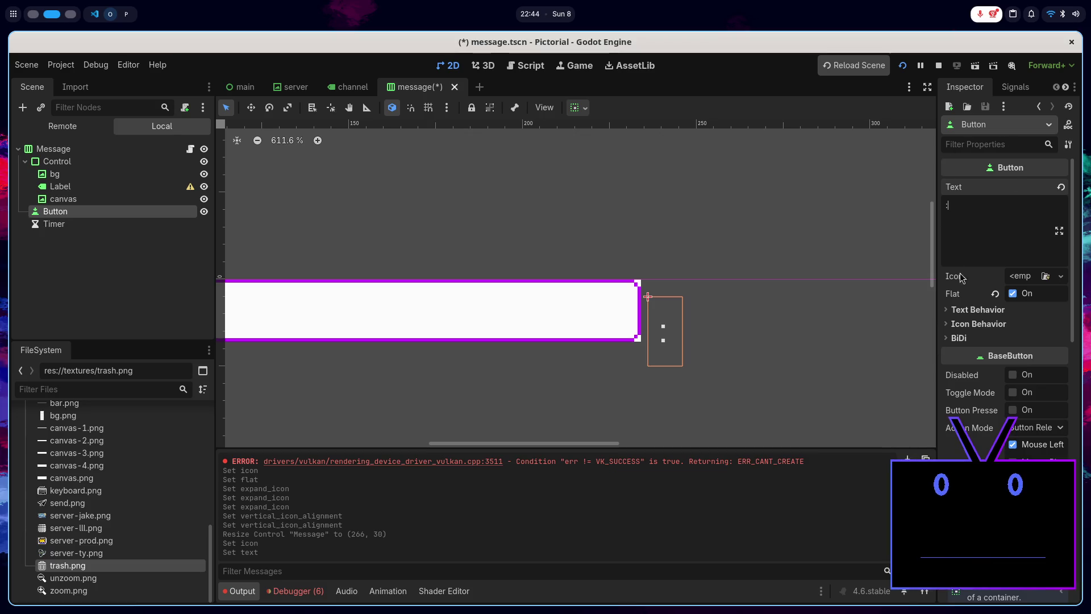
left_click(91, 150)
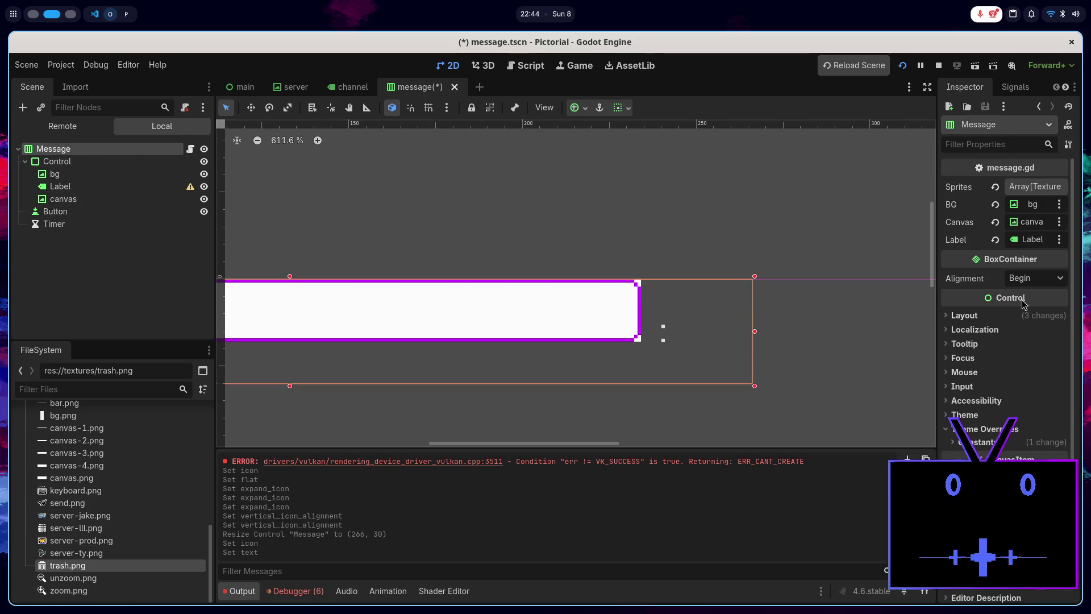
left_click(980, 321)
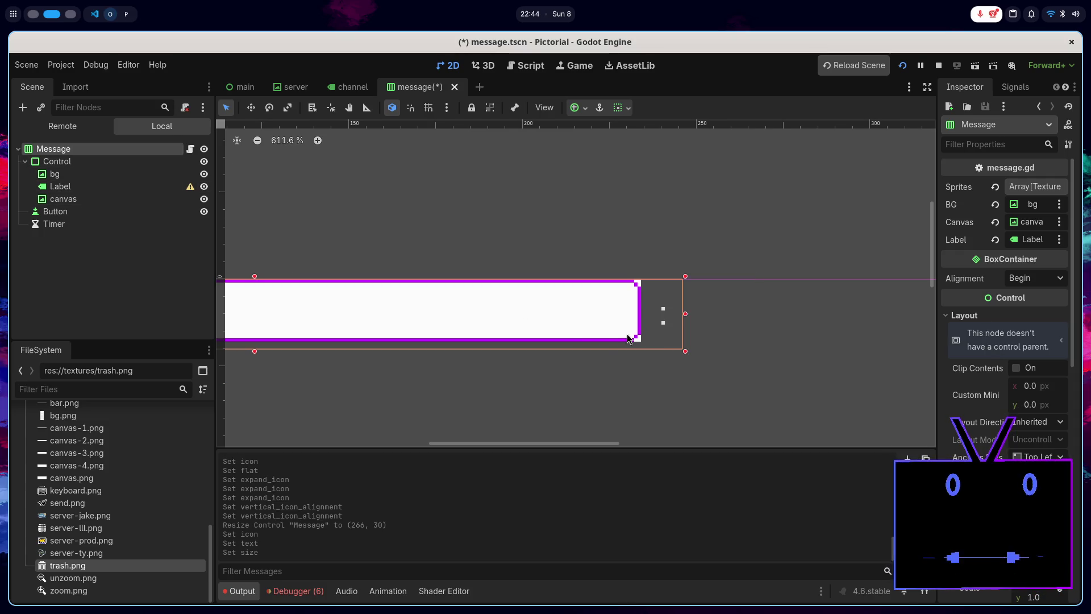
scroll(498, 323, "up", 4)
Remove the stray extra line so the Button's text is just ':', then reselect the Button
left_click(97, 211)
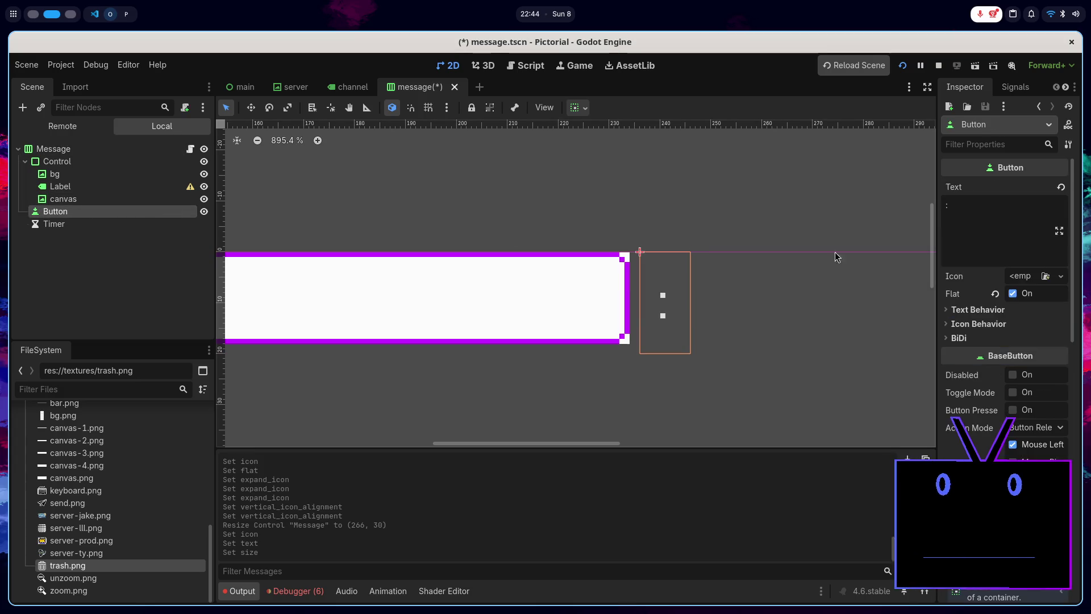
key("Return")
type(".")
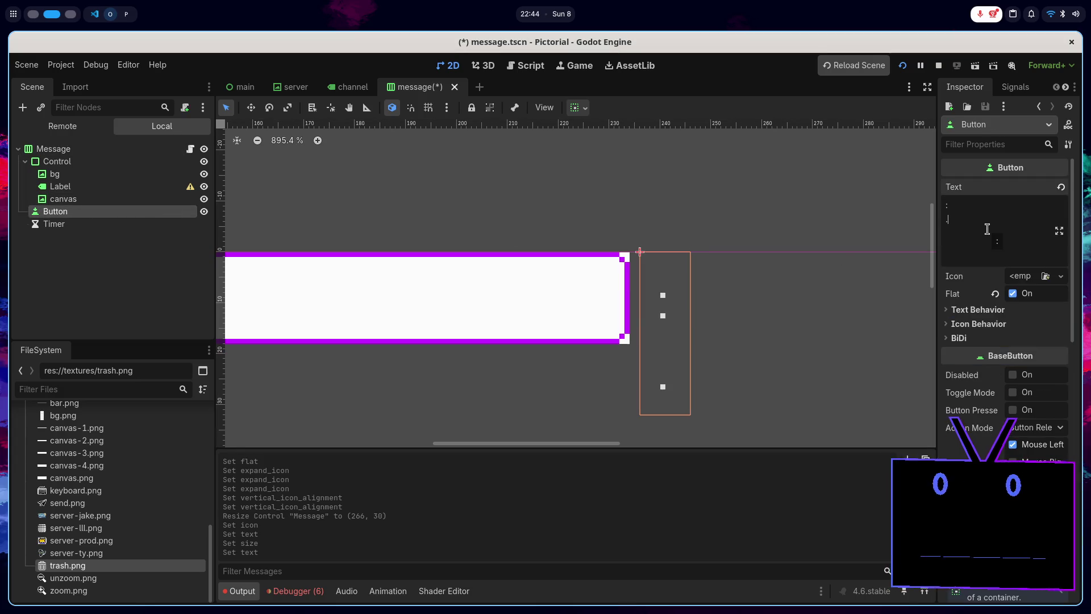
key("BackSpace")
key("BackSpace")
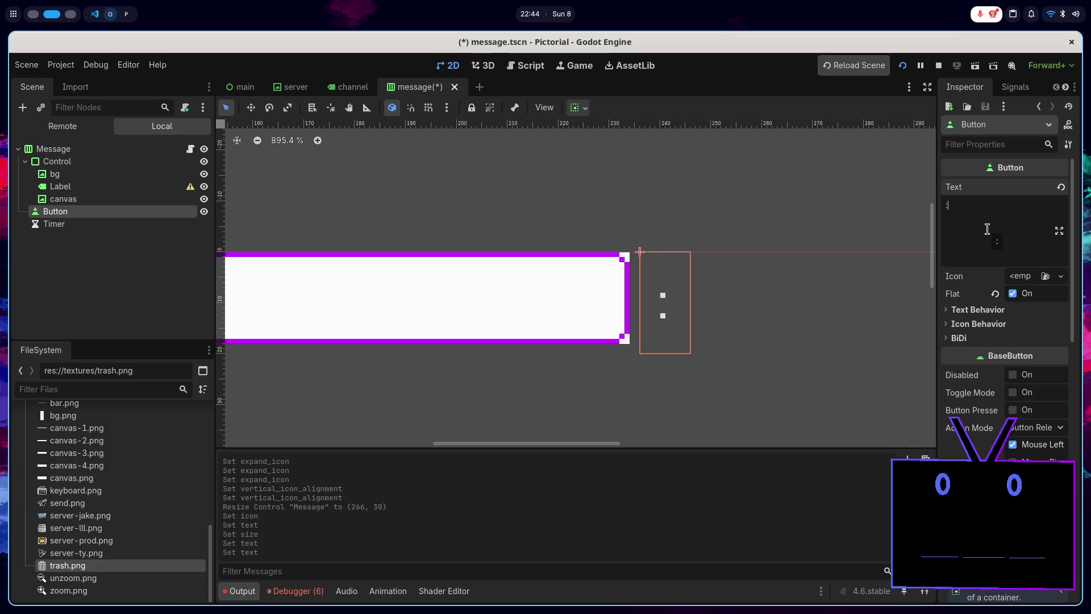
left_click_drag(987, 229, 948, 207)
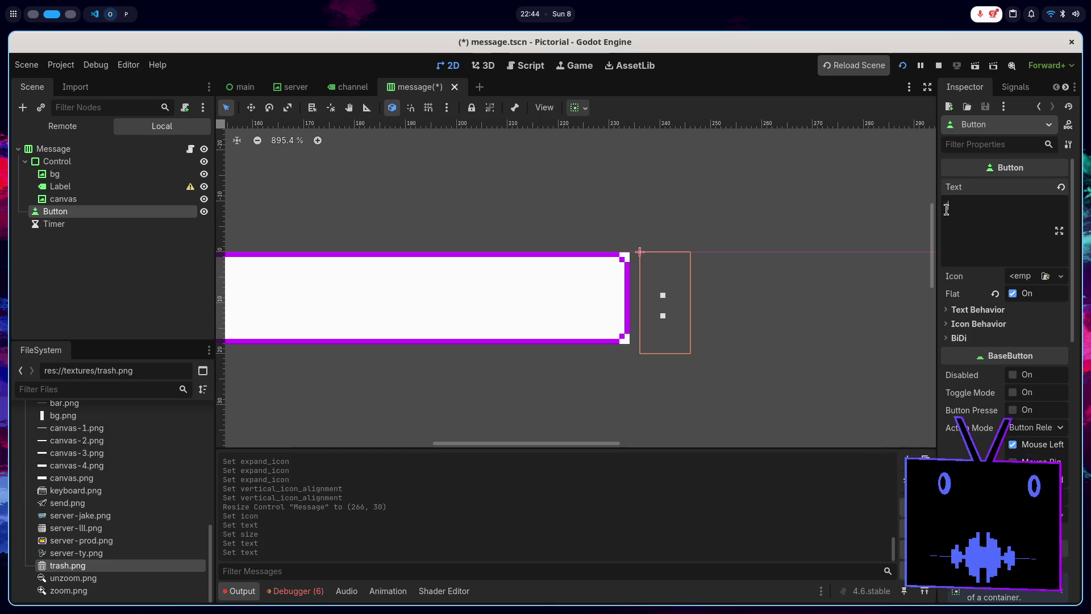
left_click(181, 239)
scroll(650, 312, "up", 1)
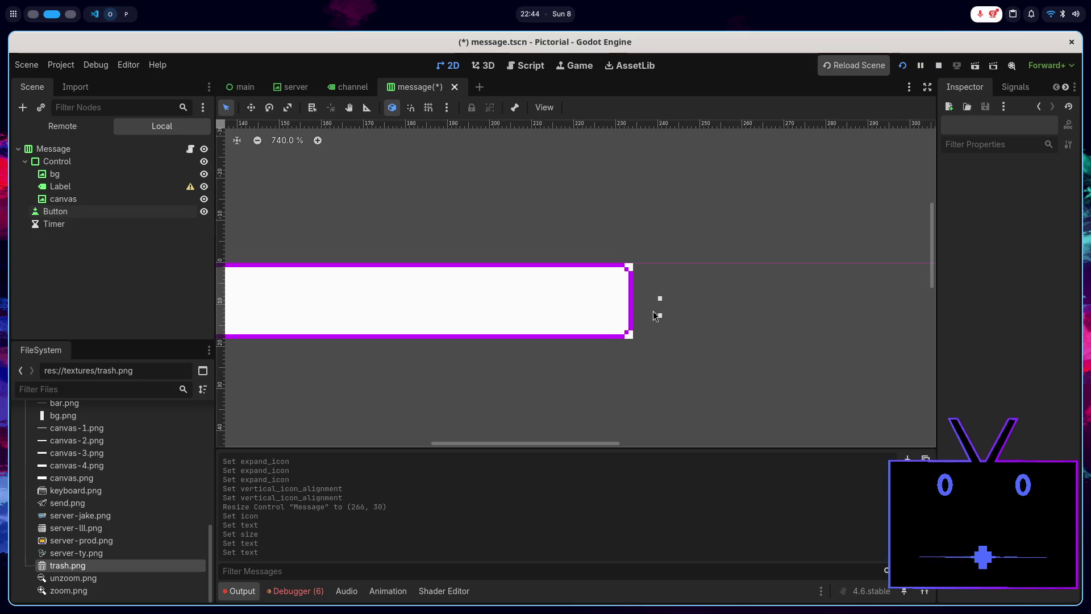
left_click(158, 212)
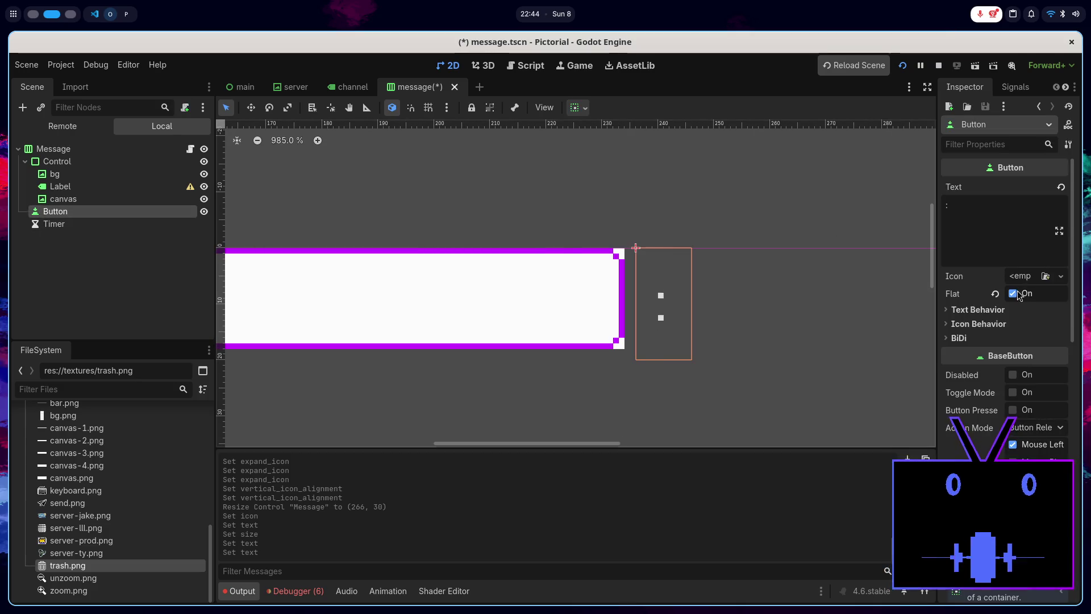
Enable the Button's Font Color theme override, set it to black, and save message.tscn
left_click(1010, 310)
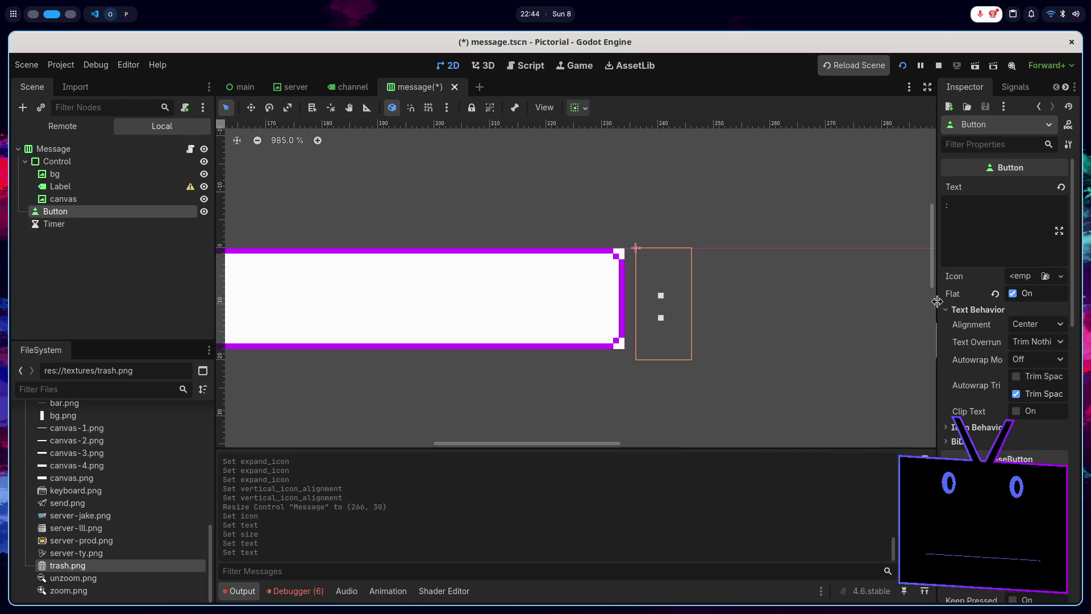
left_click(966, 310)
scroll(985, 331, "down", 5)
scroll(985, 331, "down", 10)
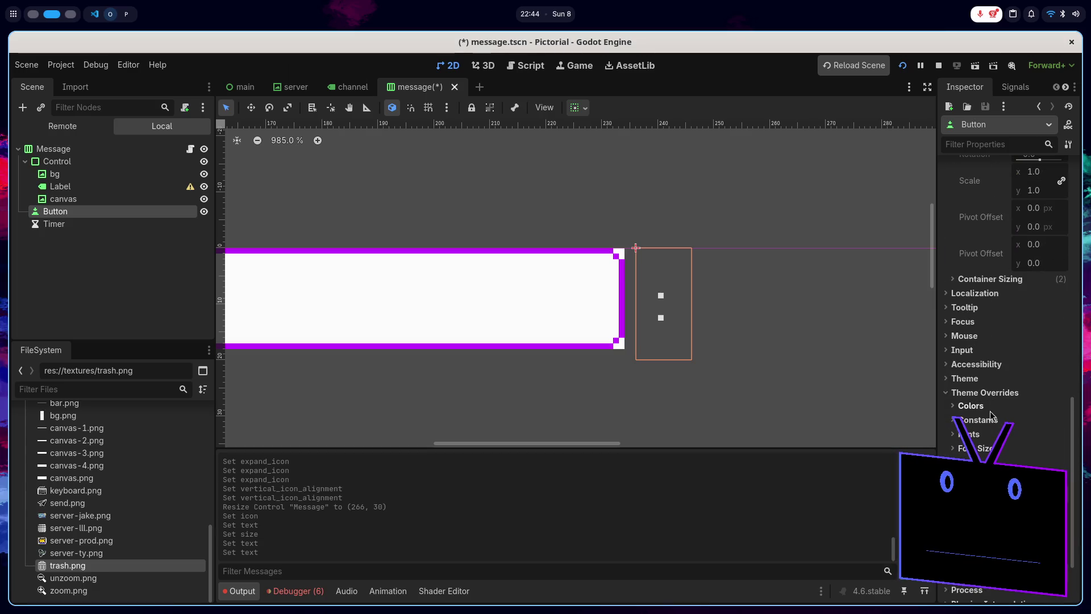
left_click(966, 420)
left_click(1039, 420)
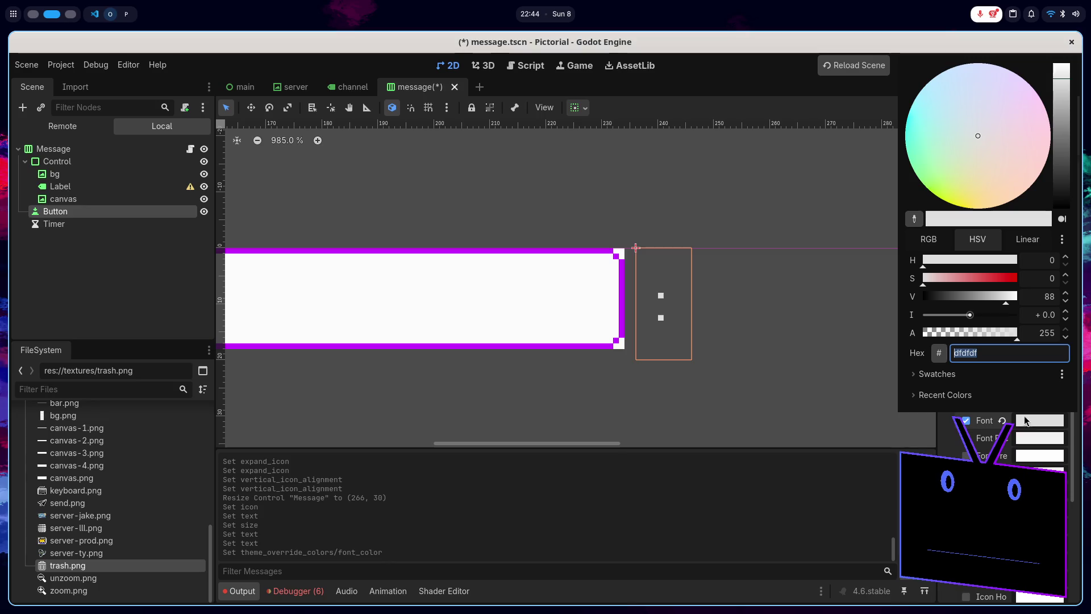
left_click(751, 390)
scroll(731, 325, "down", 5)
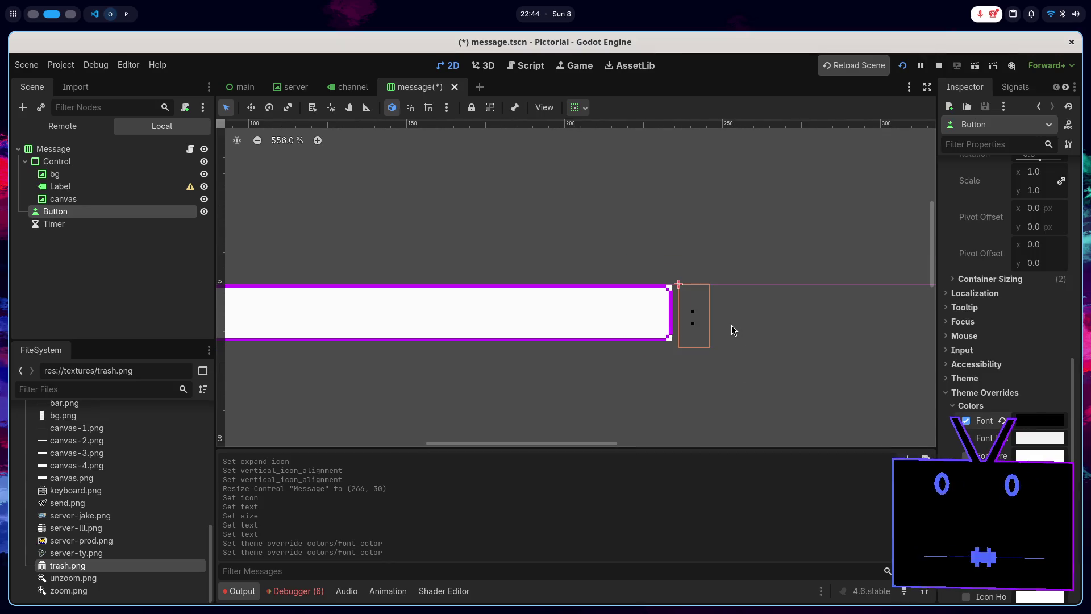
scroll(737, 334, "up", 3)
key("ctrl+s")
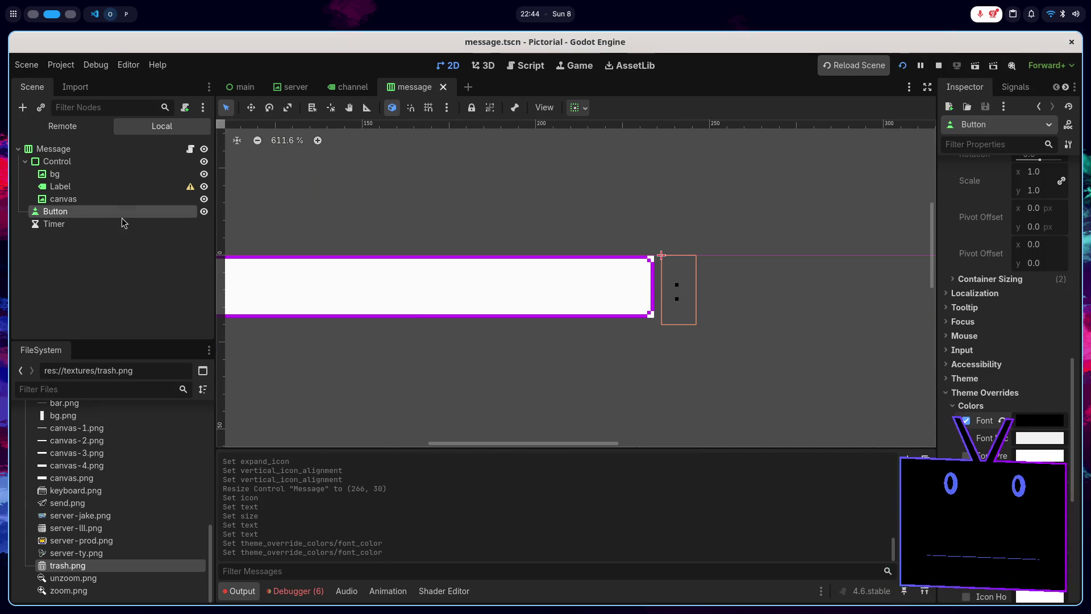
left_click(23, 108)
Add a PopupMenu child node under the Button, keeping it hidden
type("pop")
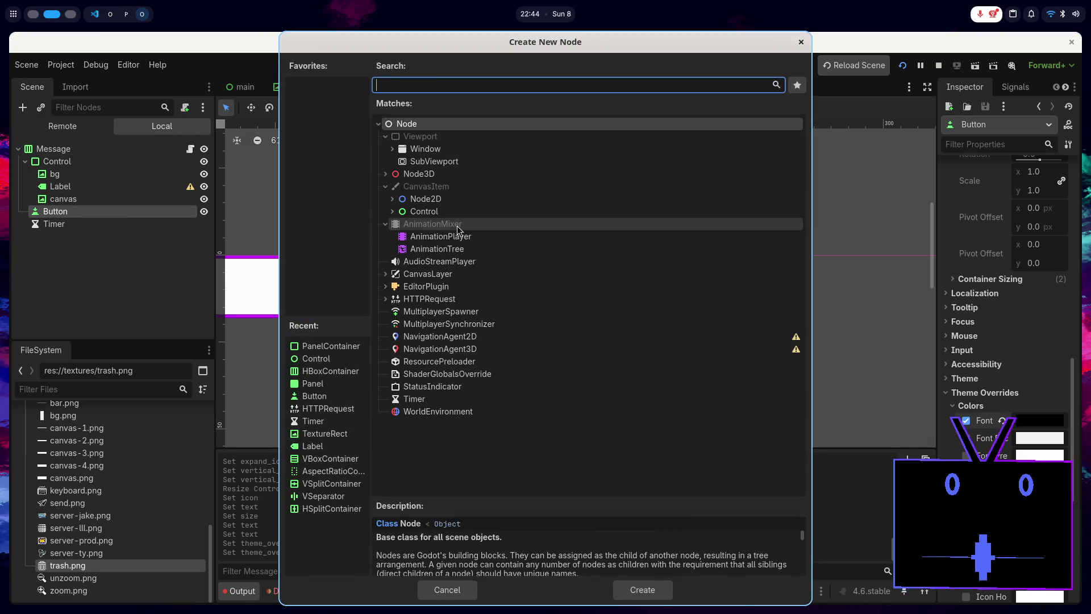
type("up")
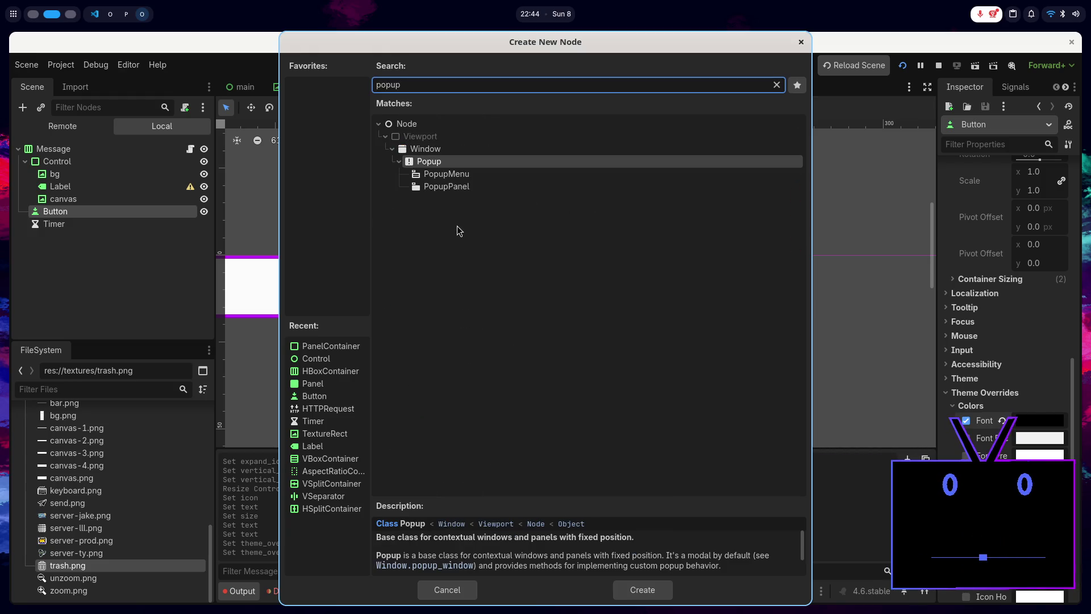
double_click(449, 174)
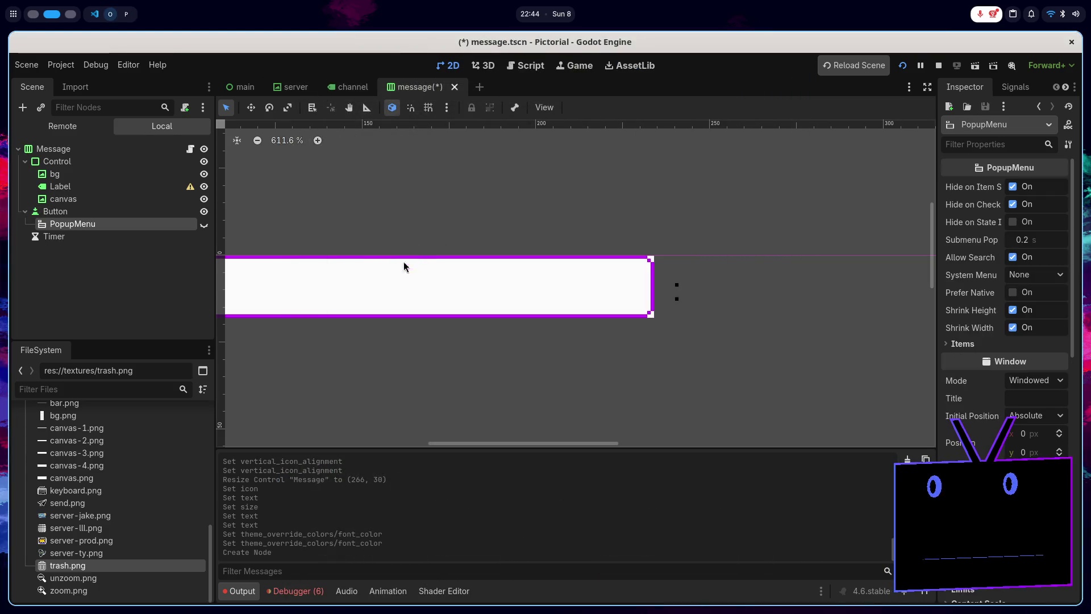
left_click(205, 225)
left_click(205, 226)
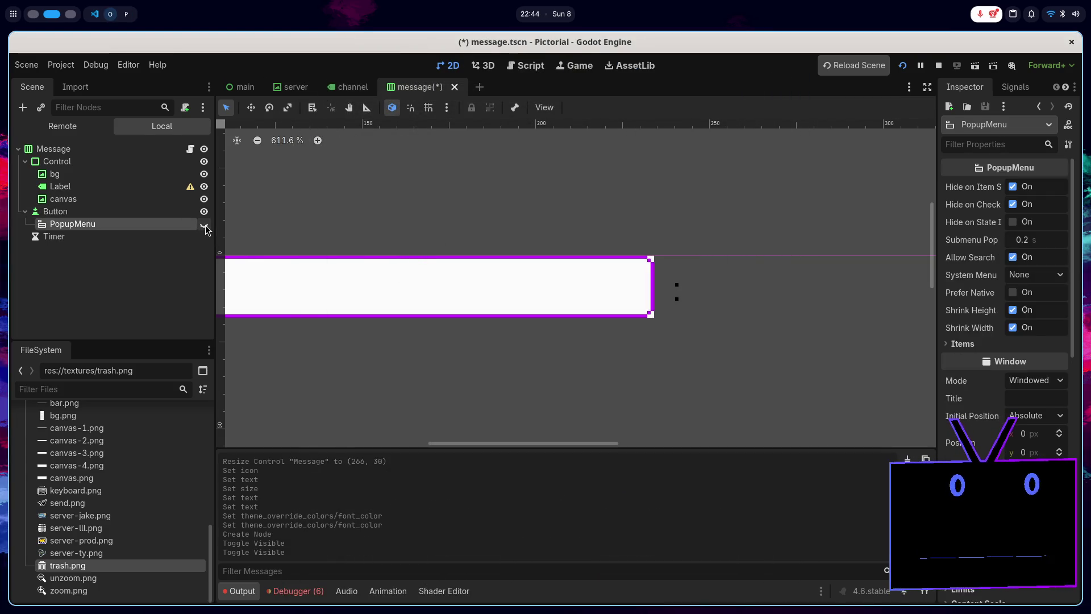
scroll(579, 335, "down", 5)
scroll(442, 311, "up", 5)
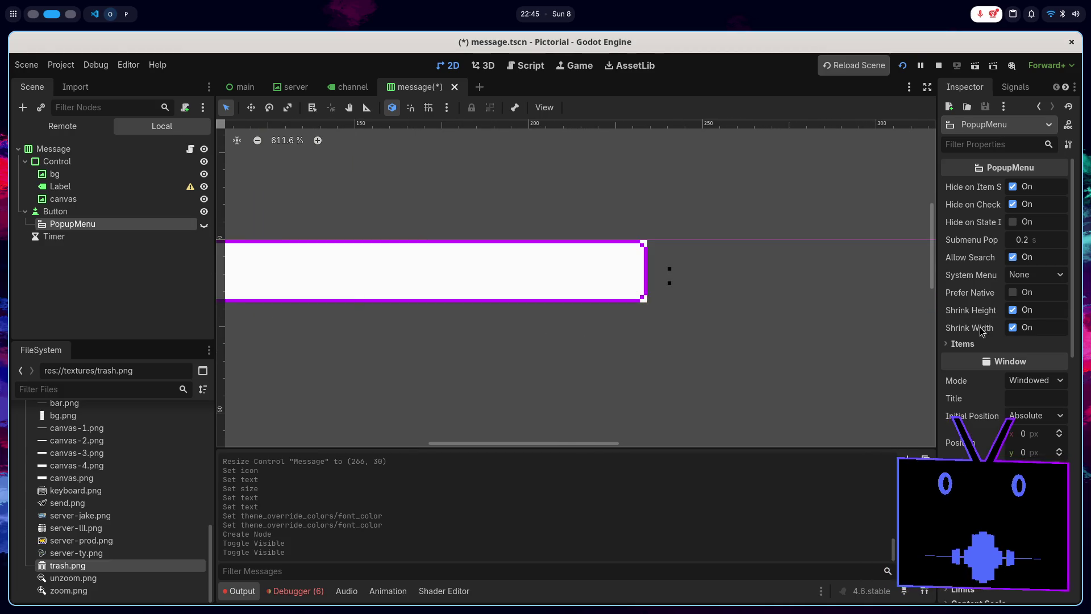
Add two items to the PopupMenu's Items list, labelling the first 'Edit'
left_click(974, 344)
left_click(994, 360)
left_click(1003, 364)
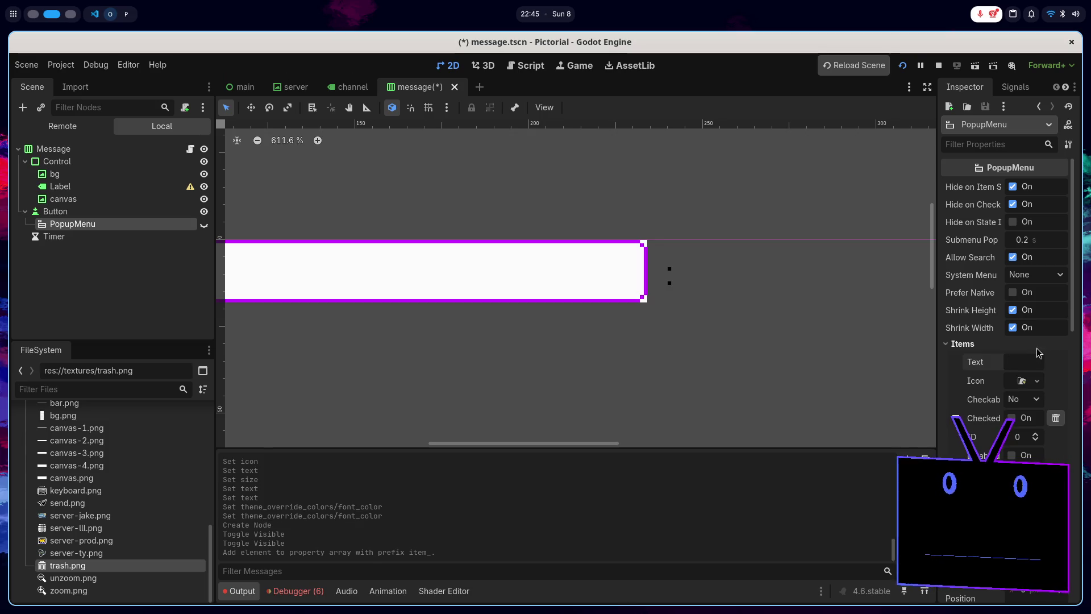
type("e")
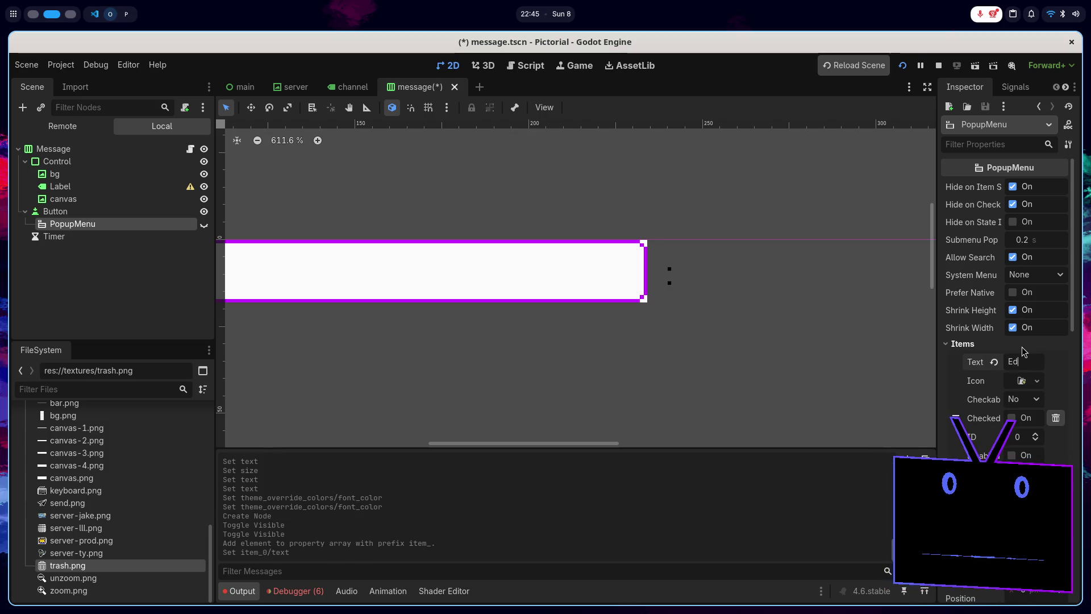
left_click(1006, 494)
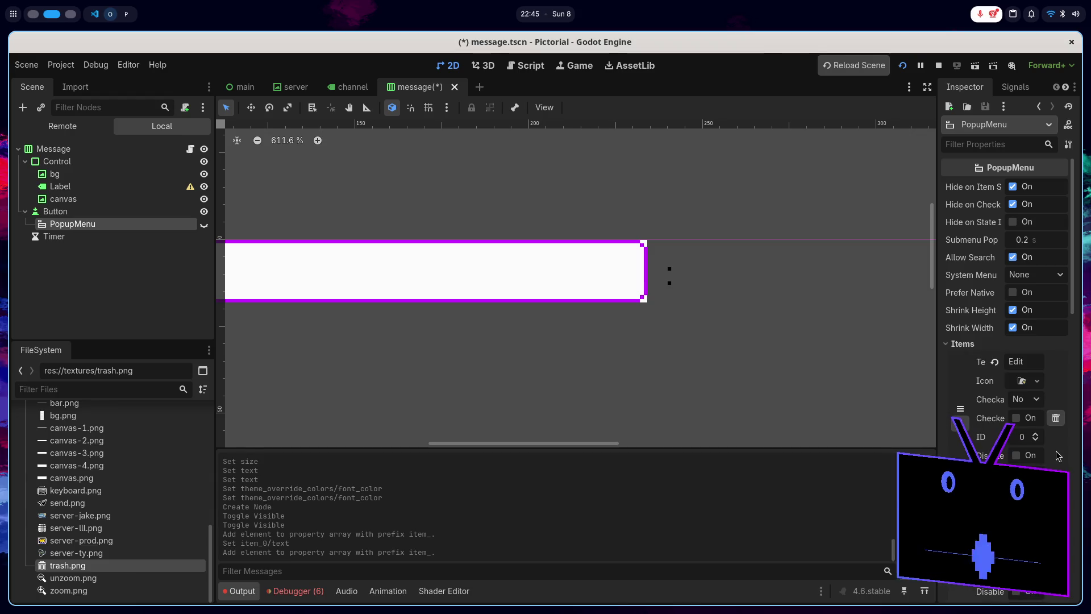
left_click(977, 345)
left_click(977, 345)
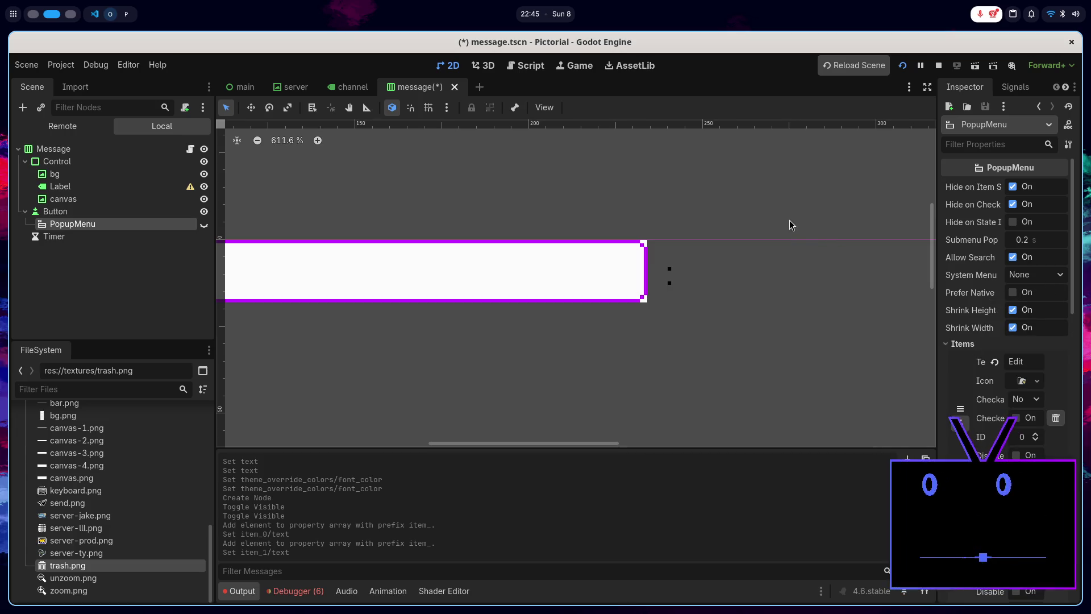
Compare the PopupMenu and Button properties, ending with the Button selected
left_click(579, 172)
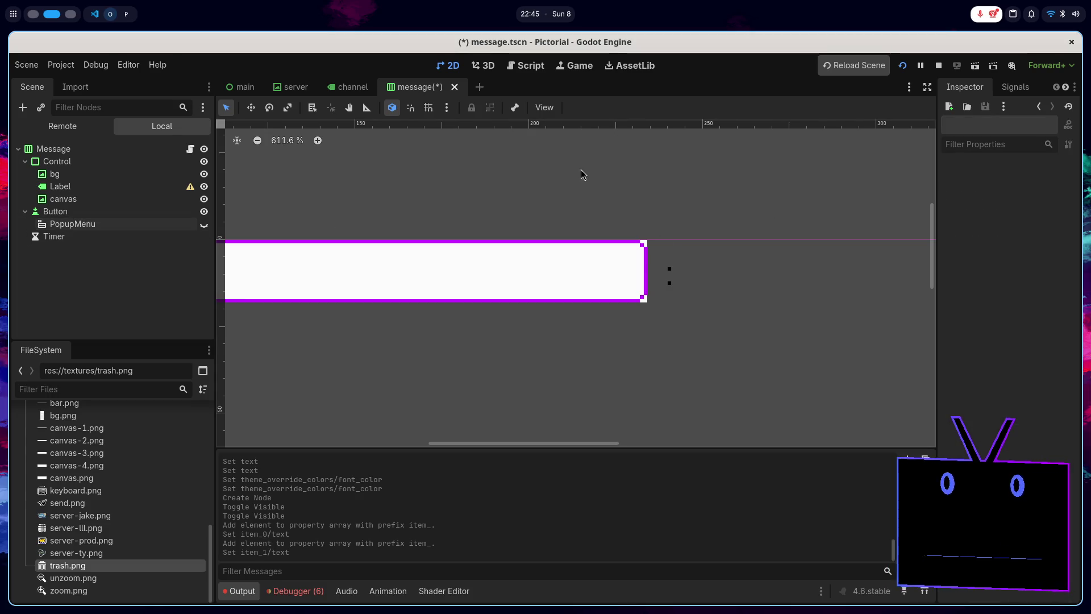
left_click(138, 224)
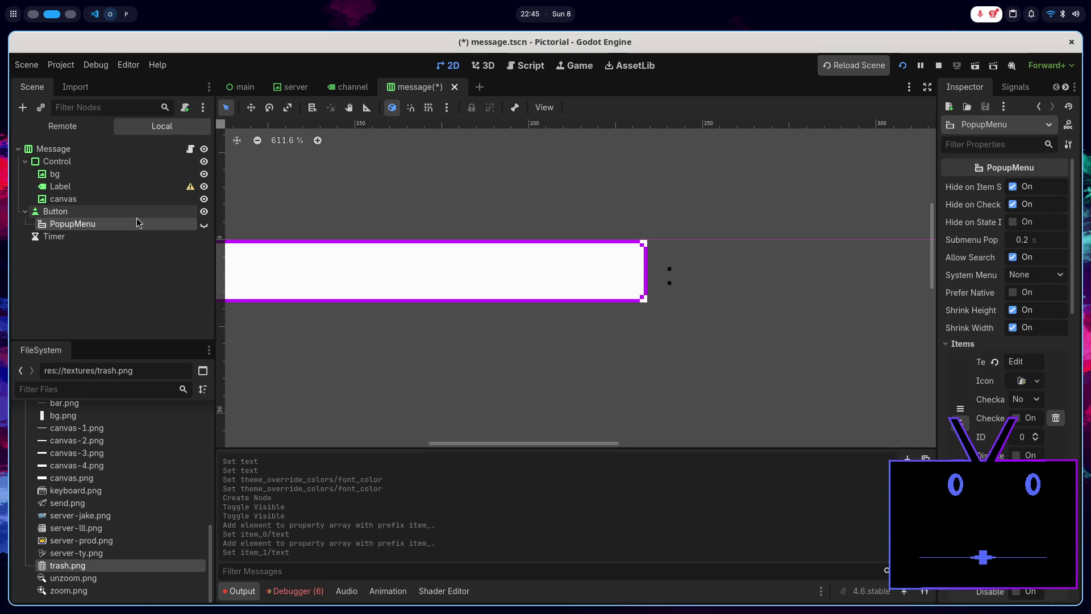
left_click(85, 211)
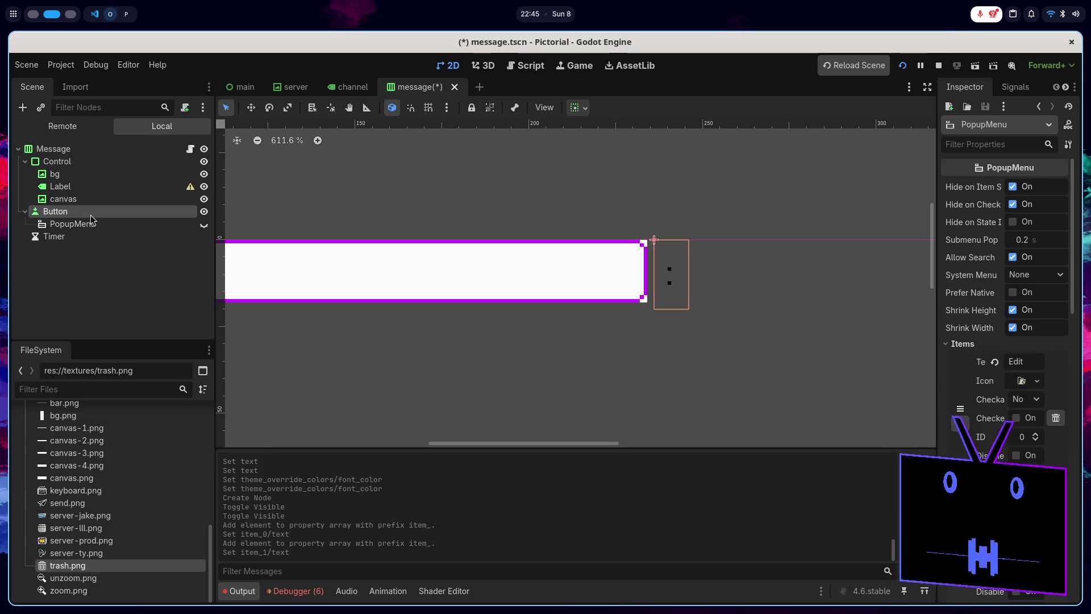
left_click(91, 224)
left_click(88, 211)
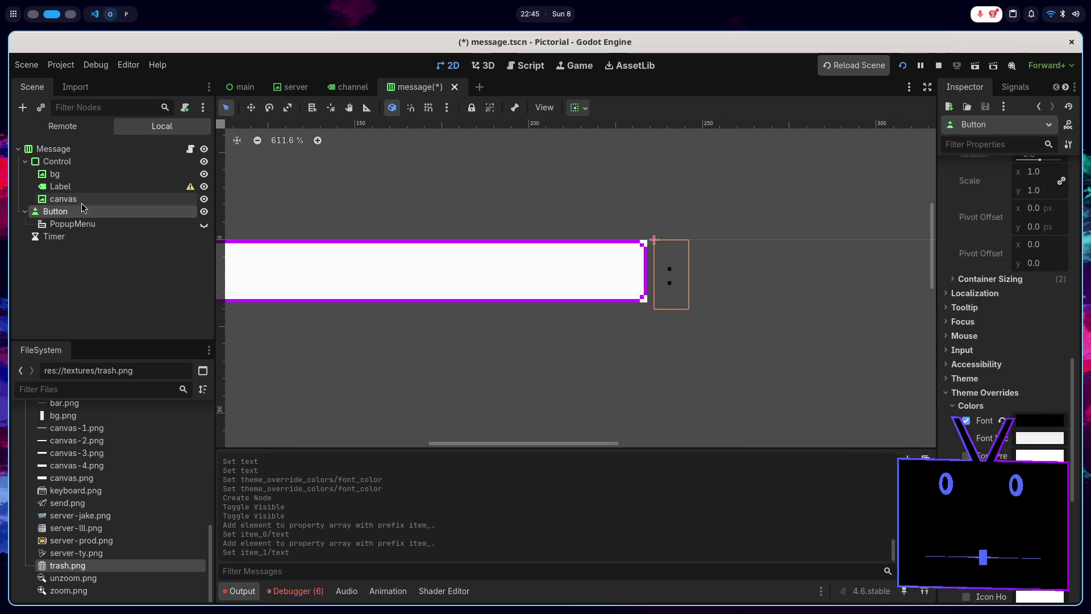
left_click(24, 107)
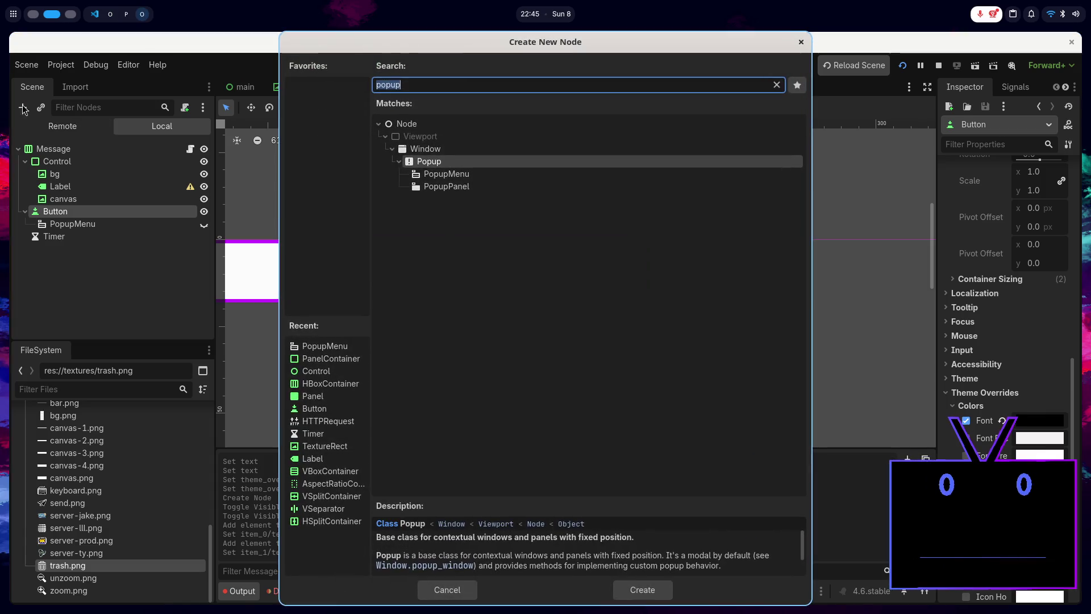
left_click(478, 175)
scroll(505, 561, "down", 1)
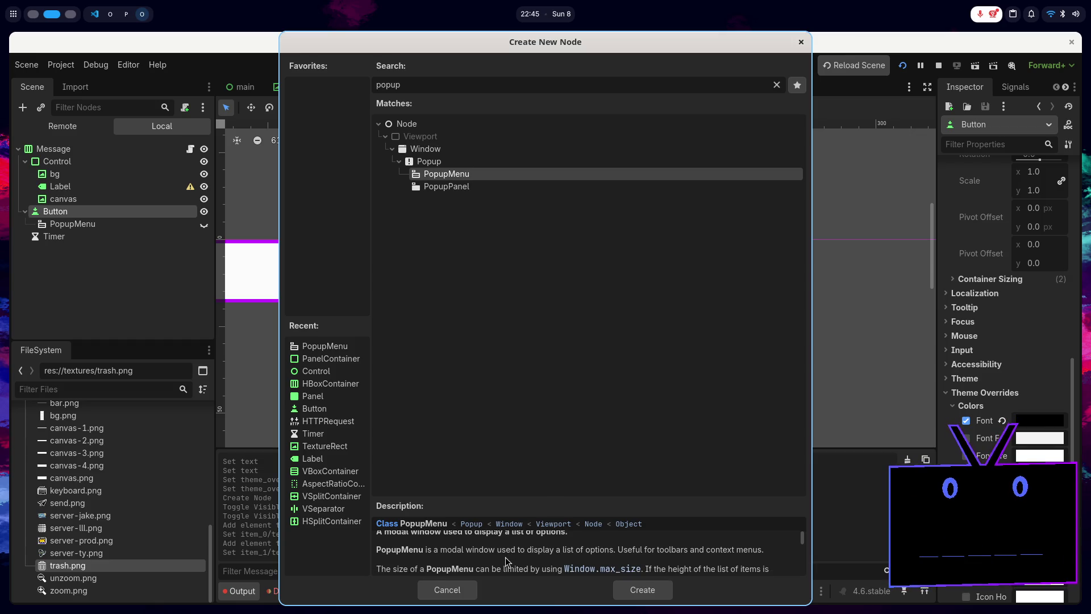
scroll(506, 562, "down", 4)
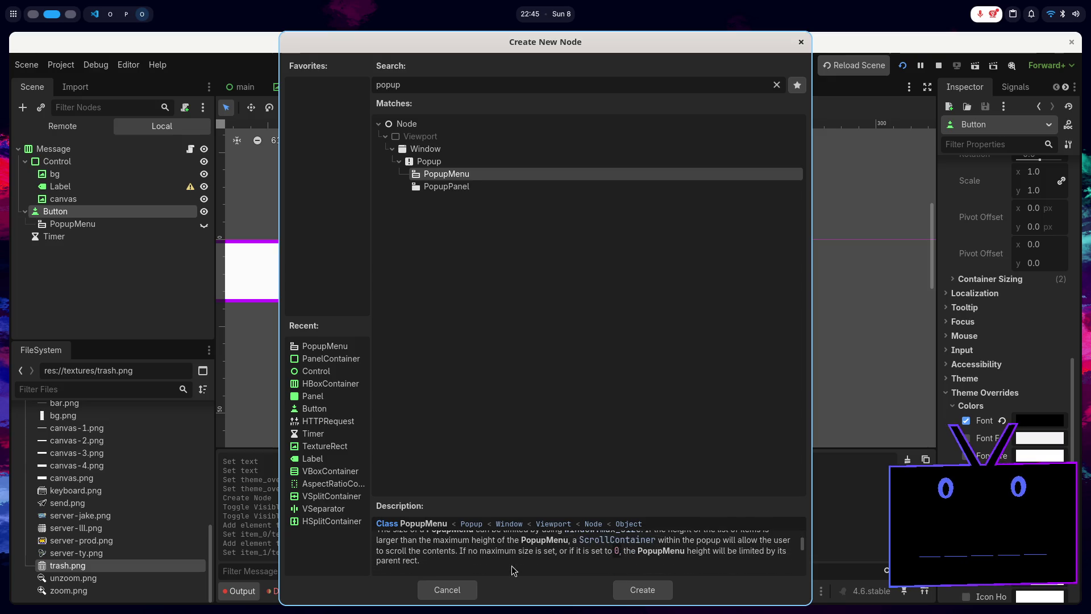
scroll(513, 570, "down", 4)
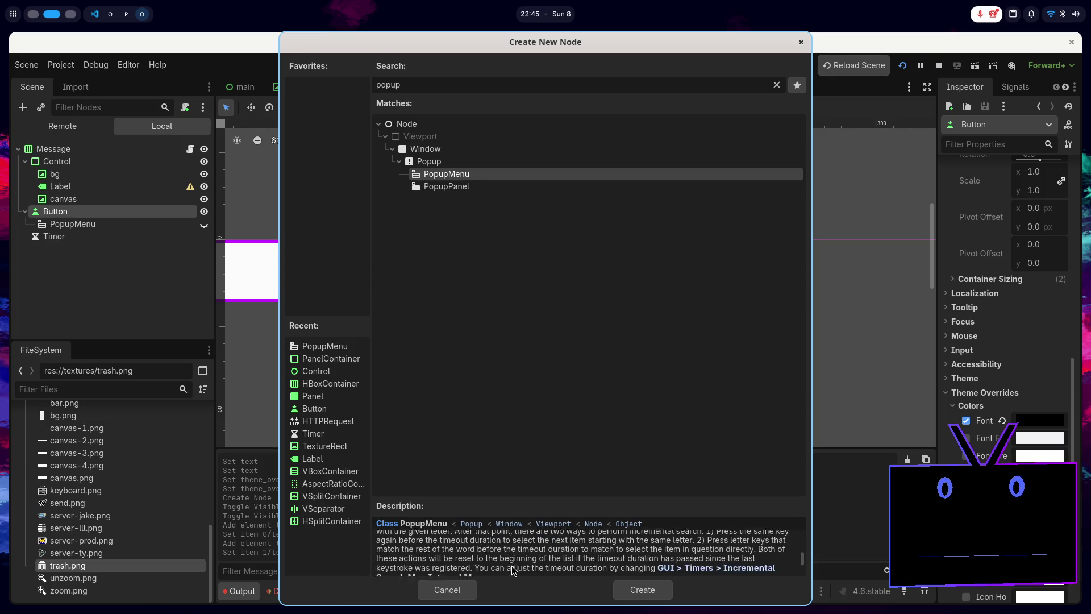
scroll(513, 570, "up", 8)
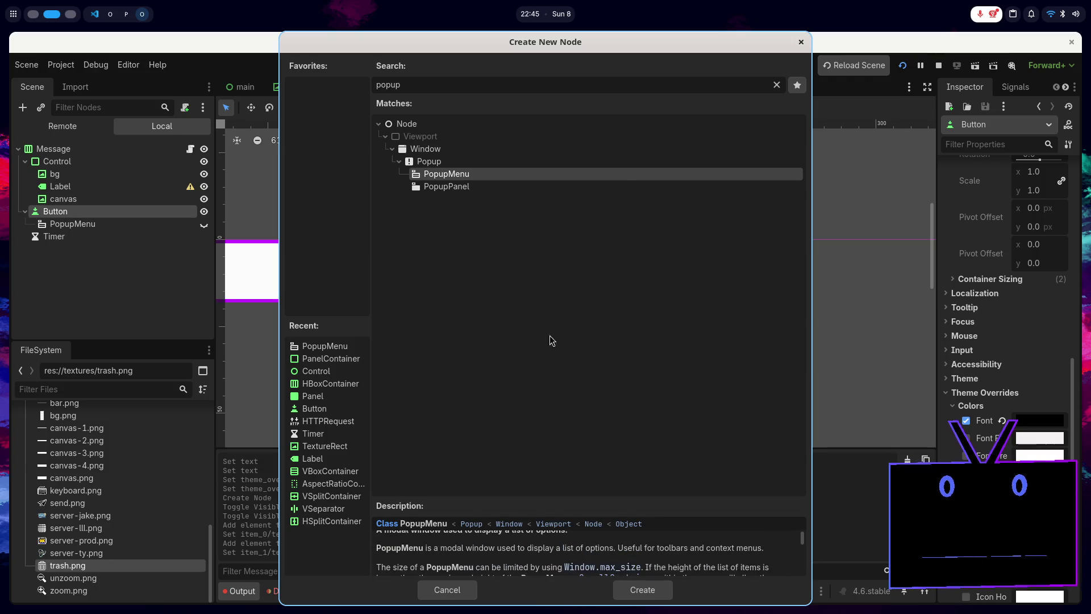
left_click(776, 85)
left_click(392, 211)
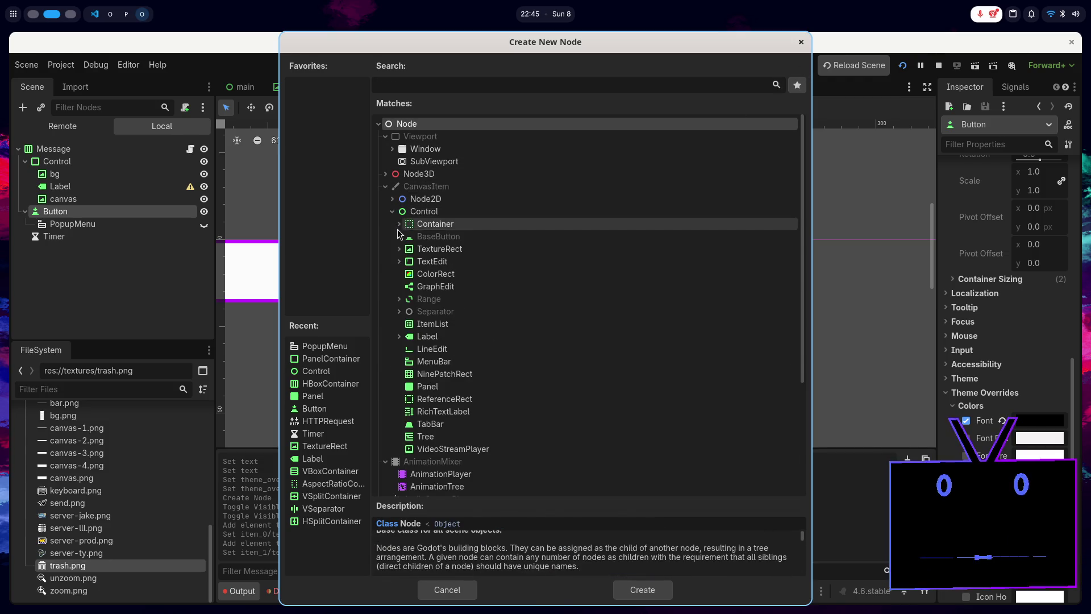
scroll(401, 201, "down", 2)
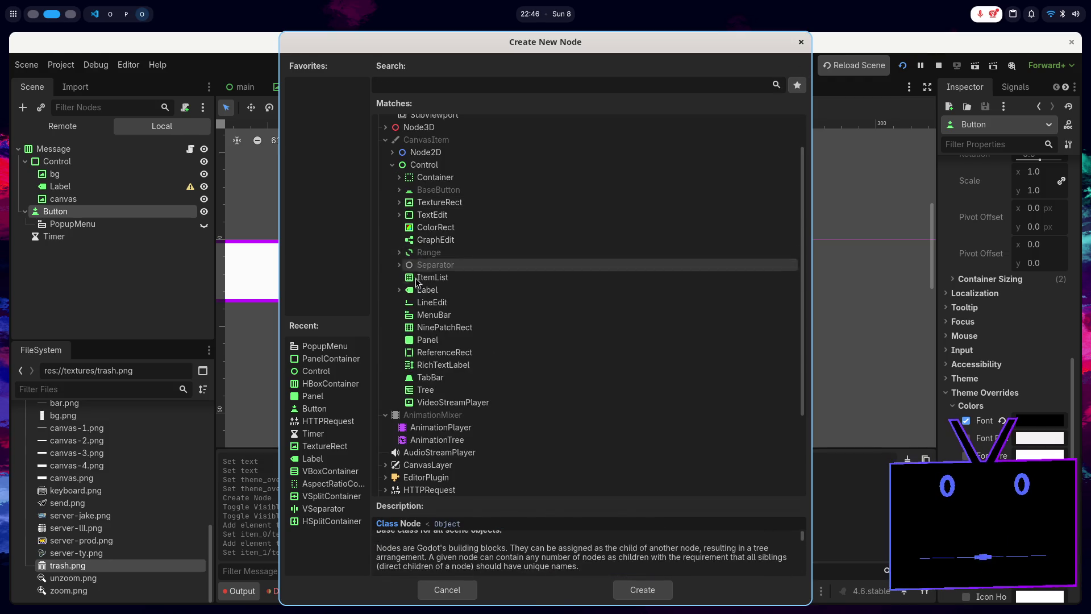
left_click(398, 189)
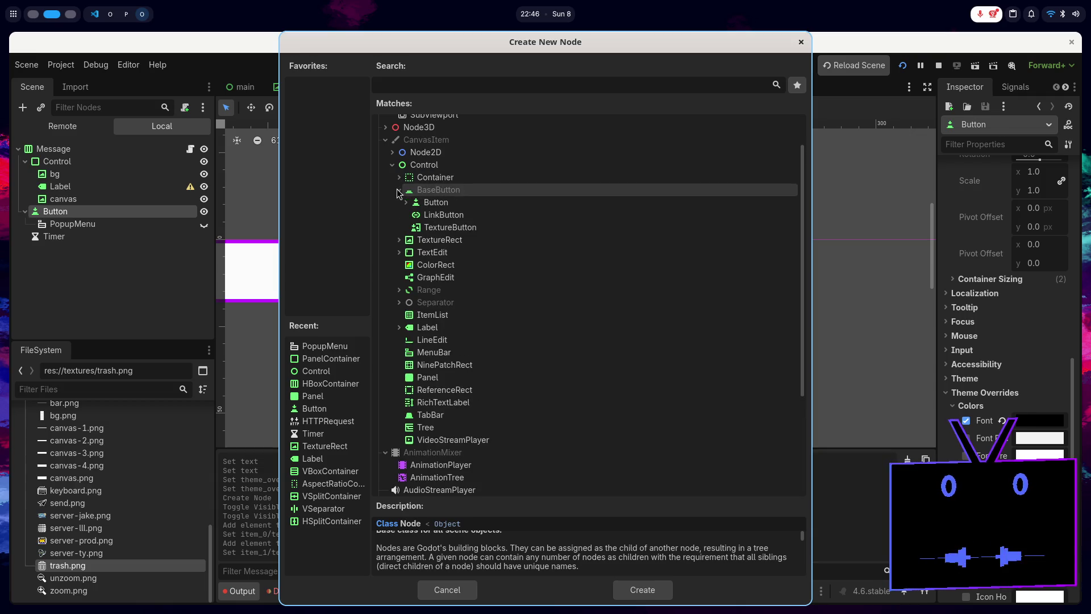
left_click(406, 177)
left_click(399, 177)
scroll(418, 245, "down", 5)
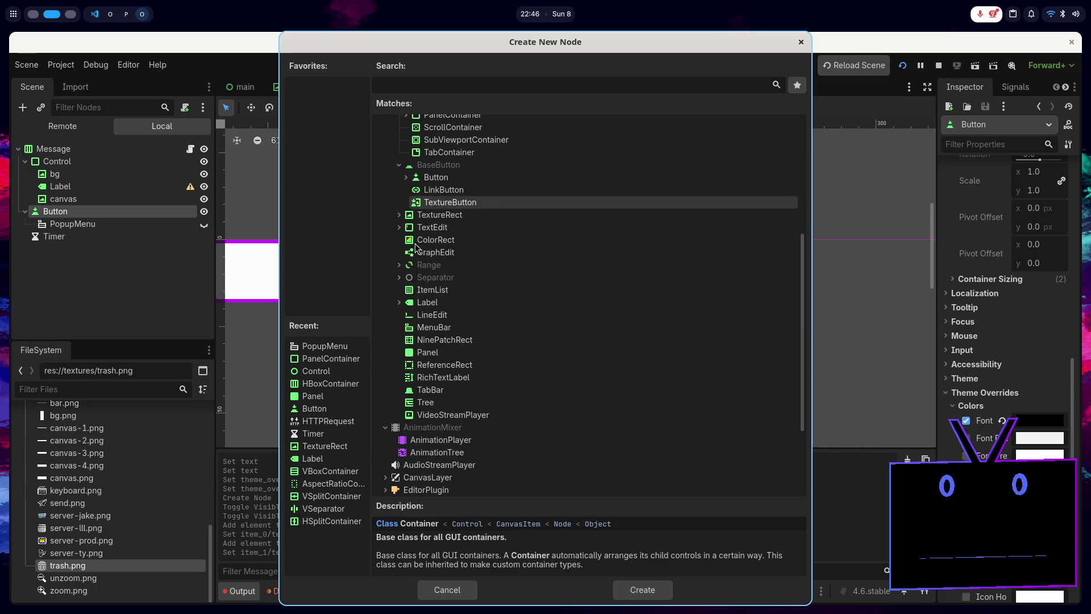
left_click(398, 278)
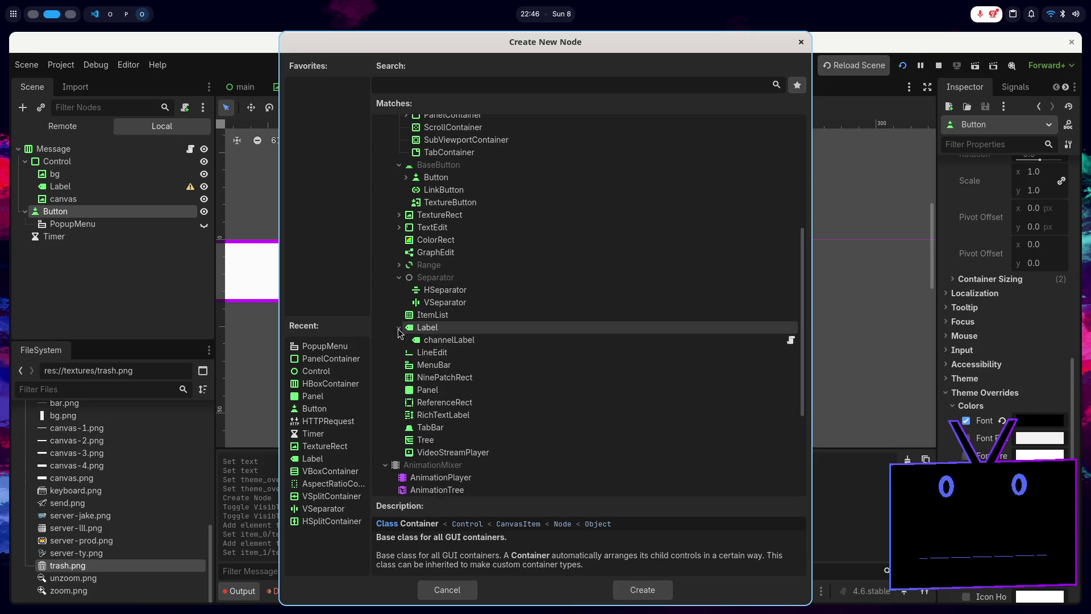
left_click(398, 265)
left_click(399, 264)
scroll(401, 170, "up", 6)
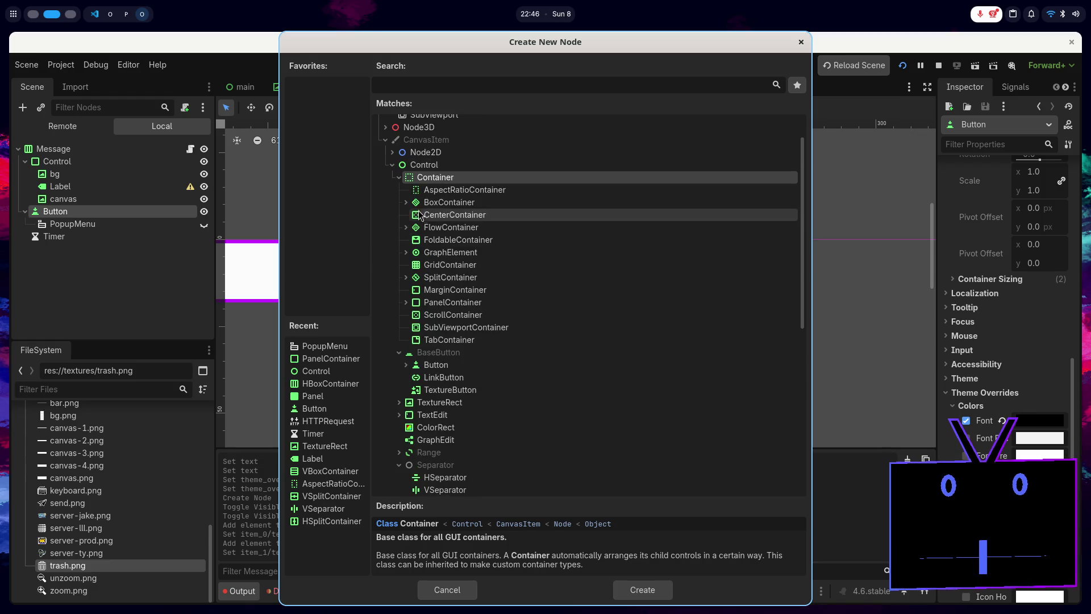
left_click(406, 203)
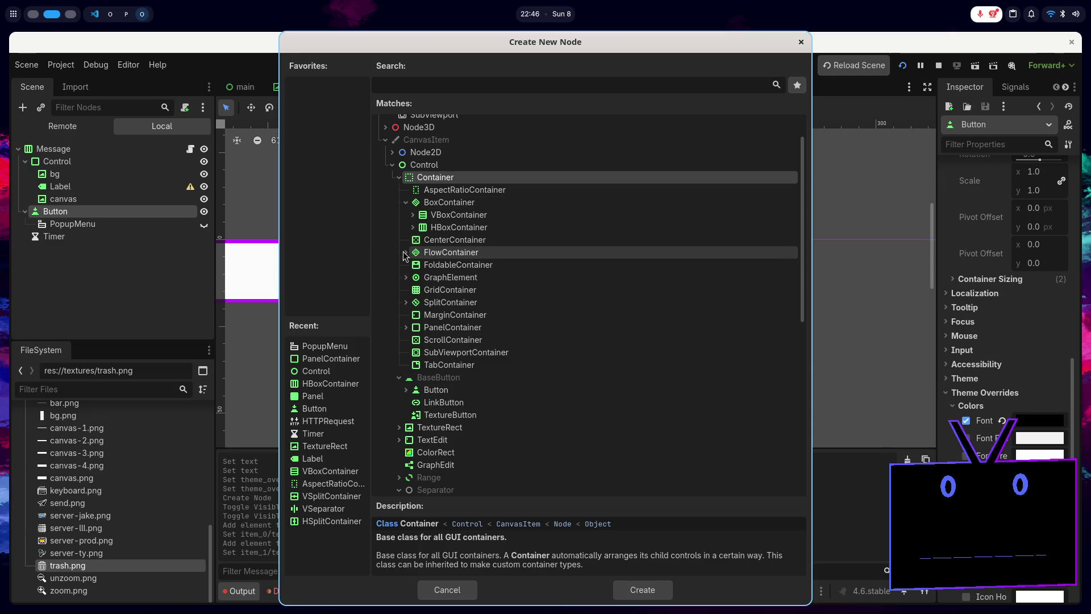
left_click(403, 327)
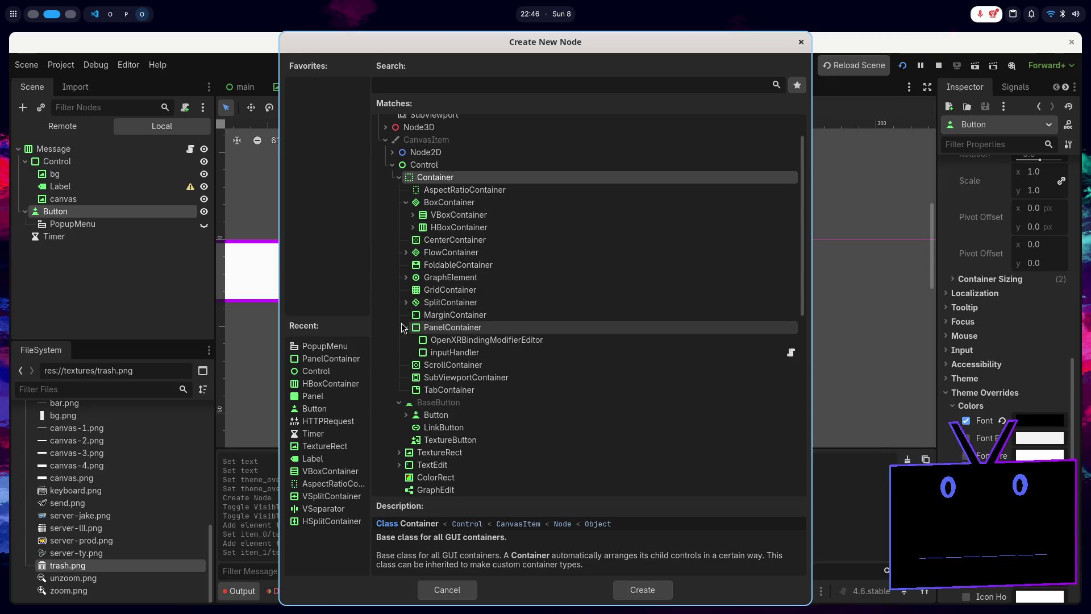
scroll(467, 367, "down", 10)
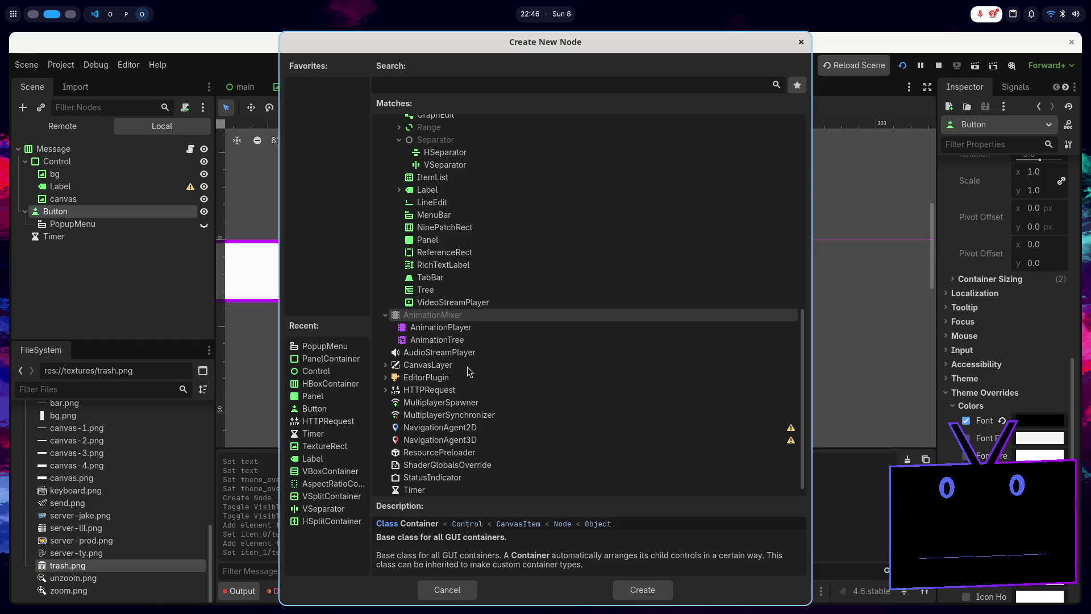
scroll(499, 376, "up", 3)
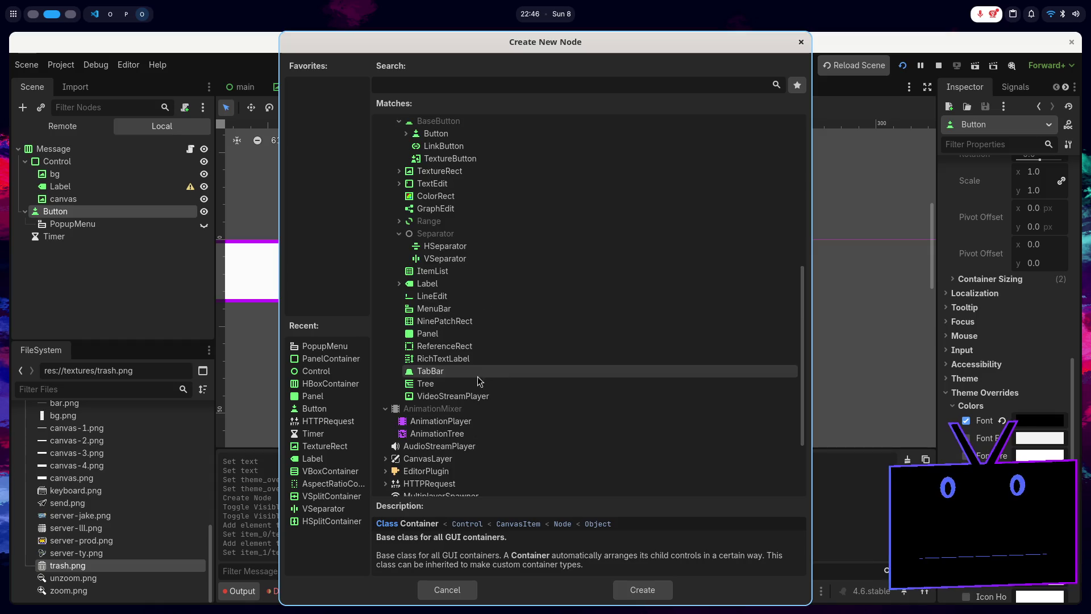
left_click(399, 285)
scroll(432, 313, "up", 4)
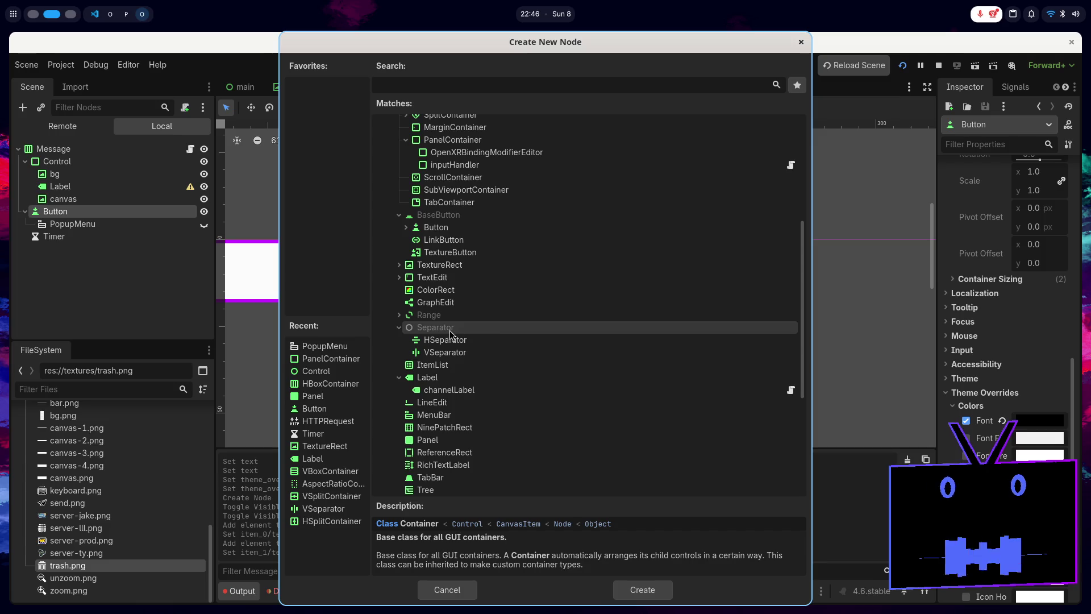
scroll(448, 334, "up", 1)
scroll(449, 334, "up", 4)
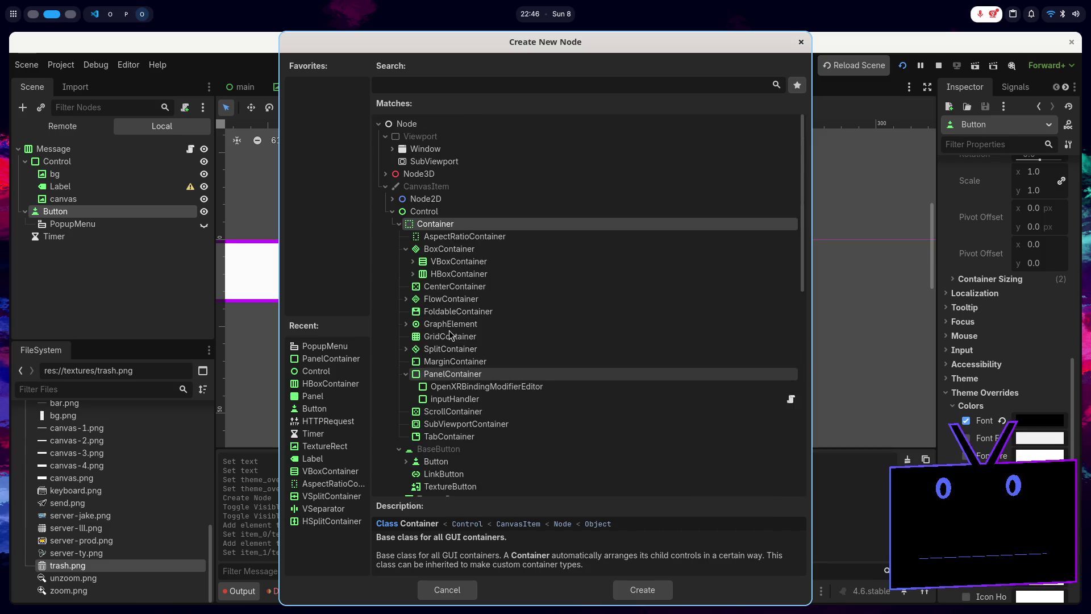
scroll(448, 334, "down", 5)
left_click(349, 348)
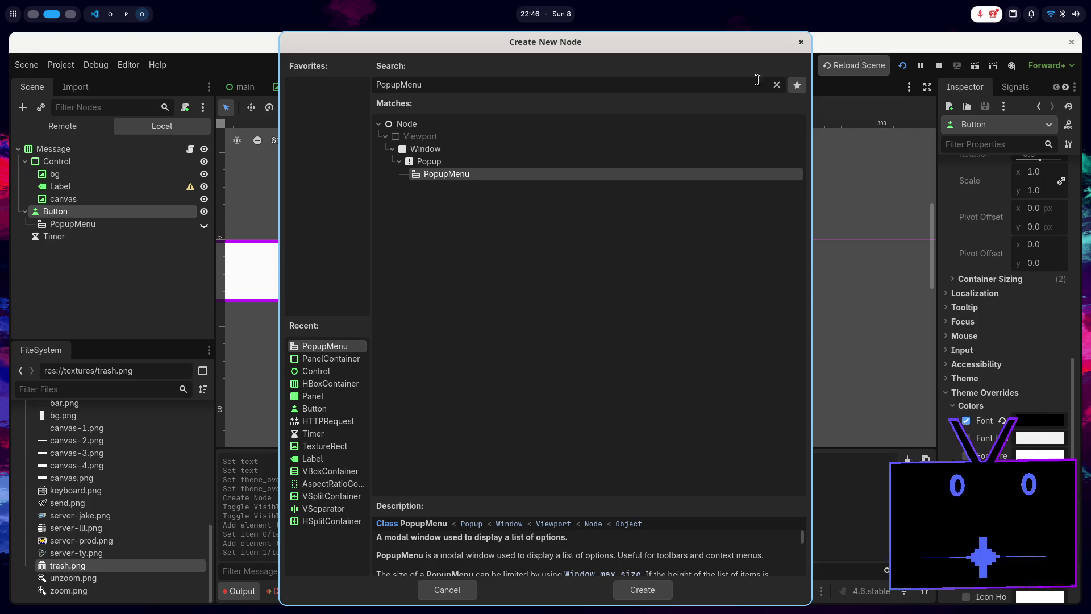
left_click(776, 85)
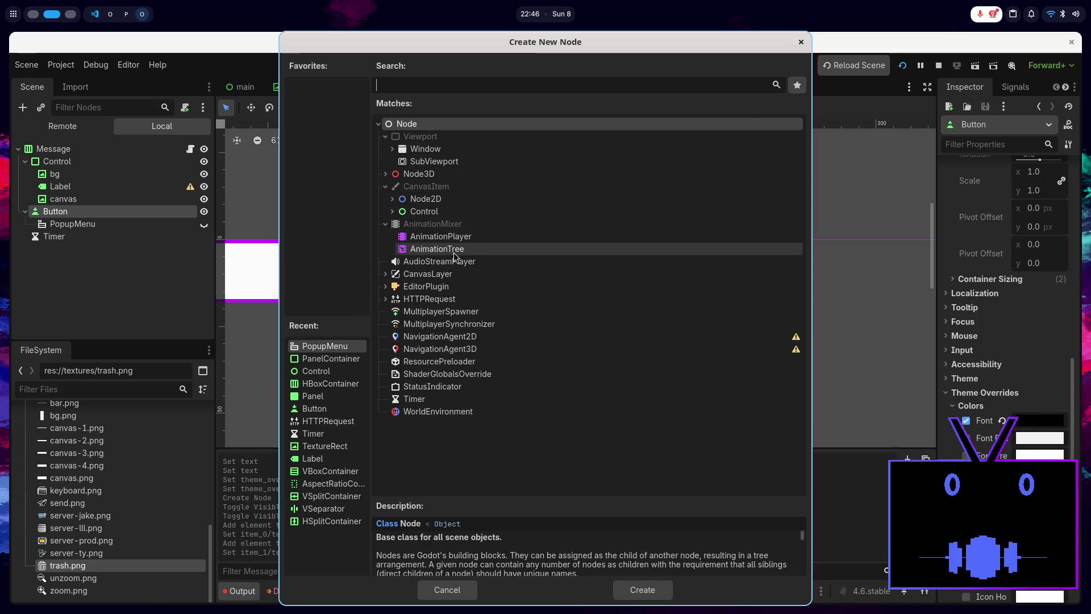
left_click(392, 149)
left_click(399, 173)
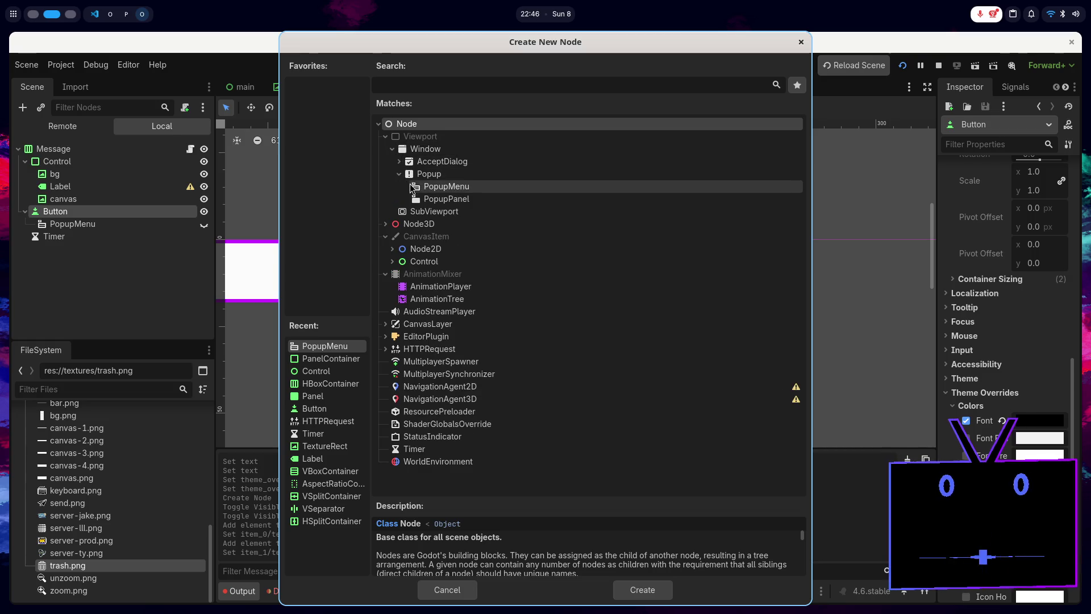
left_click(413, 188)
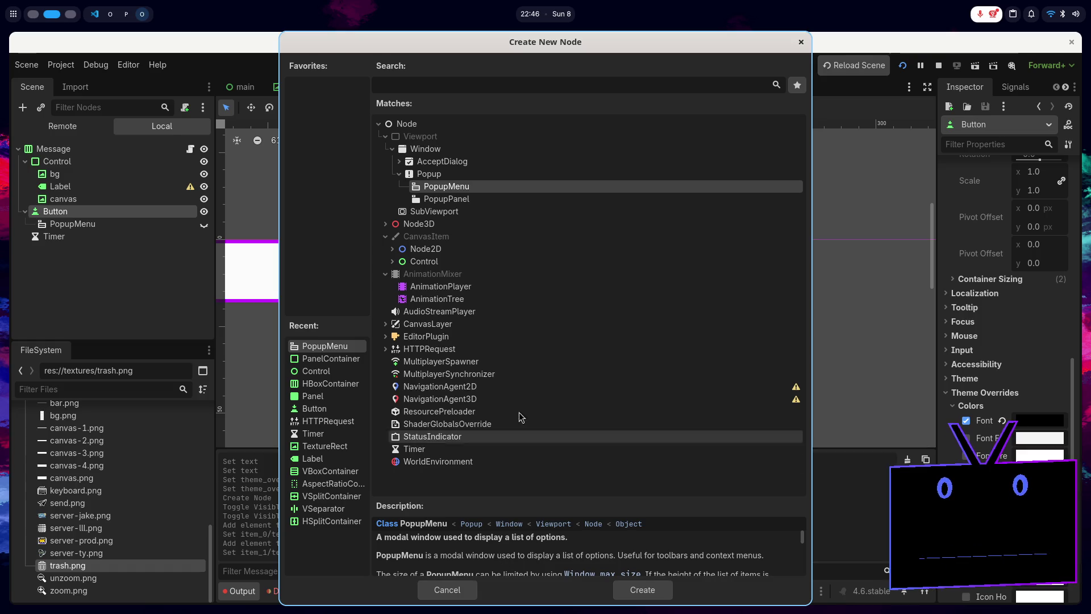
left_click(447, 589)
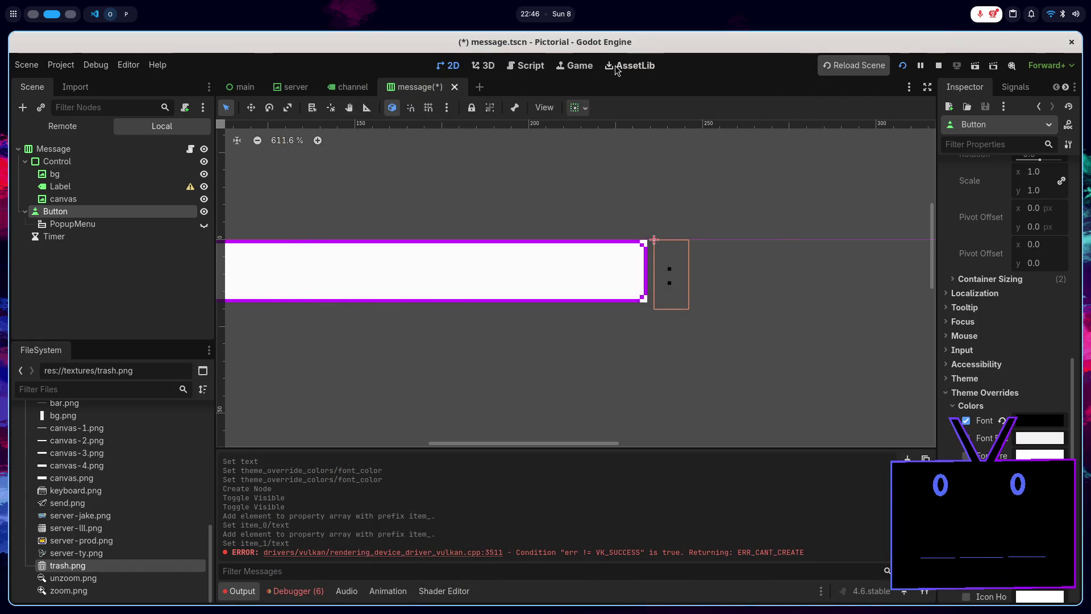
Select the PopupMenu node and read its class reference documentation
left_click(525, 66)
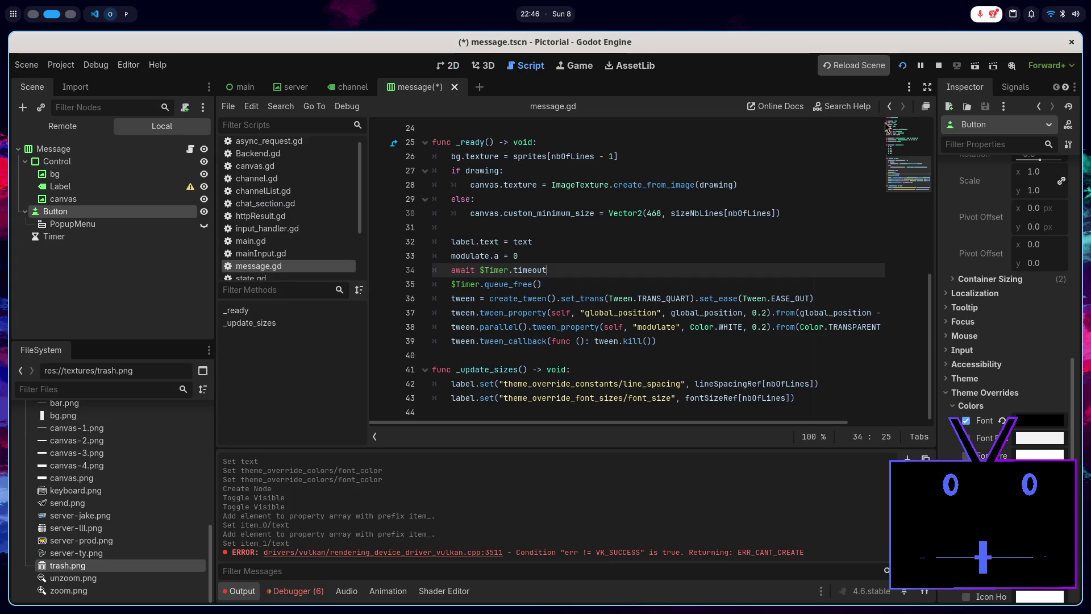
left_click(108, 223)
left_click(1068, 124)
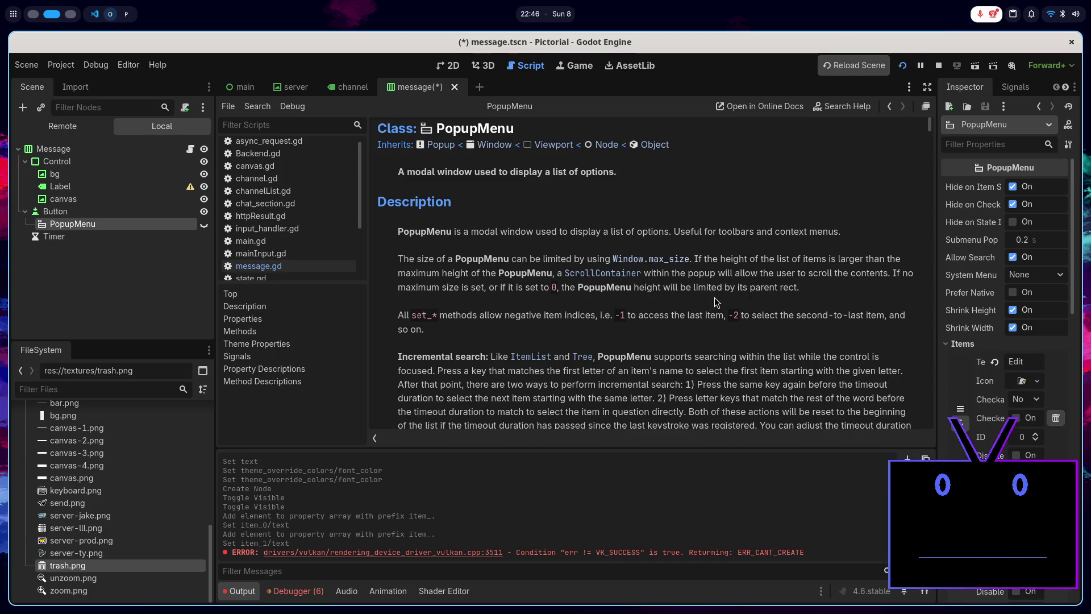
scroll(714, 298, "down", 10)
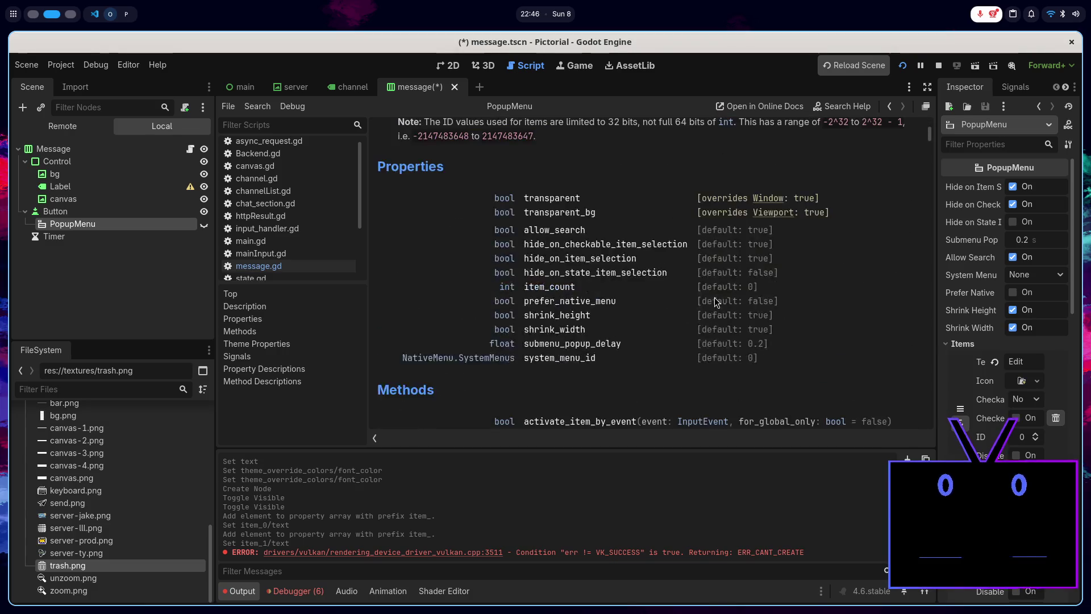
scroll(714, 301, "down", 3)
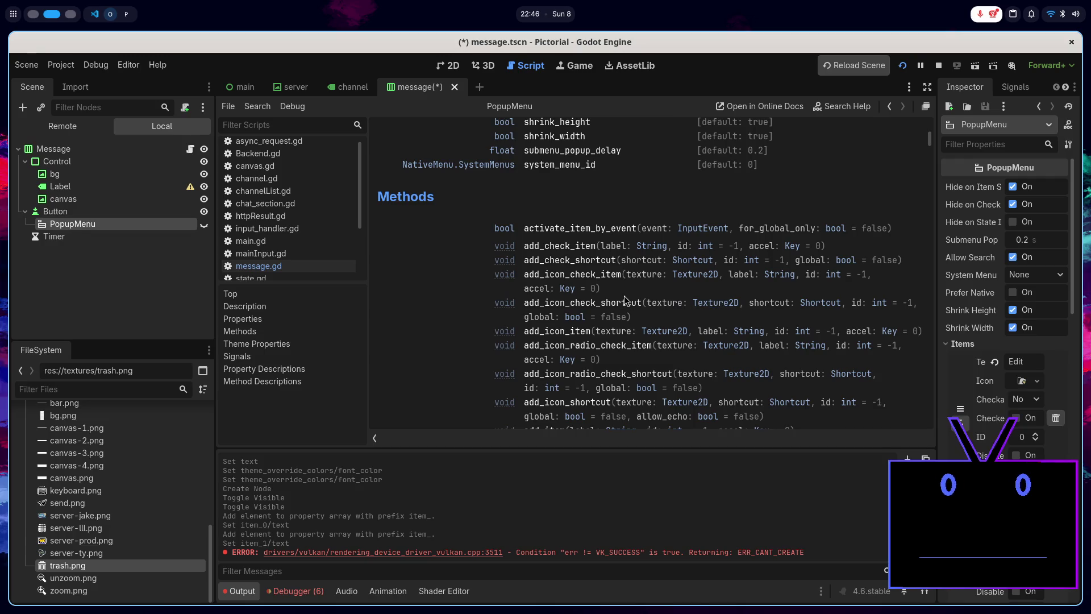
scroll(585, 250, "up", 7)
scroll(584, 261, "down", 20)
scroll(584, 267, "down", 20)
scroll(585, 268, "up", 12)
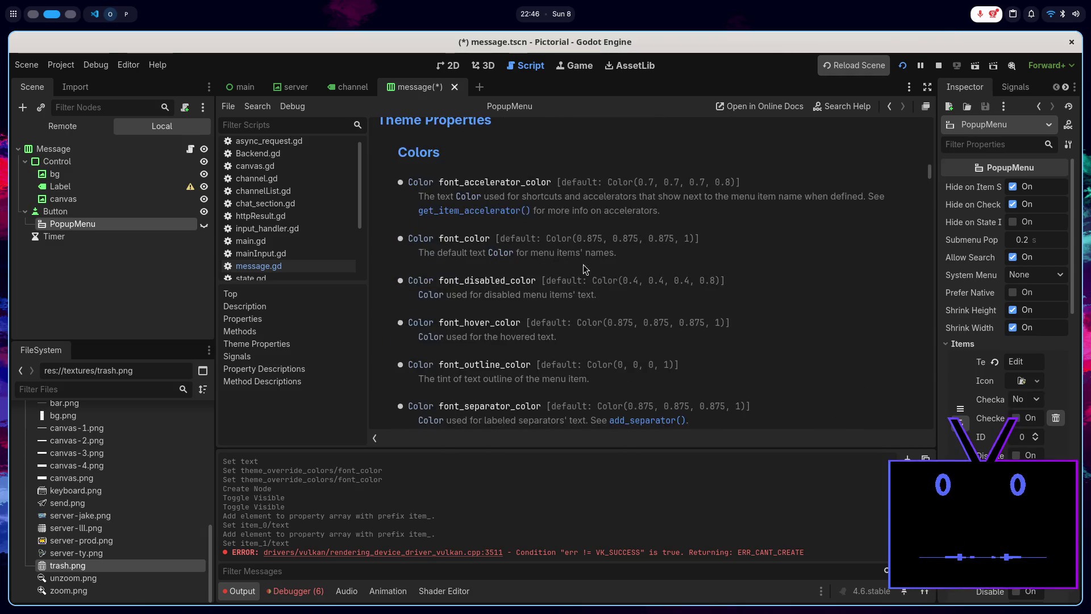
Browse the PopupMenu's available signals, then return to the 2D view
left_click(999, 87)
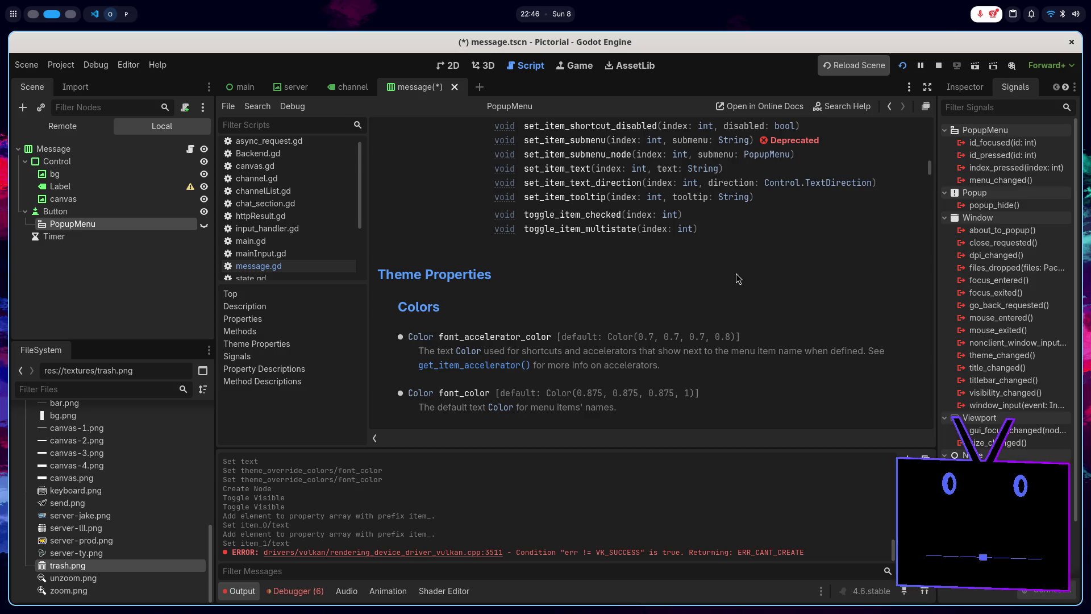
scroll(728, 266, "up", 5)
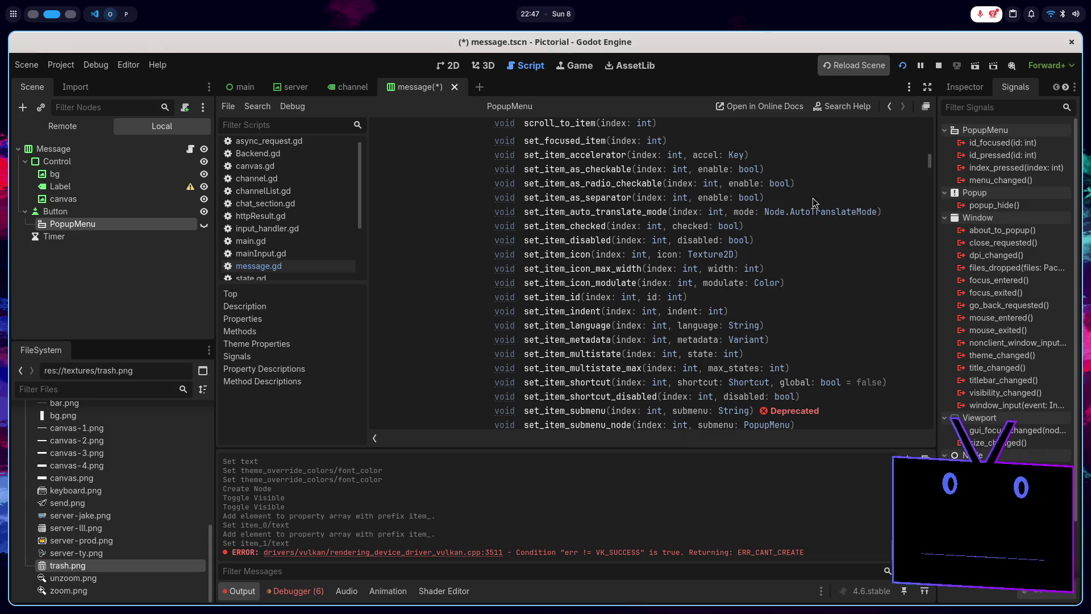
scroll(617, 299, "up", 3)
scroll(616, 299, "up", 10)
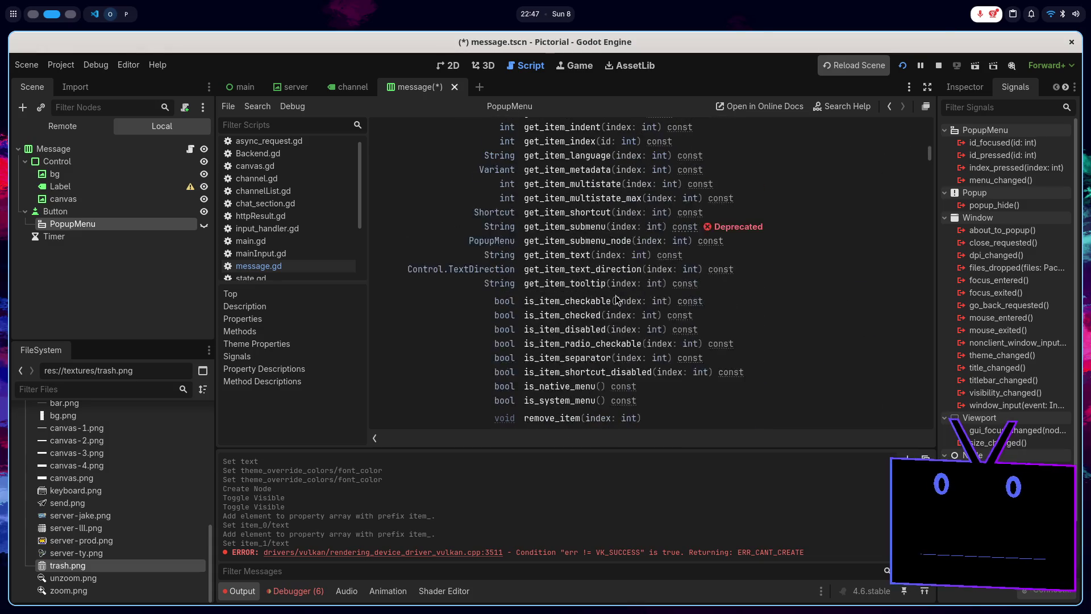
scroll(600, 300, "up", 6)
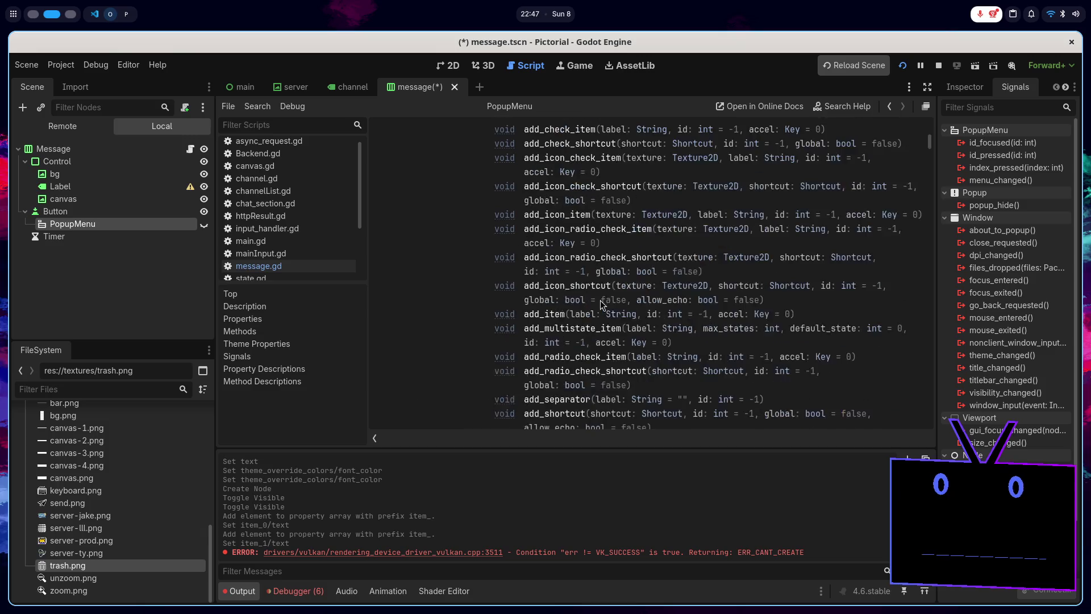
scroll(599, 302, "down", 3)
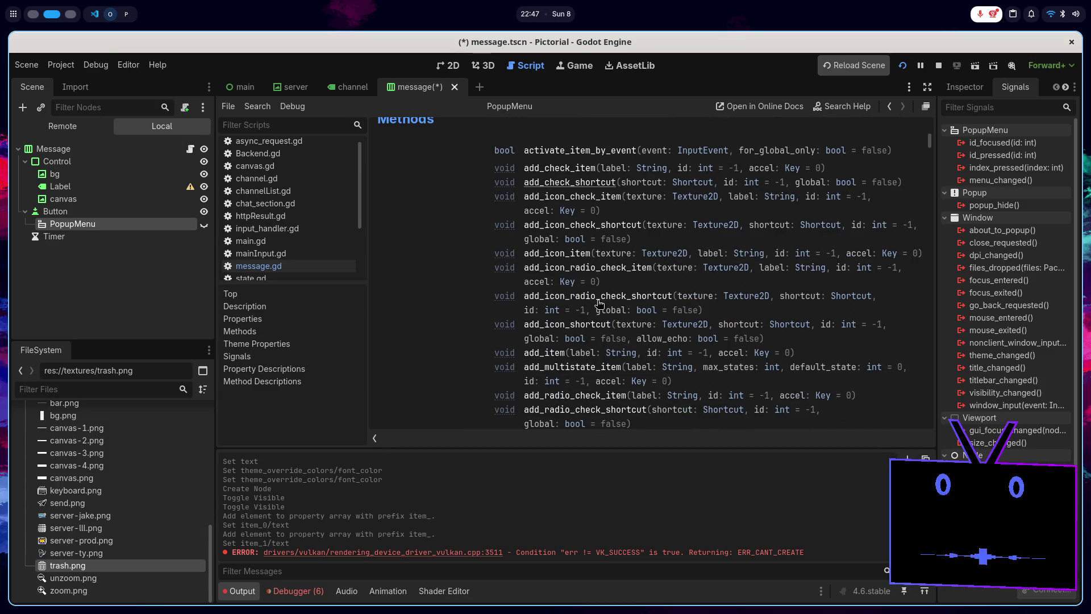
scroll(599, 303, "down", 15)
scroll(596, 304, "up", 6)
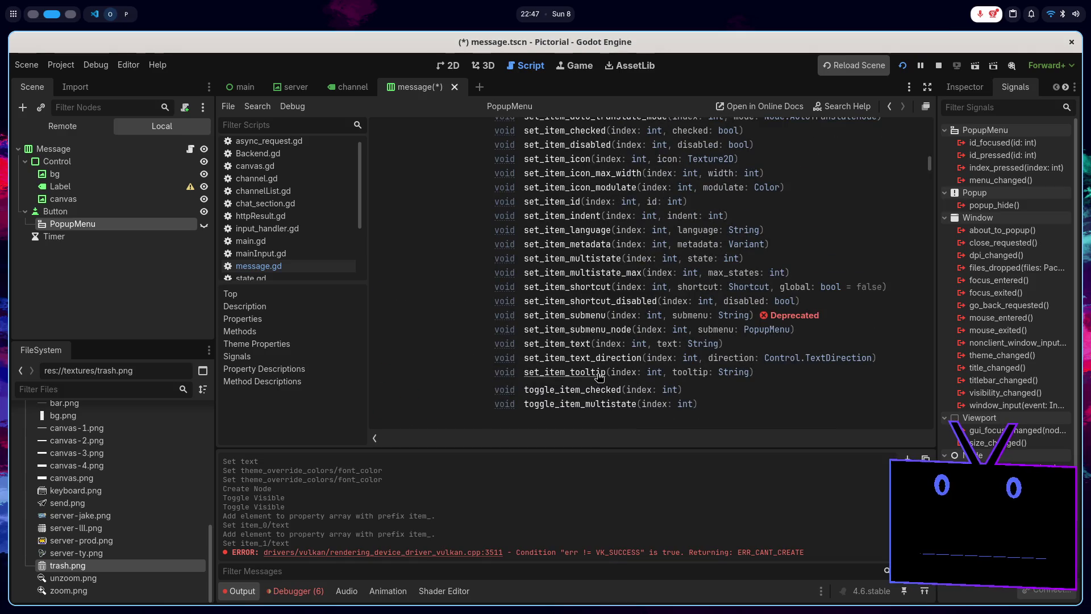
scroll(579, 392, "up", 6)
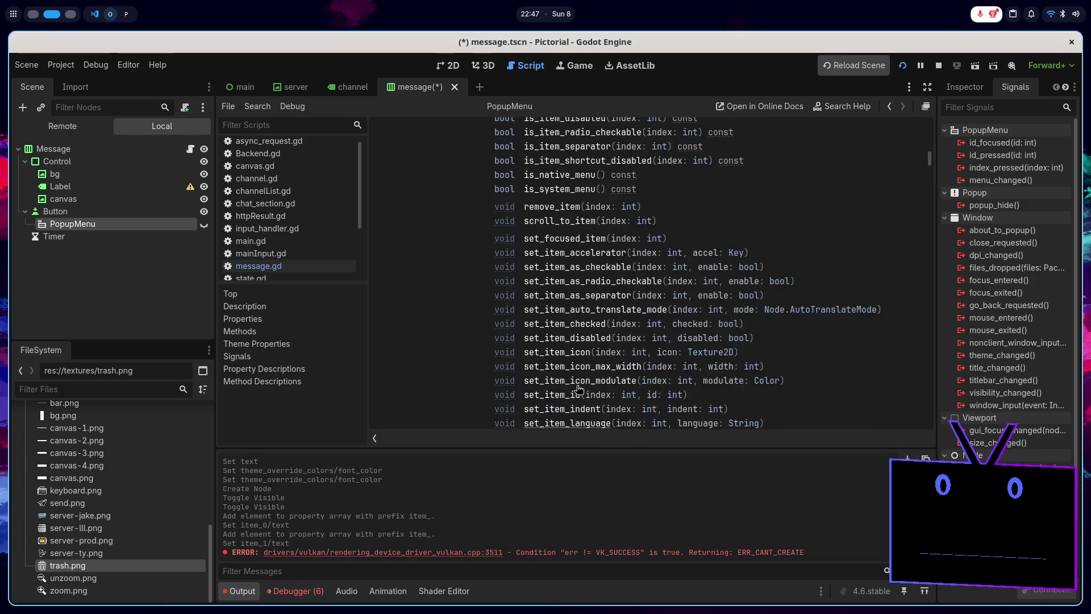
scroll(579, 390, "up", 4)
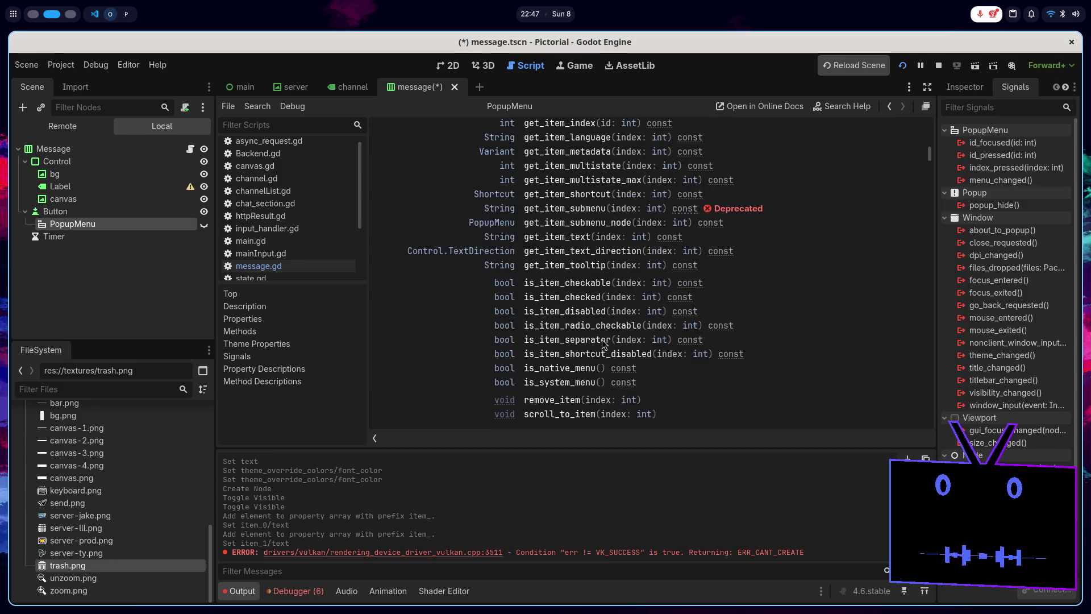
scroll(604, 343, "up", 10)
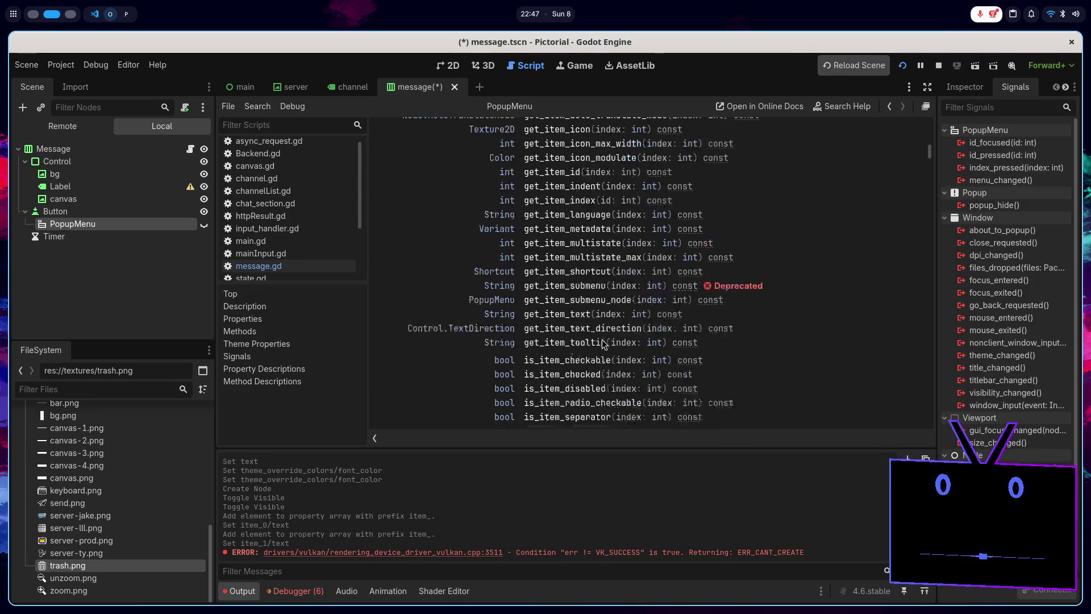
scroll(606, 347, "up", 3)
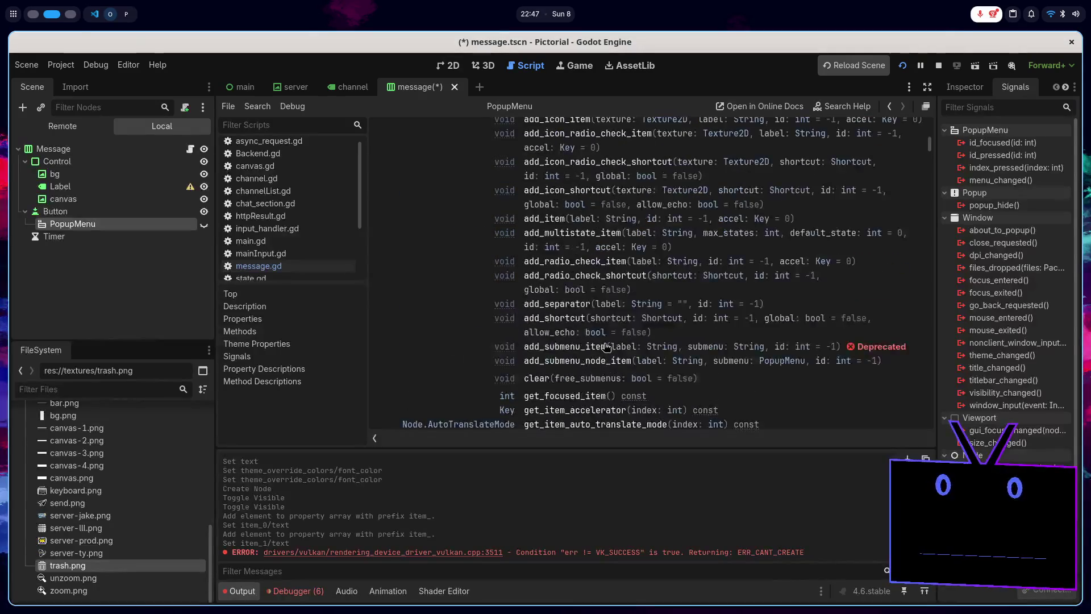
scroll(568, 327, "up", 2)
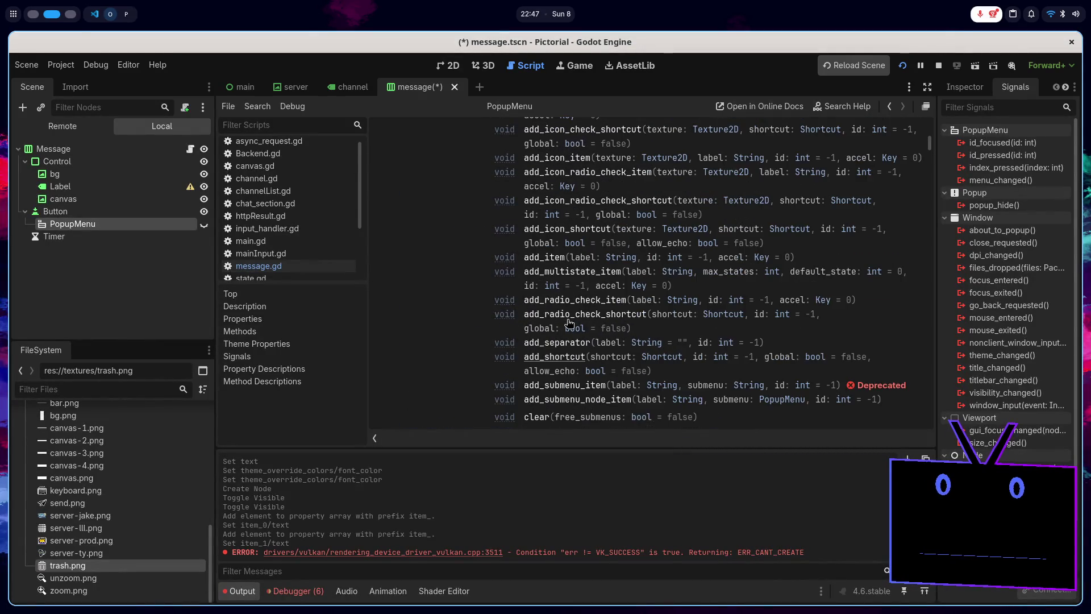
scroll(568, 322, "up", 2)
scroll(568, 322, "up", 2)
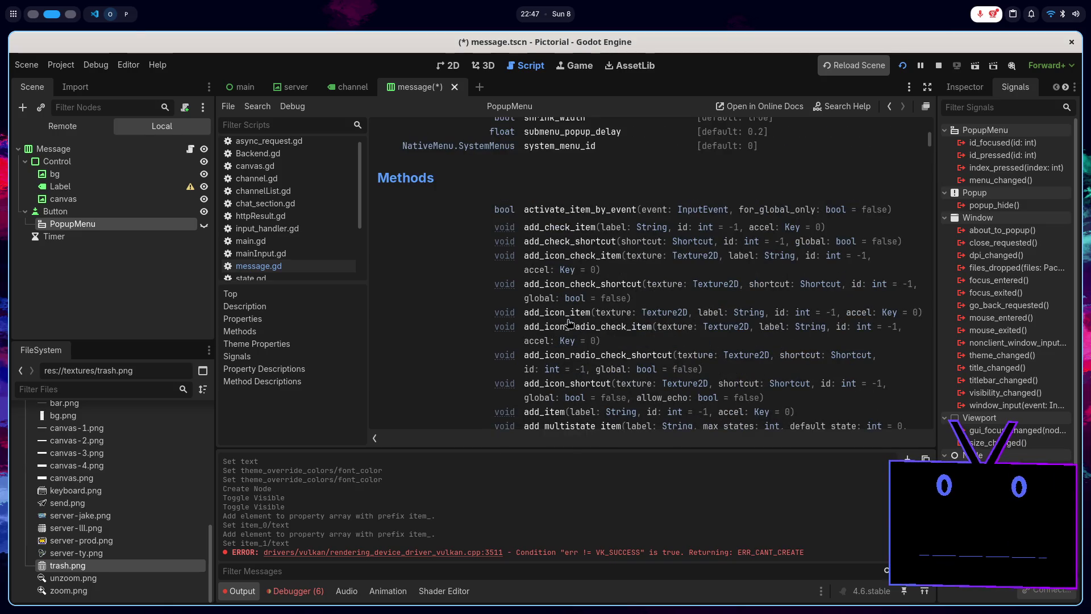
scroll(568, 322, "up", 3)
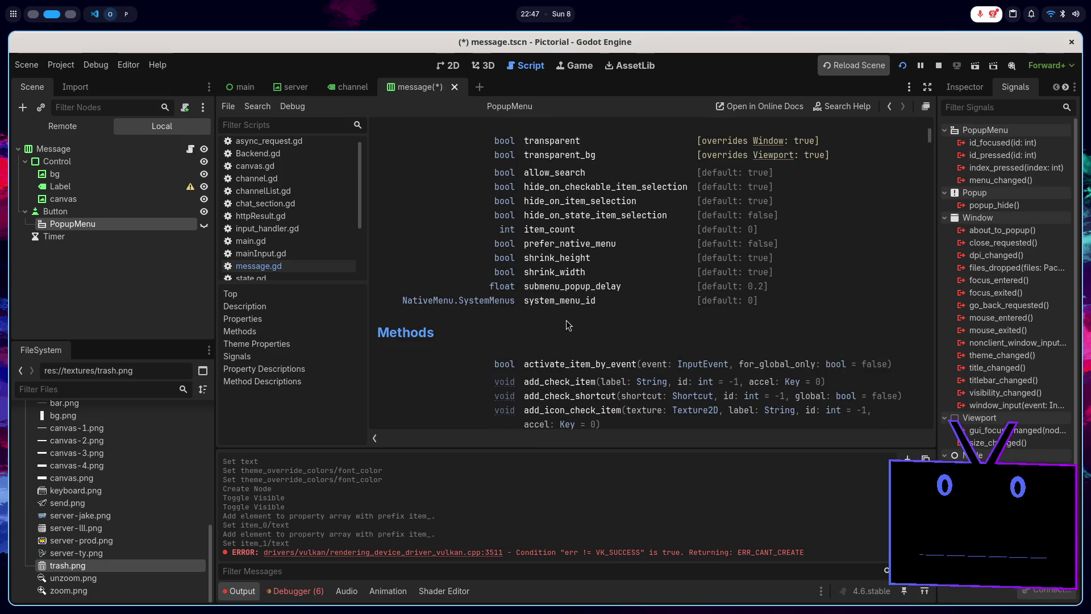
scroll(567, 323, "up", 4)
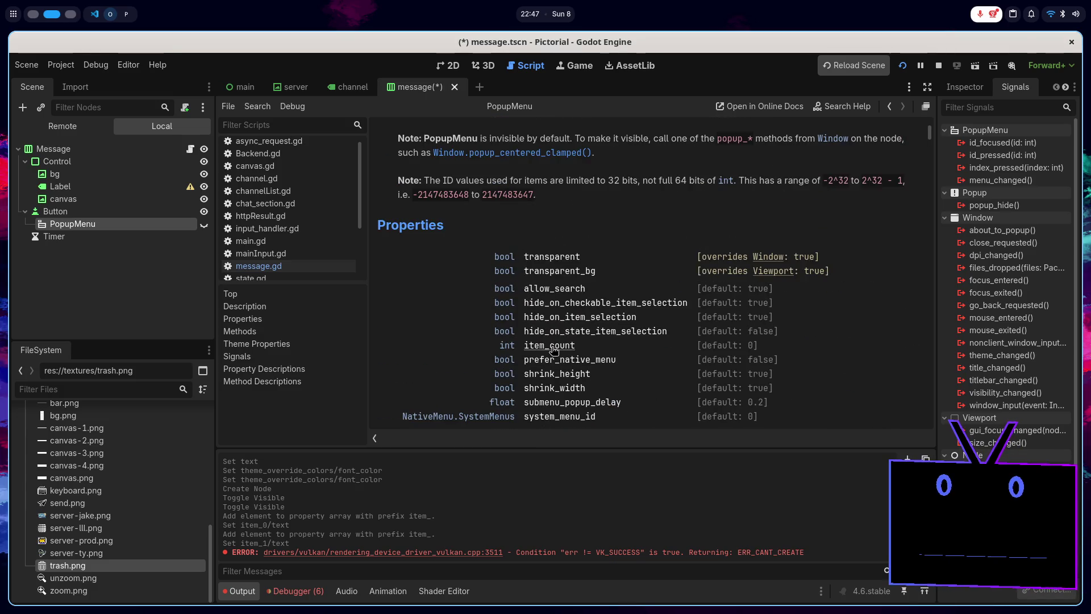
scroll(554, 350, "up", 9)
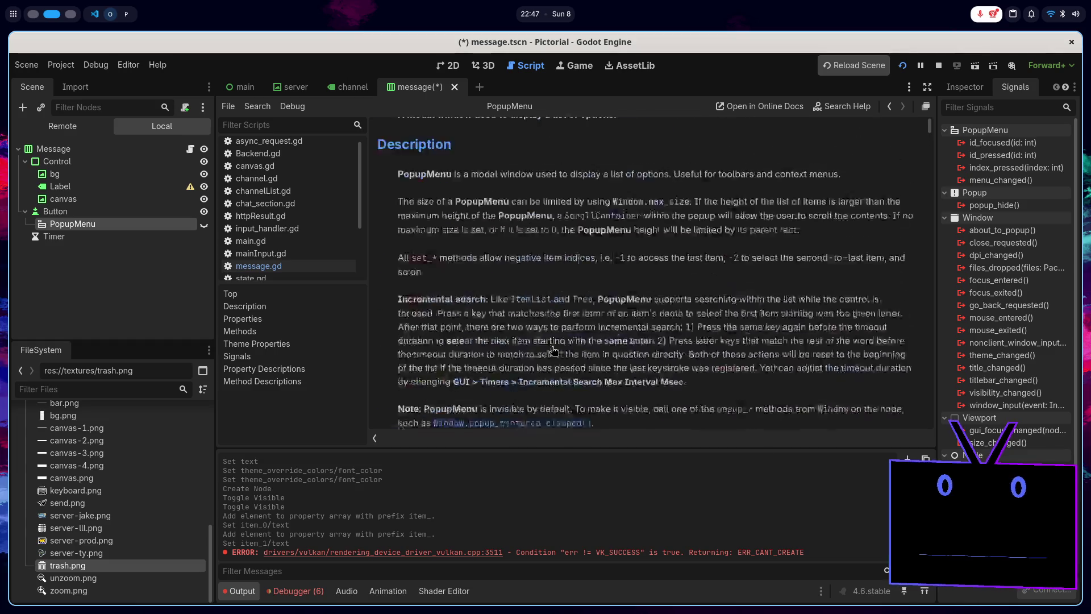
scroll(553, 350, "down", 3)
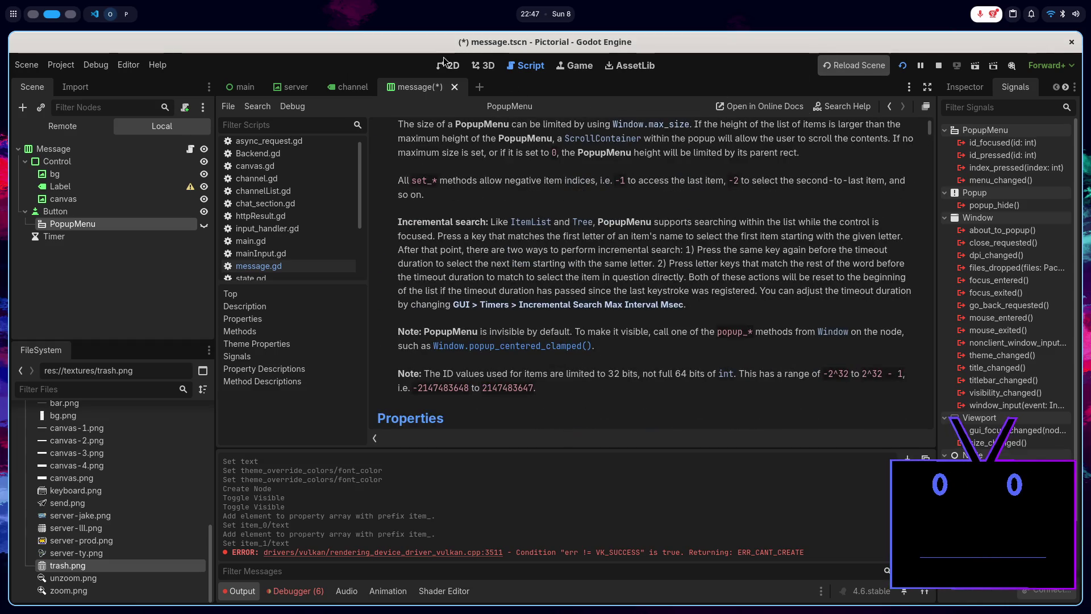
left_click(446, 63)
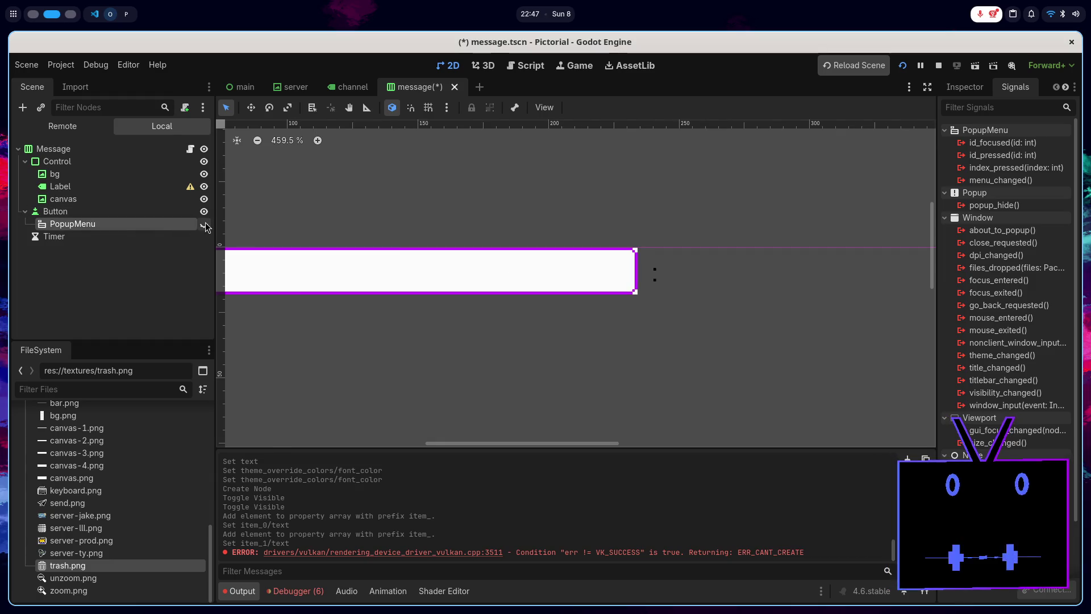
left_click(204, 225)
scroll(339, 277, "down", 3)
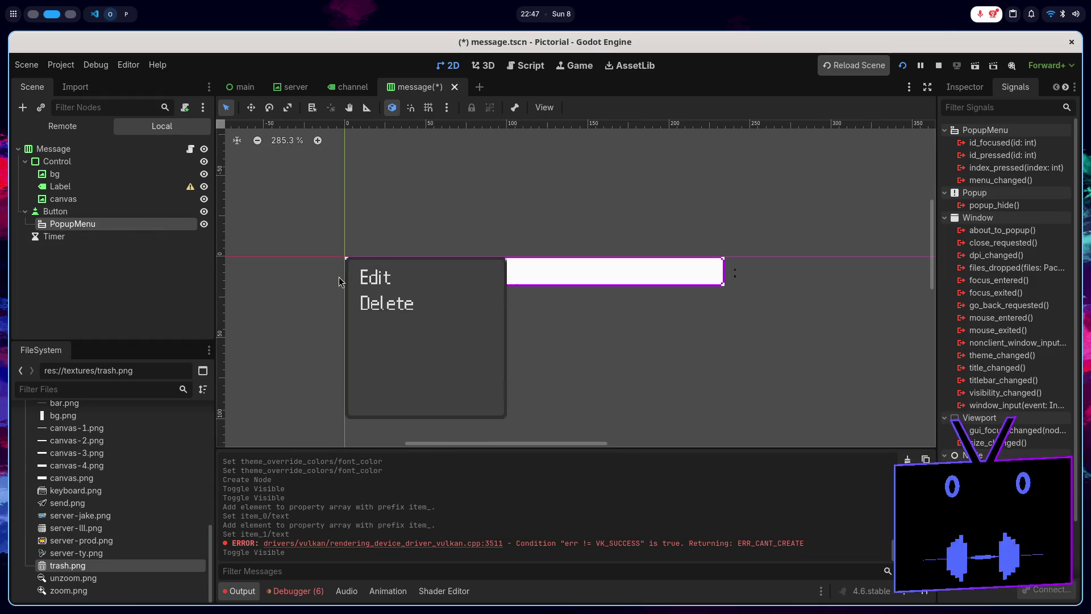
left_click(108, 216)
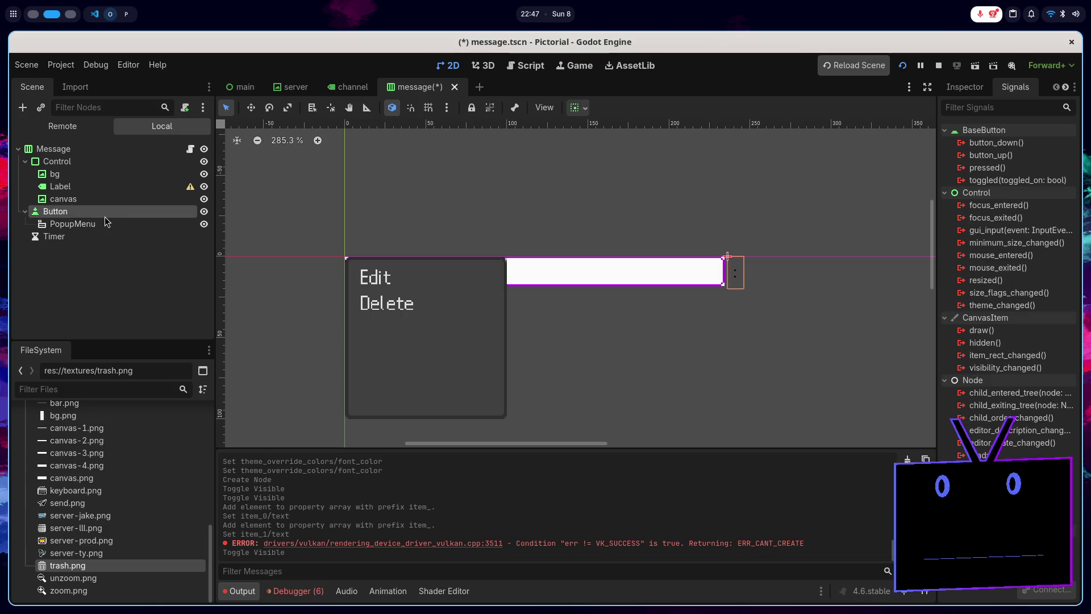
left_click(72, 225)
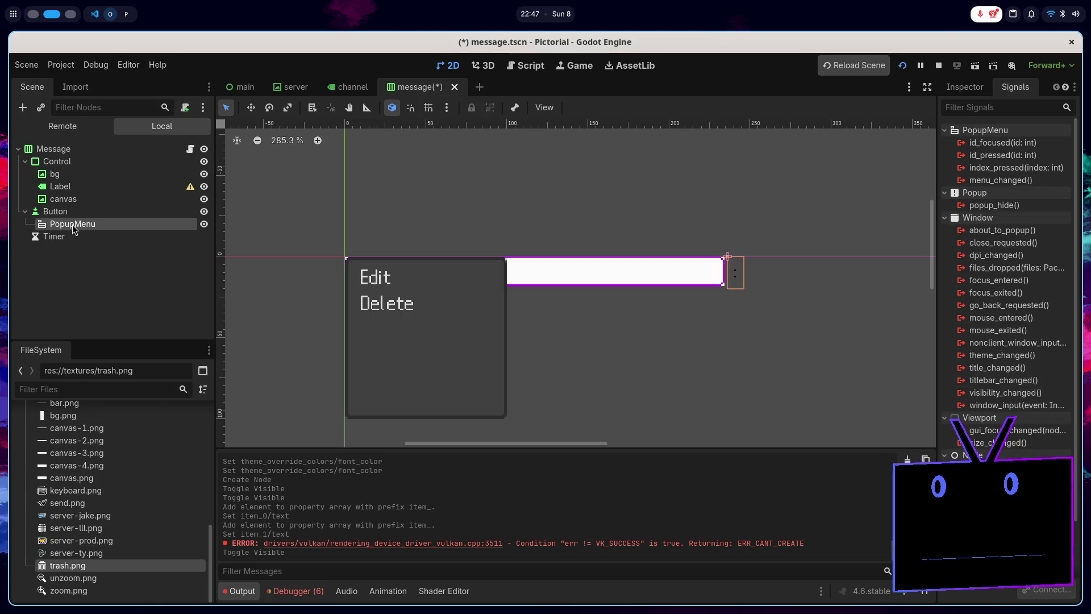
left_click(972, 87)
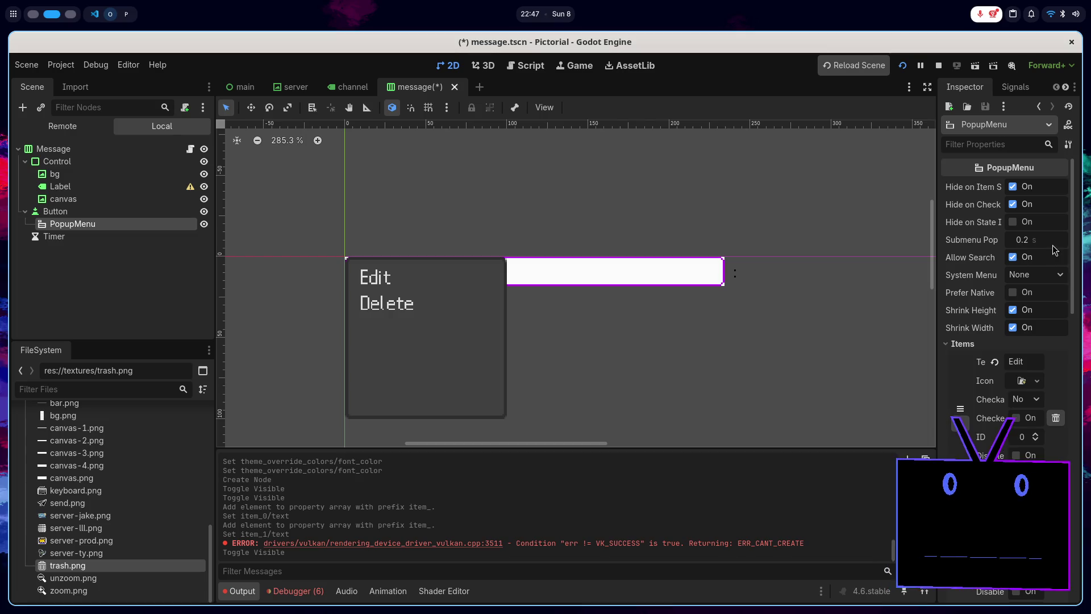
left_click(1013, 310)
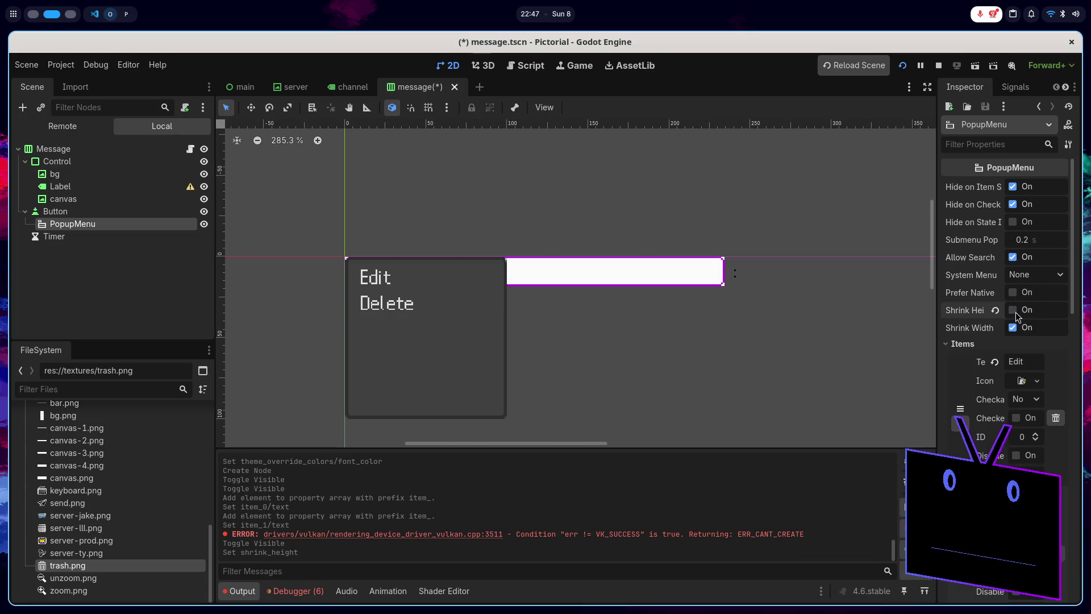
left_click(1013, 327)
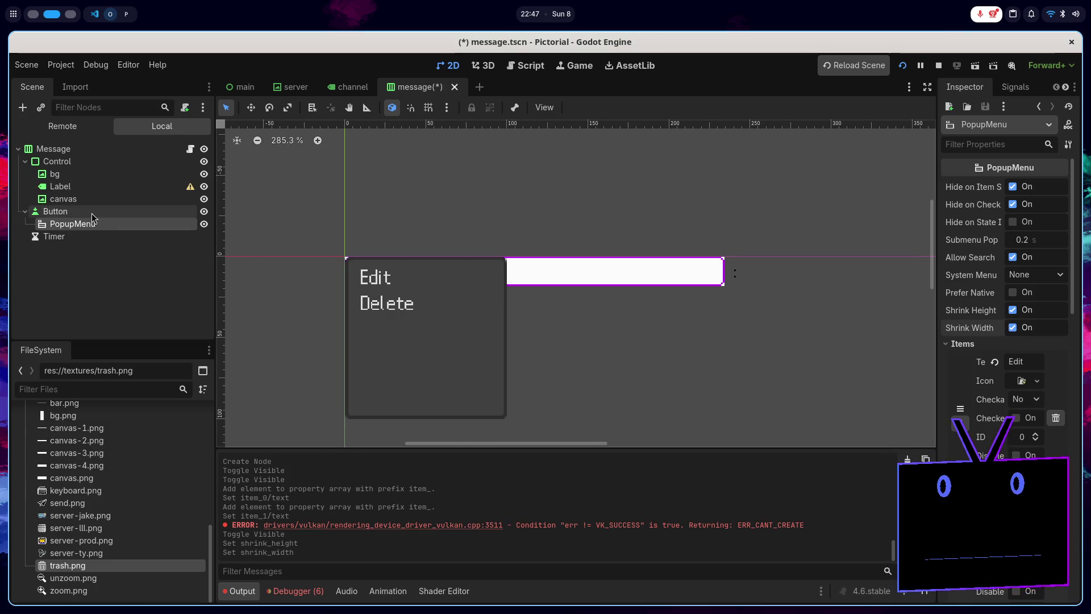
left_click(113, 212)
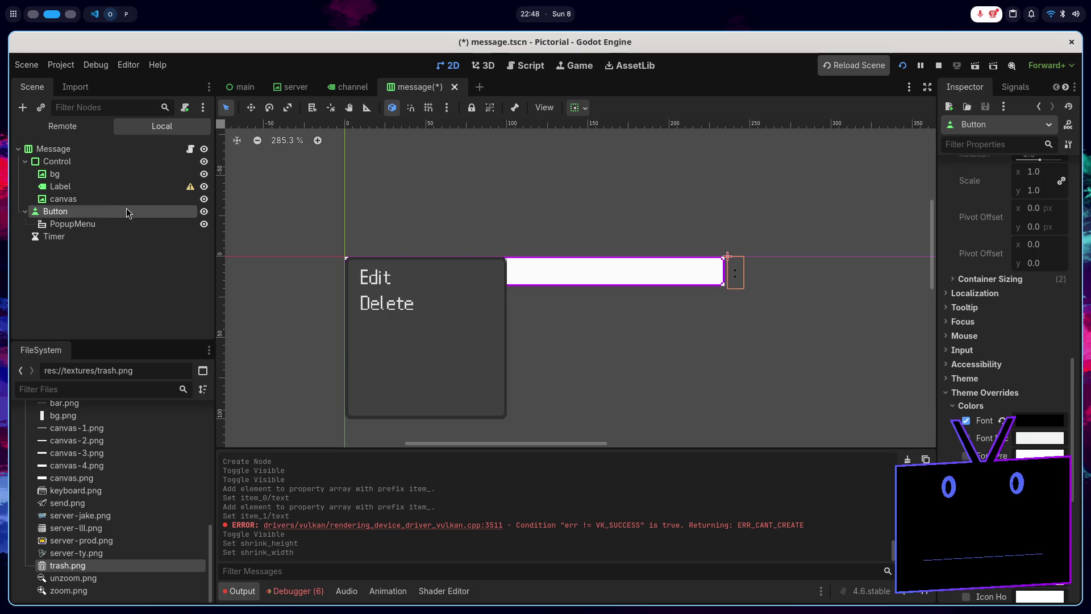
left_click(204, 225)
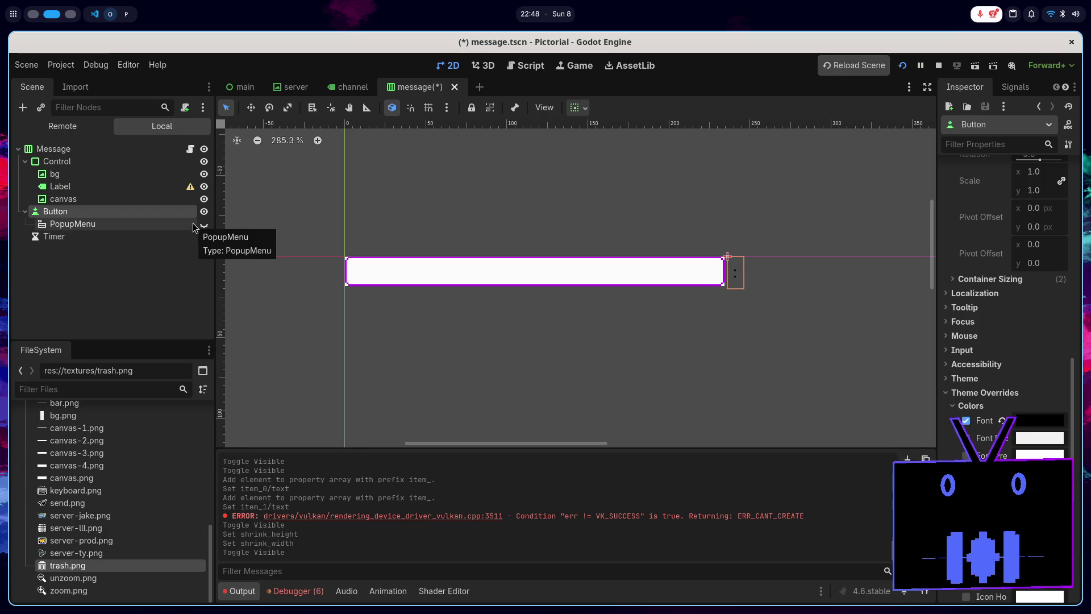
left_click(191, 148)
Fold _ready and the sizeNbLines dictionary, and place the cursor after the label export
scroll(513, 289, "up", 5)
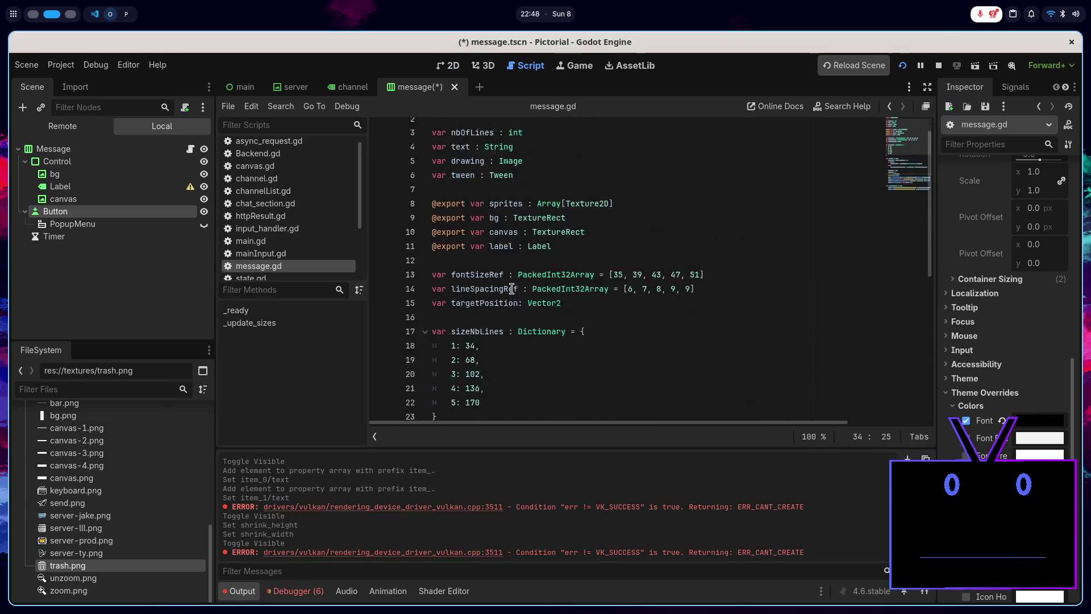
scroll(513, 289, "down", 7)
left_click(424, 163)
scroll(442, 208, "up", 6)
scroll(442, 208, "up", 2)
scroll(534, 267, "down", 3)
left_click(426, 261)
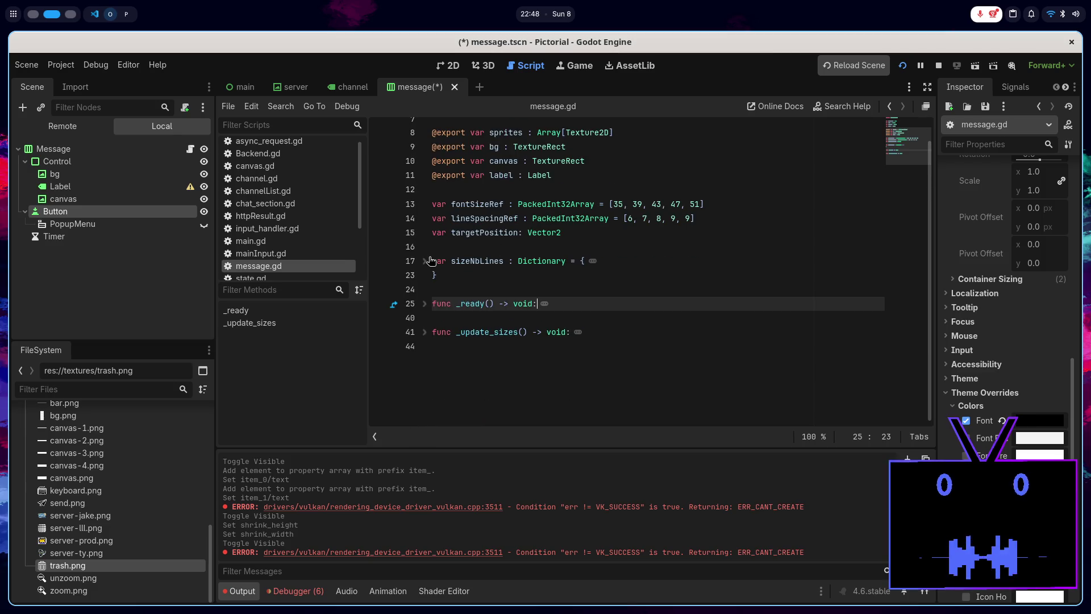
scroll(481, 257, "up", 3)
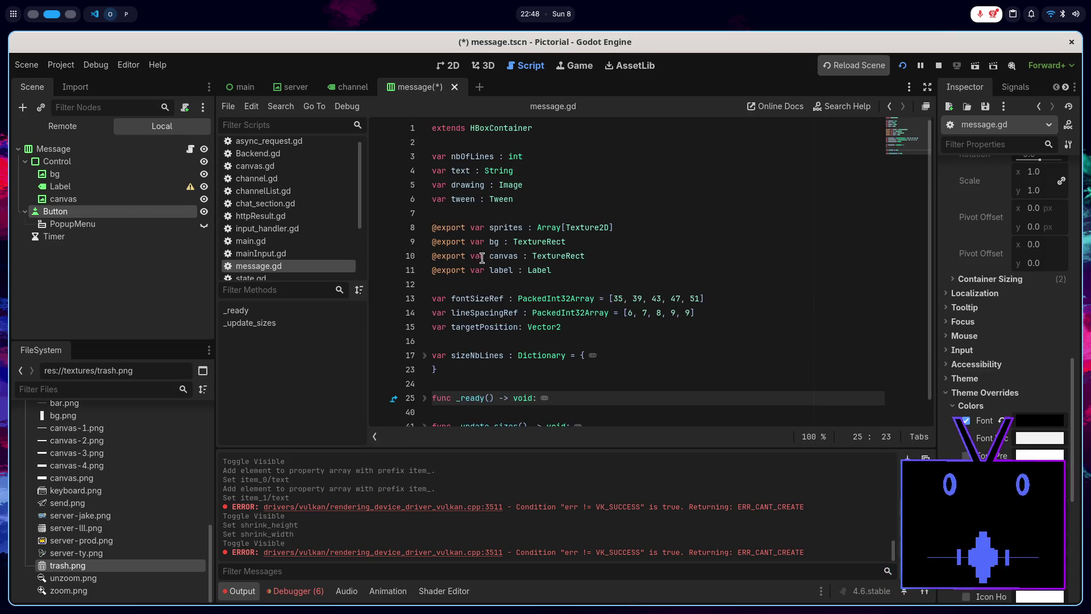
left_click(489, 340)
left_click(540, 199)
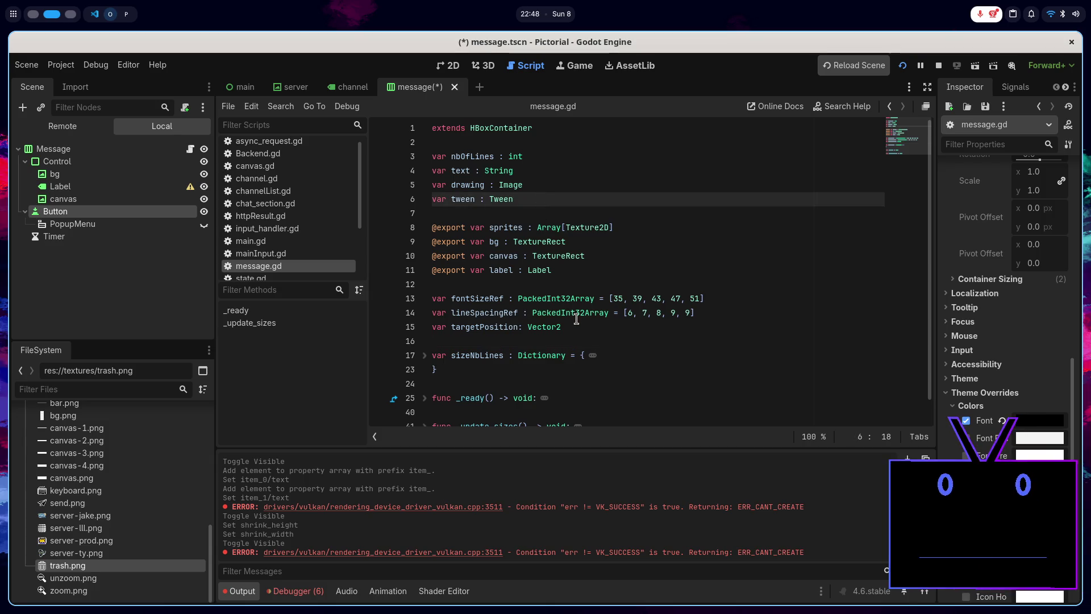
left_click(574, 278)
key("Return")
key("Up")
type("@")
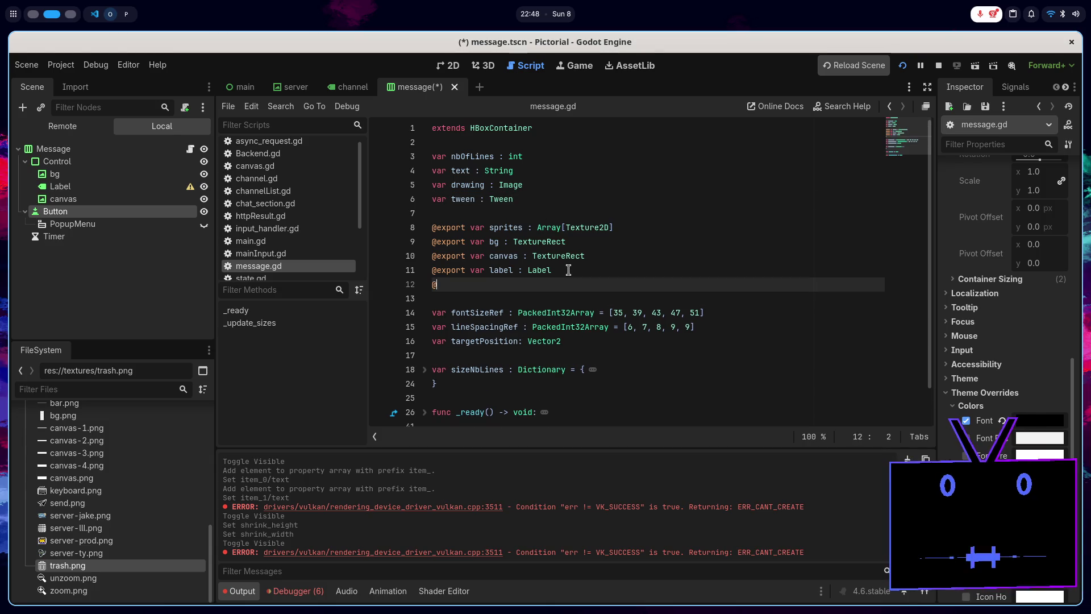
key("Down")
key("Return")
type("vra po")
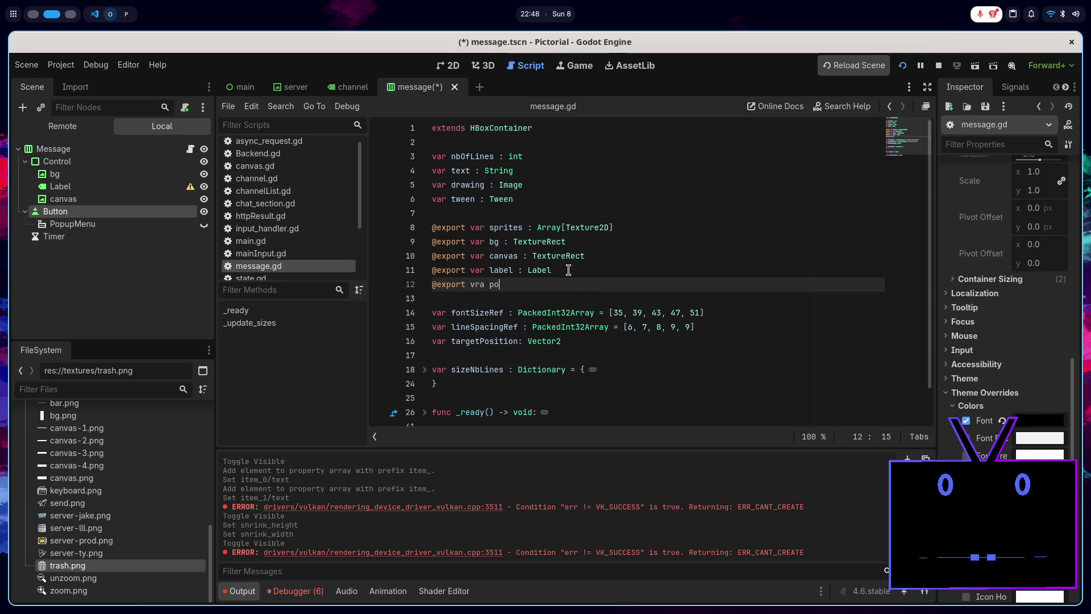
type(" p")
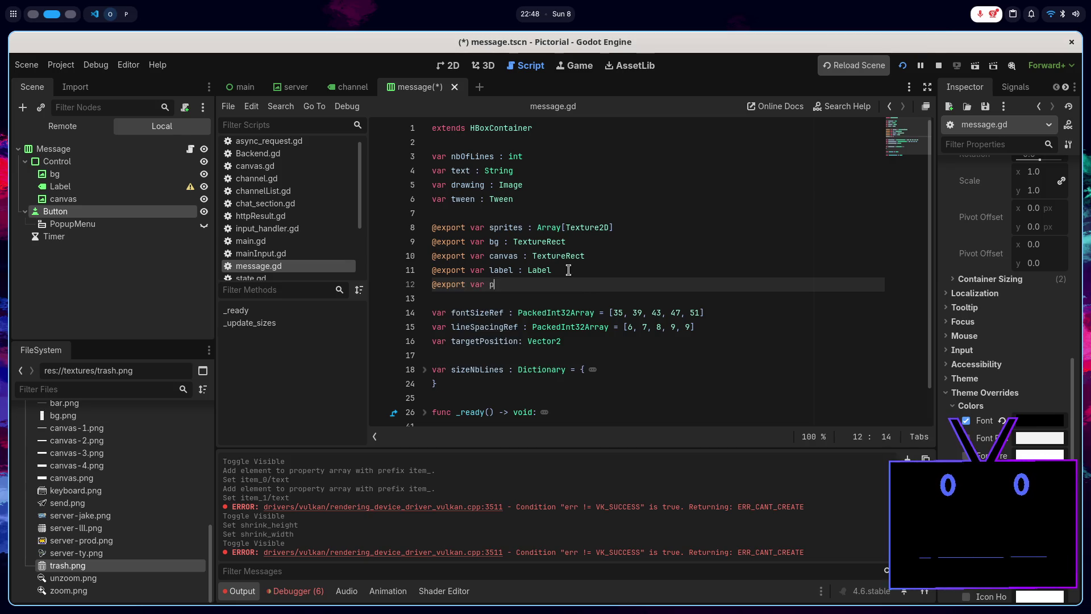
type("up")
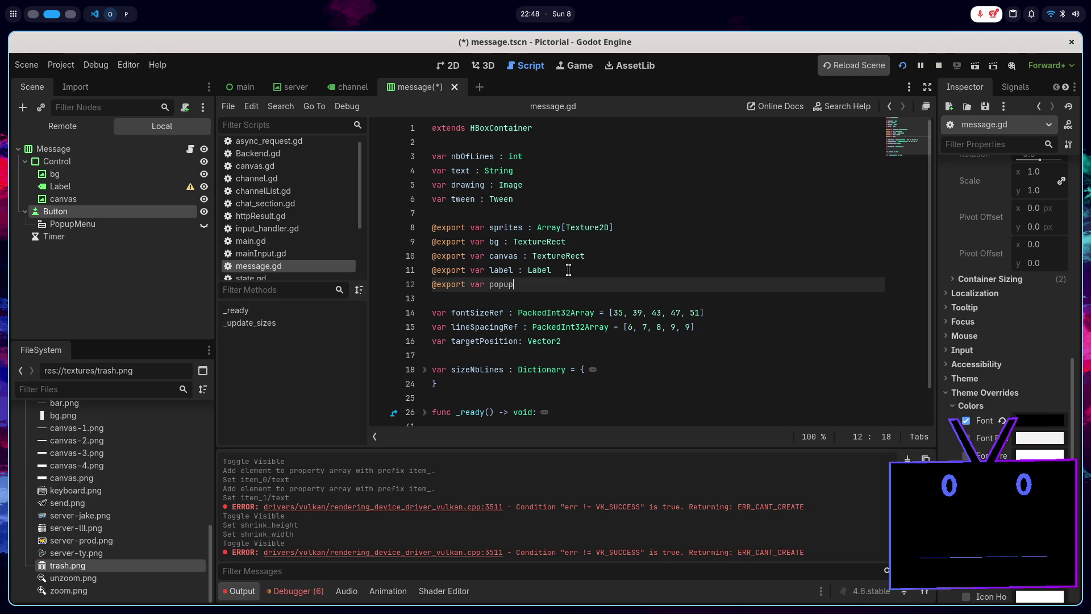
type(": ")
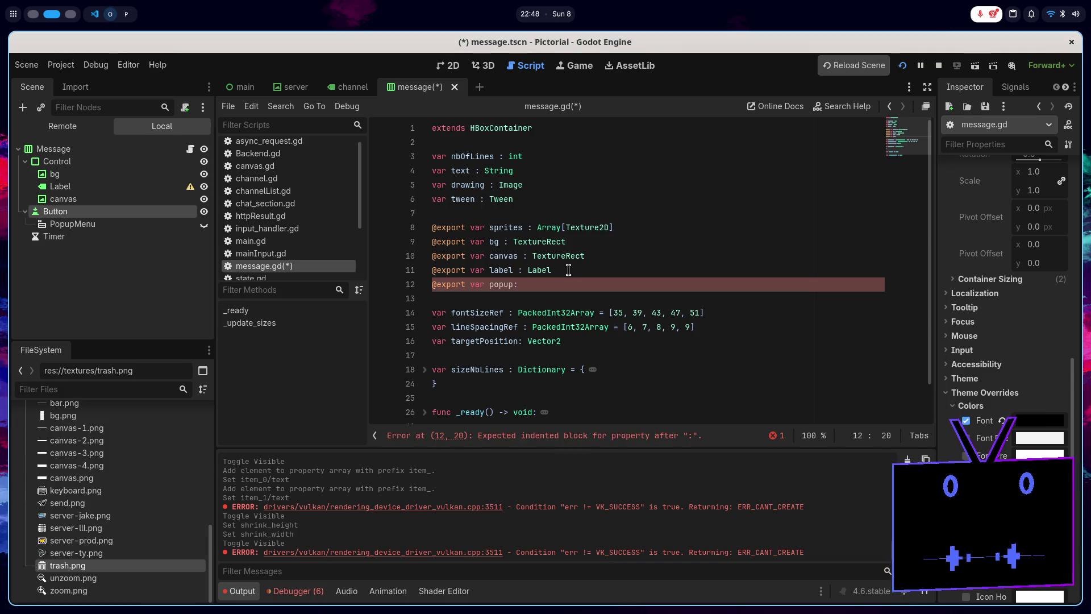
type("Op")
key("Return")
key("Return")
type("@")
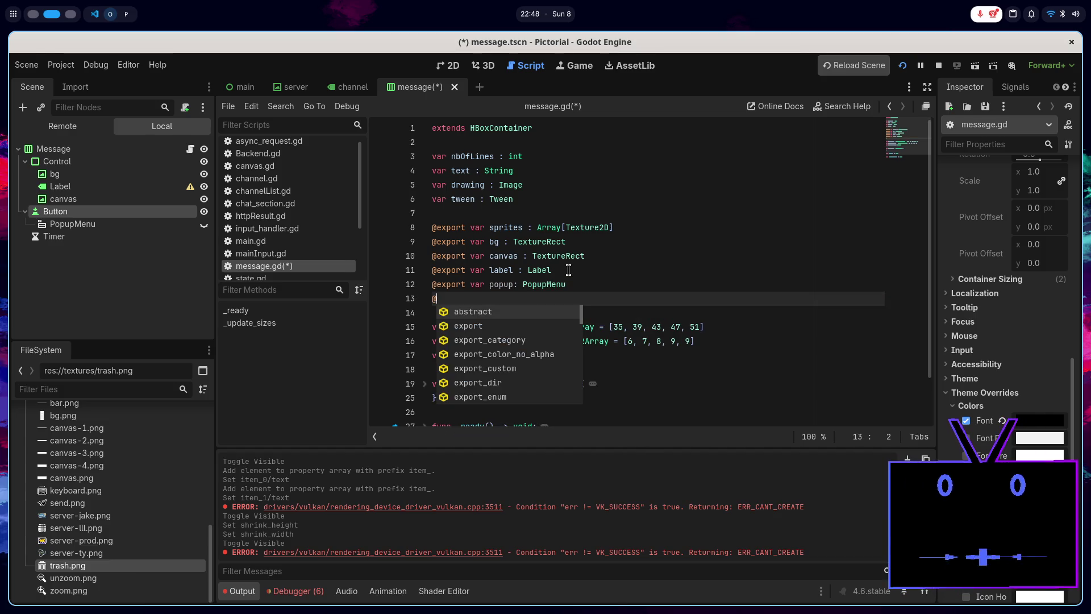
key("Down")
key("Return")
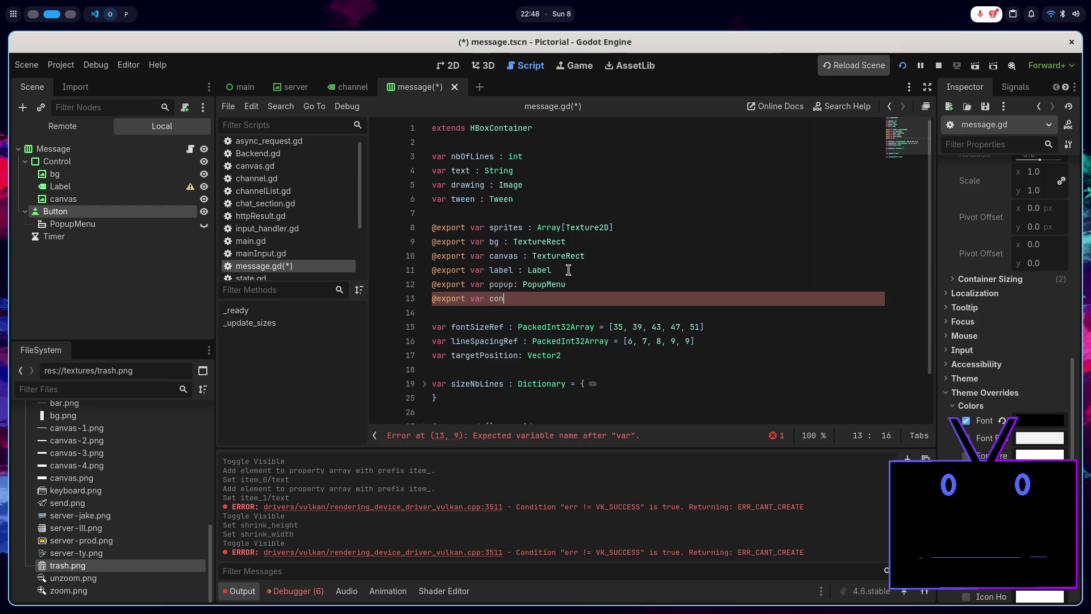
type("ton")
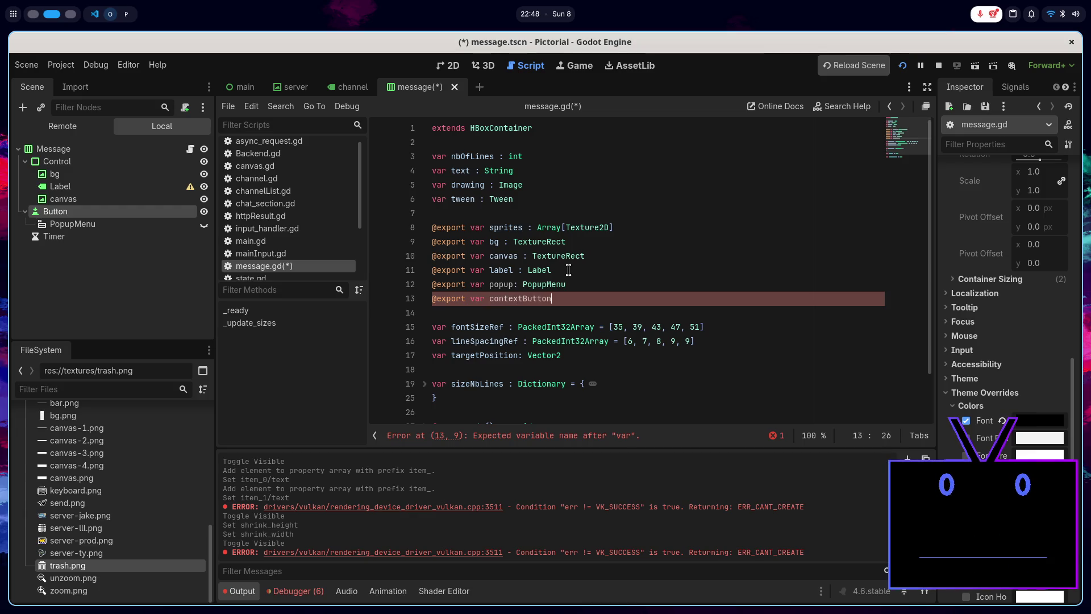
type("tu")
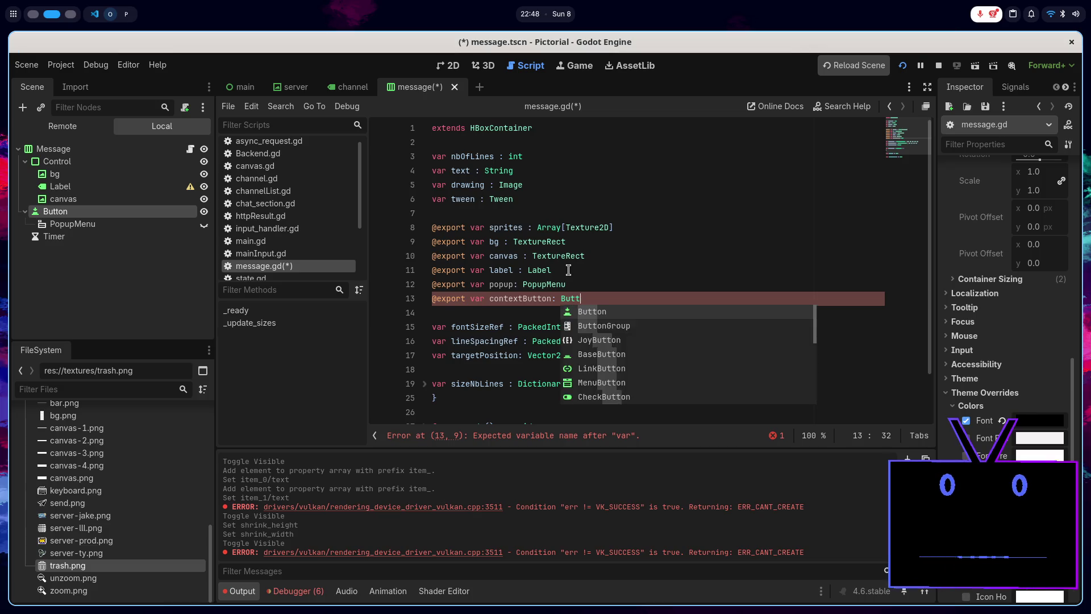
key("BackSpace")
type("on")
key("ctrl+s")
scroll(502, 328, "down", 2)
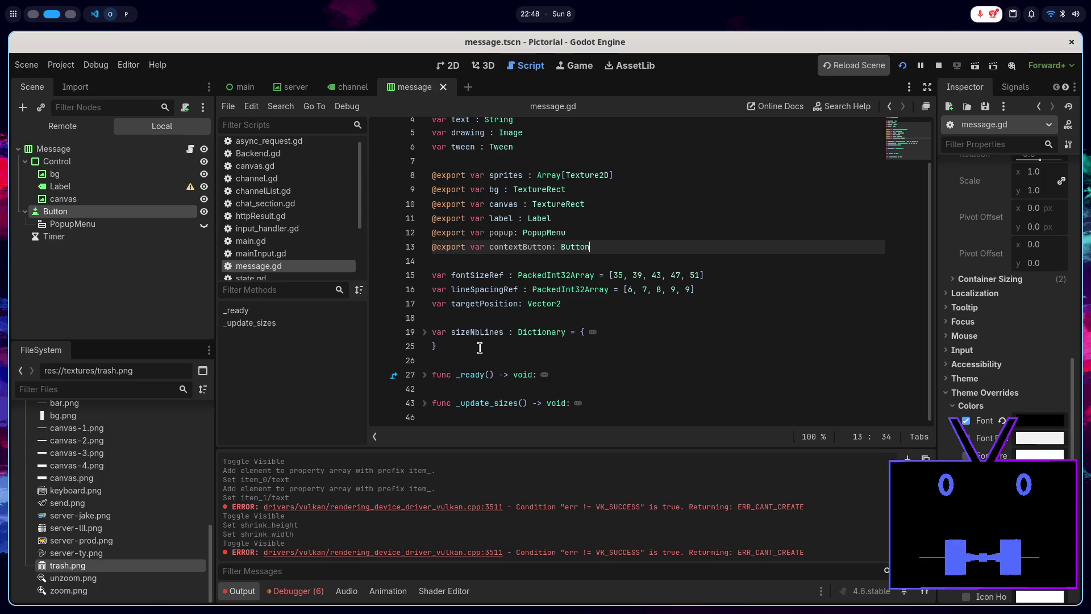
left_click(430, 374)
Insert a blank first line at the start of the _ready() body in message.gd
scroll(571, 366, "down", 5)
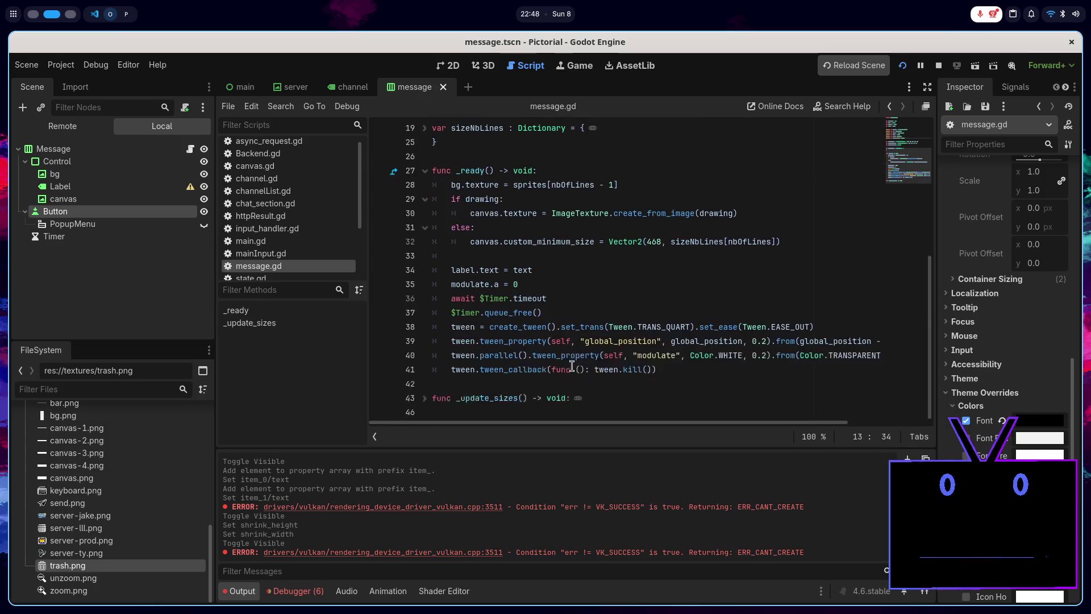
left_click(681, 369)
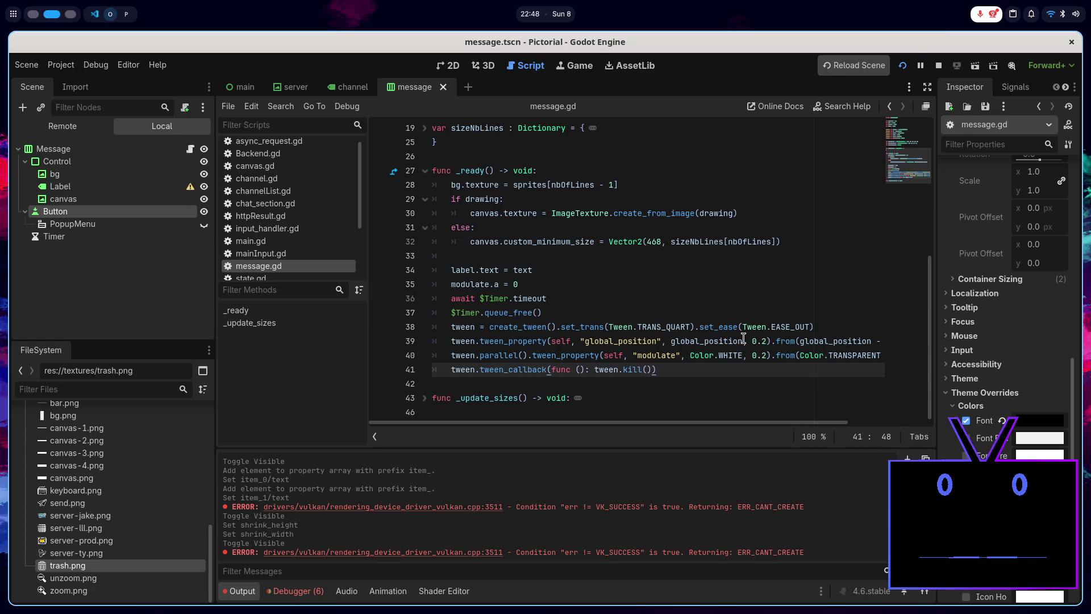
mouse_move(743, 337)
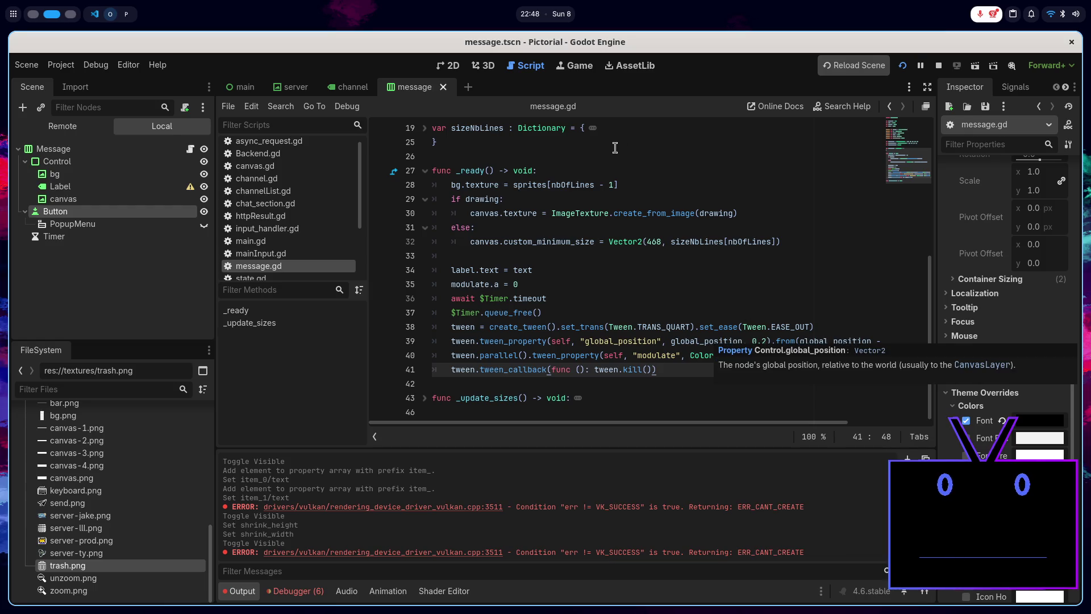
left_click(592, 174)
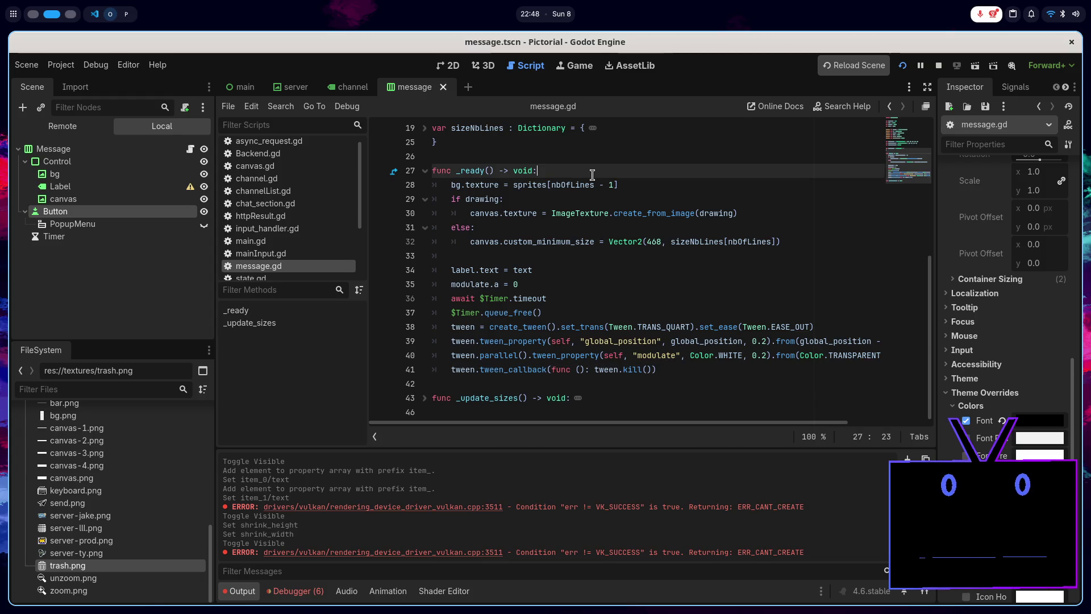
key("Return")
key("Return")
key("Up")
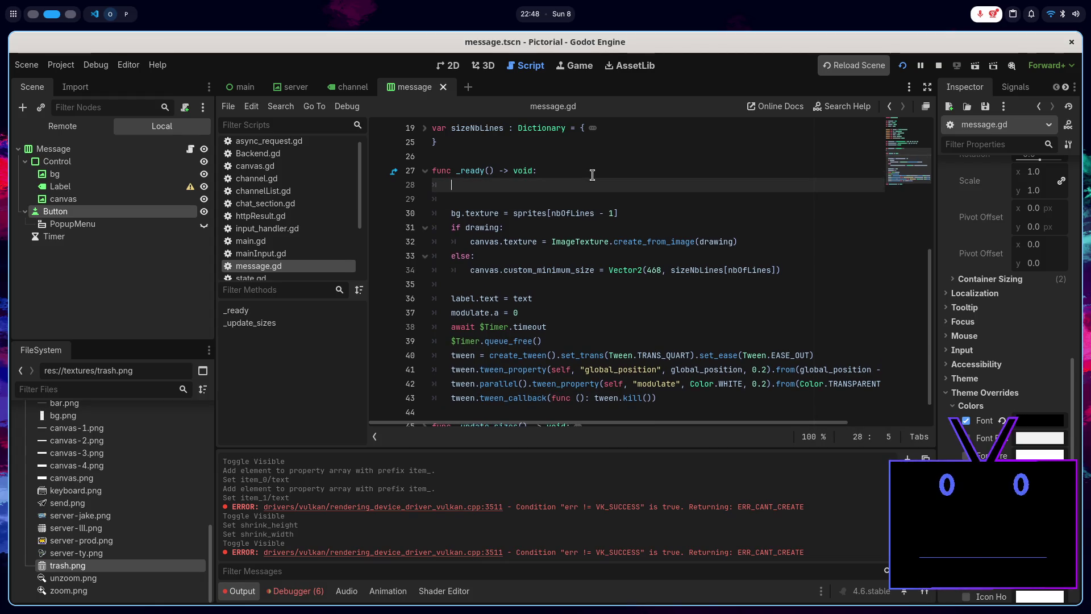
Begin the new line with 'contextButton.', replacing a mistaken Button reference with the pasted variable name
type("bu")
scroll(592, 175, "up", 1)
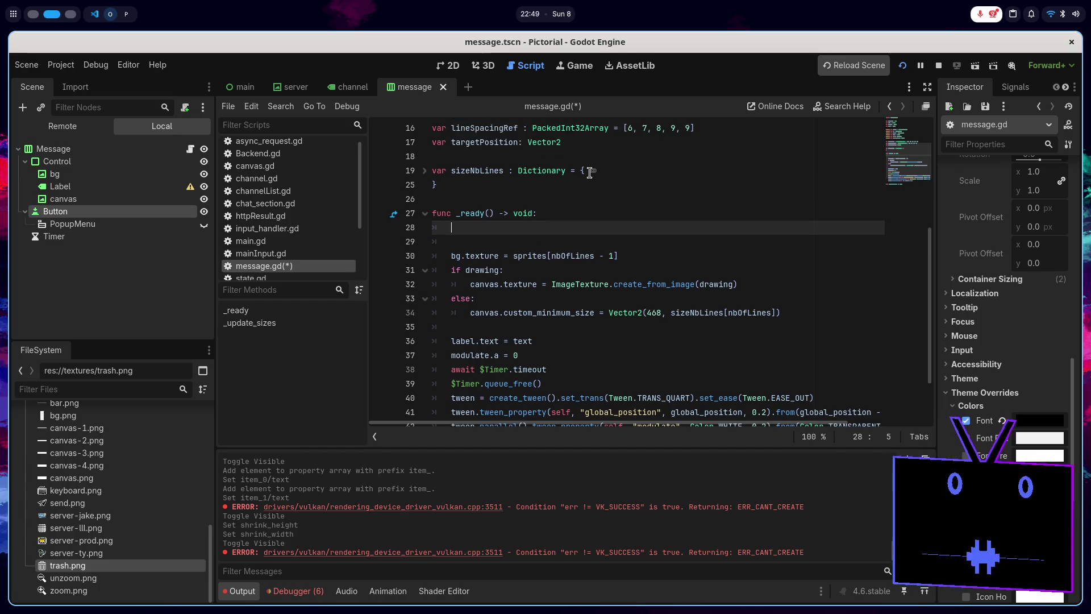
key("Return")
type(".")
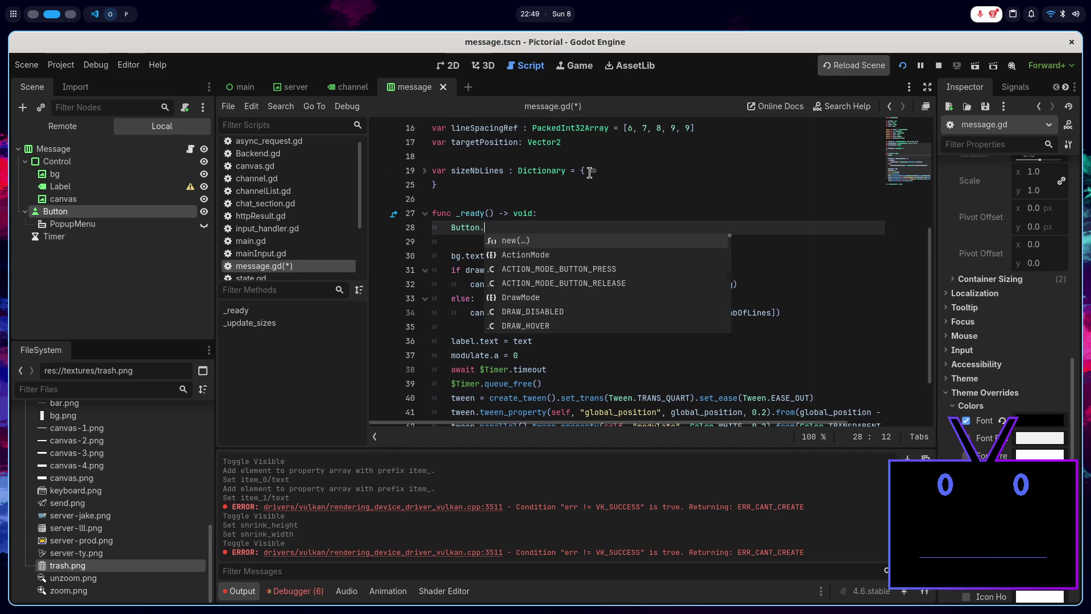
key("BackSpace")
key("BackSpace")
key("BackSpace")
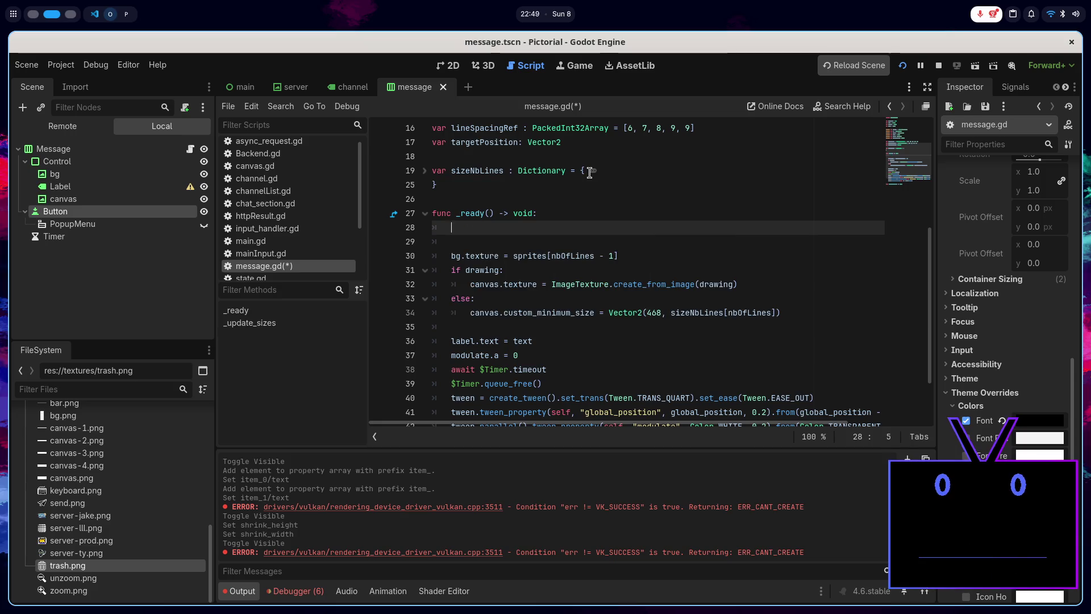
scroll(589, 173, "up", 3)
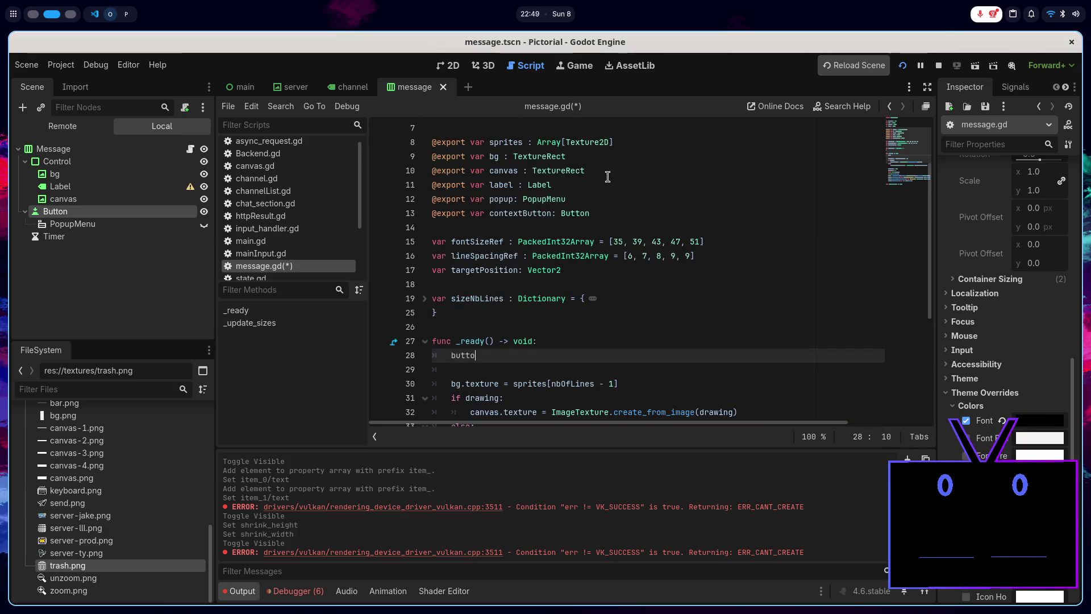
double_click(520, 213)
key("ctrl+c")
double_click(523, 355)
key("ctrl+v")
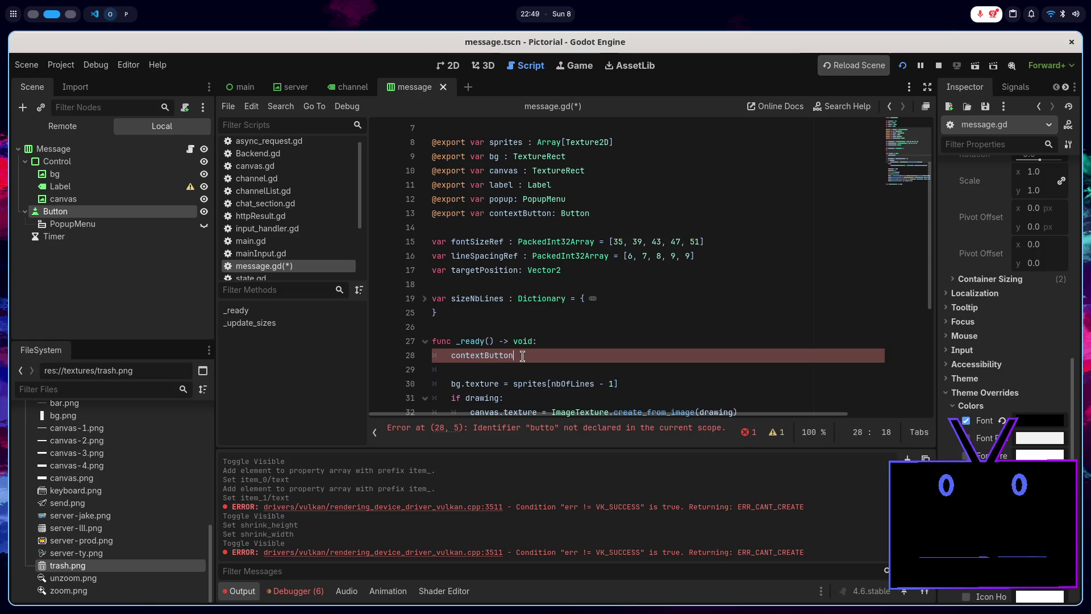
type(".")
Complete it as 'contextButton.button_up.connect(func(): popup.visible = true)', save, and rerun the game
key("Down")
key("Down")
key("Down")
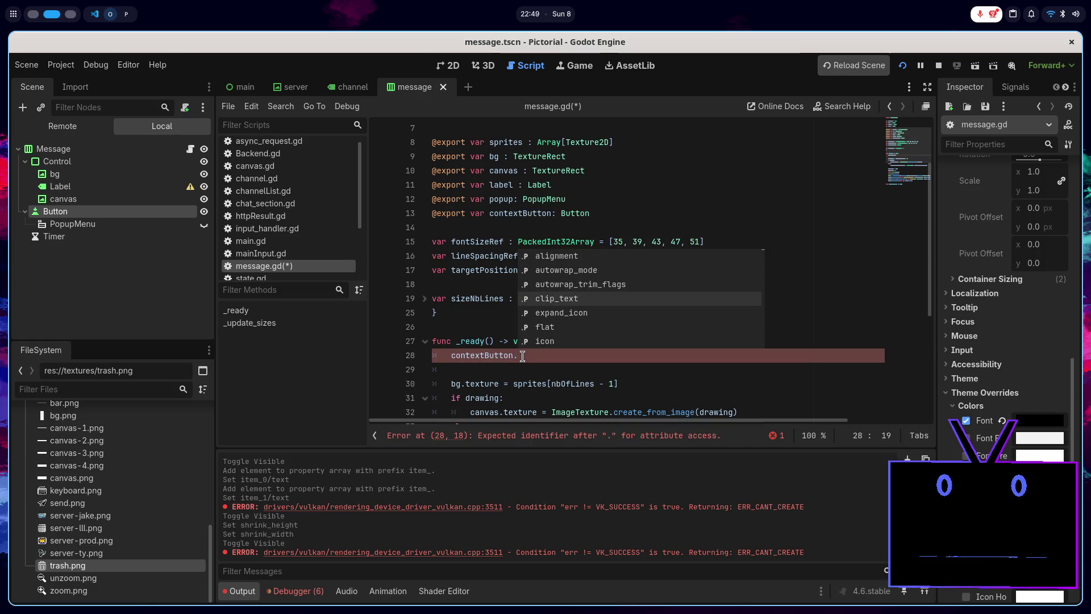
key("Down")
key("Down")
key("Down")
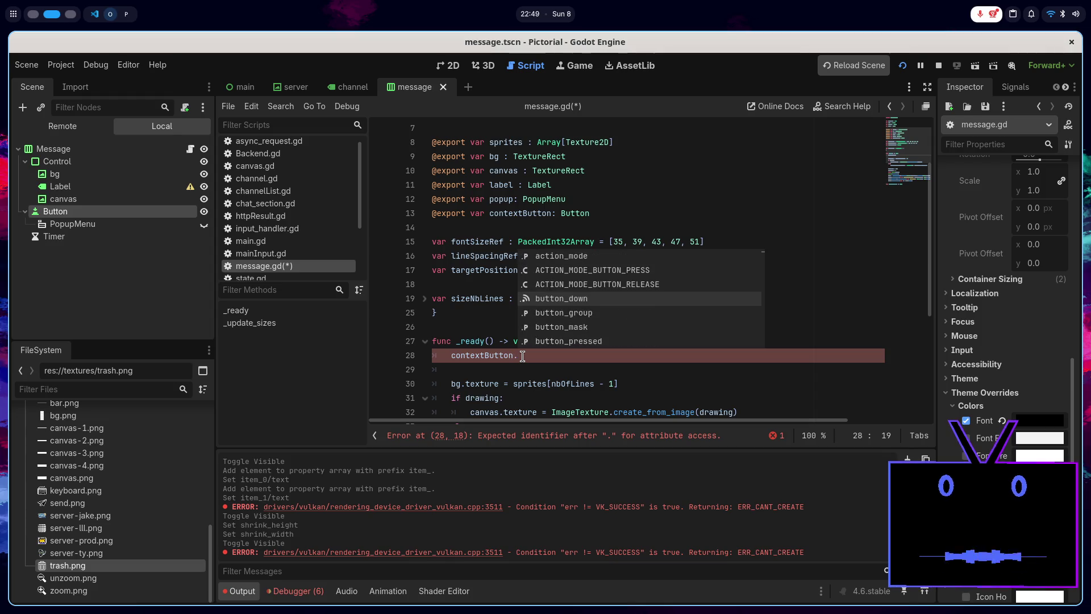
key("Down")
key("Down")
key("Return")
type("con")
key("Return")
type("func():")
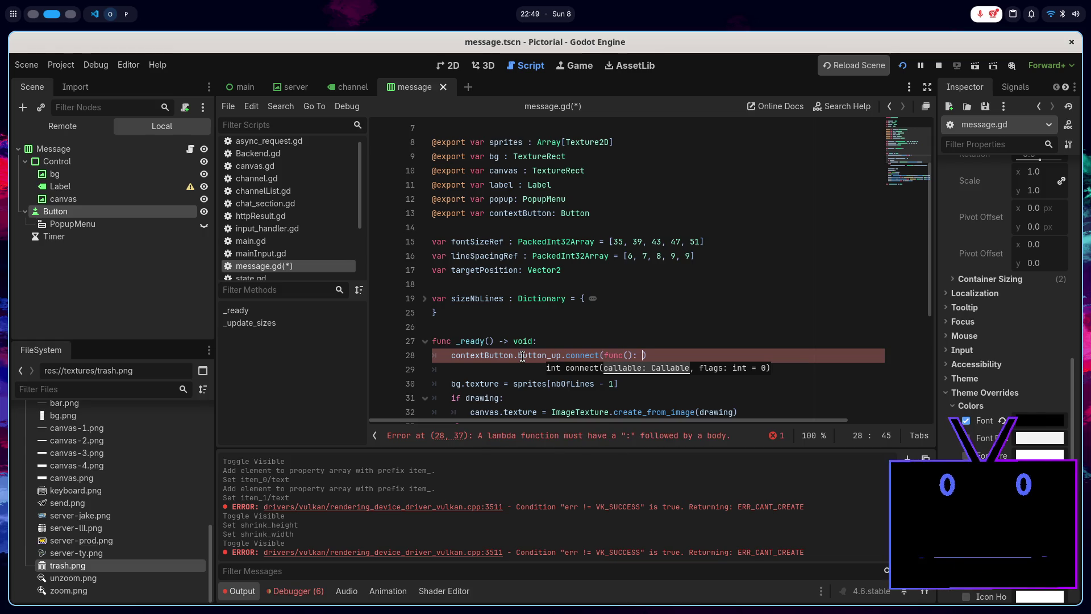
type("po")
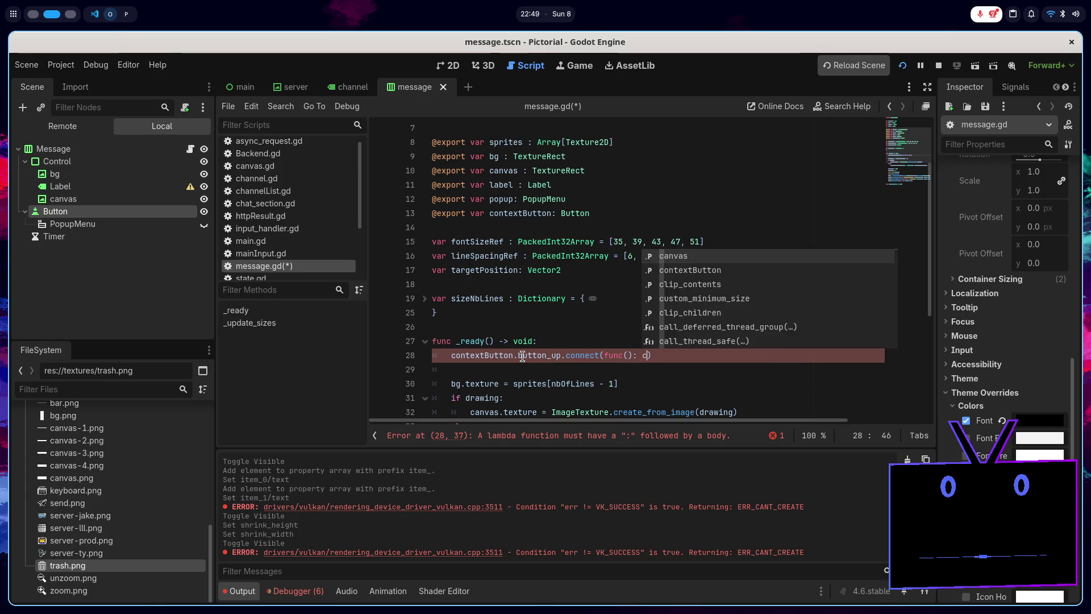
key("Return")
type(".vis")
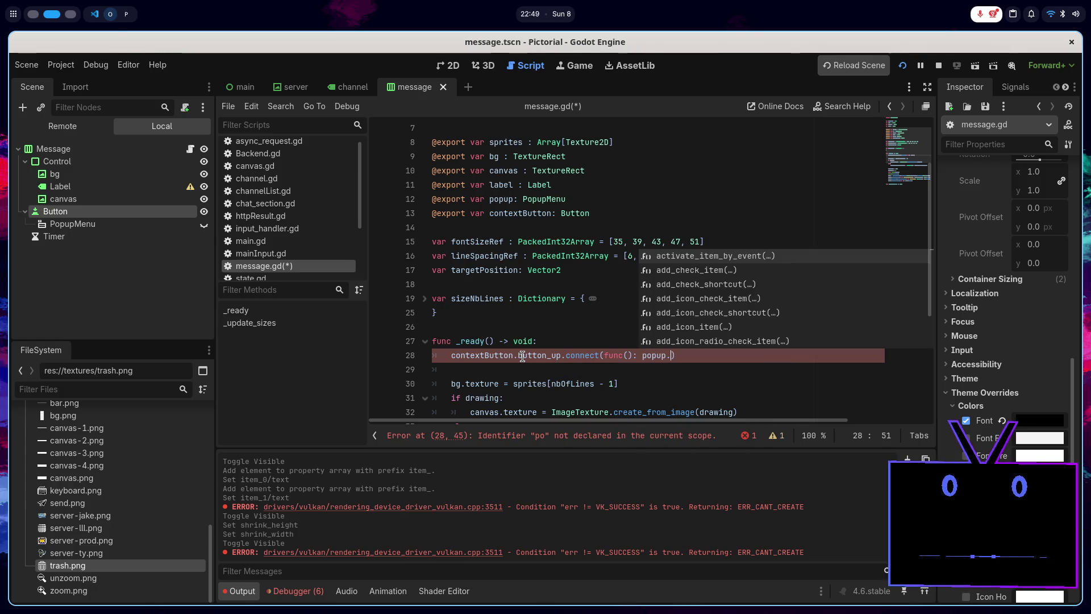
key("Down")
key("Return")
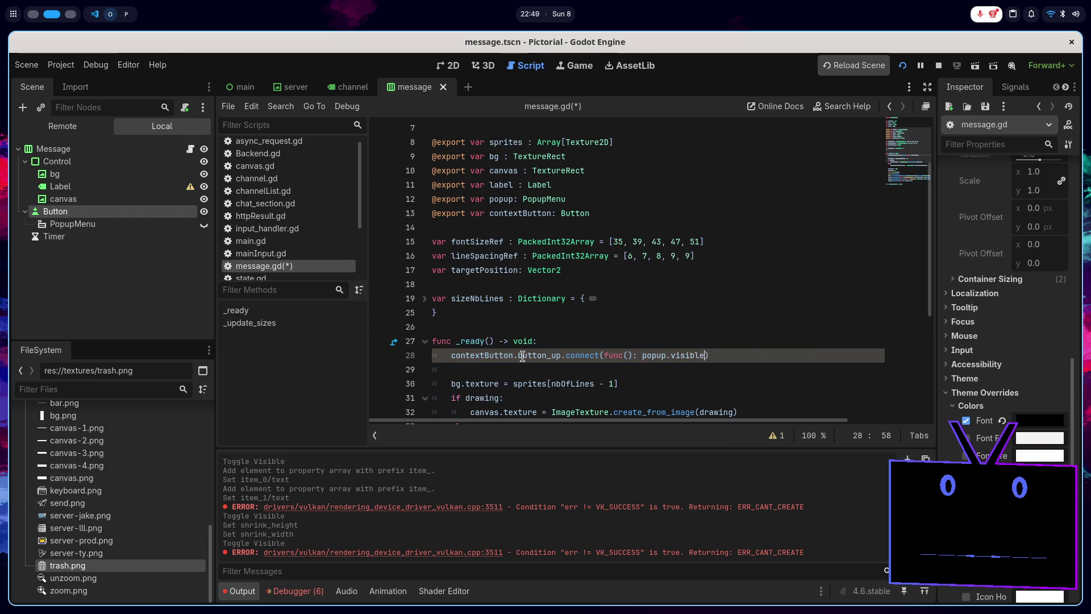
key("ctrl+s")
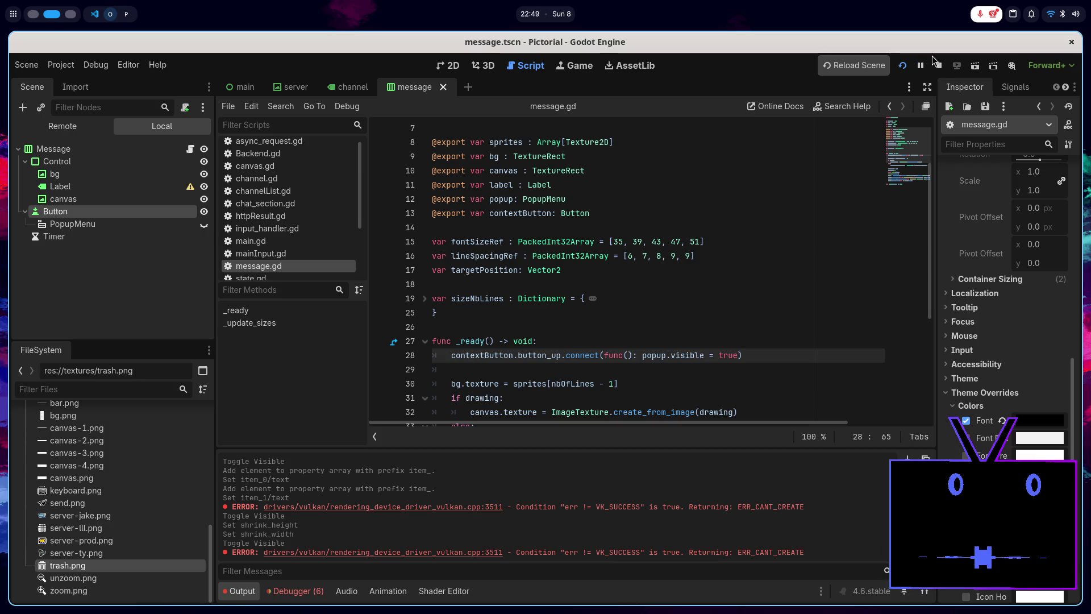
left_click(902, 66)
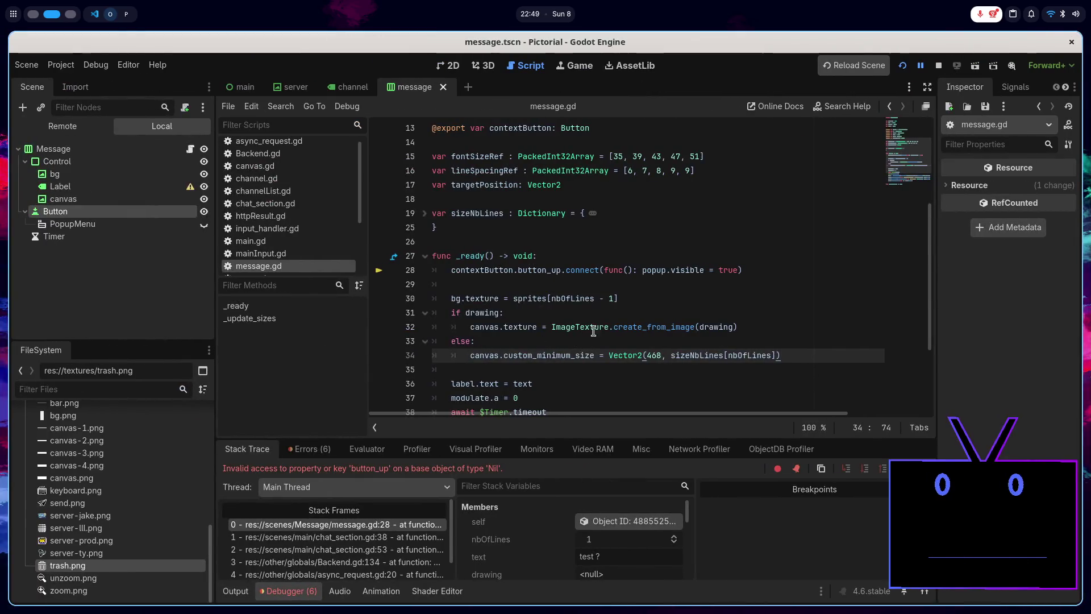
Stop the crashed run, assign PopupMenu to Message's Popup export and Button to Context Button, then run
key("F8")
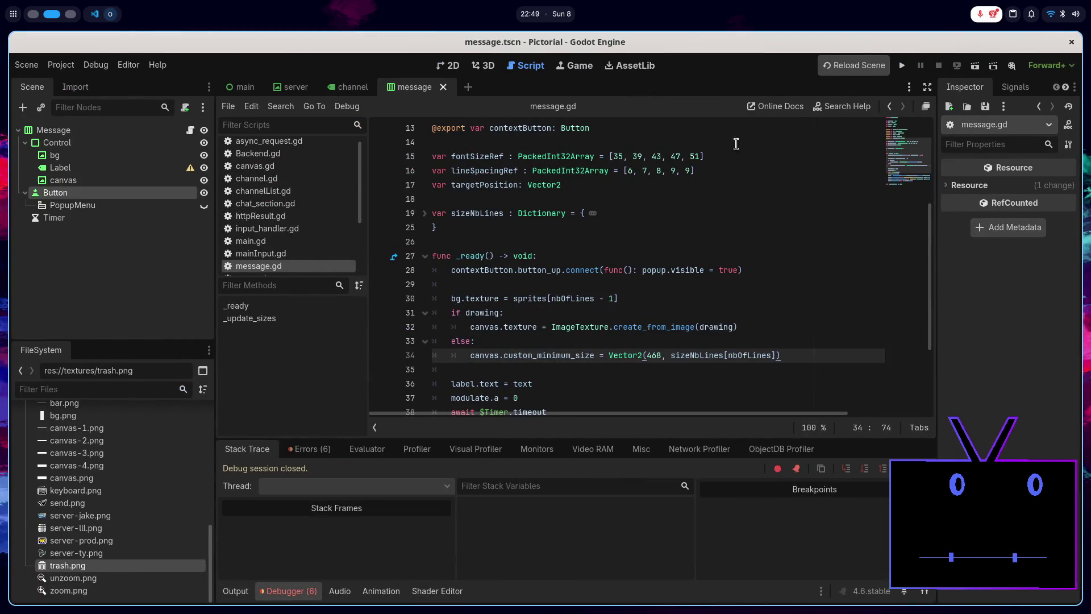
left_click(101, 131)
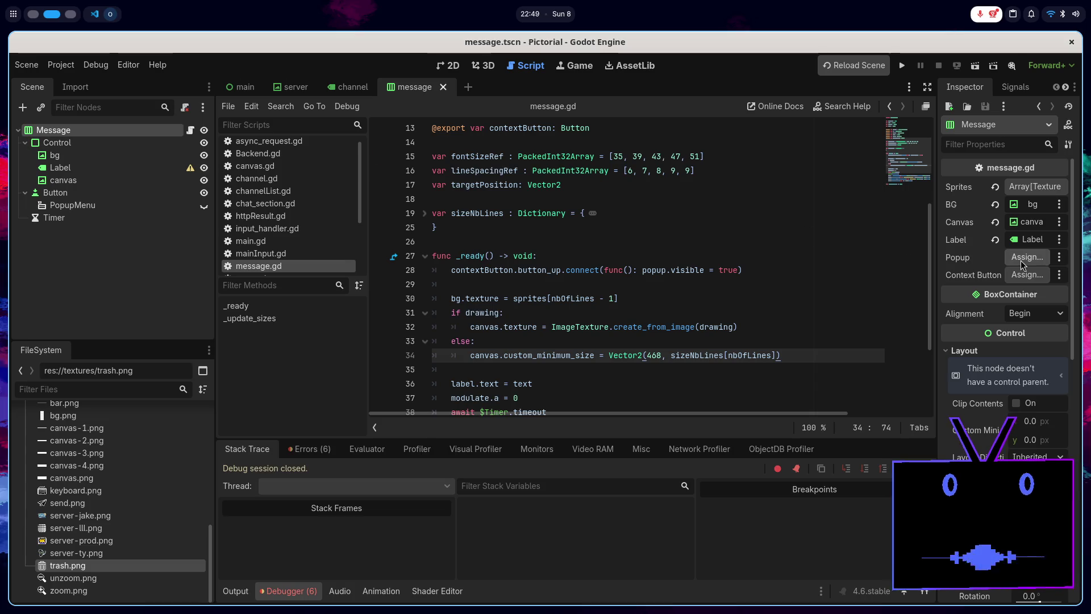
left_click(1024, 261)
double_click(507, 212)
left_click(1028, 274)
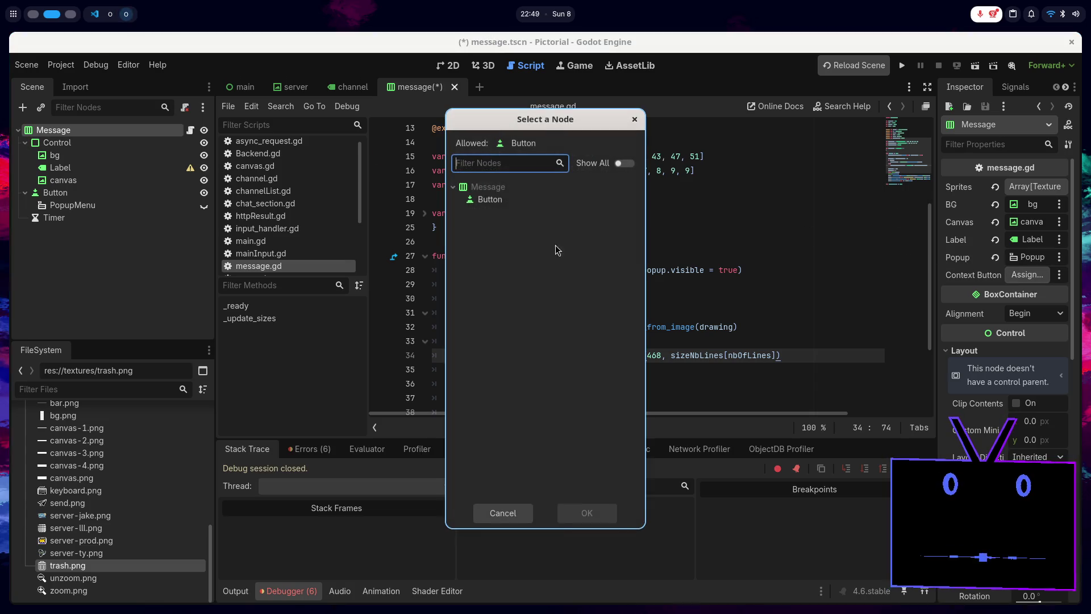
double_click(523, 200)
key("F5")
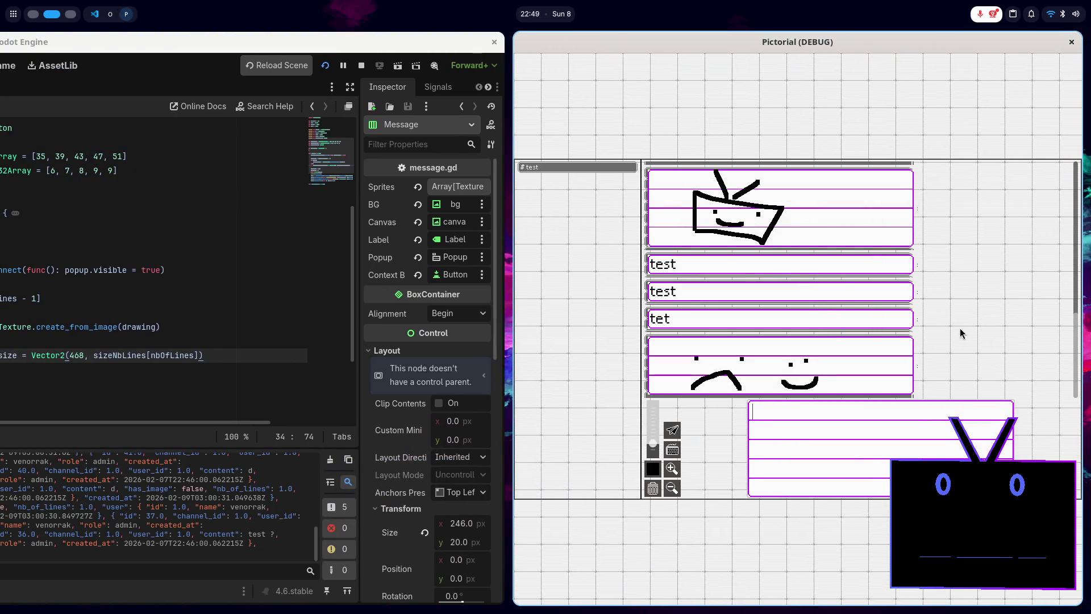
Open the last message's ':' context menu in the running game, close it, and quit the game
left_click(919, 369)
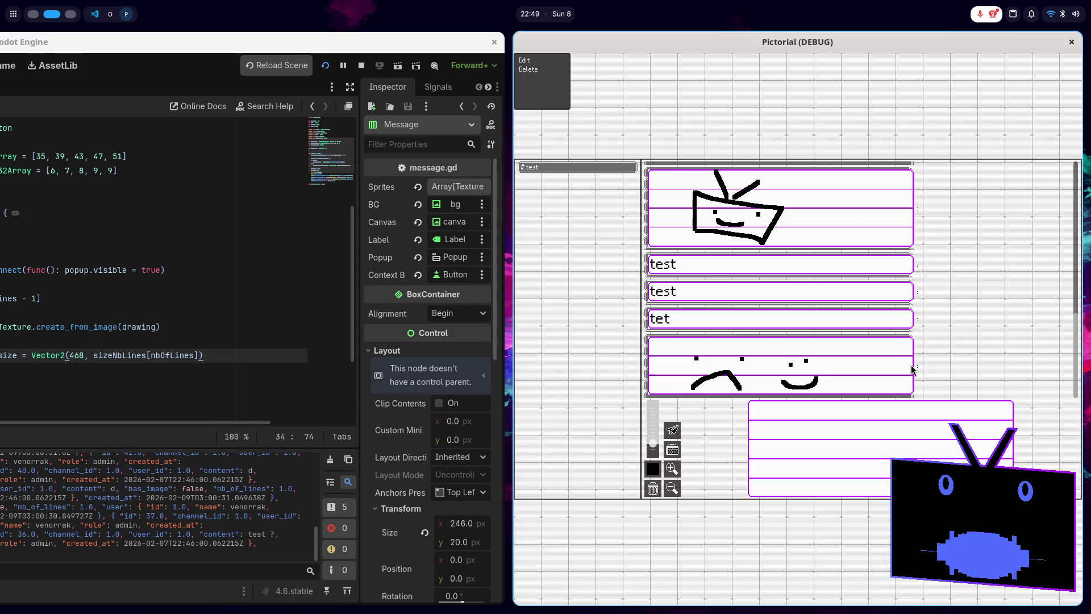
left_click(571, 84)
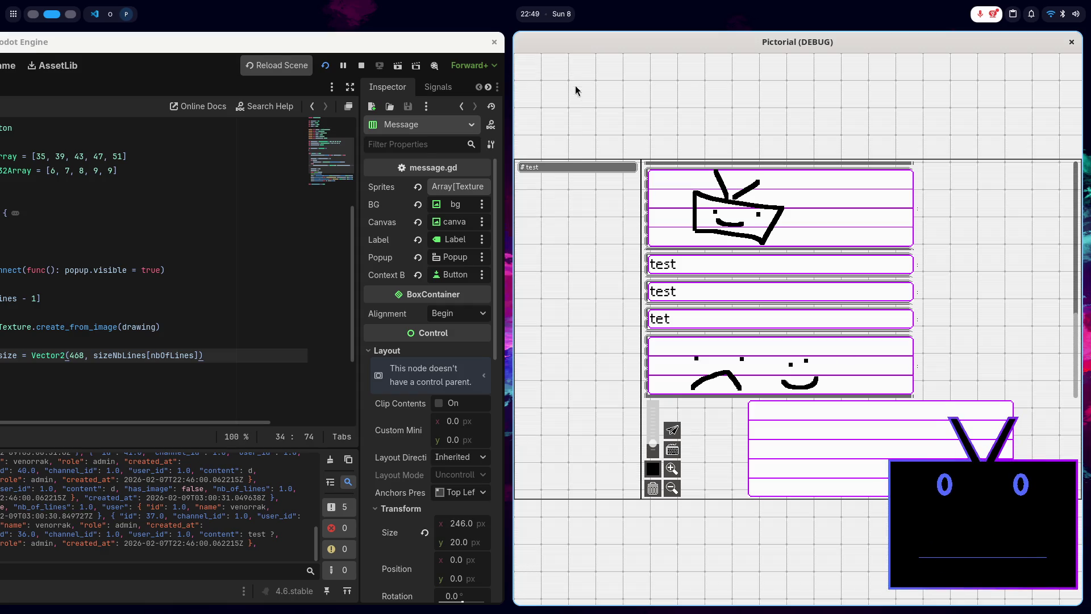
key("alt+F4")
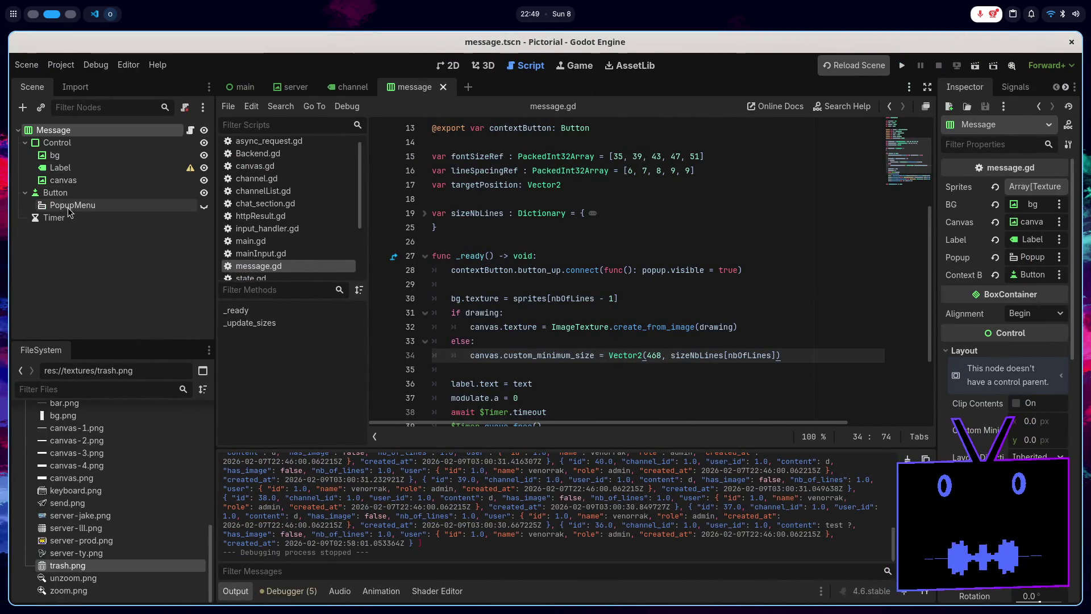
Search Add Child Node for 'menu' under Button, compare MenuButton and MenuBar, then cancel
left_click(461, 70)
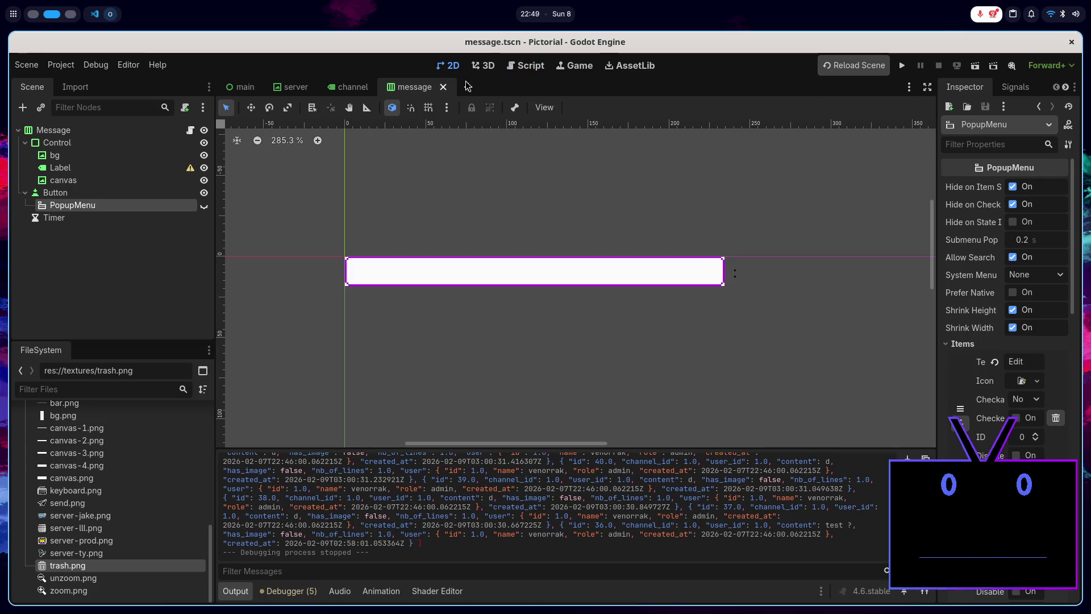
left_click(110, 194)
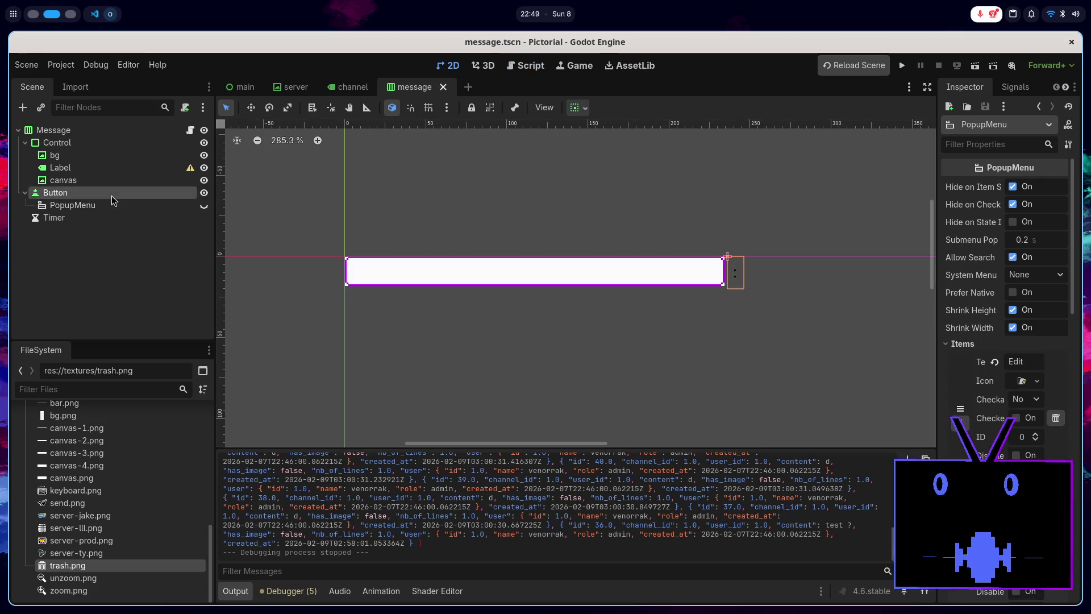
left_click(27, 112)
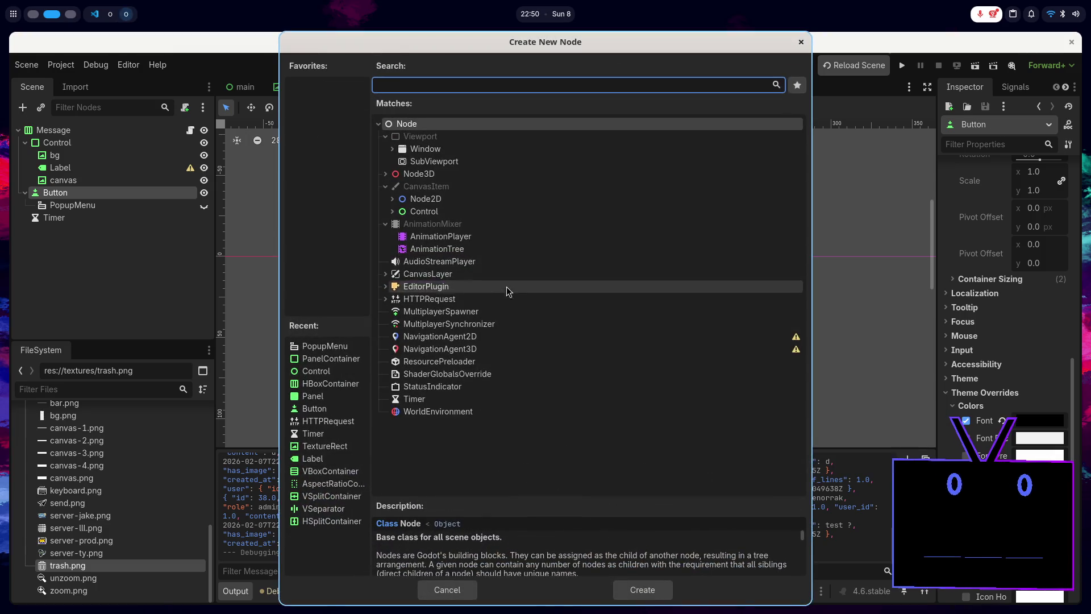
type("menu")
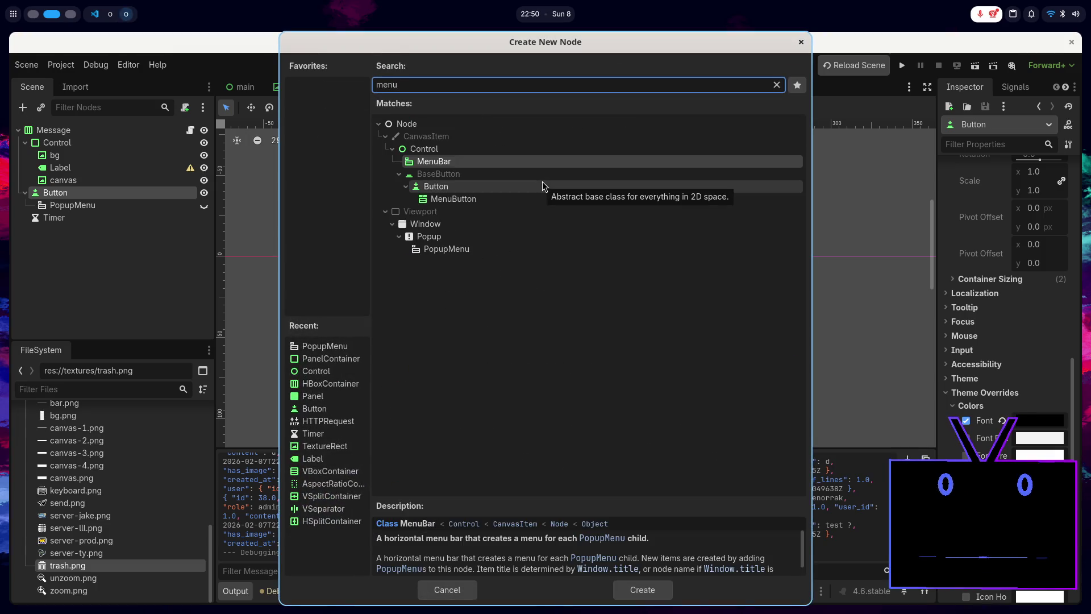
left_click(468, 203)
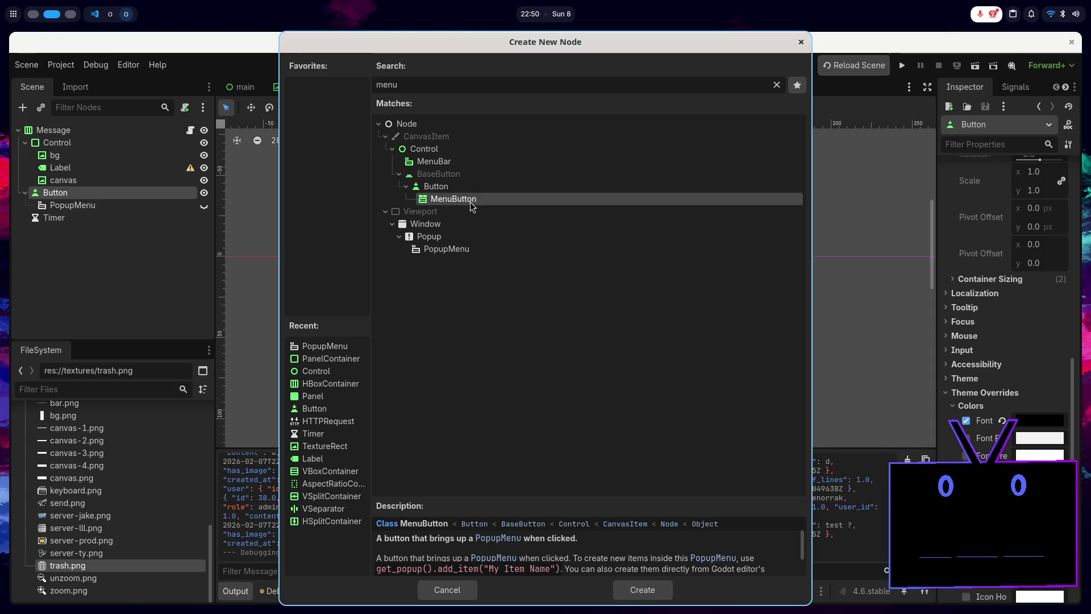
left_click(457, 164)
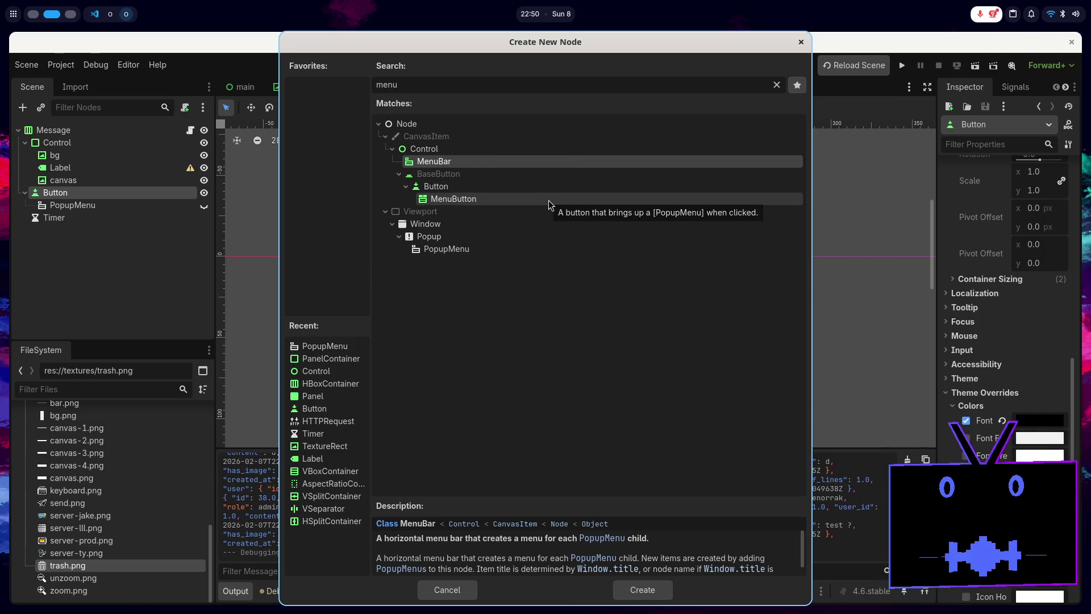
scroll(560, 576, "down", 1)
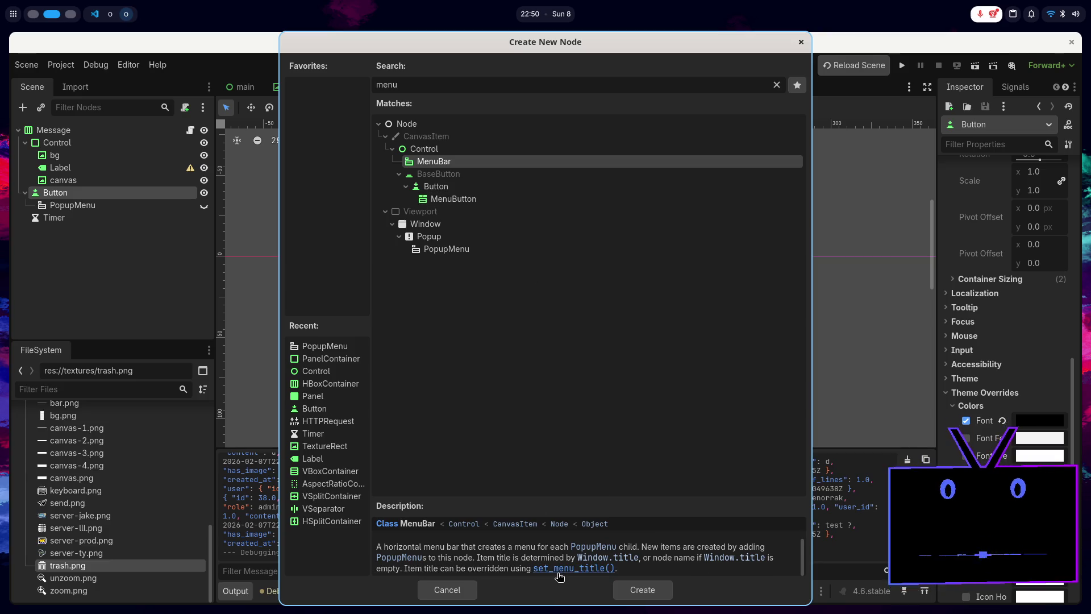
left_click(441, 590)
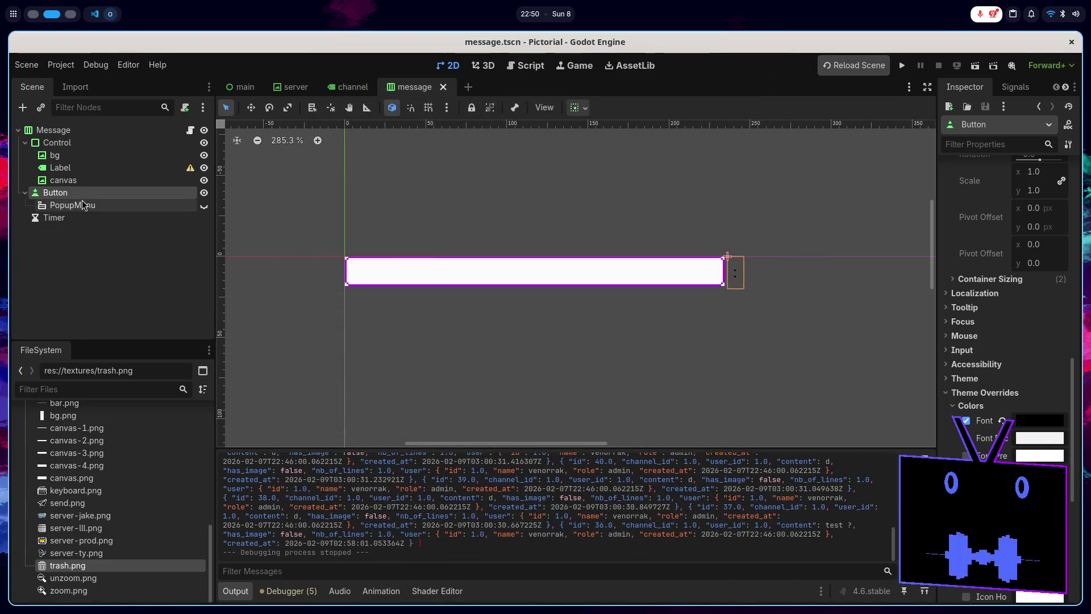
Choose Delete on the PopupMenu node from its Scene dock context menu
left_click(84, 204)
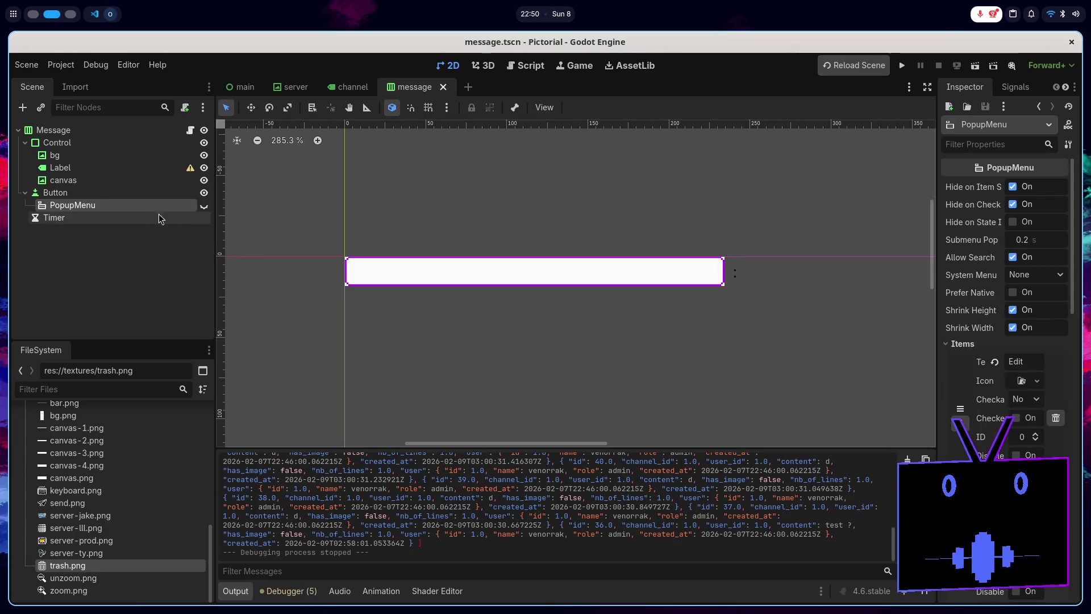
right_click(144, 209)
left_click(193, 495)
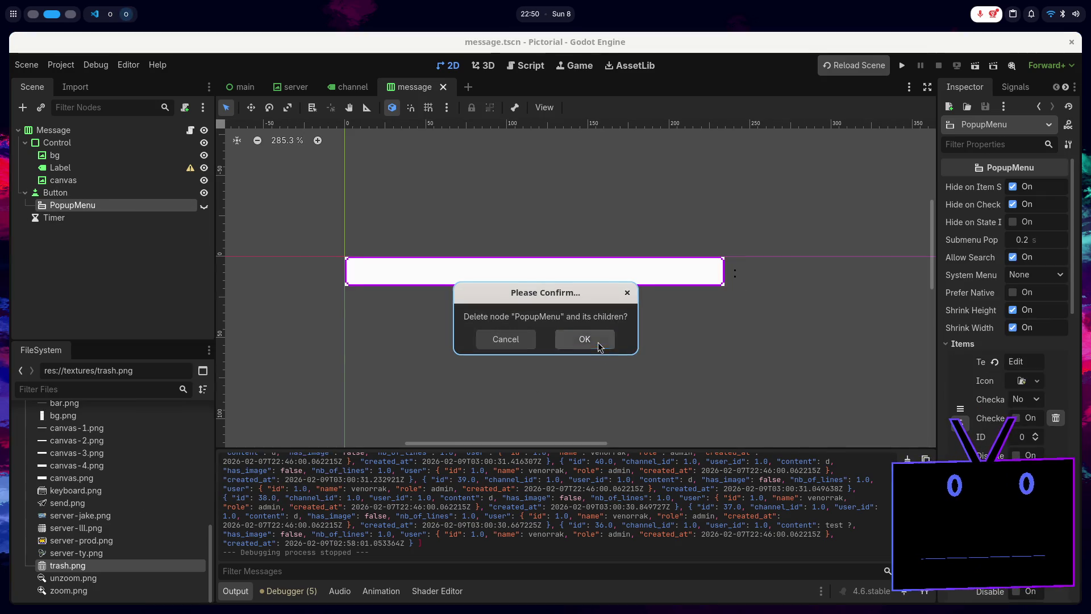
Confirm the PopupMenu deletion, delete the Button node too, and reselect the Message root
left_click(585, 340)
left_click(152, 195)
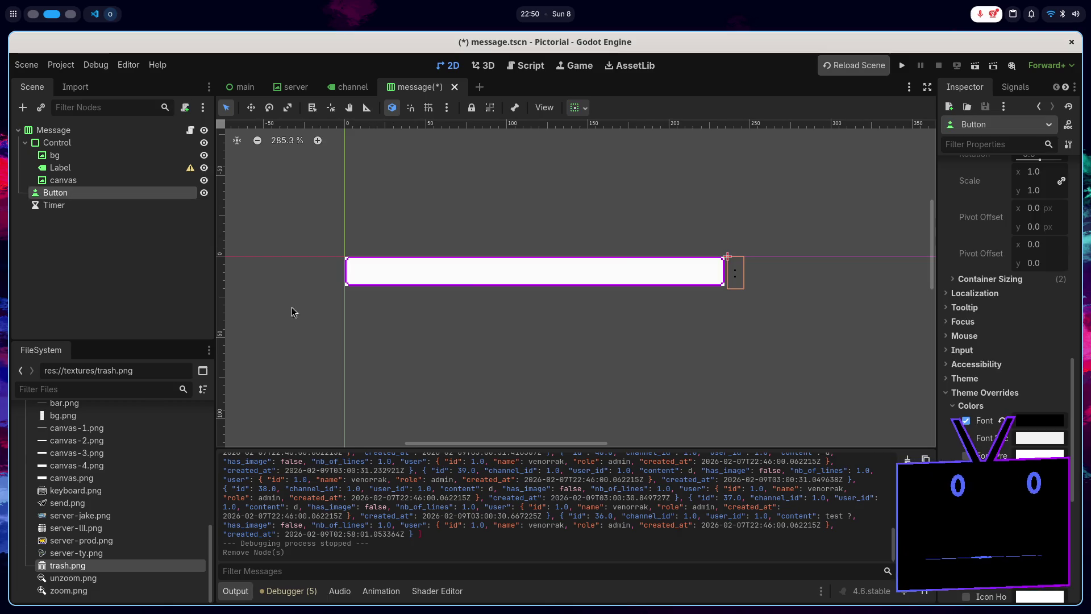
right_click(159, 193)
left_click(78, 224)
double_click(74, 193)
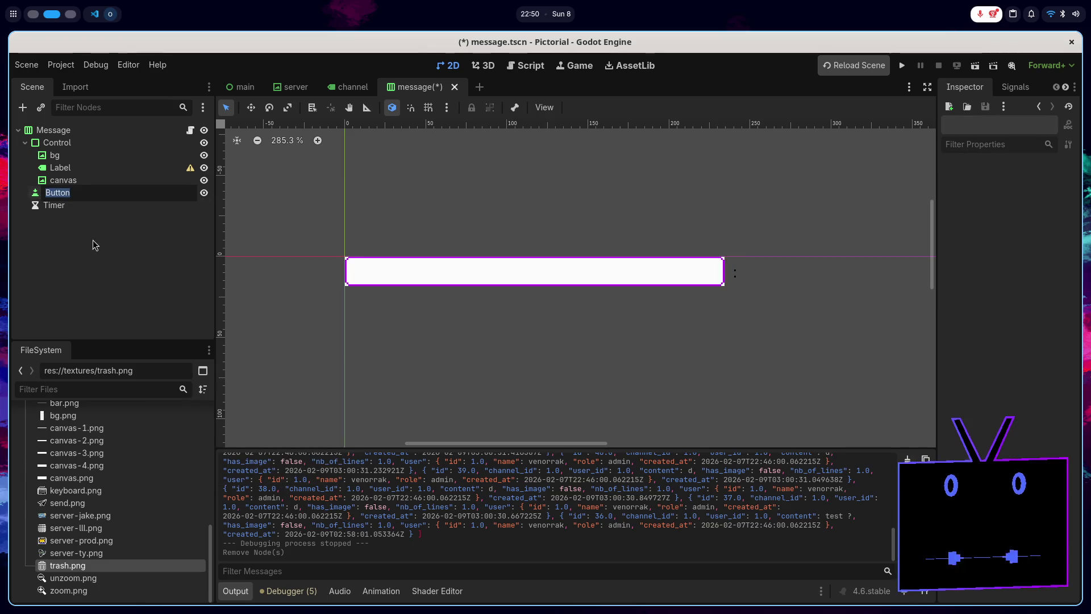
left_click(47, 194)
right_click(46, 196)
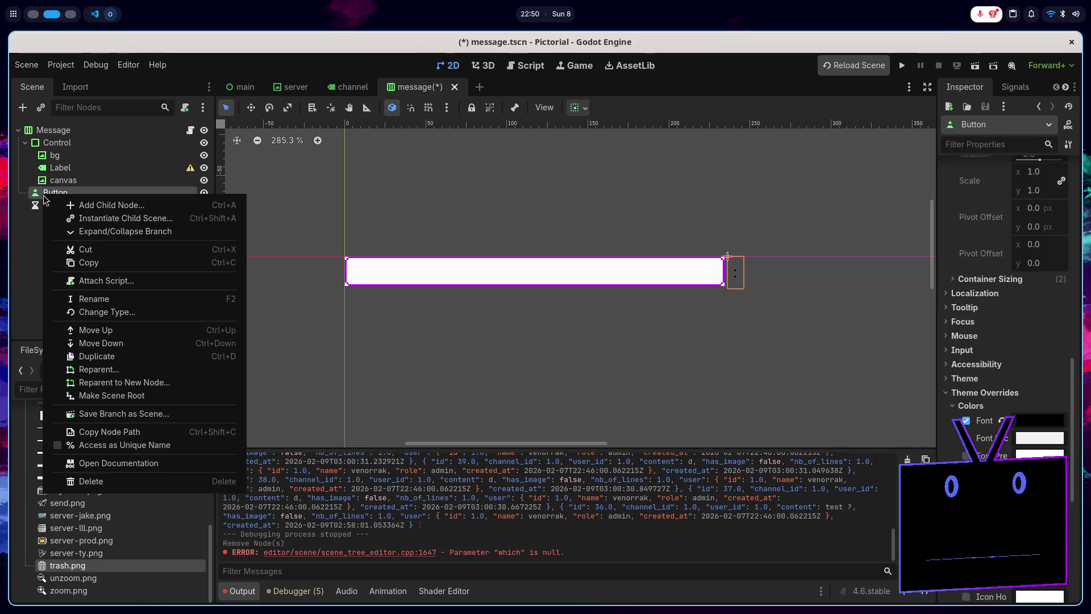
left_click(140, 483)
left_click(574, 339)
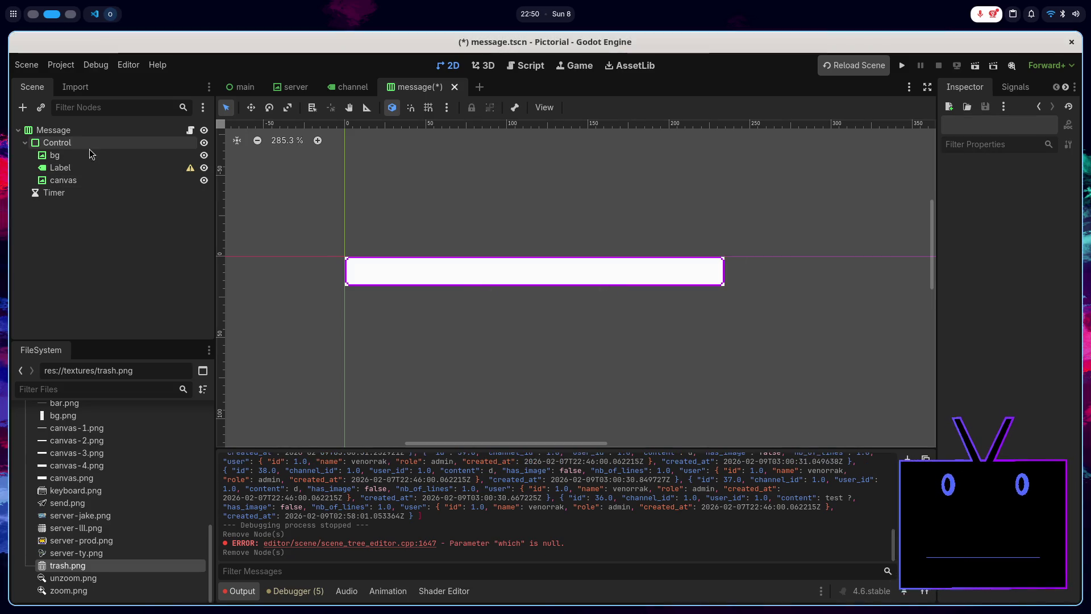
left_click(77, 134)
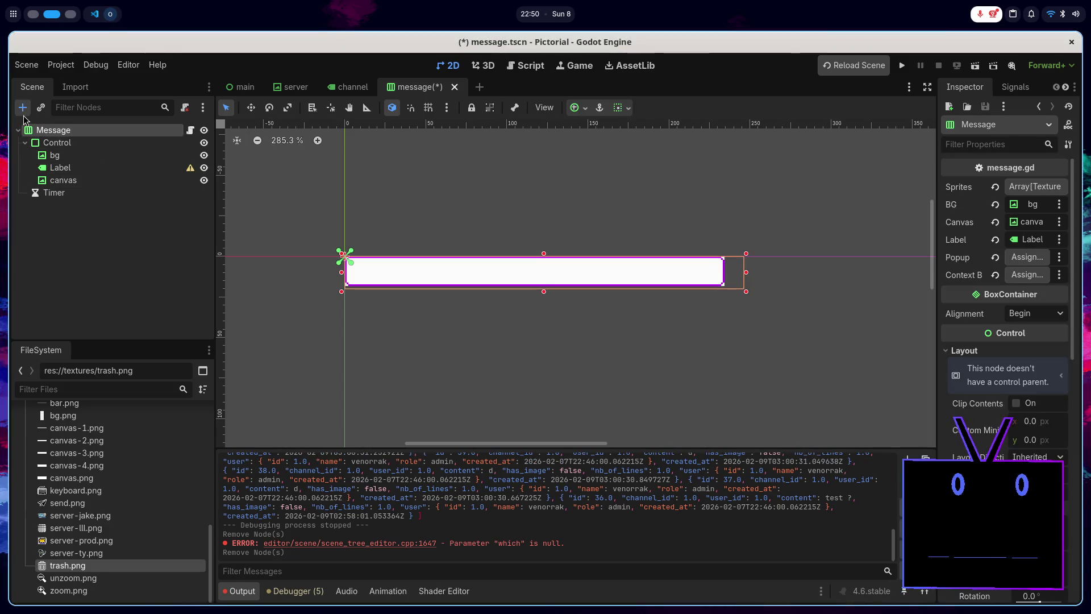
Add a MenuButton child to Message, move it above Timer, and set its Text to ':'
left_click(23, 107)
double_click(454, 198)
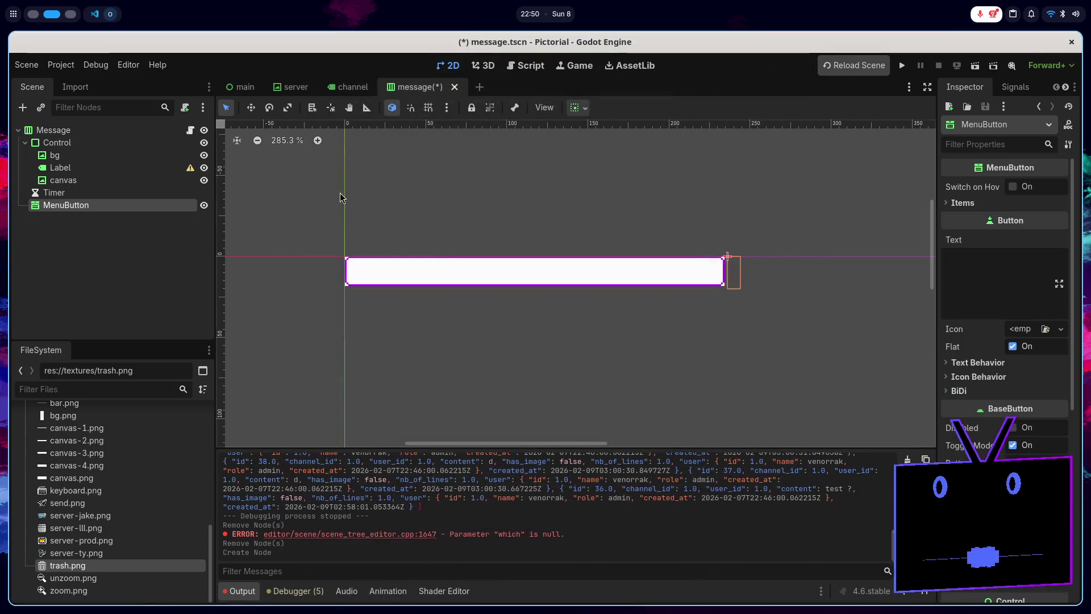
left_click_drag(60, 206, 59, 188)
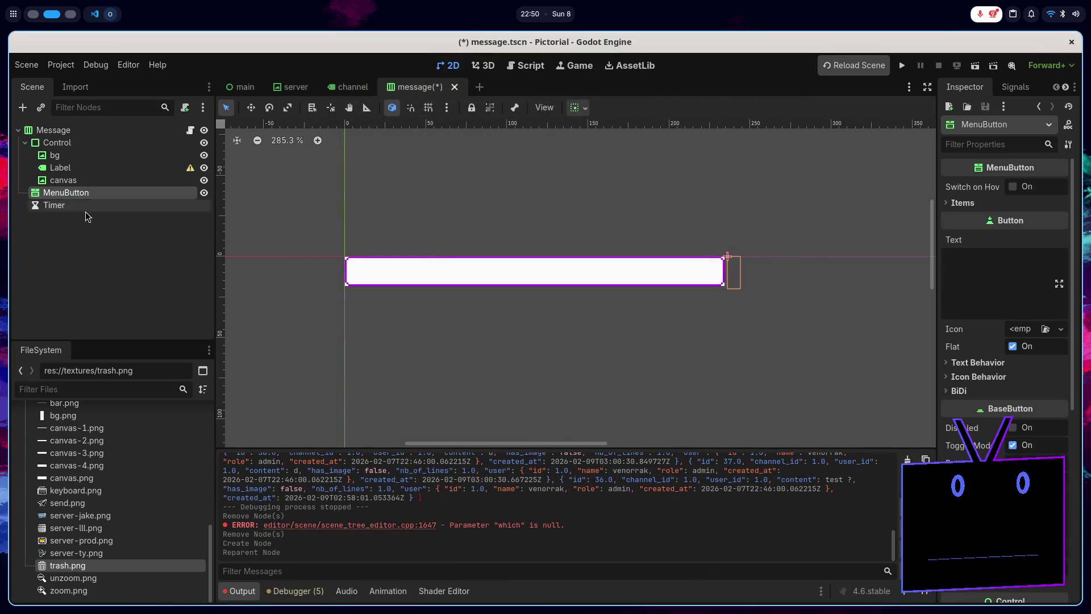
left_click(992, 274)
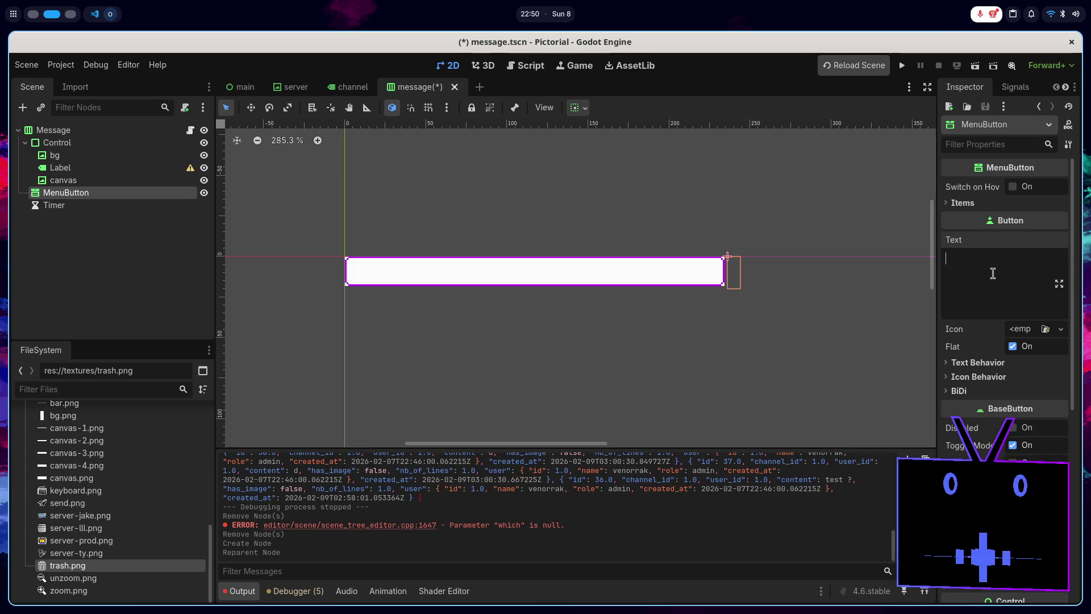
type(":")
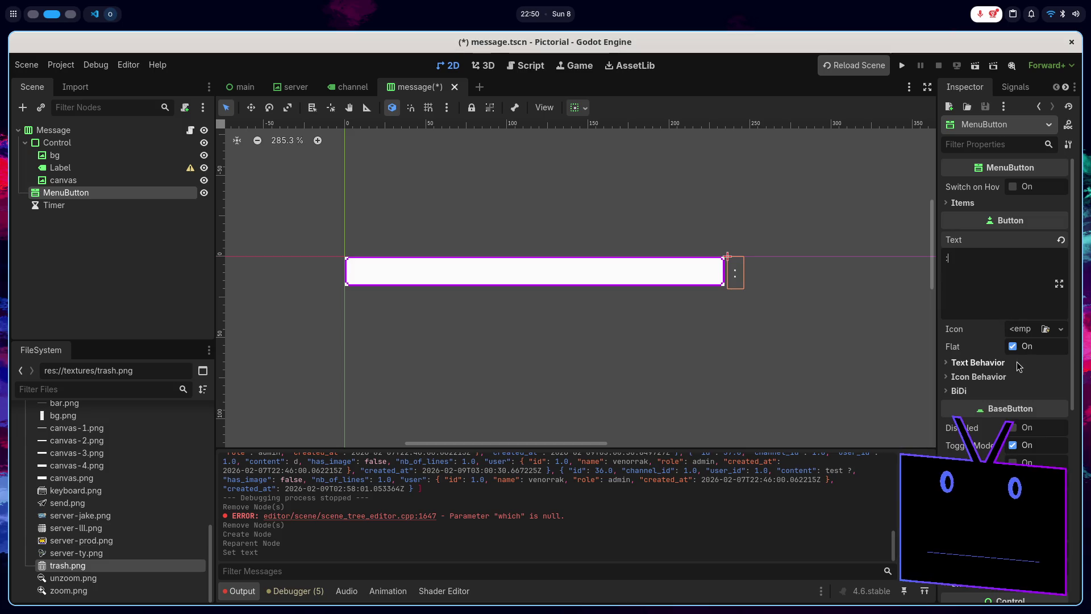
scroll(1019, 366, "down", 3)
scroll(1015, 375, "up", 3)
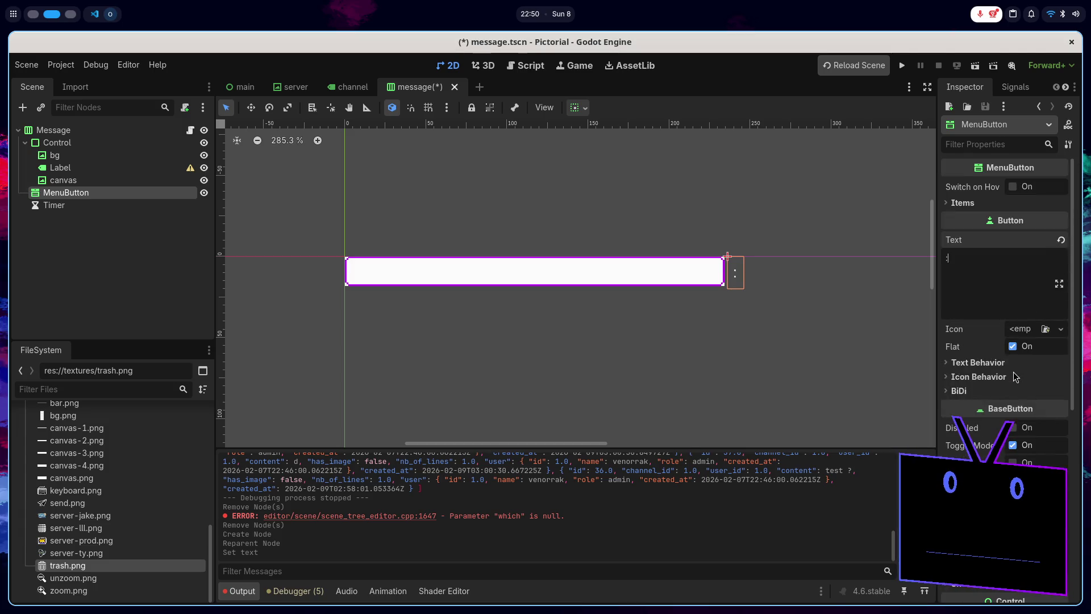
Add two MenuButton items named Edit and Delete, then save message.tscn
left_click(983, 203)
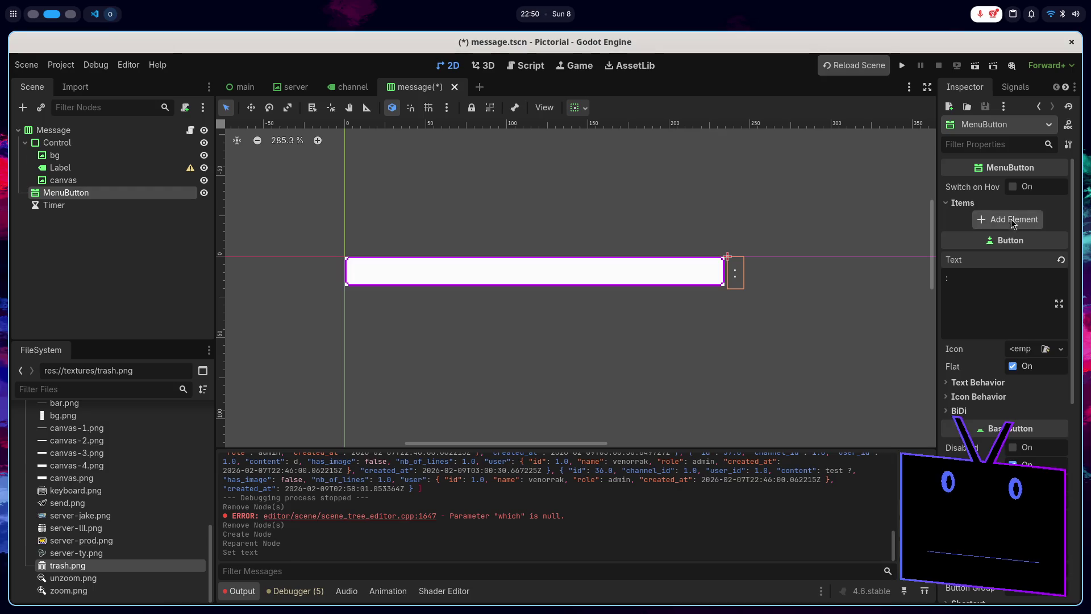
left_click(1010, 216)
left_click(1021, 223)
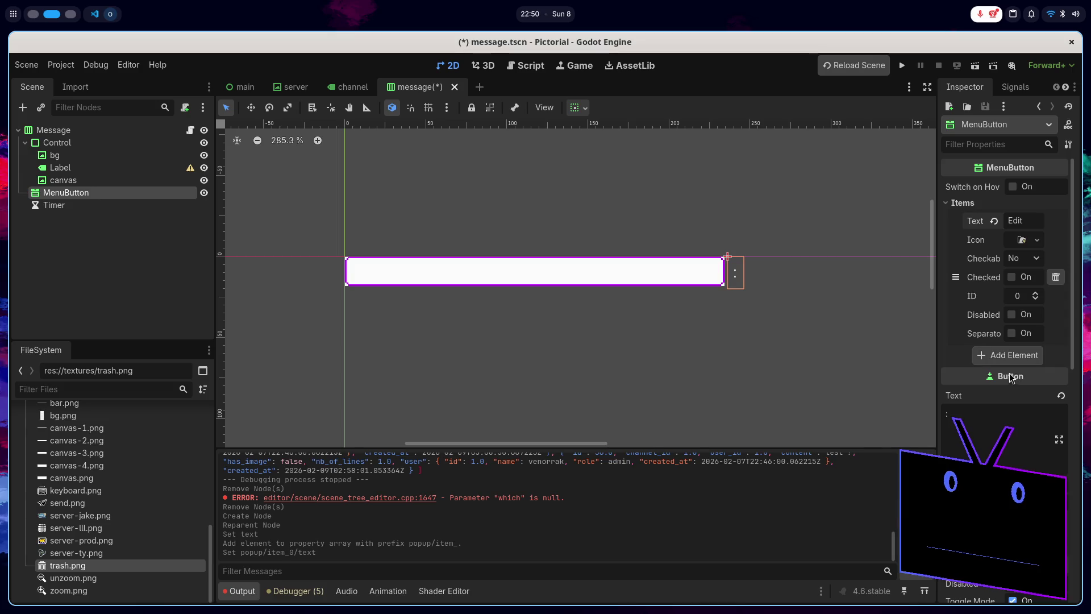
left_click(1032, 354)
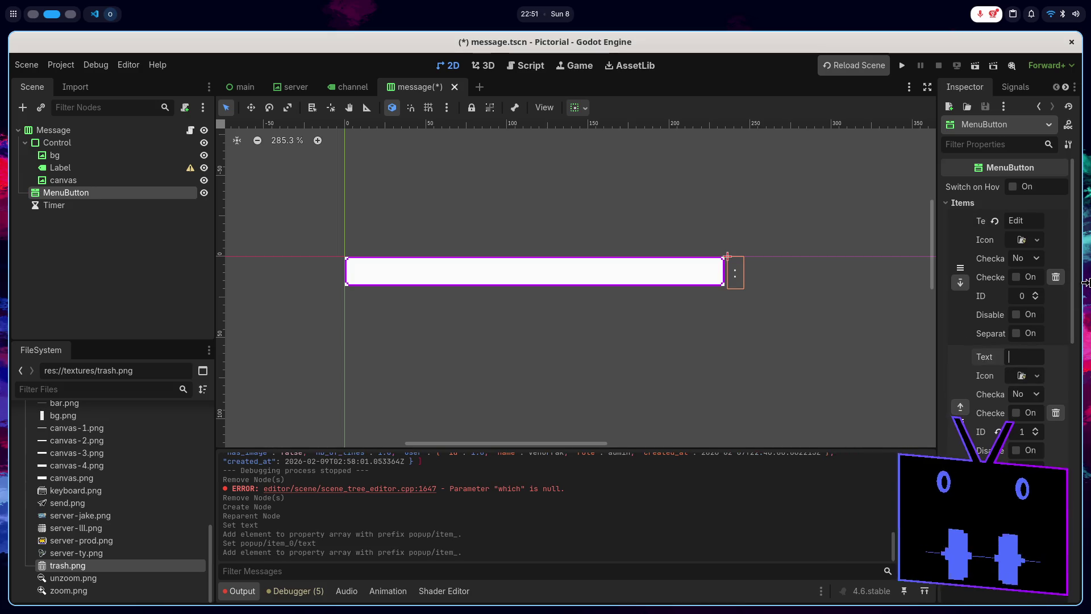
type("X")
key("BackSpace")
key("BackSpace")
type("elete3")
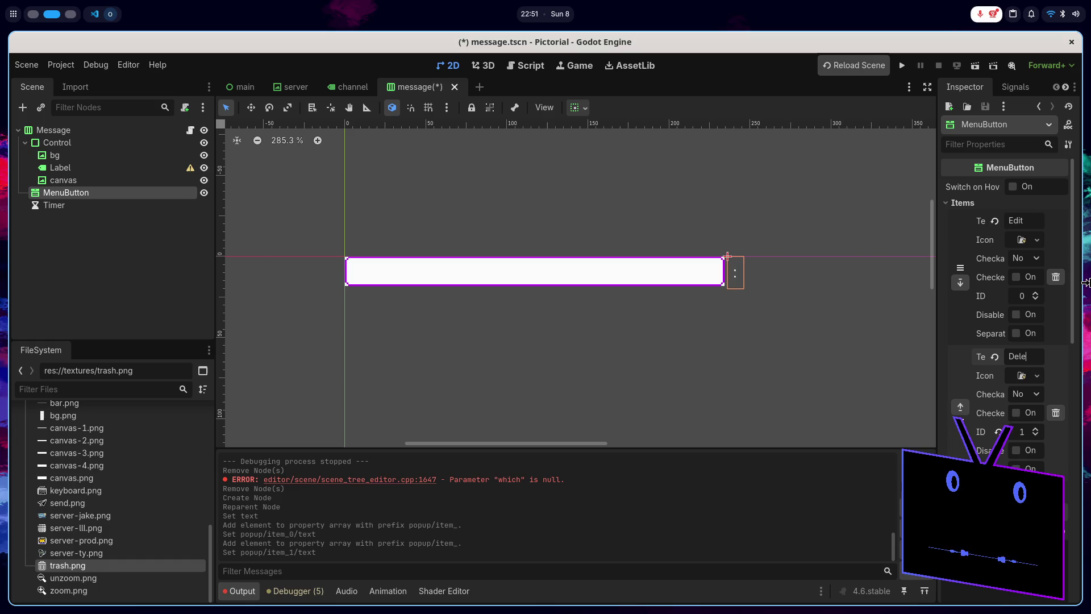
key("BackSpace")
key("ctrl+s")
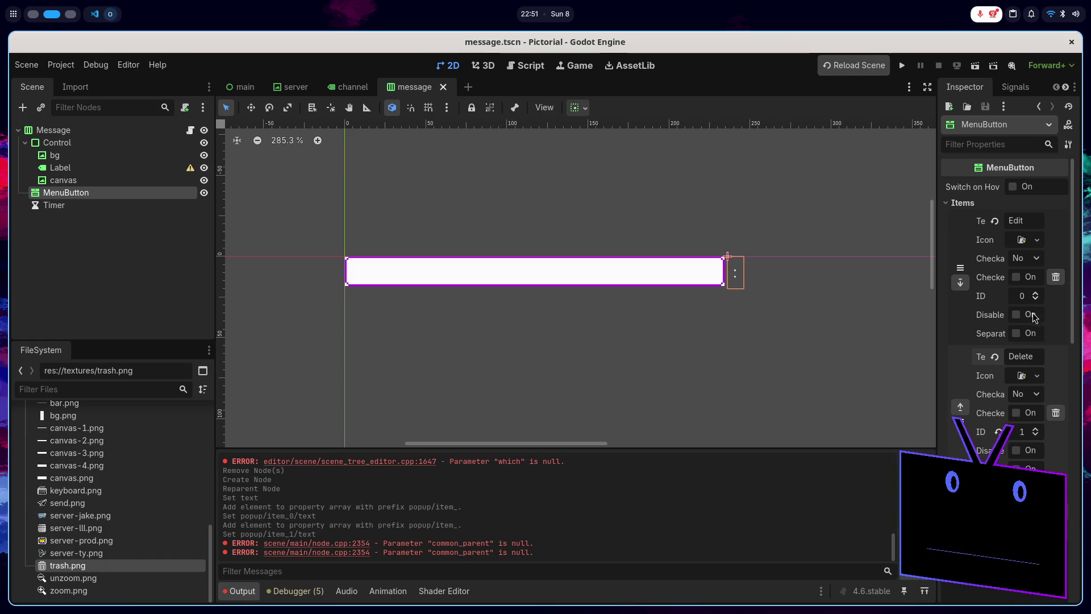
Delete the popup and contextButton export lines and the contextButton connect line from message.gd
left_click(190, 130)
scroll(540, 263, "up", 2)
left_click_drag(600, 298, 603, 273)
key("BackSpace")
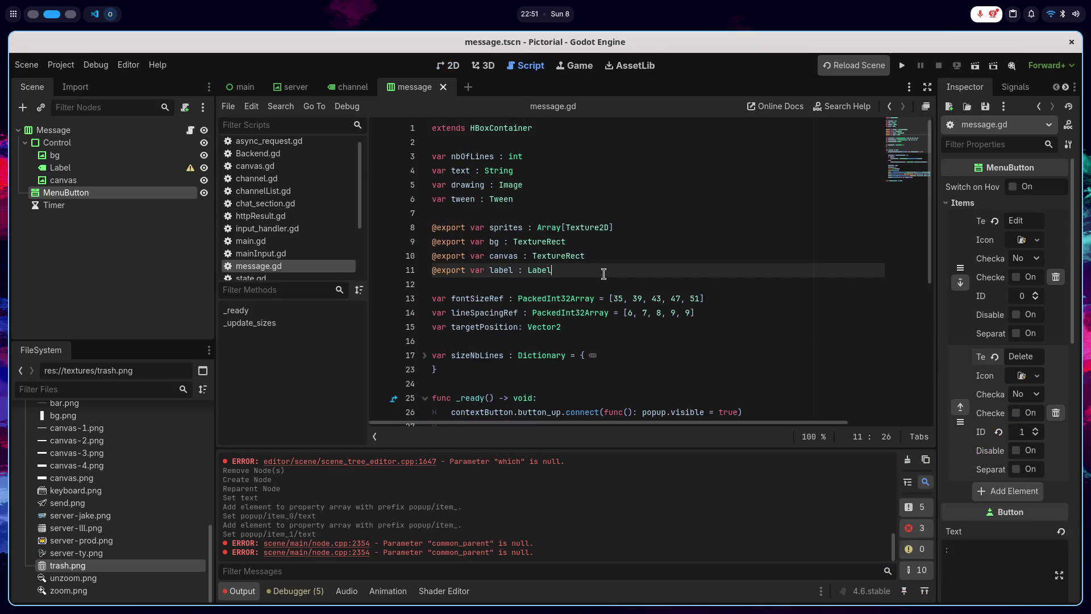
scroll(562, 327, "down", 3)
left_click_drag(784, 297, 785, 276)
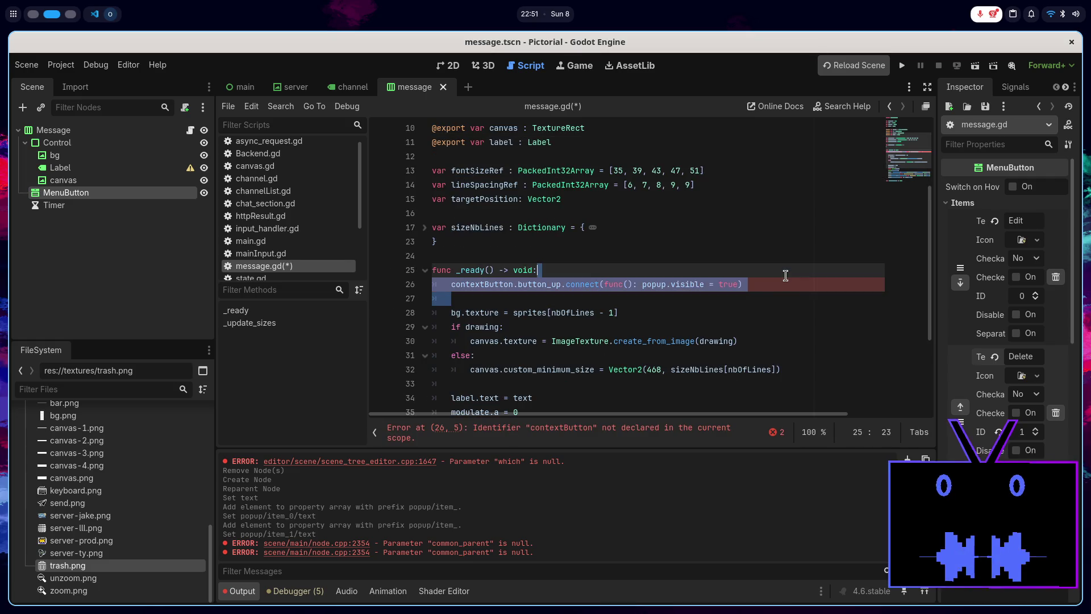
key("BackSpace")
Run the game, open and close the ':' Edit/Delete menu beside the last message, then return to the editor
key("F5")
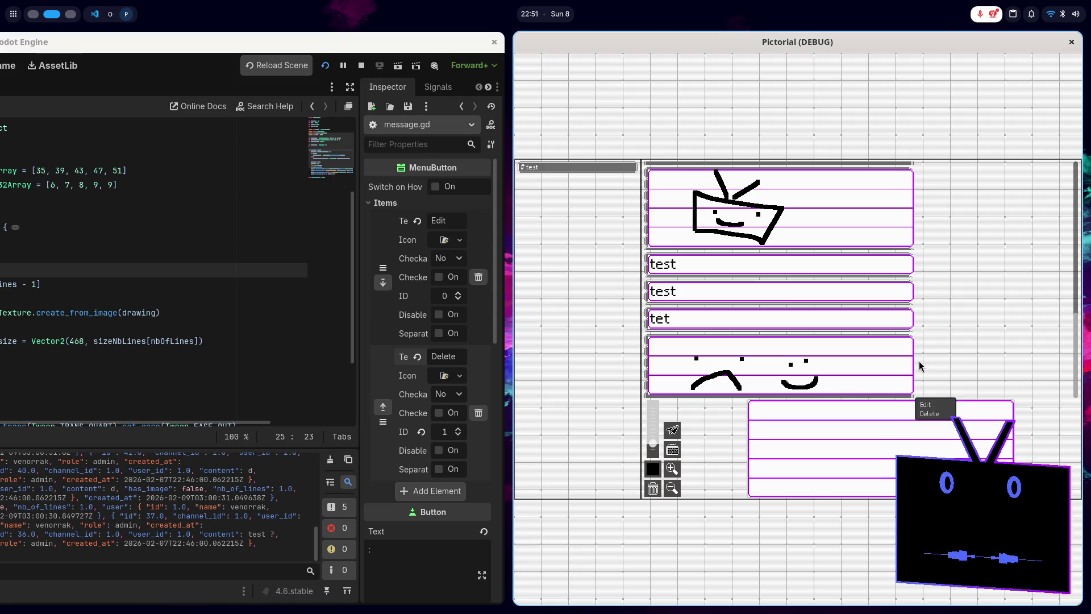
left_click(921, 366)
left_click(921, 367)
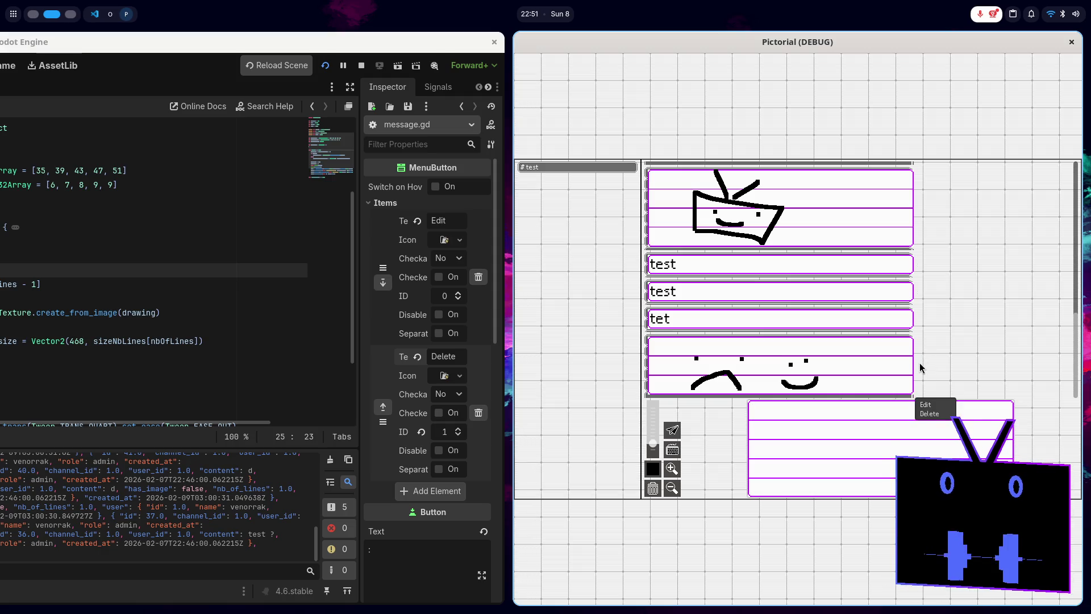
left_click(921, 367)
key("super+Left")
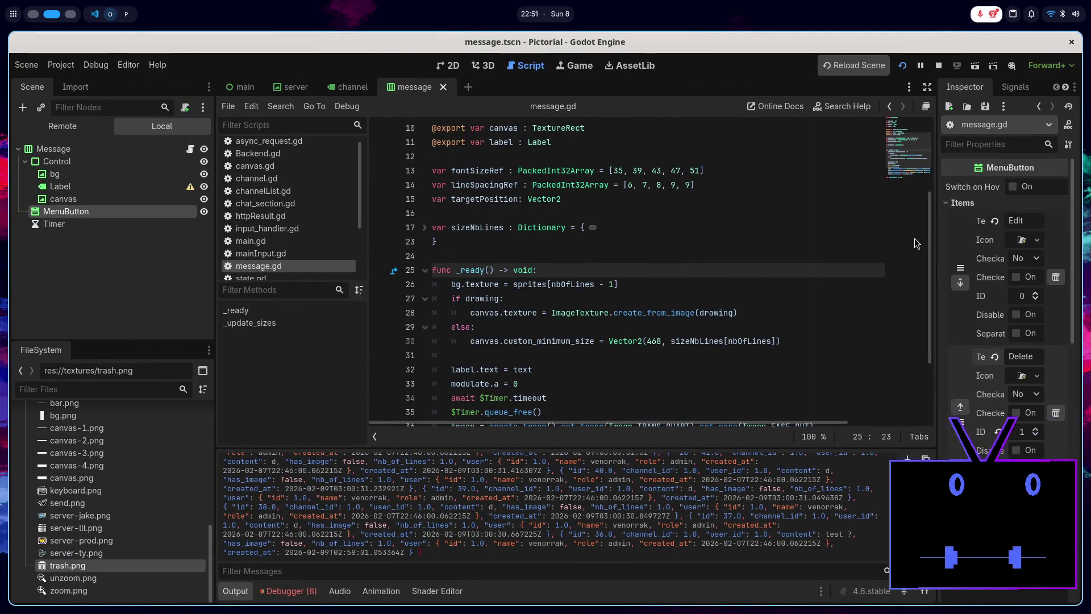
Uncheck Flat on the ':' MenuButton in the Inspector, collapsing the Items and text behaviour sections
left_click(978, 200)
mouse_move(975, 193)
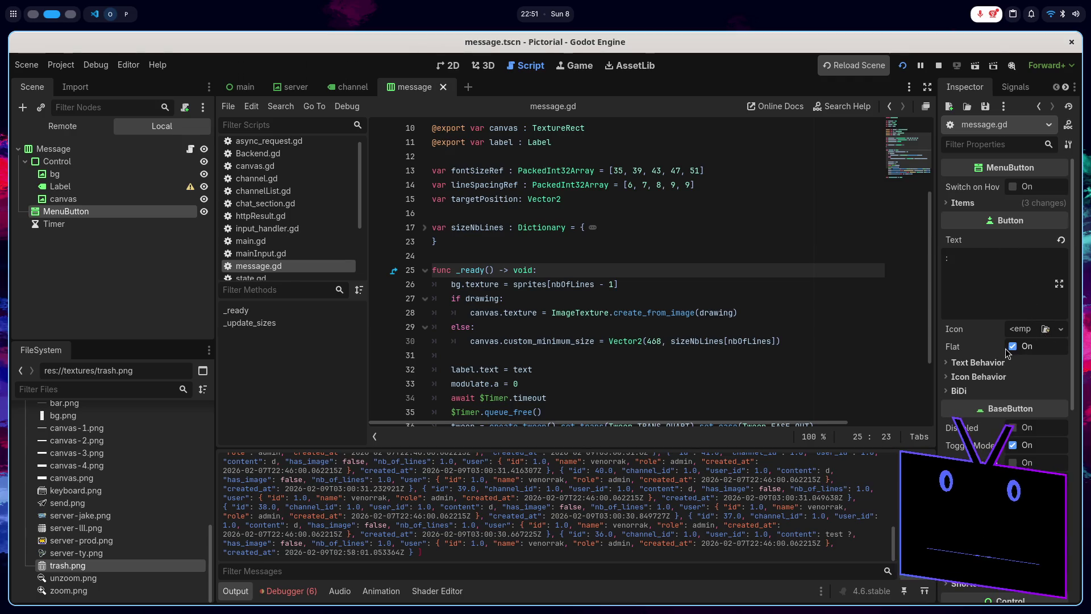
left_click(985, 363)
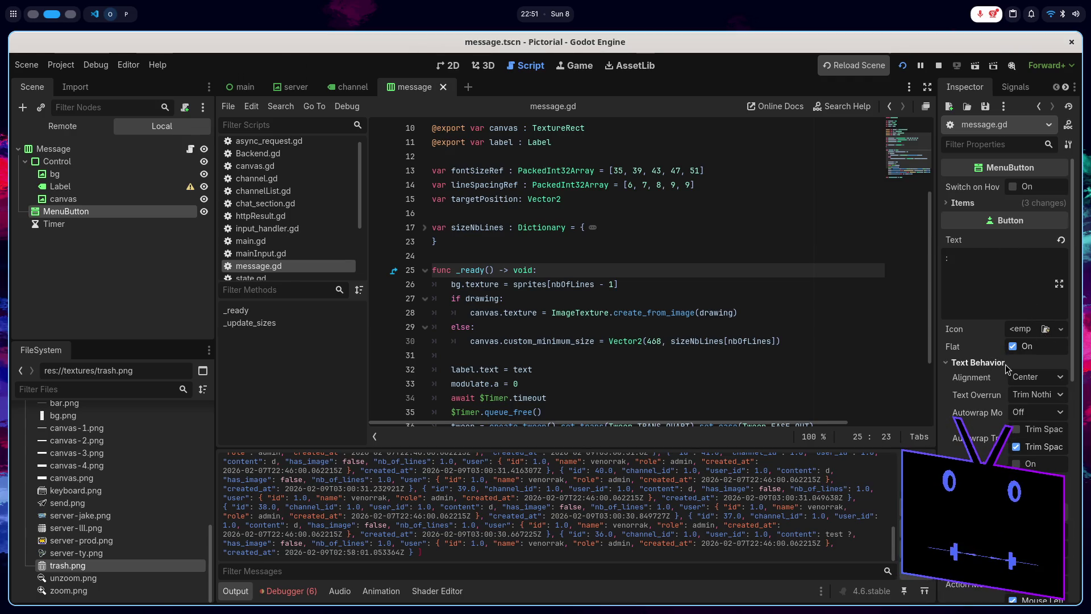
left_click(1006, 358)
left_click(1012, 346)
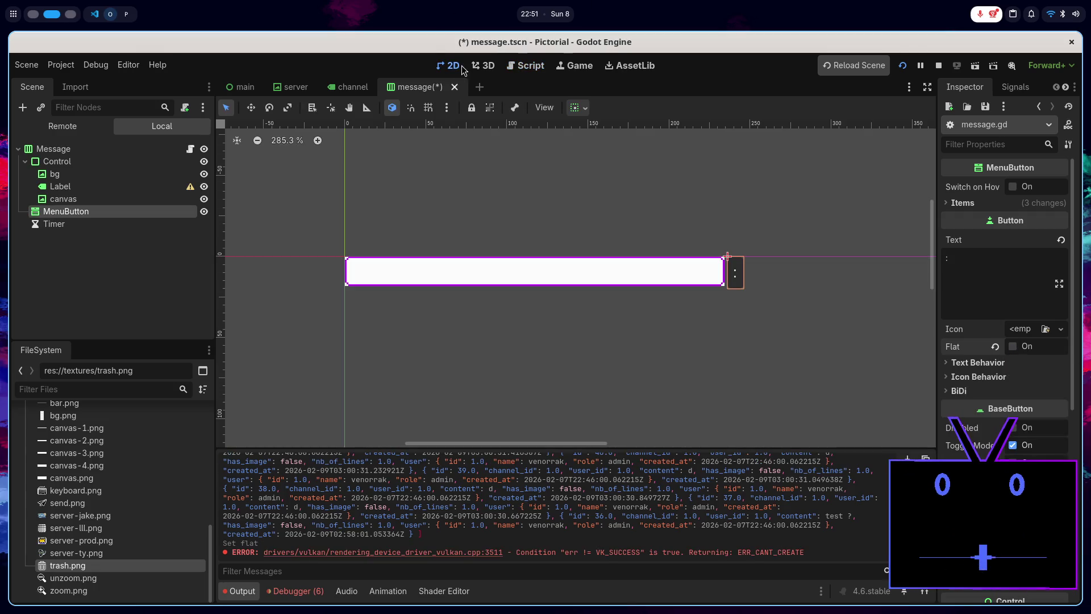
left_click(988, 363)
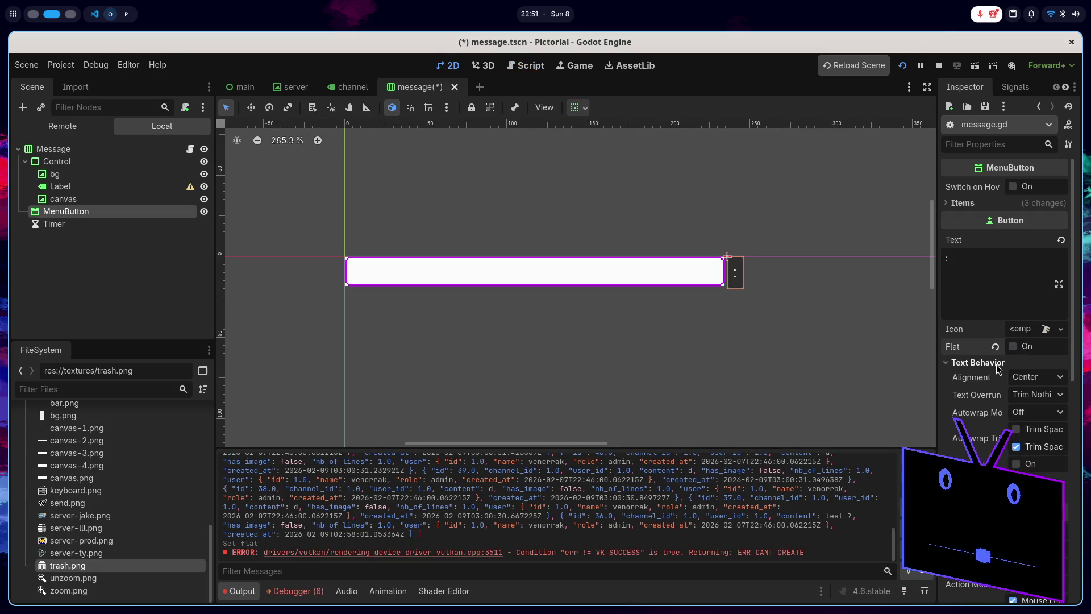
left_click(998, 366)
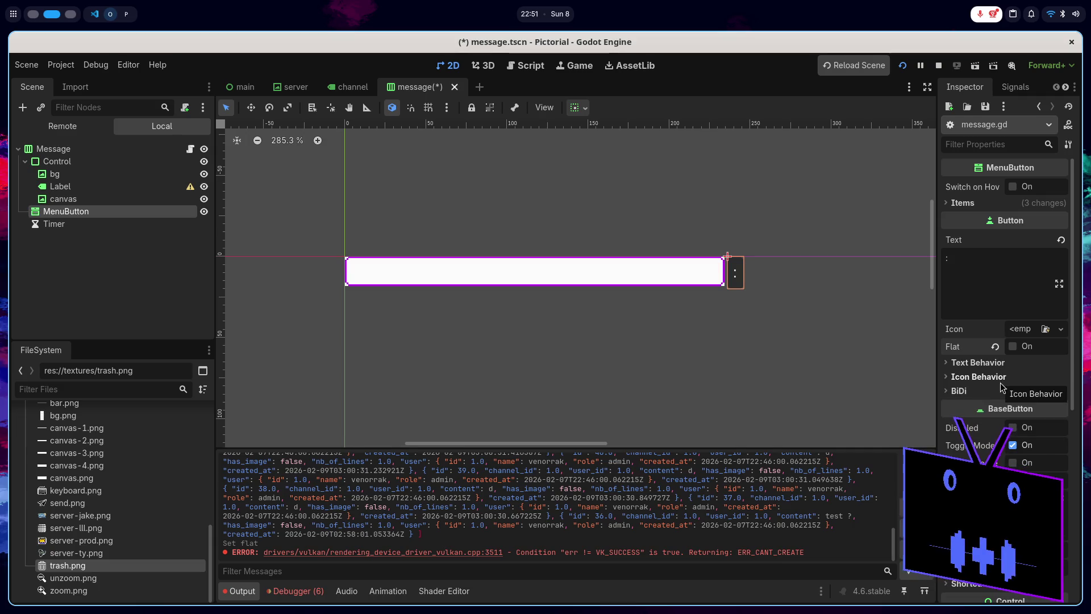
left_click(1001, 205)
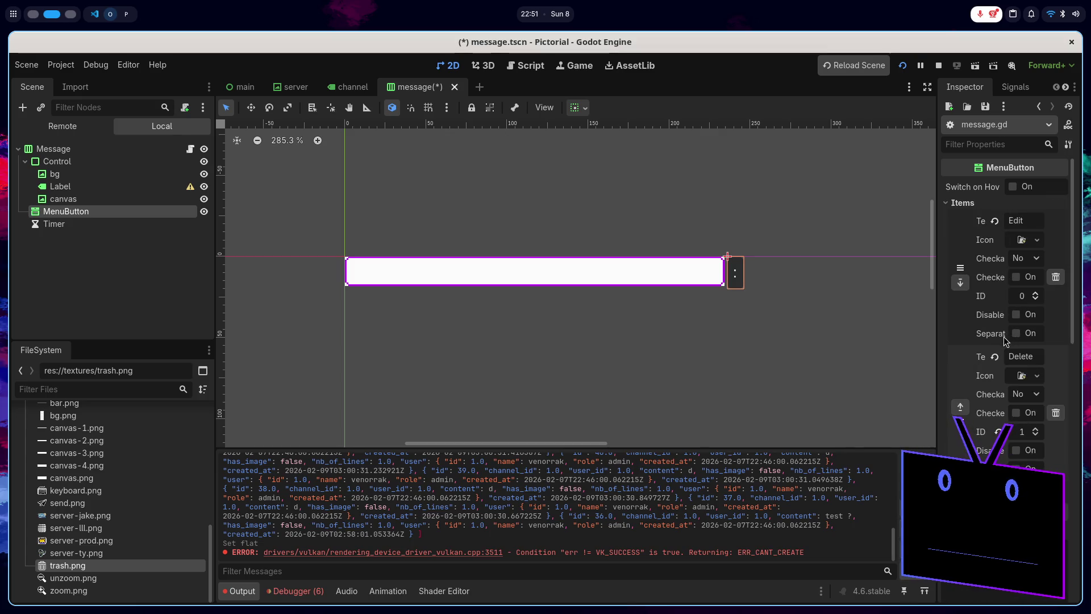
left_click(966, 203)
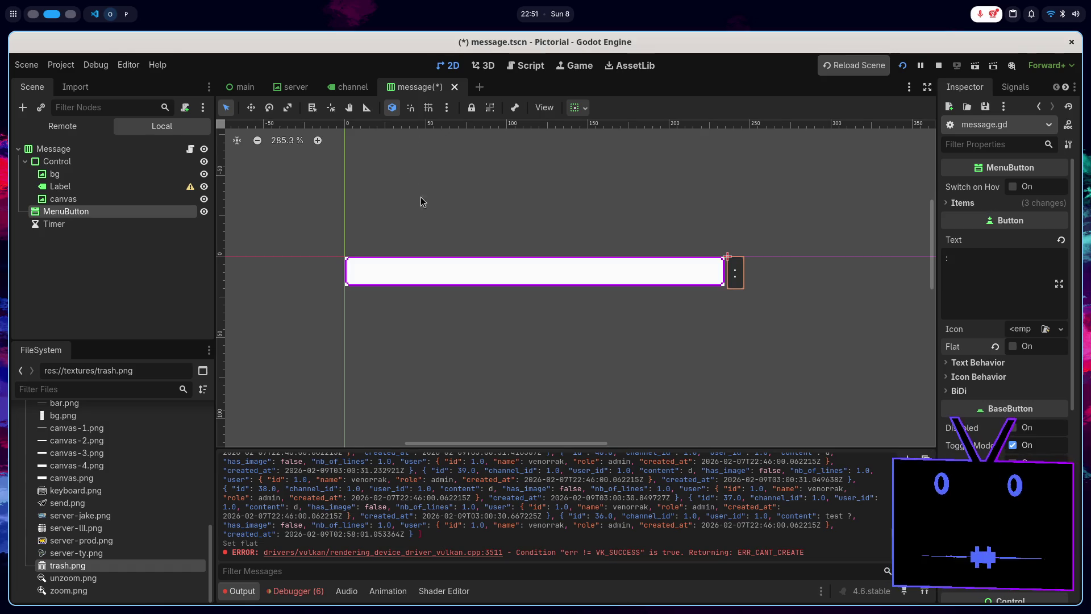
scroll(701, 268, "up", 3)
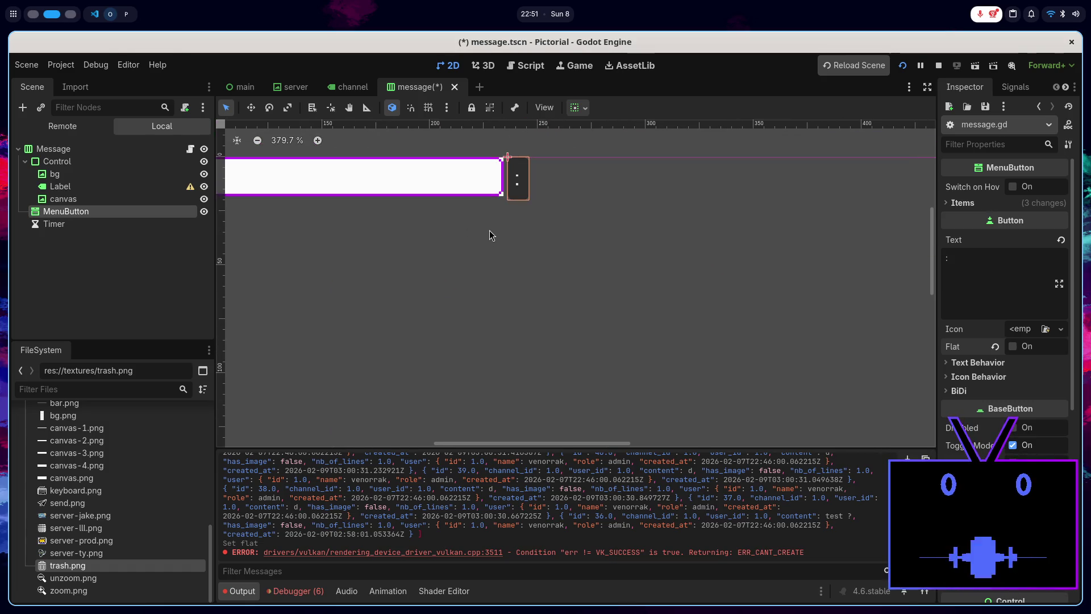
scroll(1027, 304, "down", 2)
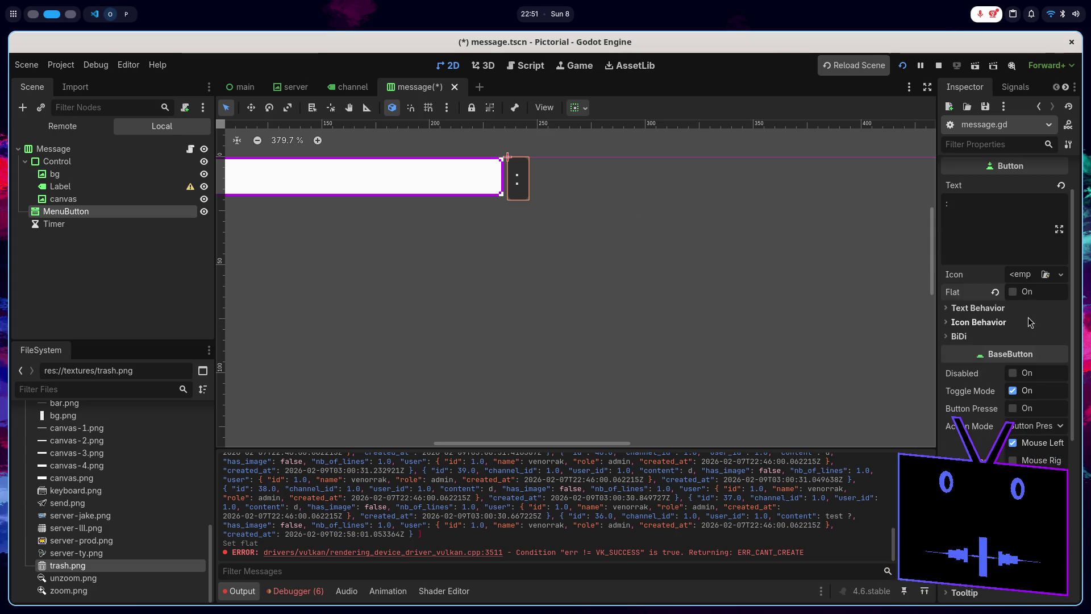
scroll(1027, 324, "down", 2)
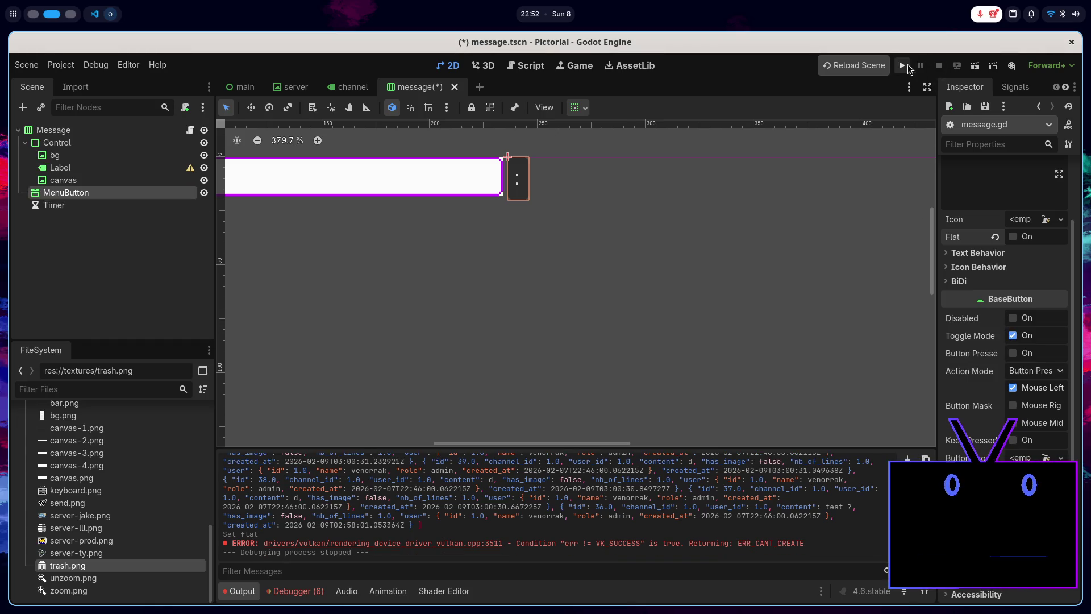
Run the game, open the Edit/Delete menu beside the last message, and stop the game
left_click(902, 66)
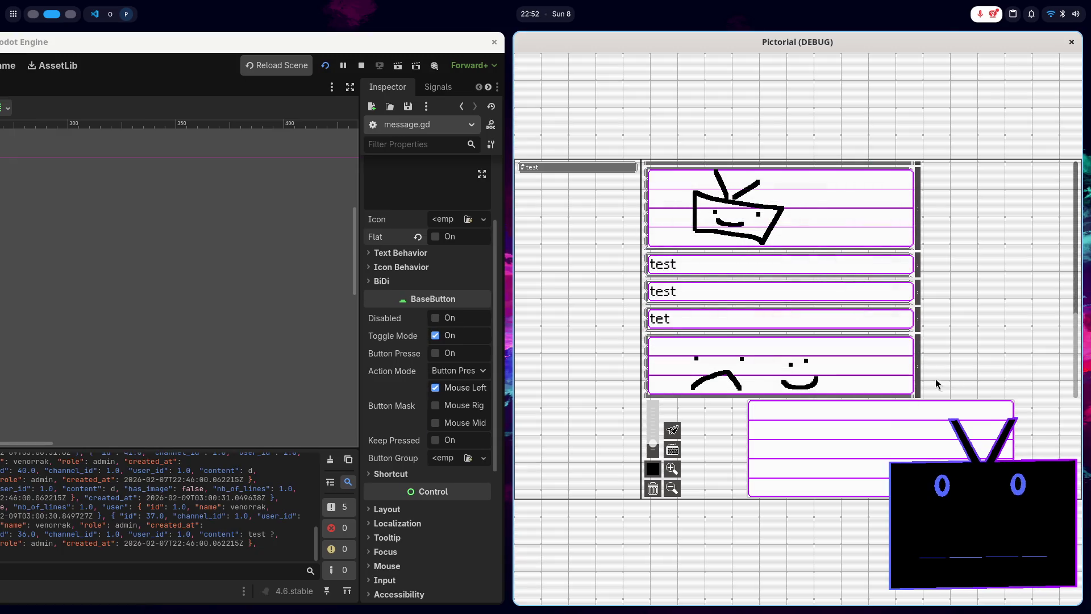
left_click(917, 369)
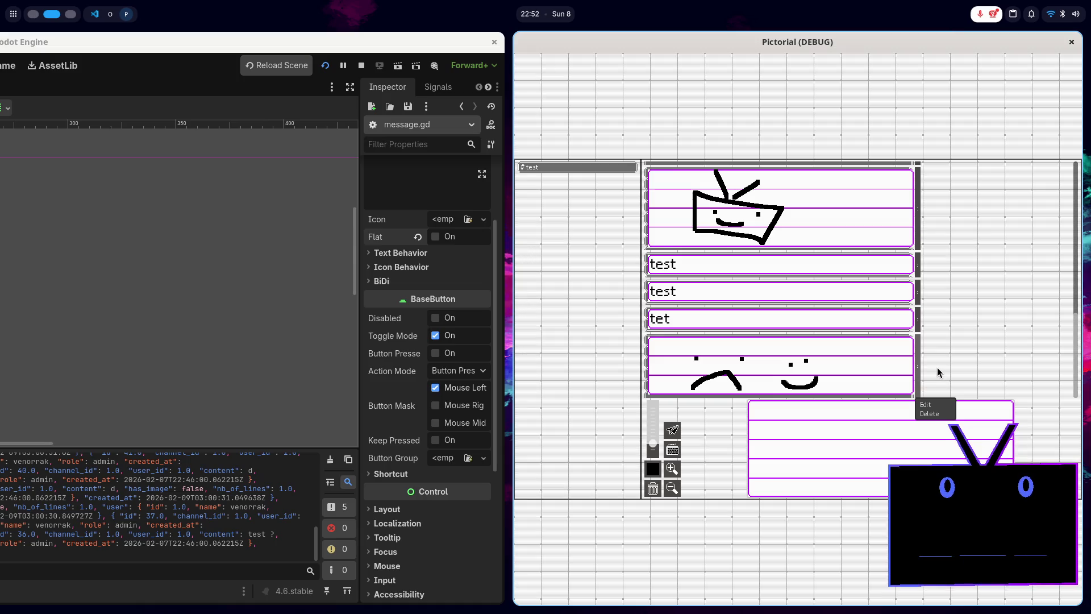
key("F8")
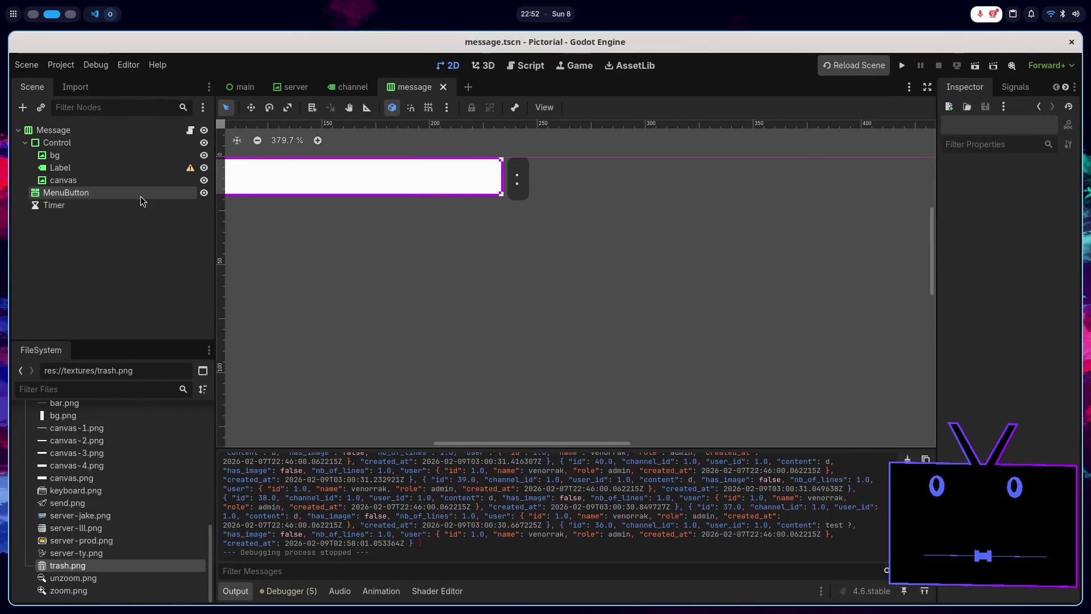
Expand MenuButton's Layout > Container Sizing, rerun, open and dismiss the Edit/Delete menu, then stop
left_click(128, 192)
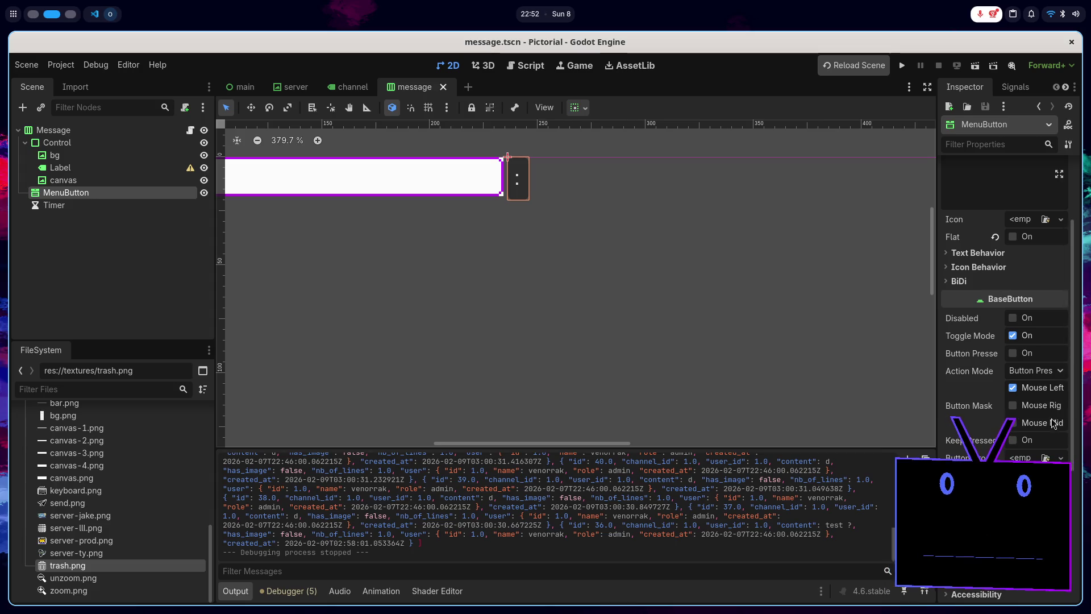
scroll(989, 436, "down", 5)
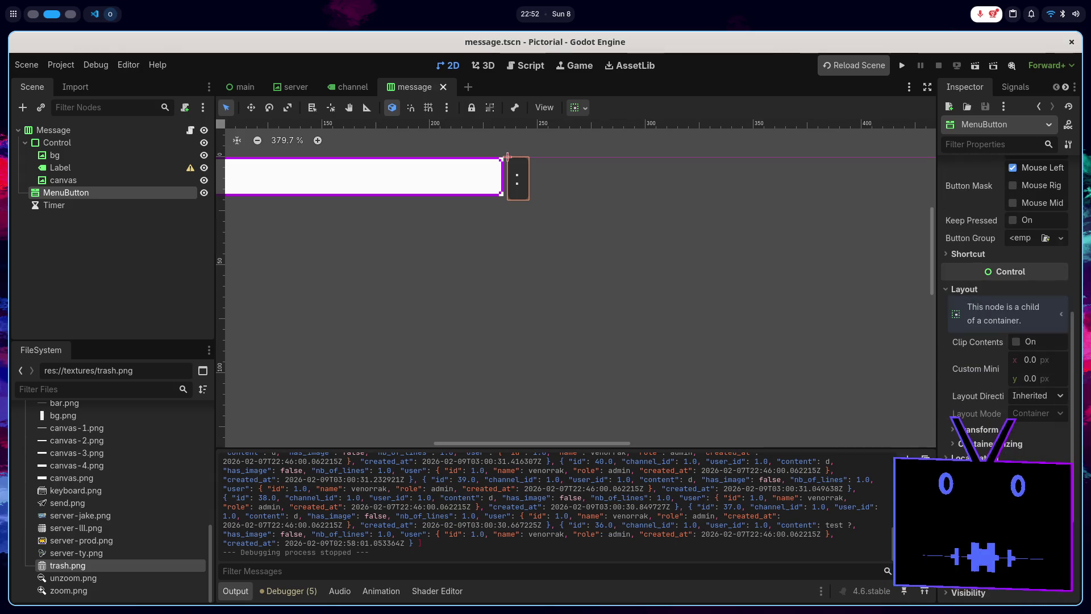
left_click(987, 443)
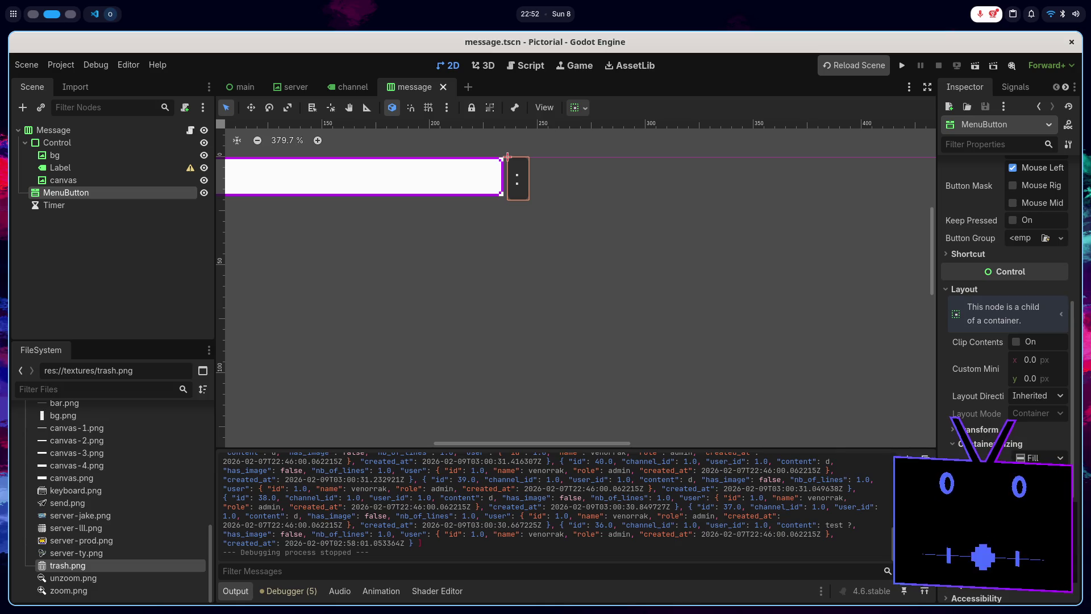
left_click(903, 66)
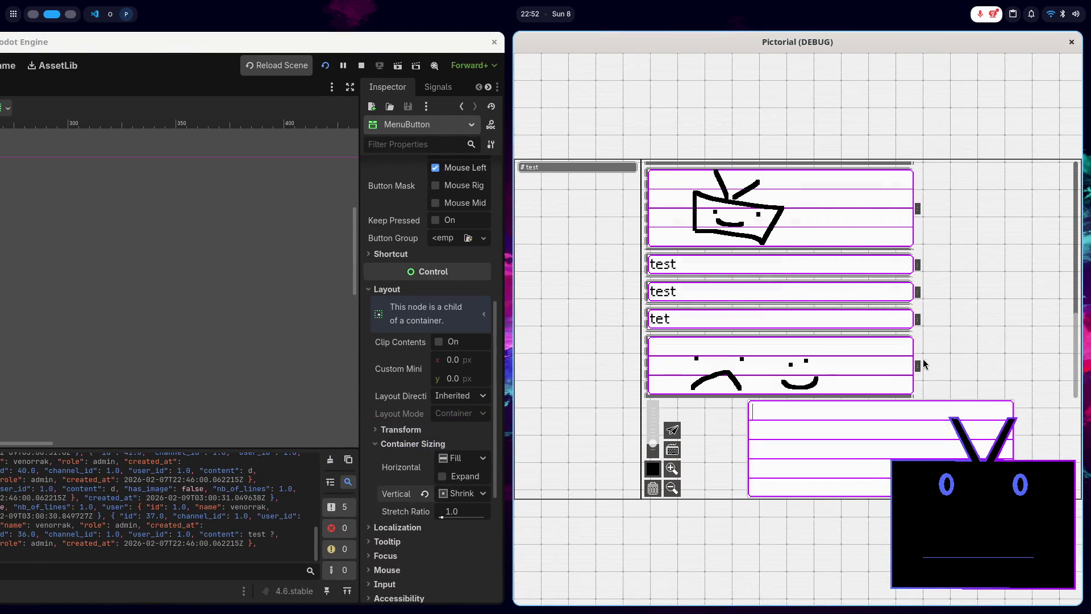
left_click(919, 366)
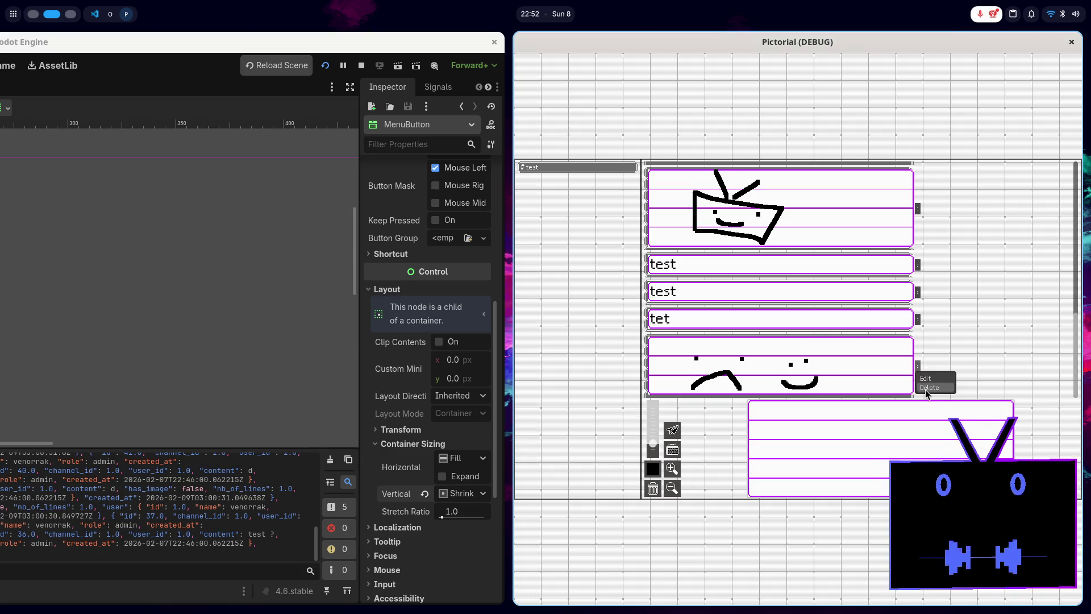
left_click(455, 325)
key("F8")
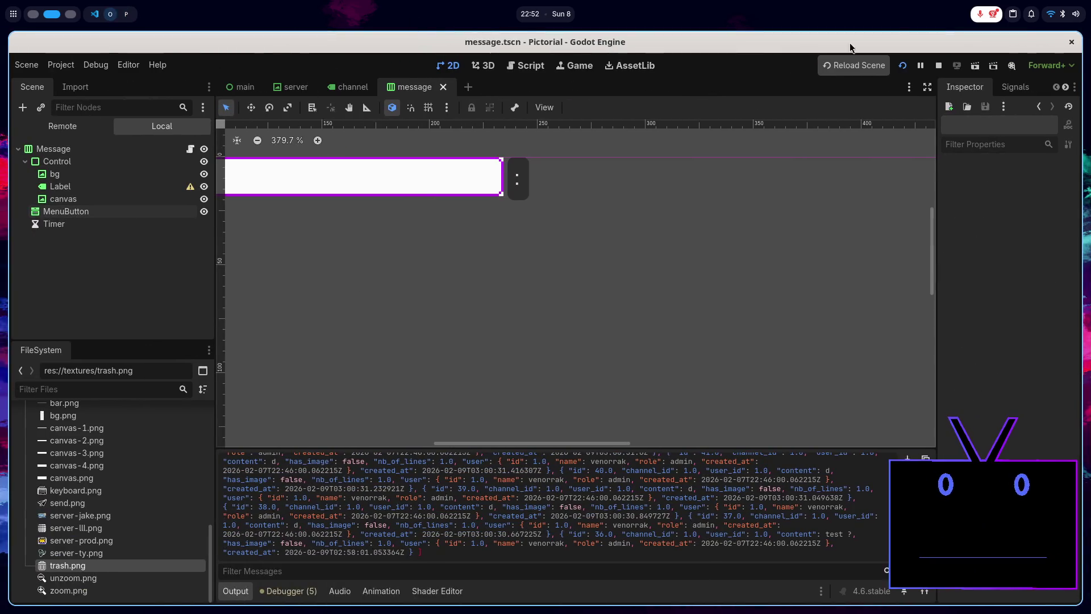
Stop the running game and skip to the next music track in the desktop dashboard
left_click(938, 67)
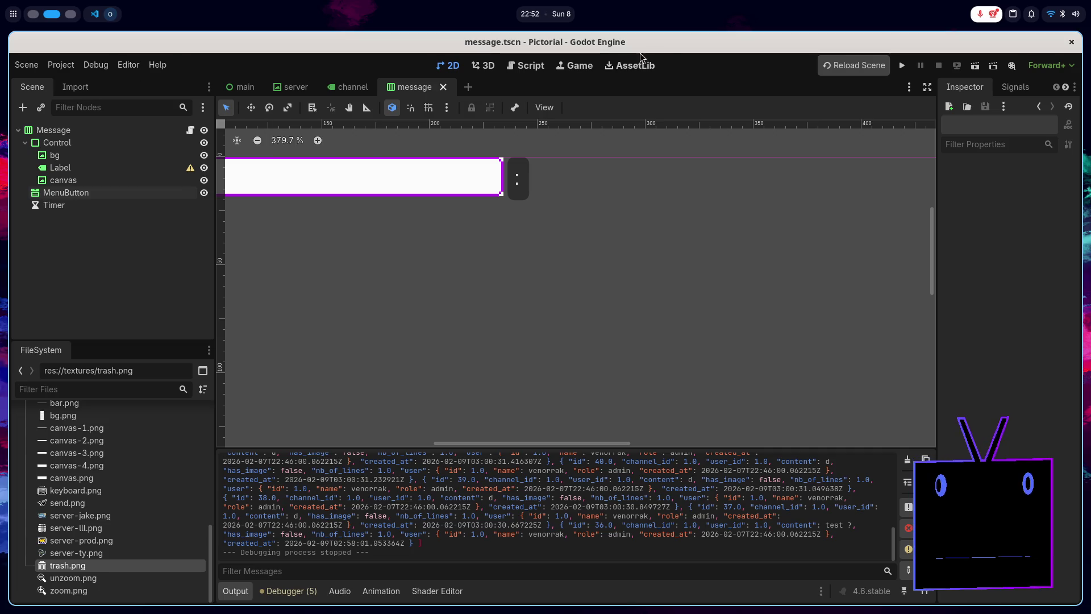
left_click(545, 14)
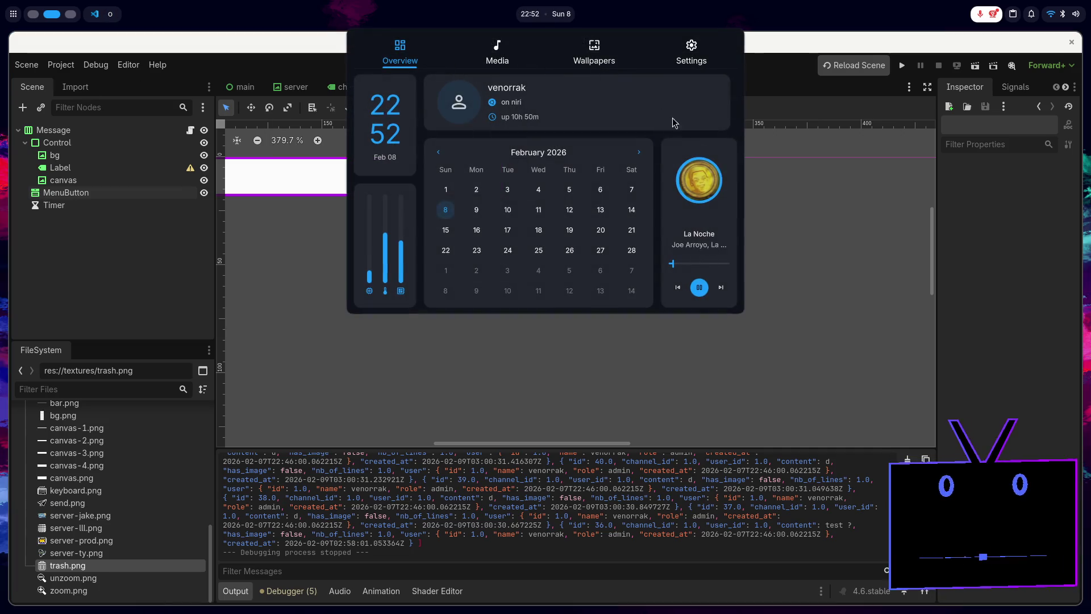
left_click(720, 287)
left_click(635, 25)
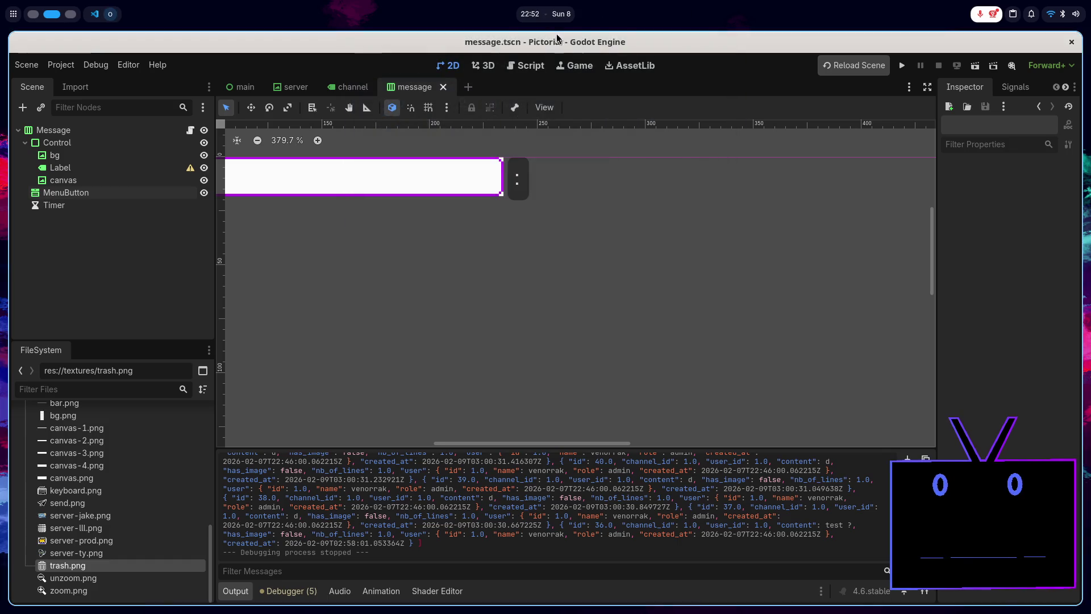
Reselect the MenuButton node in the Scene dock and centre it in the view
scroll(569, 251, "down", 2)
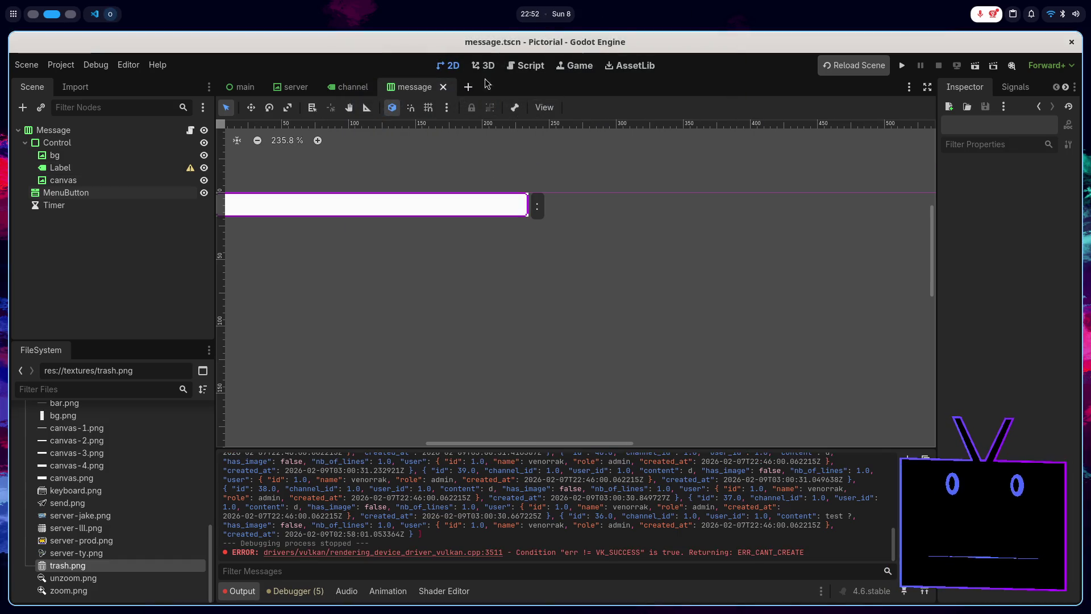
left_click(151, 181)
double_click(154, 193)
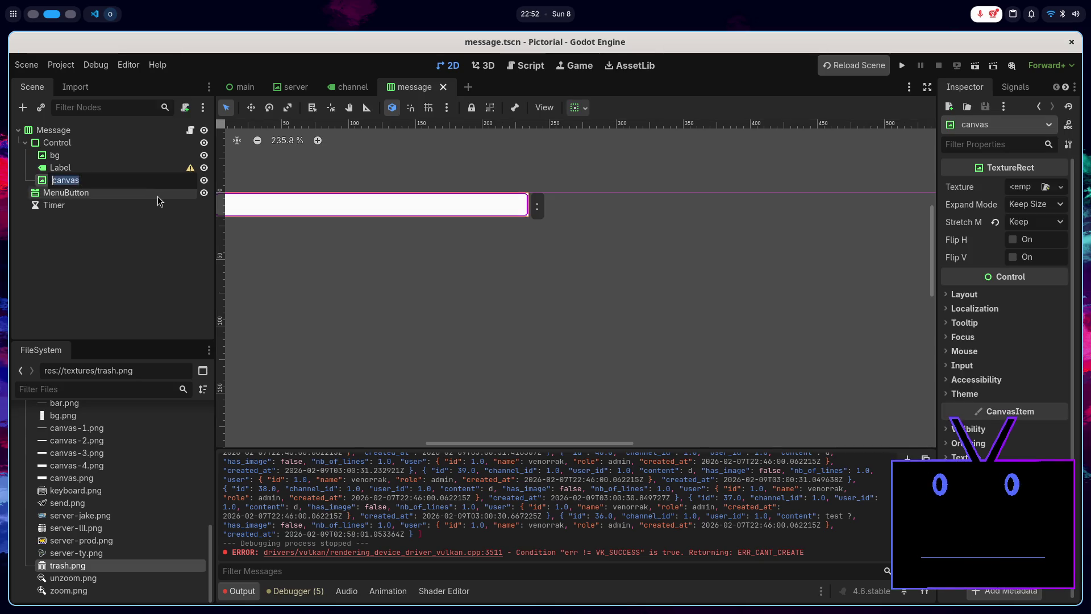
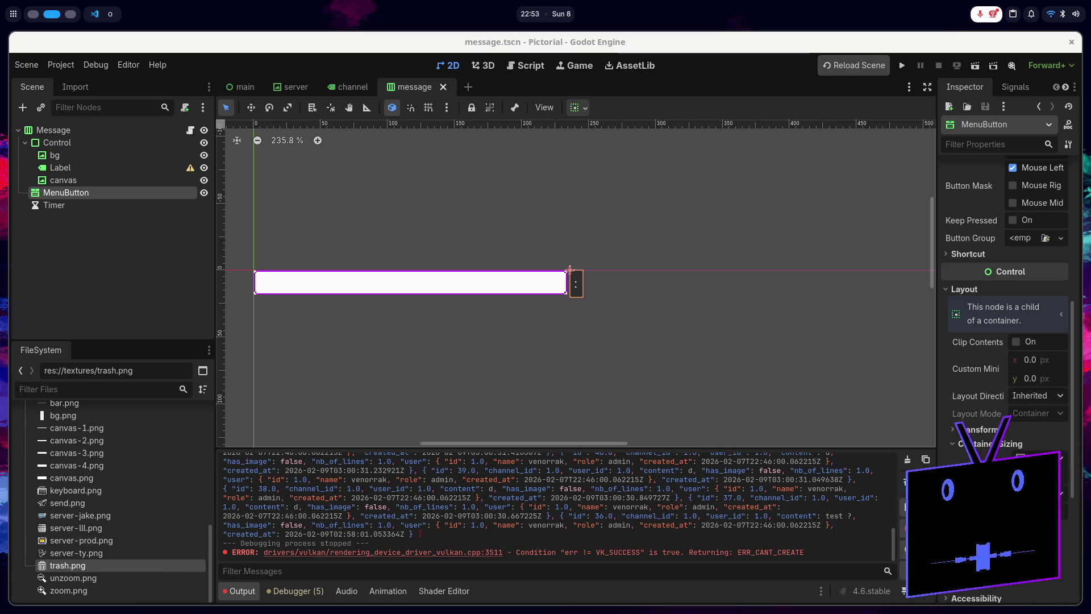
Check the MenuButton's about_to_popup and button_down signals, then run the project
left_click(1016, 88)
left_click(1016, 142)
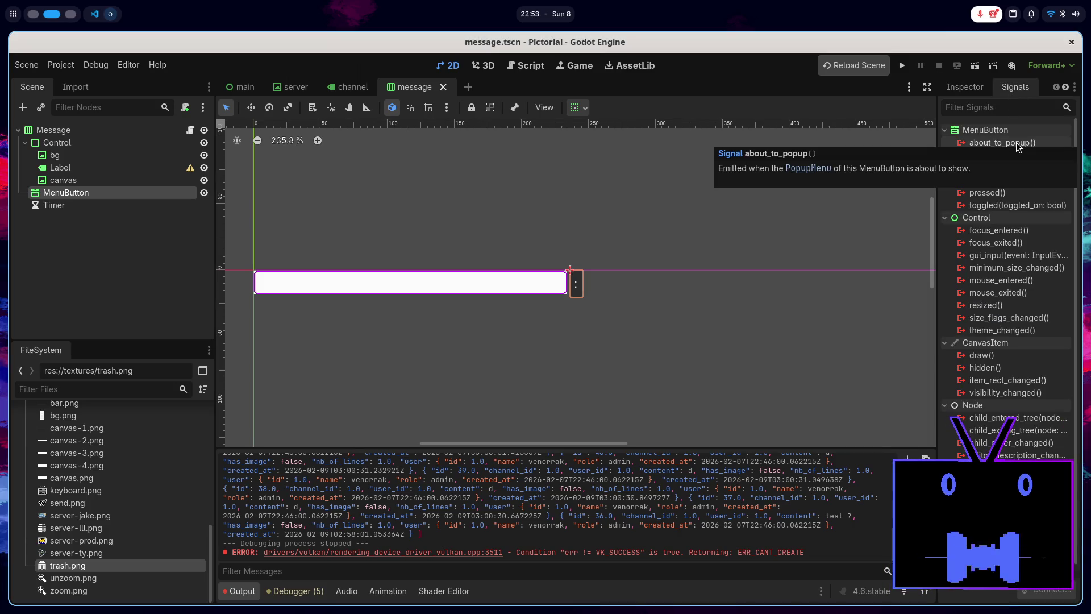
left_click(1013, 170)
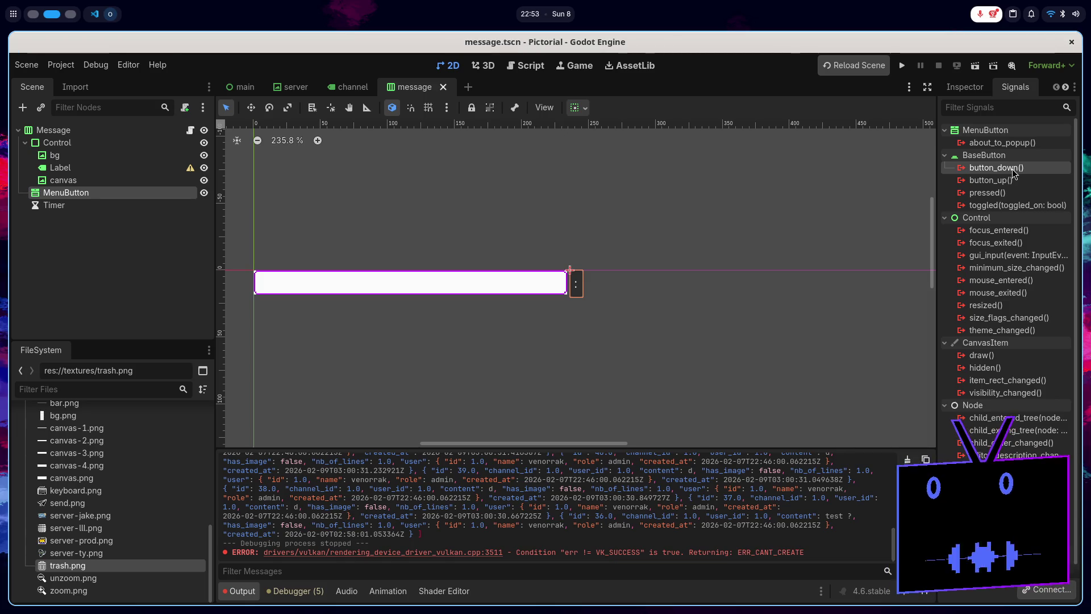
left_click(901, 65)
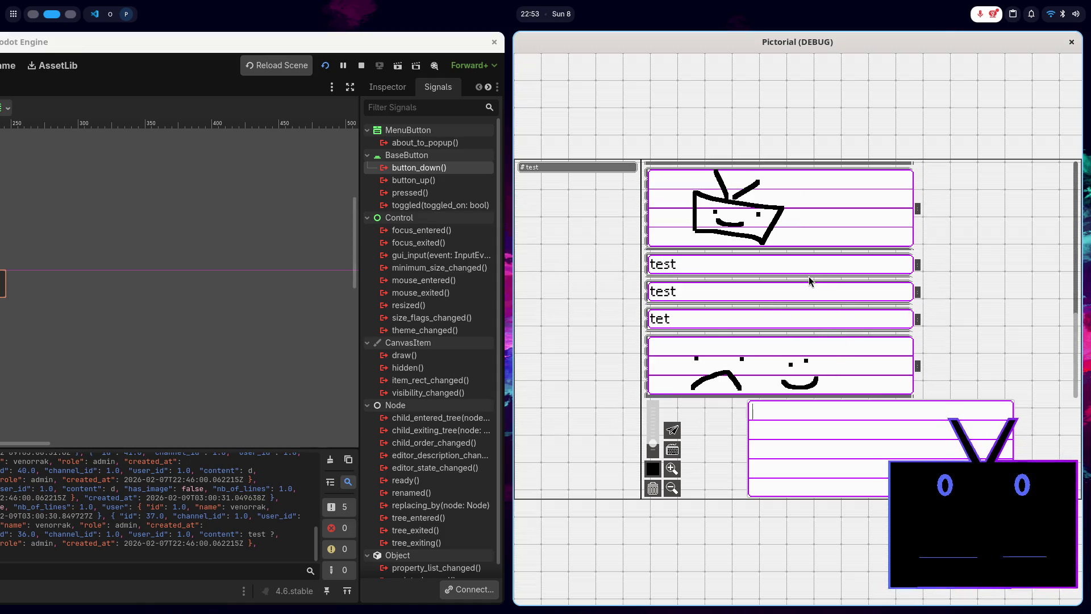
Stop the running game with F8, select the MenuButton node, and relaunch the project
left_click(790, 409)
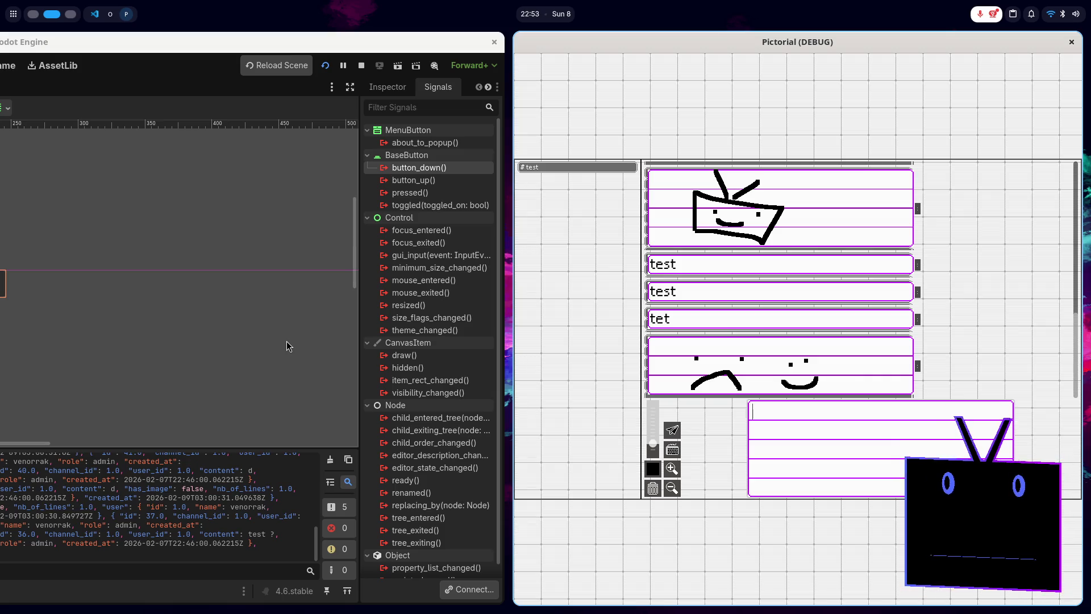
key("F8")
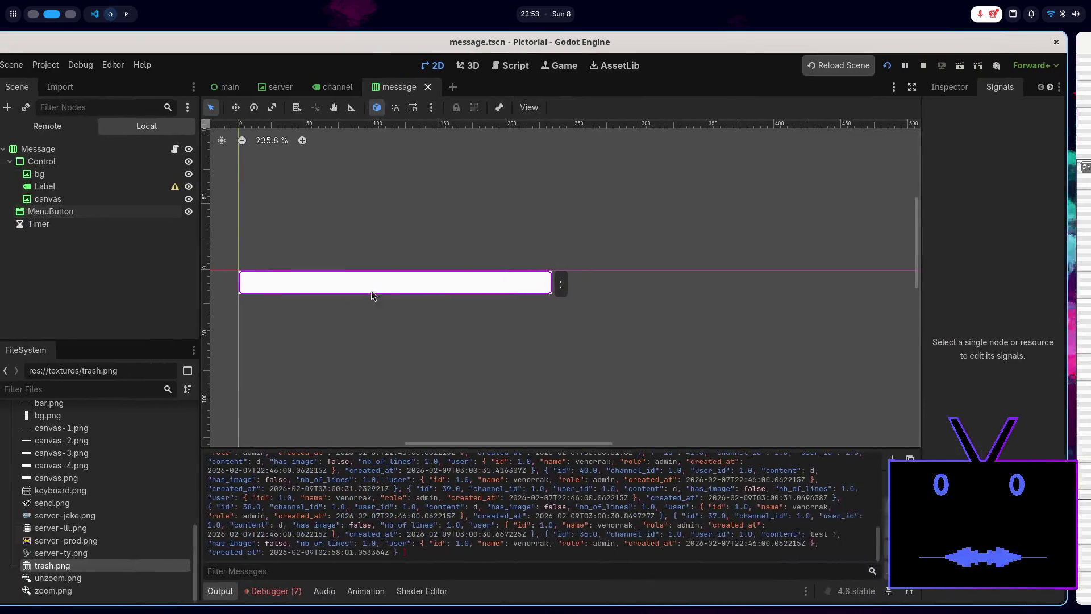
left_click(151, 193)
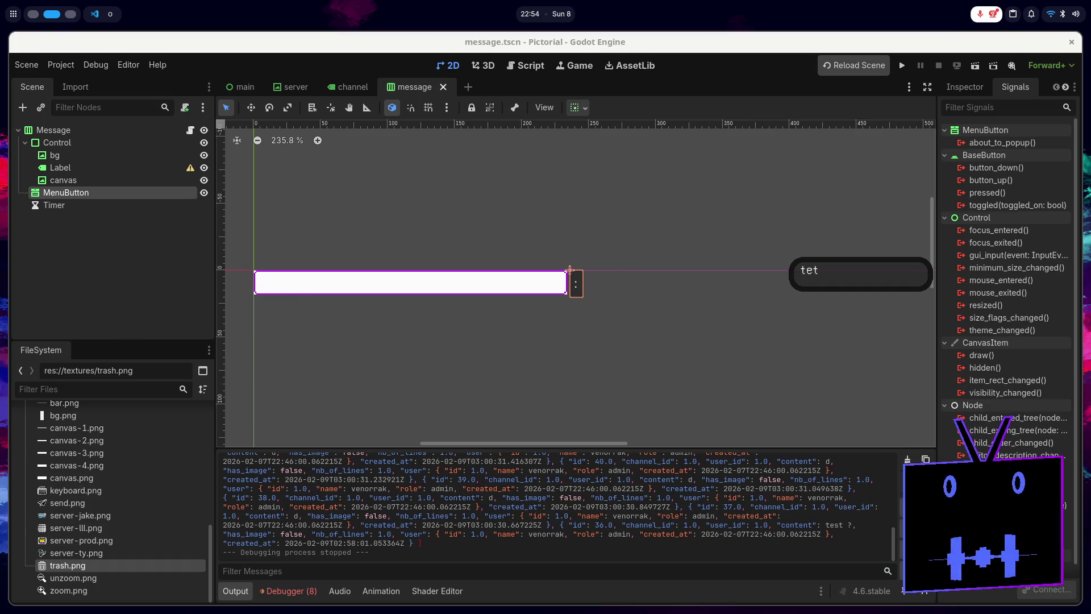
left_click(902, 65)
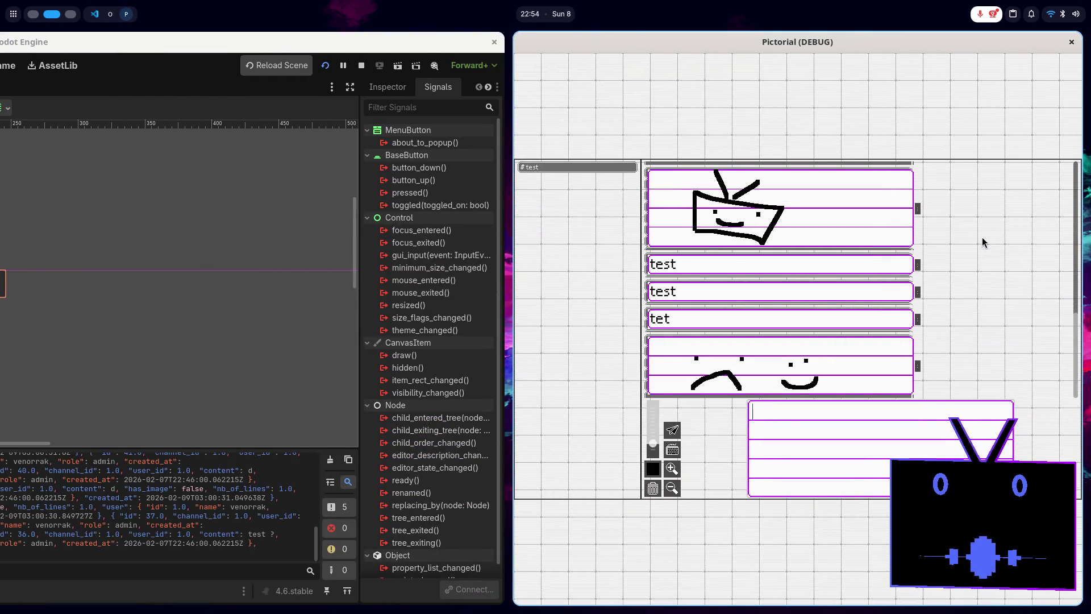
Post the chat messages tet, tet, test, teet and tst, then close the game window
type("tet")
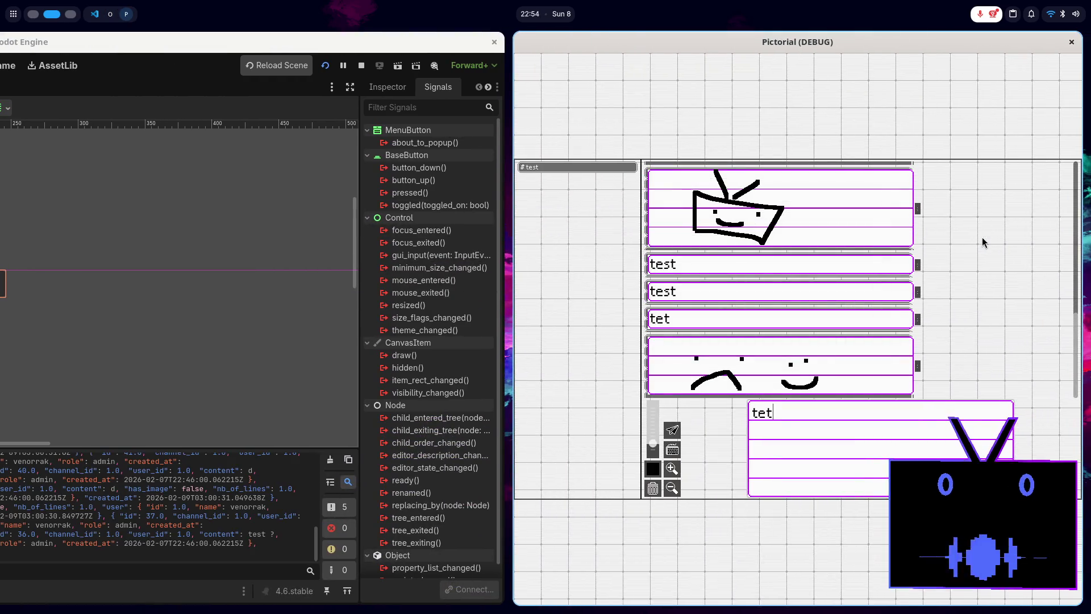
key("Return")
type("tet")
key("Return")
type("test")
key("Return")
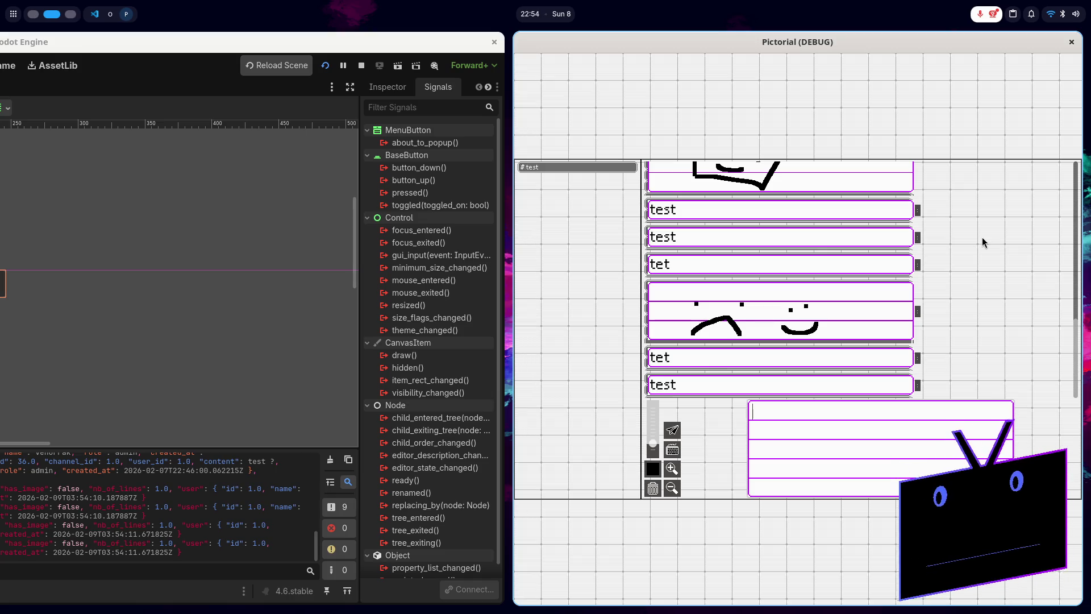
type("teet")
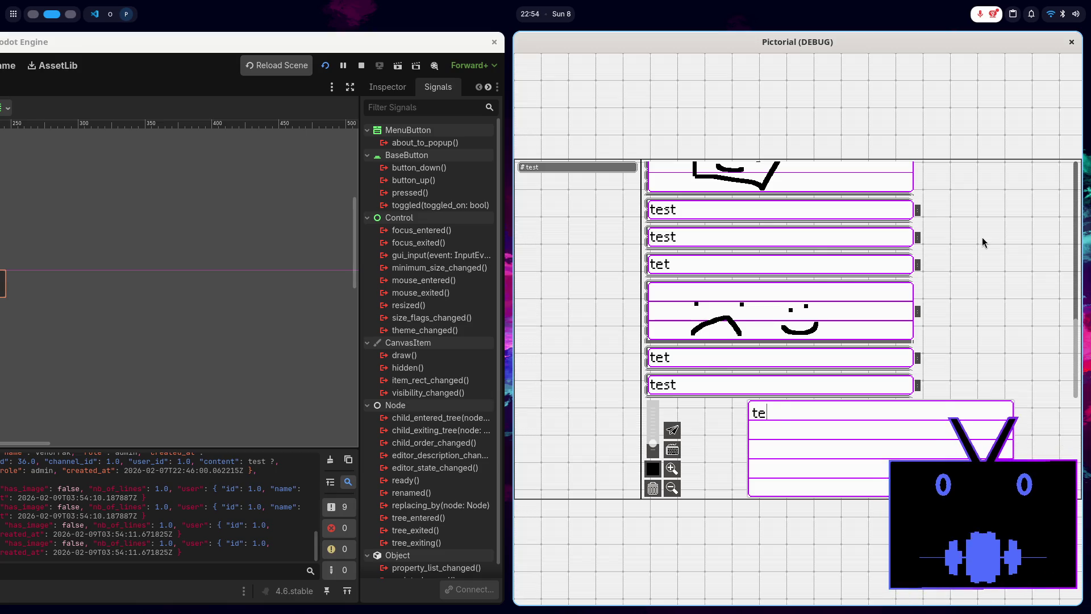
key("Return")
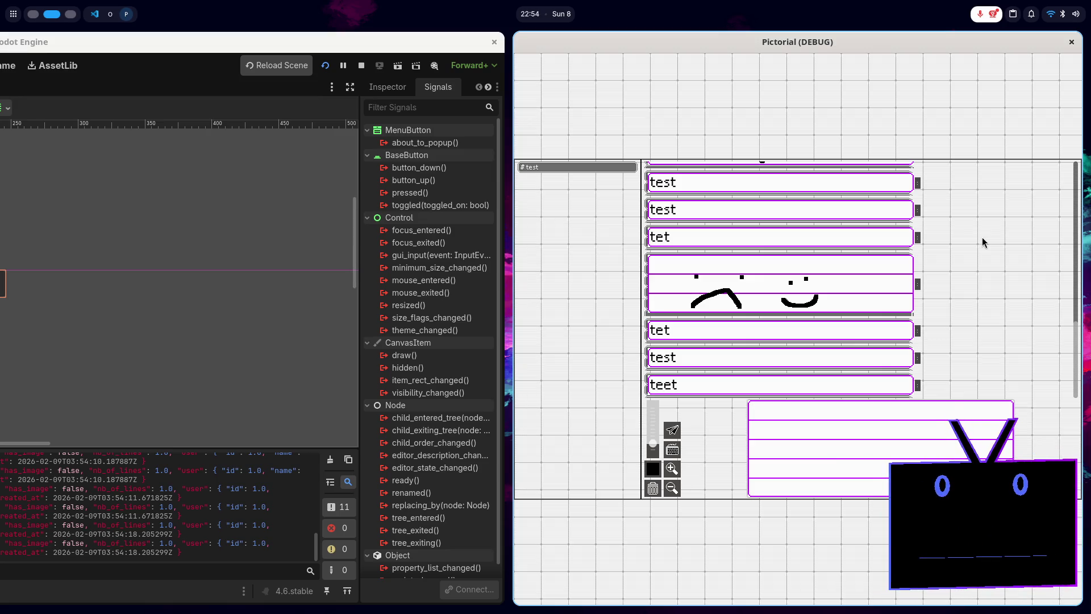
type("tst")
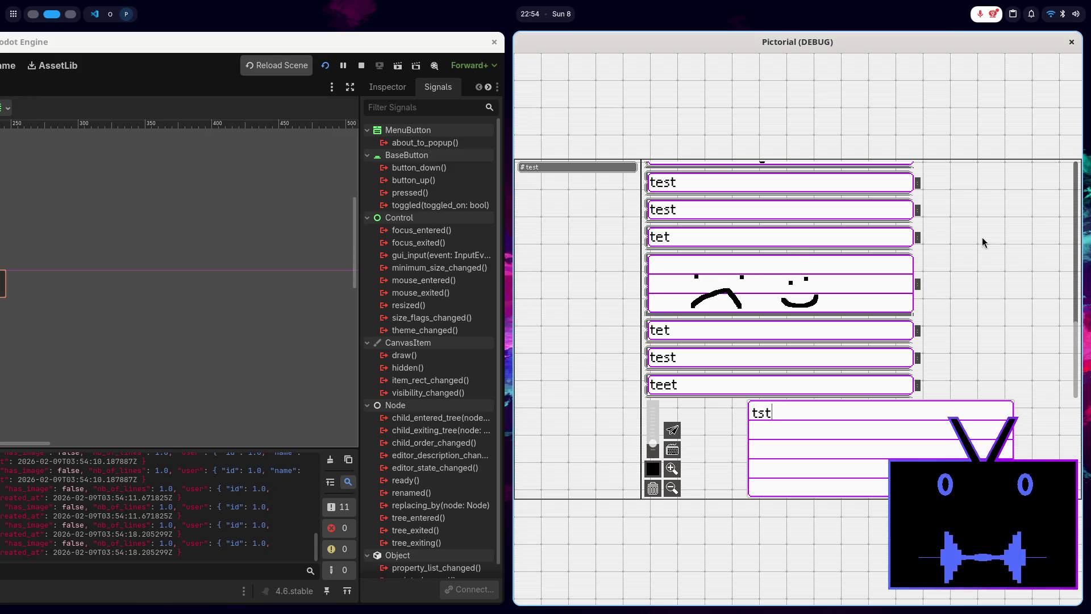
key("Return")
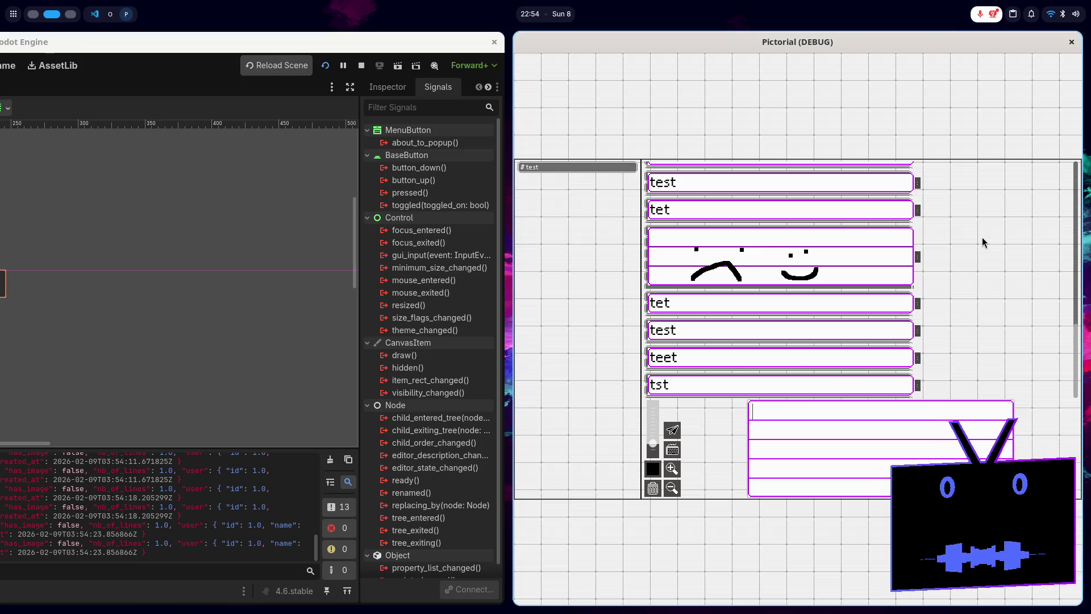
key("super+q")
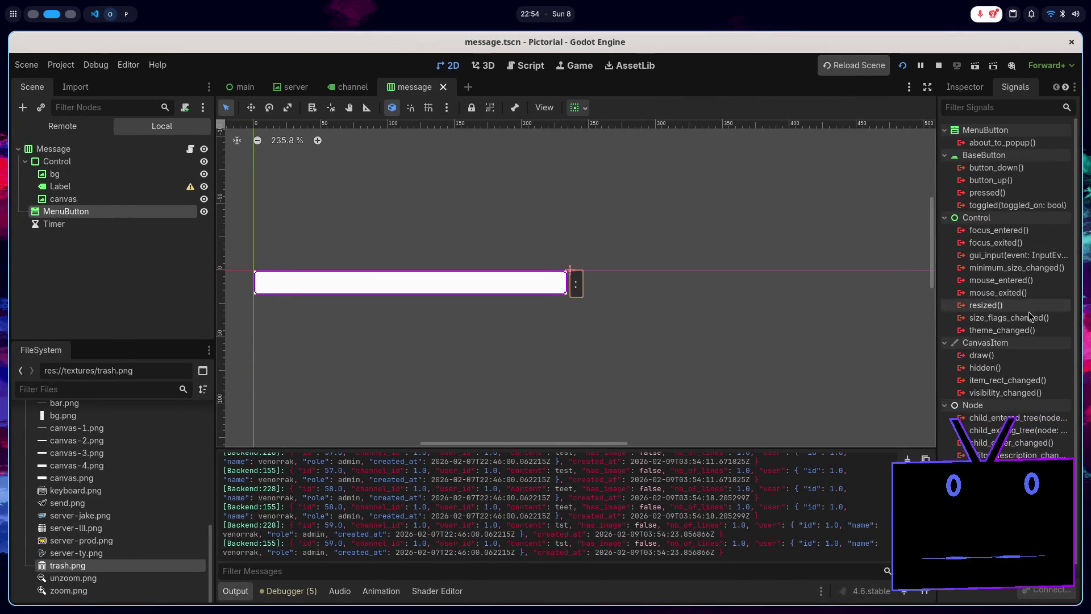
Review the MenuButton's properties in the Inspector, deselect it, and return to the running game
mouse_move(1048, 336)
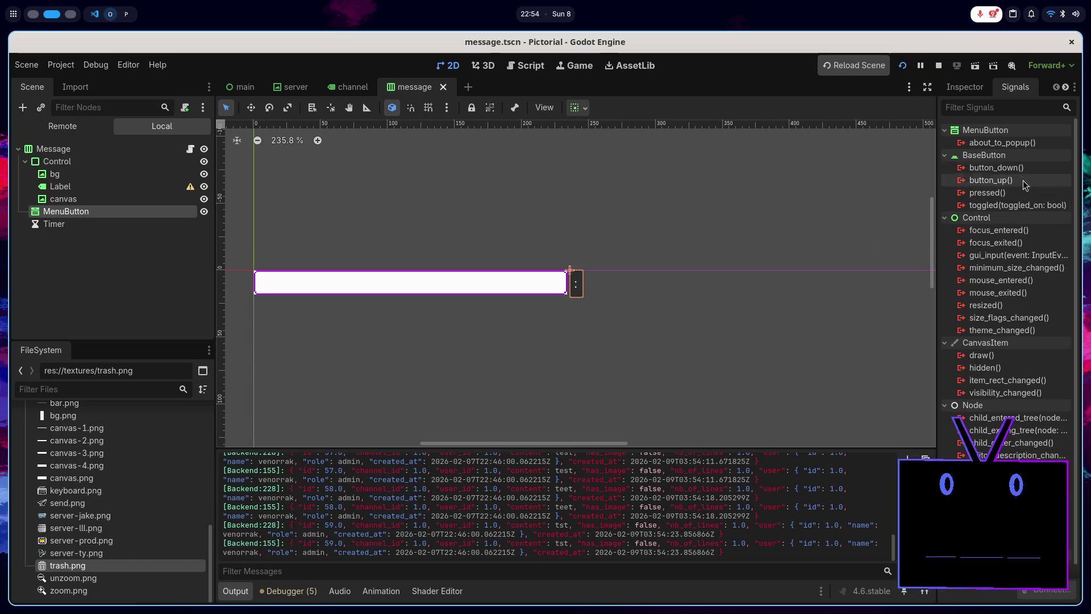
mouse_move(1022, 144)
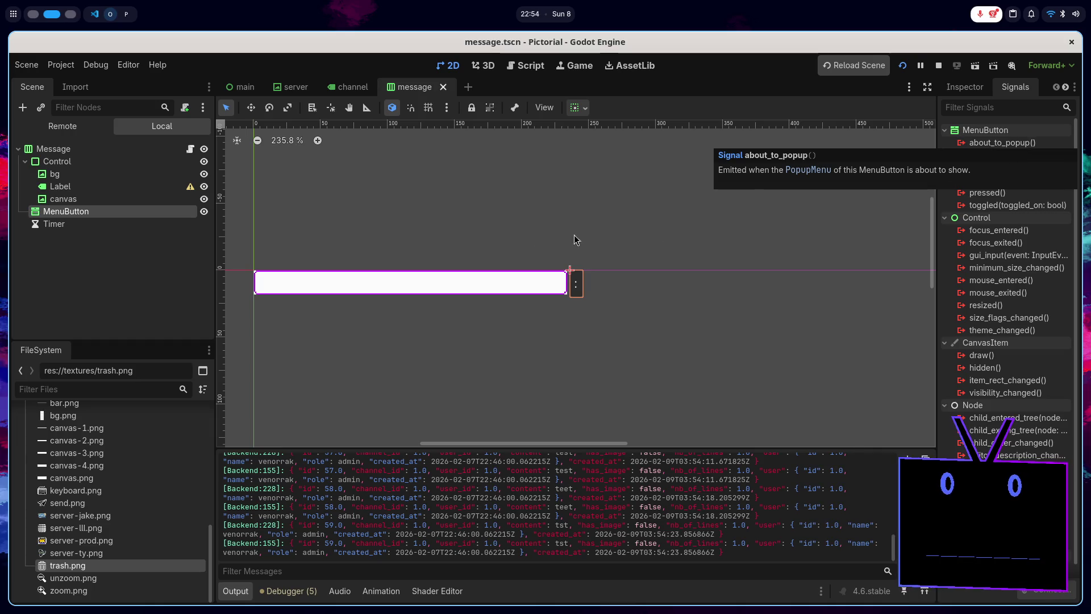
left_click(964, 86)
scroll(1009, 240, "up", 5)
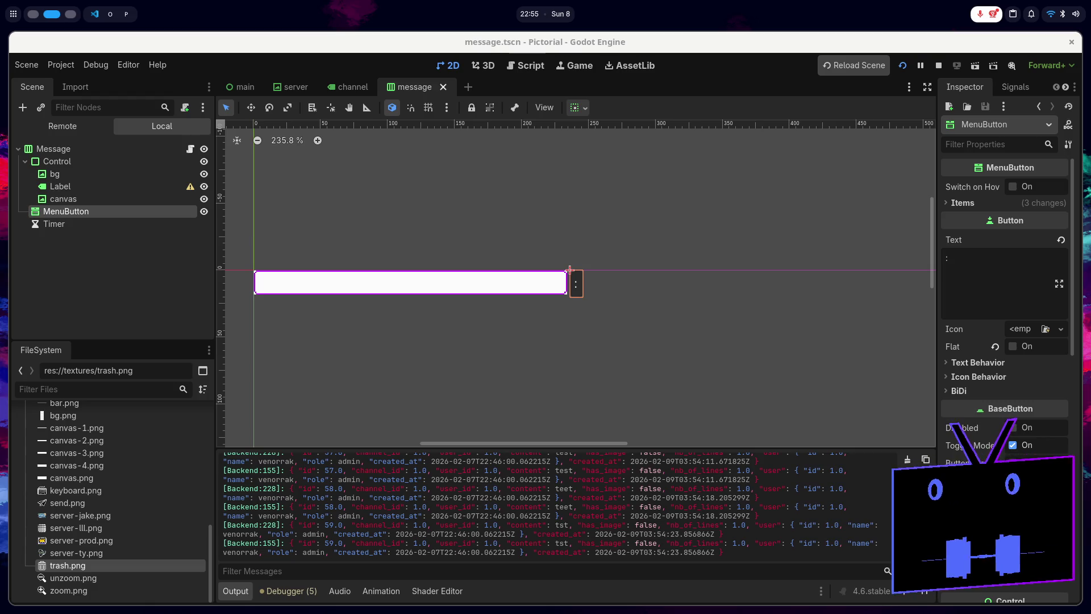
left_click(681, 270)
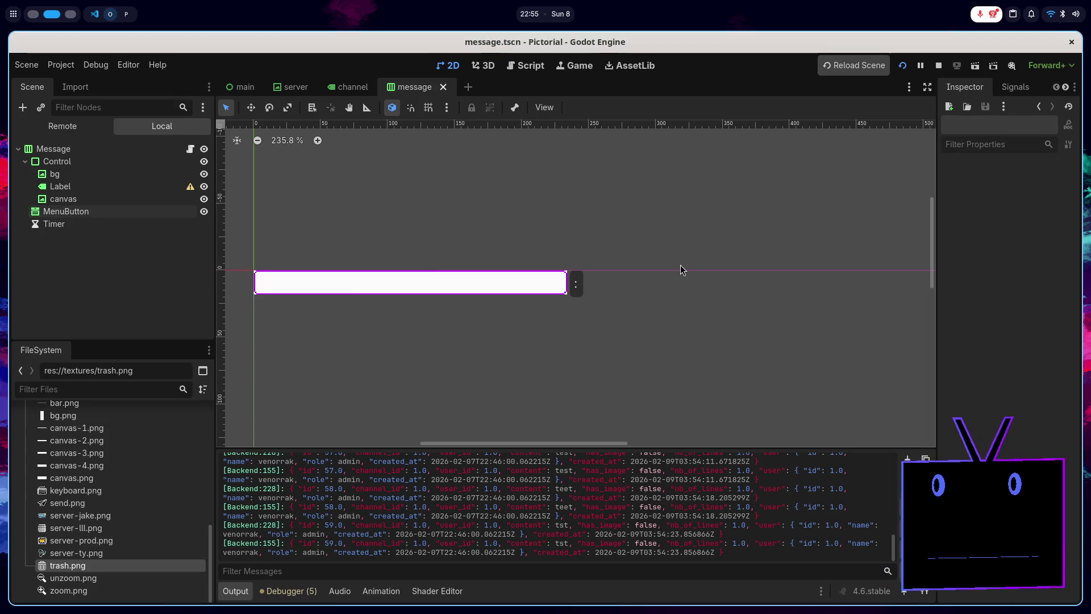
key("super+Right")
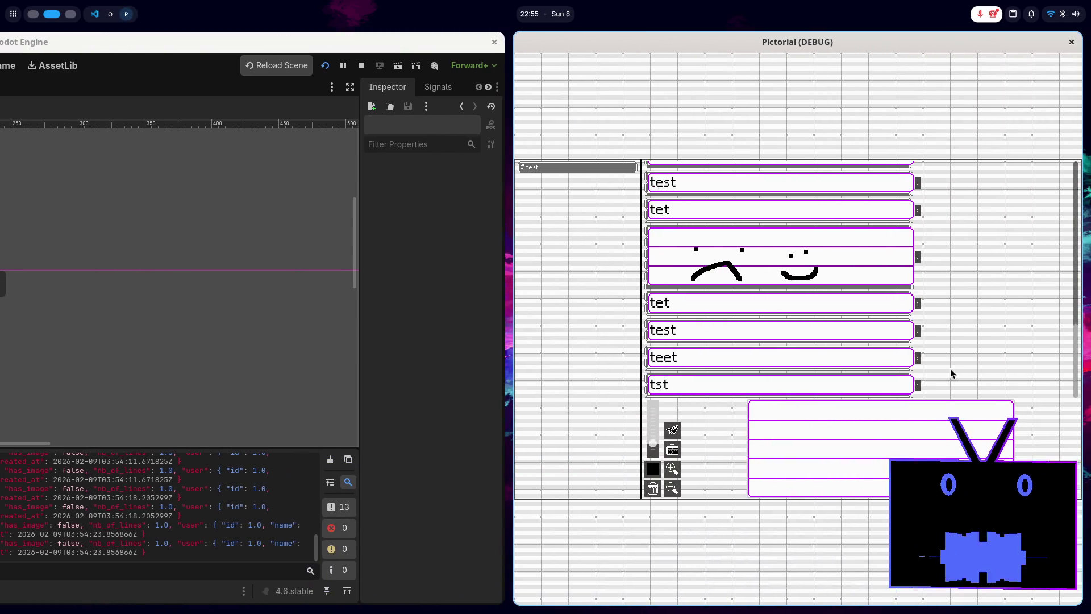
Open the tst message's options menu to confirm Edit and Delete, then focus the input box
left_click(919, 384)
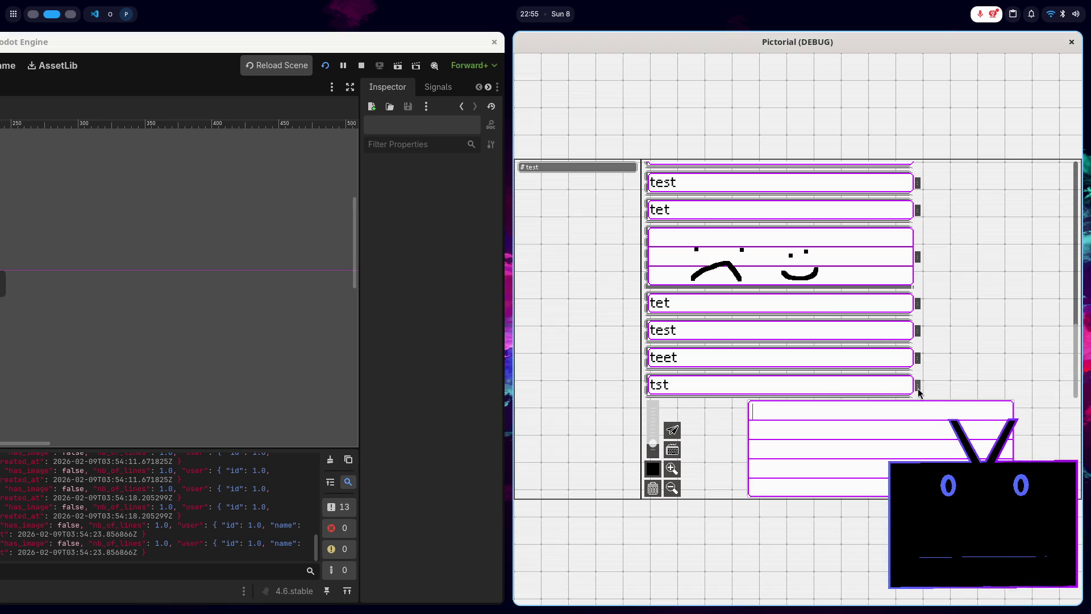
left_click(757, 407)
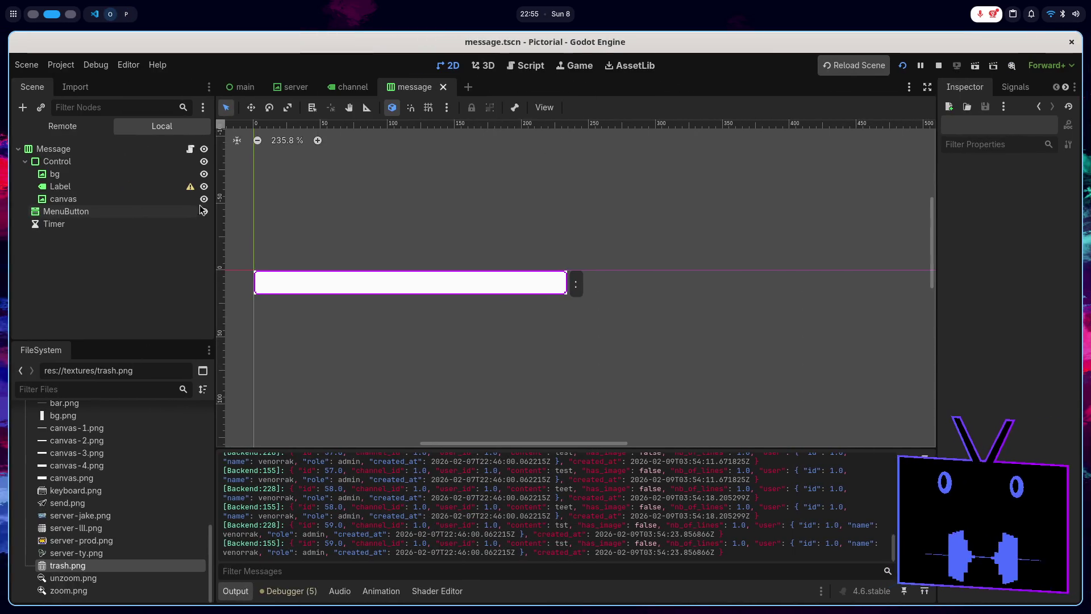
Back in Godot, open and skim the MenuButton class documentation
left_click(164, 216)
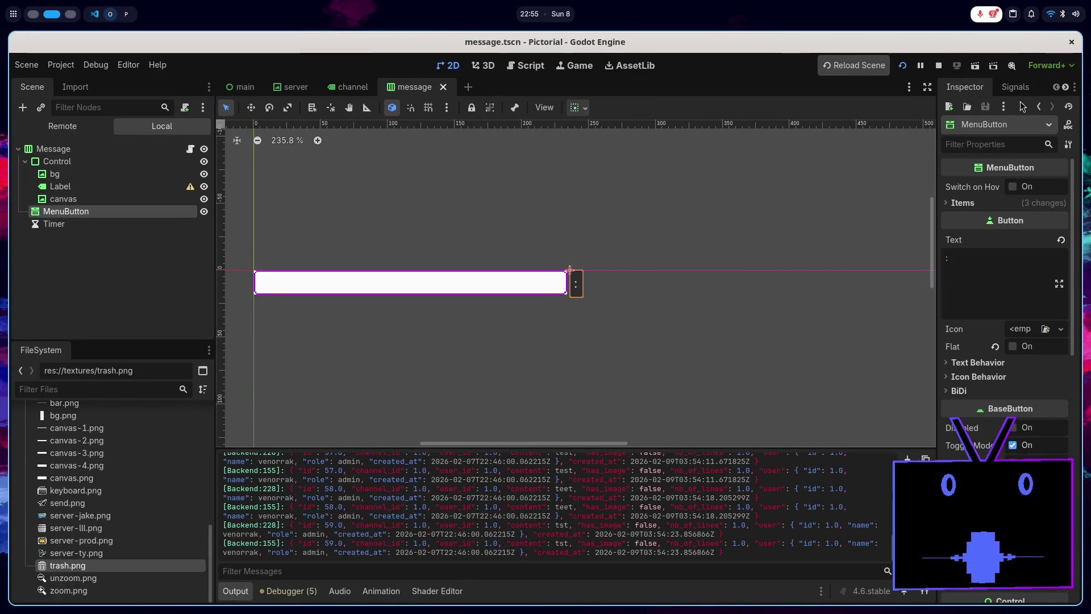
left_click(1068, 125)
scroll(625, 277, "down", 2)
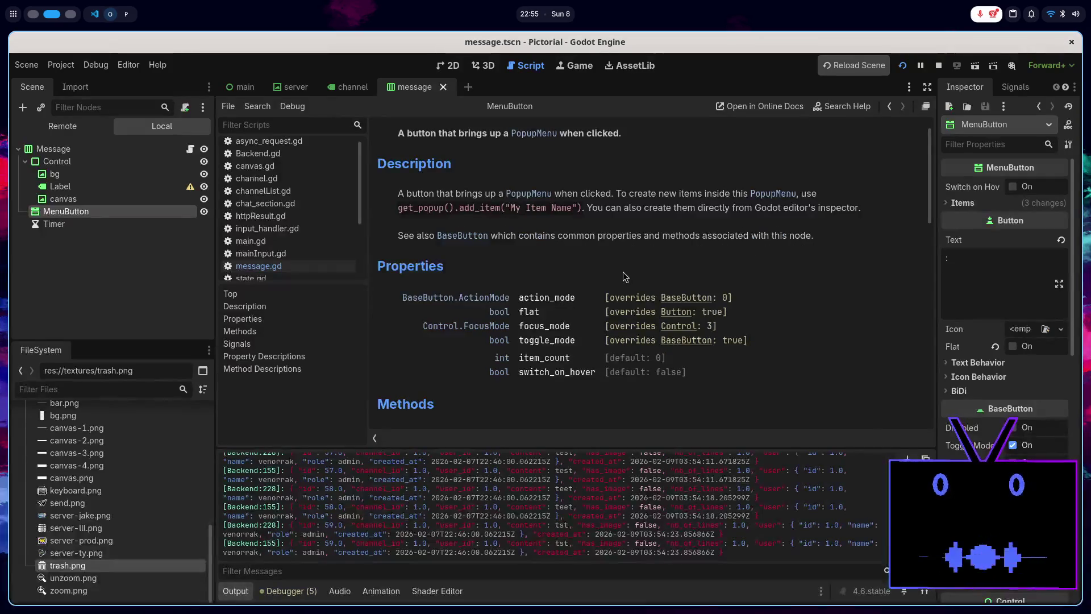
scroll(625, 277, "up", 1)
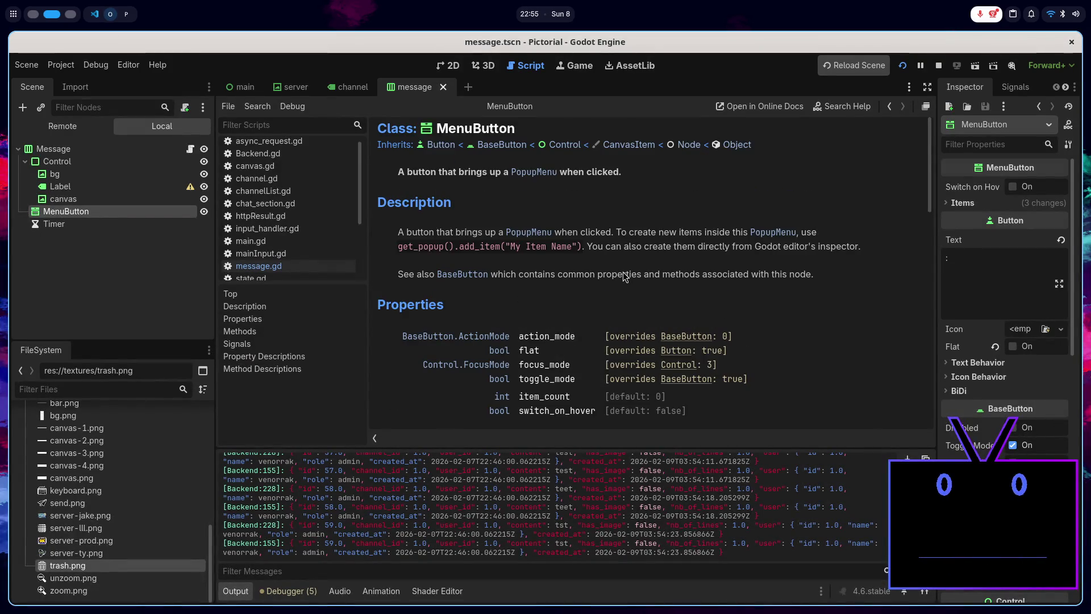
scroll(625, 277, "down", 4)
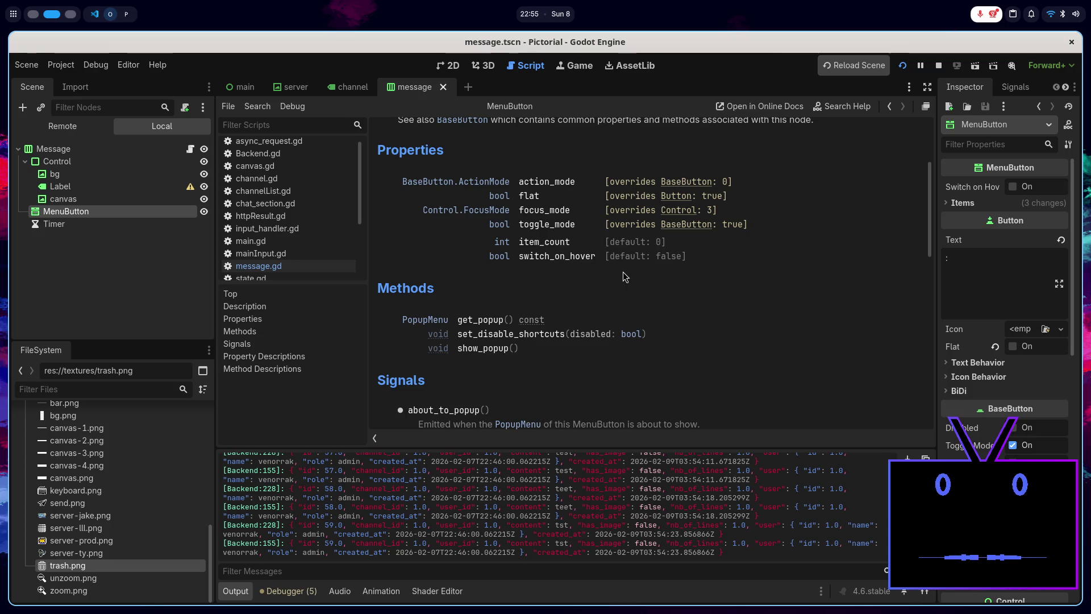
Read through the PopupMenu class documentation
left_click(442, 321)
scroll(516, 266, "down", 10)
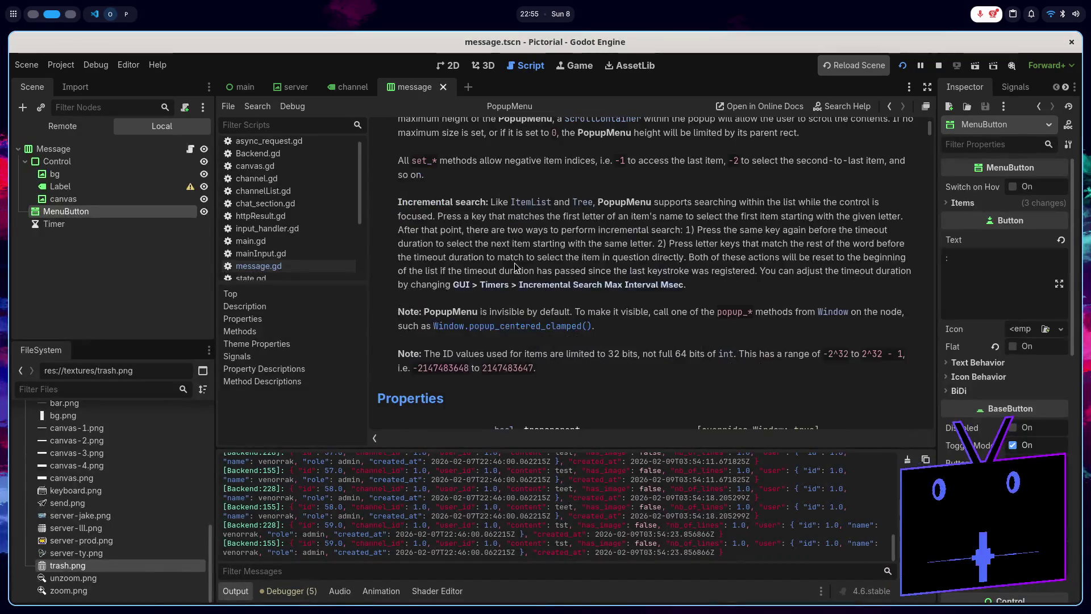
scroll(516, 266, "down", 4)
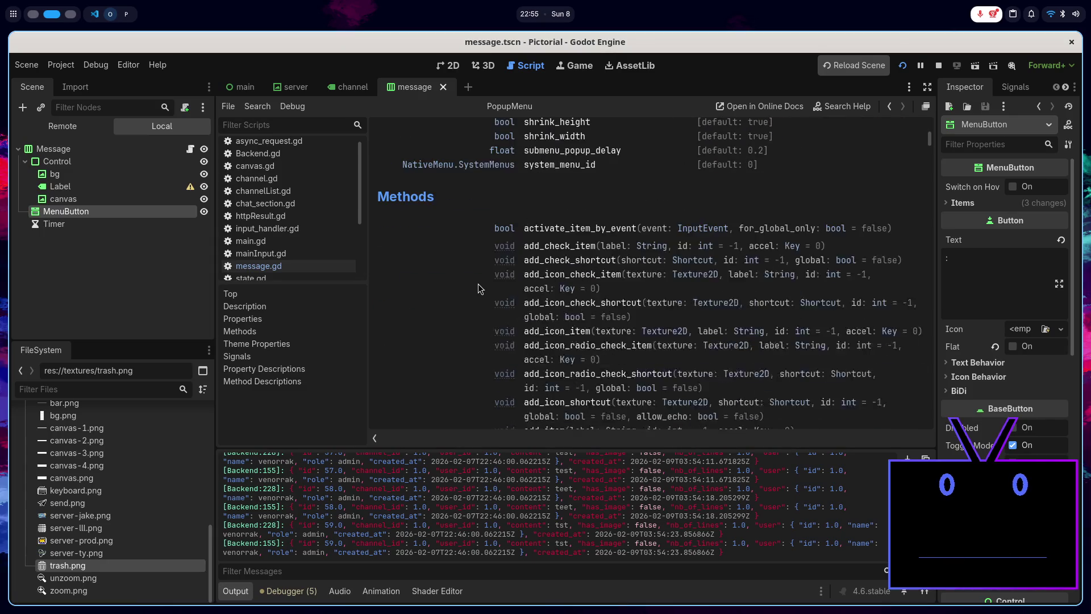
scroll(478, 289, "down", 20)
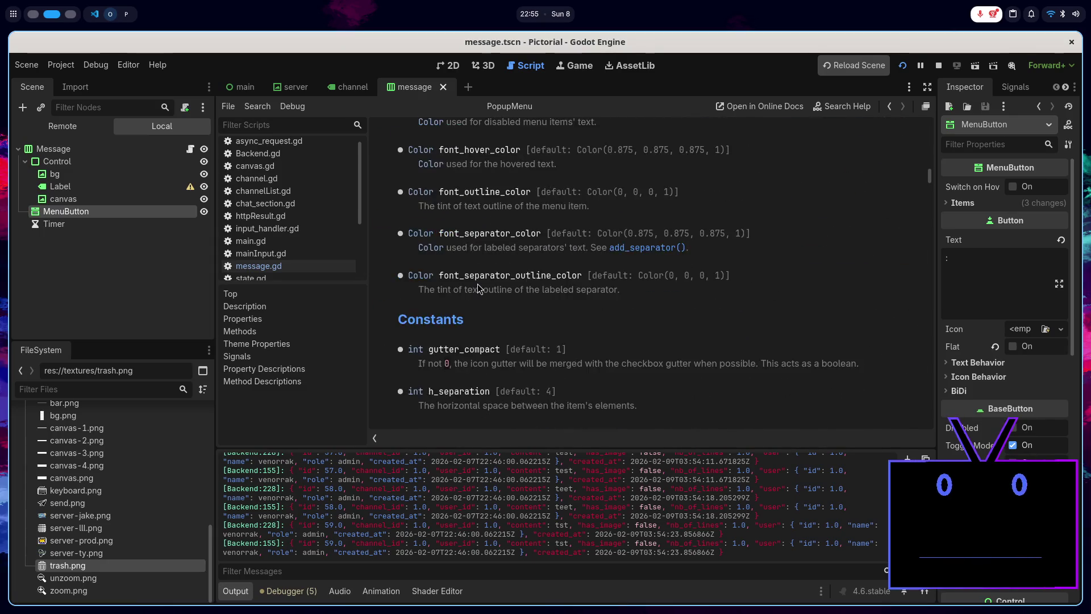
scroll(477, 288, "down", 20)
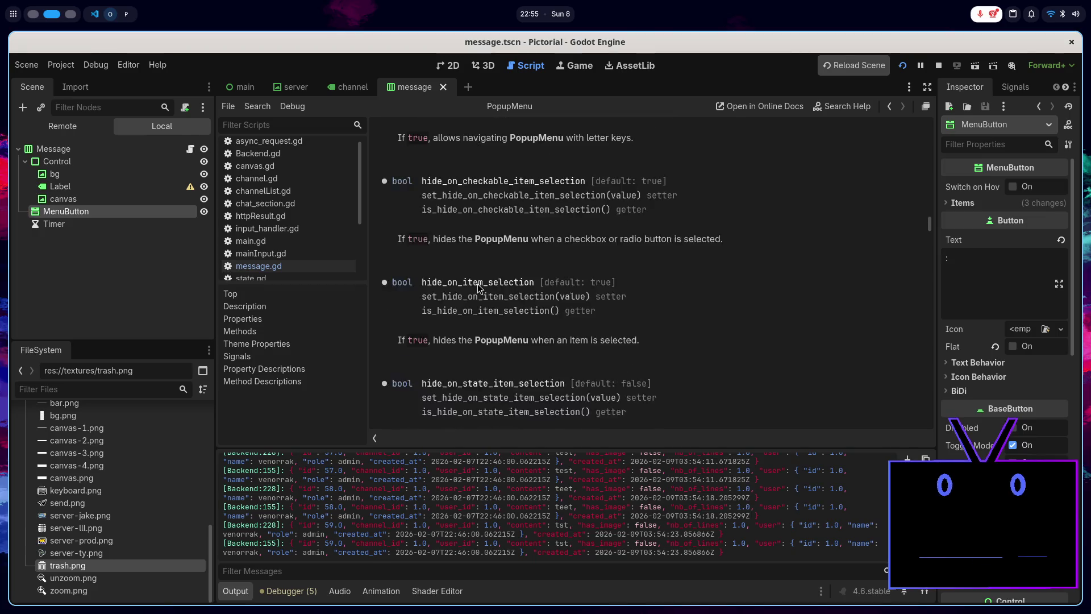
scroll(477, 288, "down", 10)
scroll(477, 286, "up", 15)
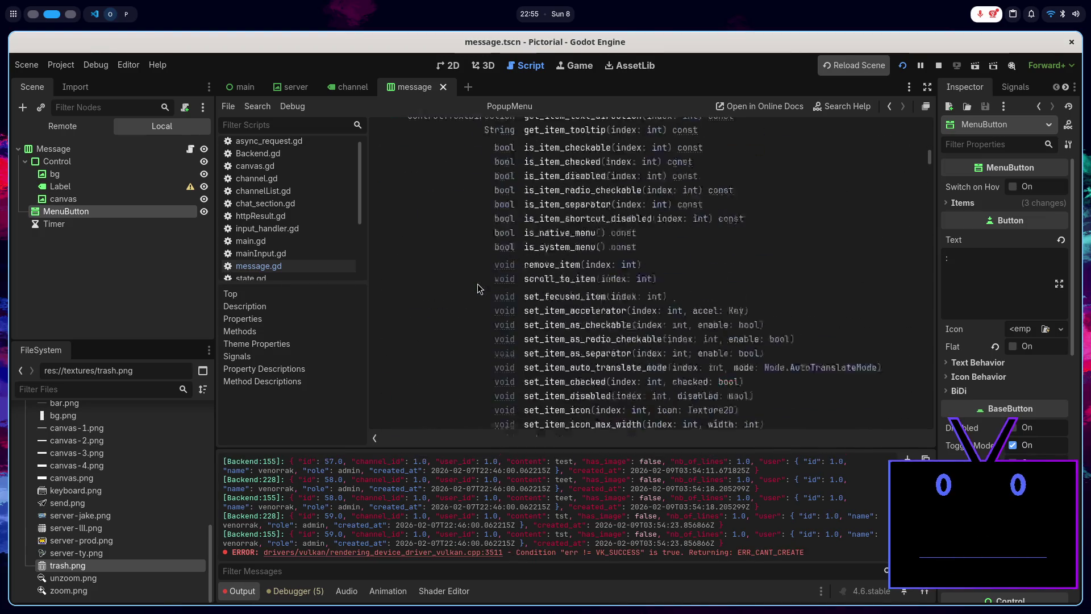
scroll(477, 287, "down", 5)
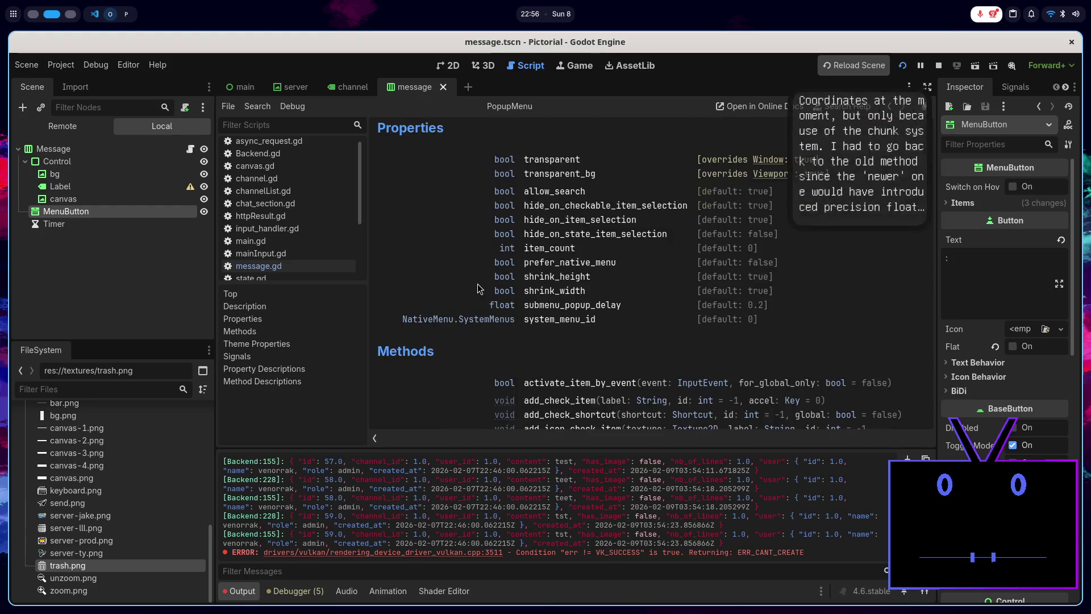
scroll(477, 284, "down", 4)
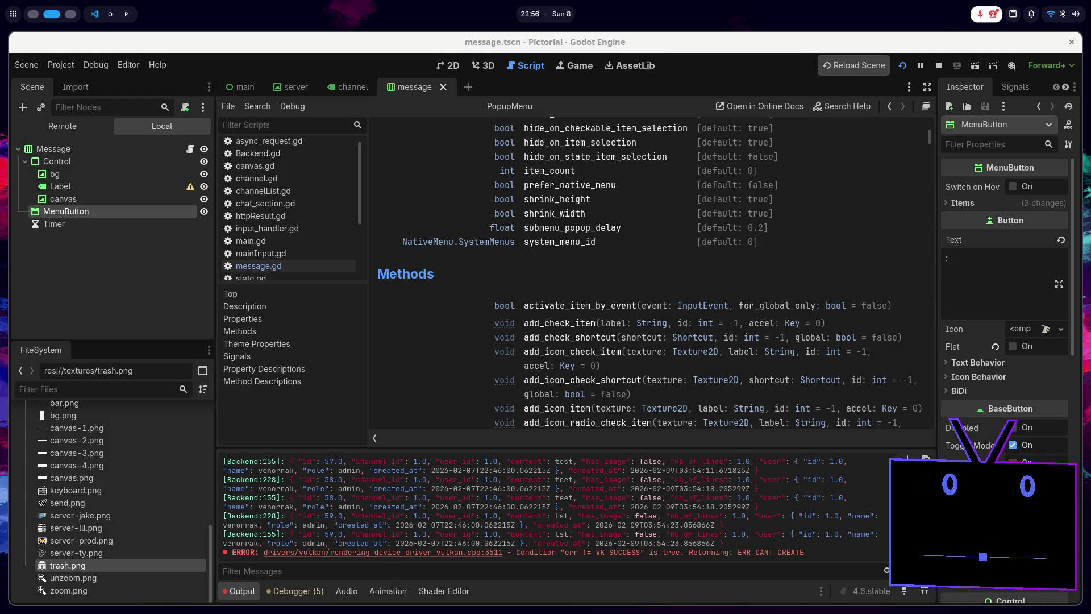
In a new browser tab, open the gd-gravity-fields repository from the GitHub profile
key("super+1")
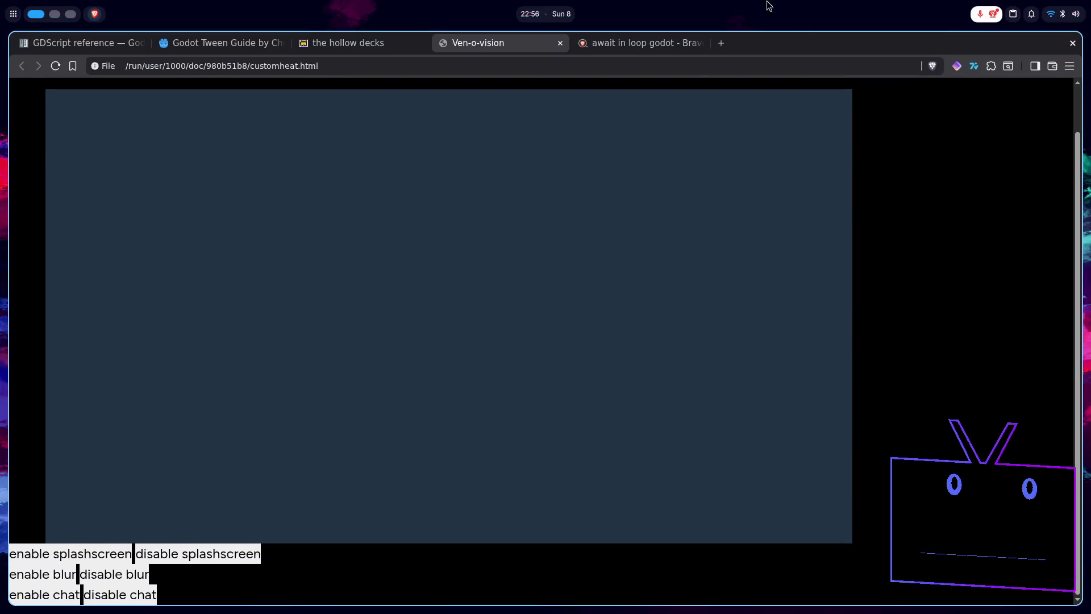
left_click(720, 43)
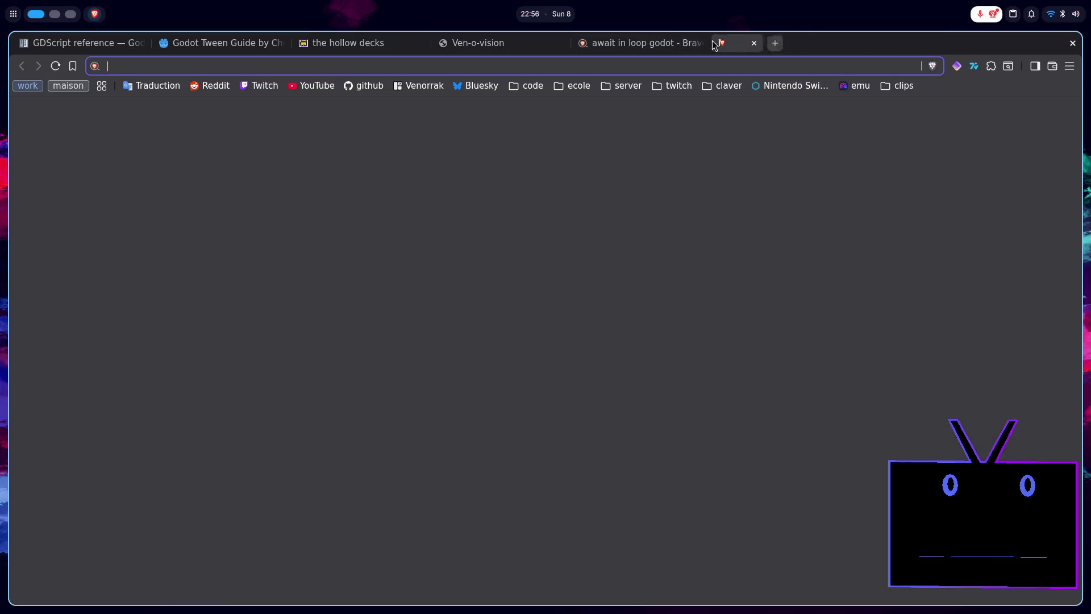
left_click(369, 85)
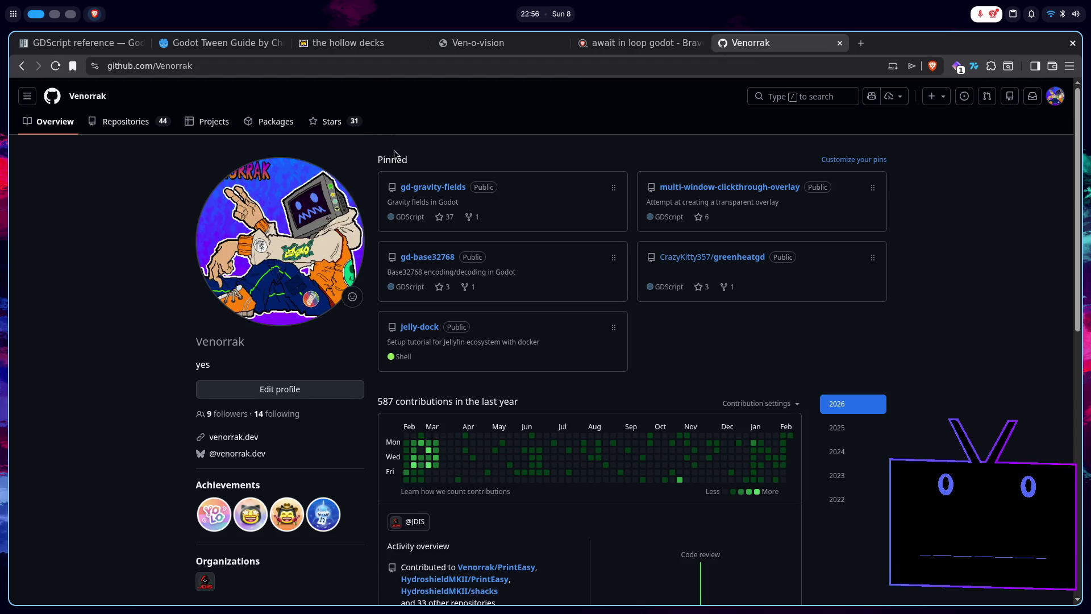
left_click(412, 191)
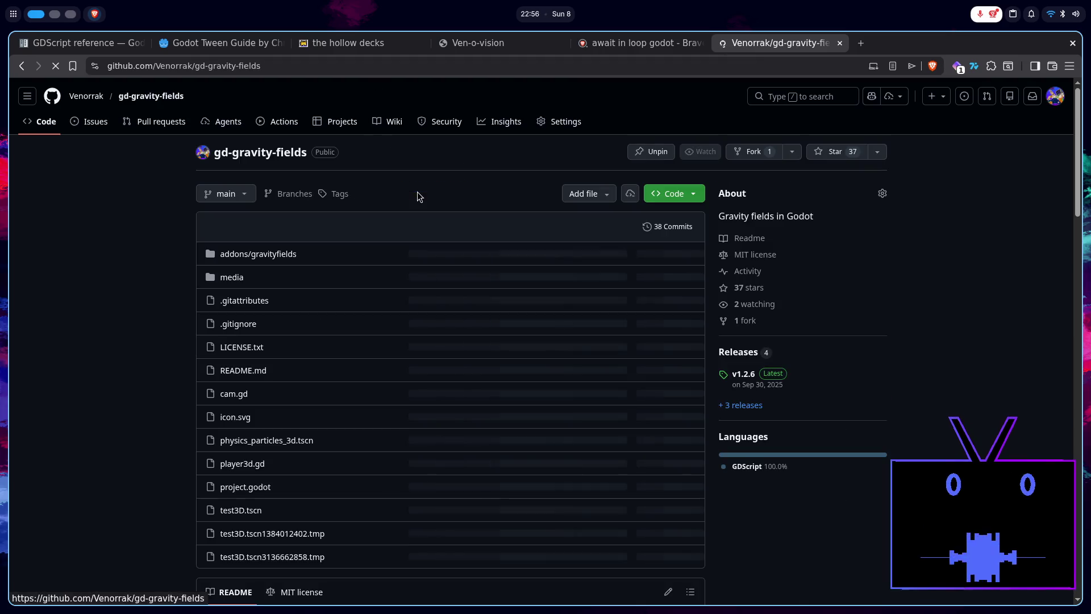
Scroll the README through the Sphere, Pill and Pyramid gravity demos, then switch back to Godot
scroll(425, 227, "down", 5)
scroll(424, 227, "down", 10)
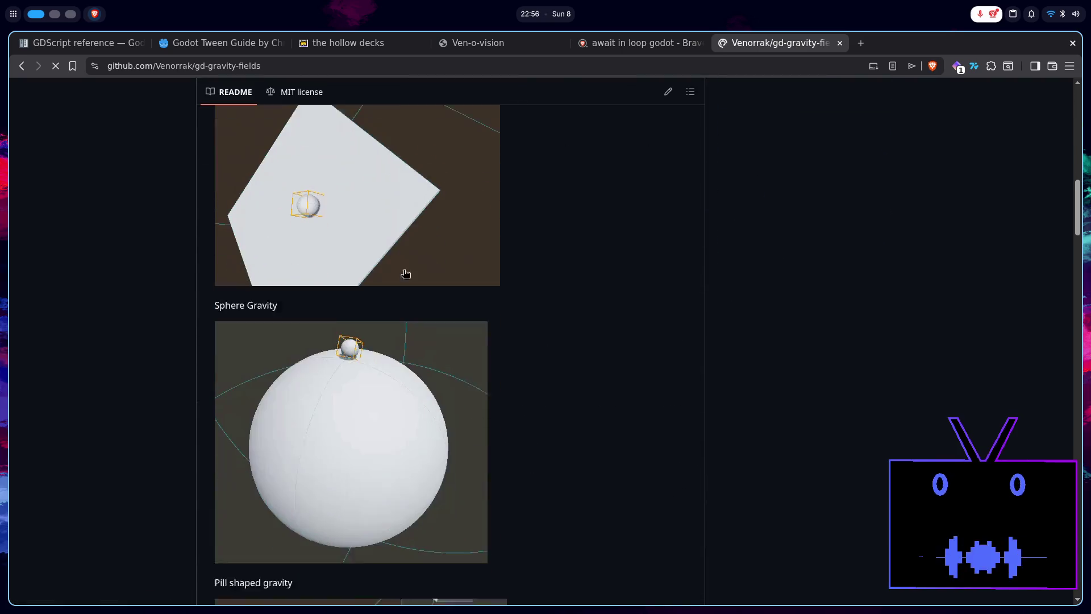
scroll(460, 380, "up", 10)
scroll(465, 411, "down", 3)
scroll(466, 412, "down", 6)
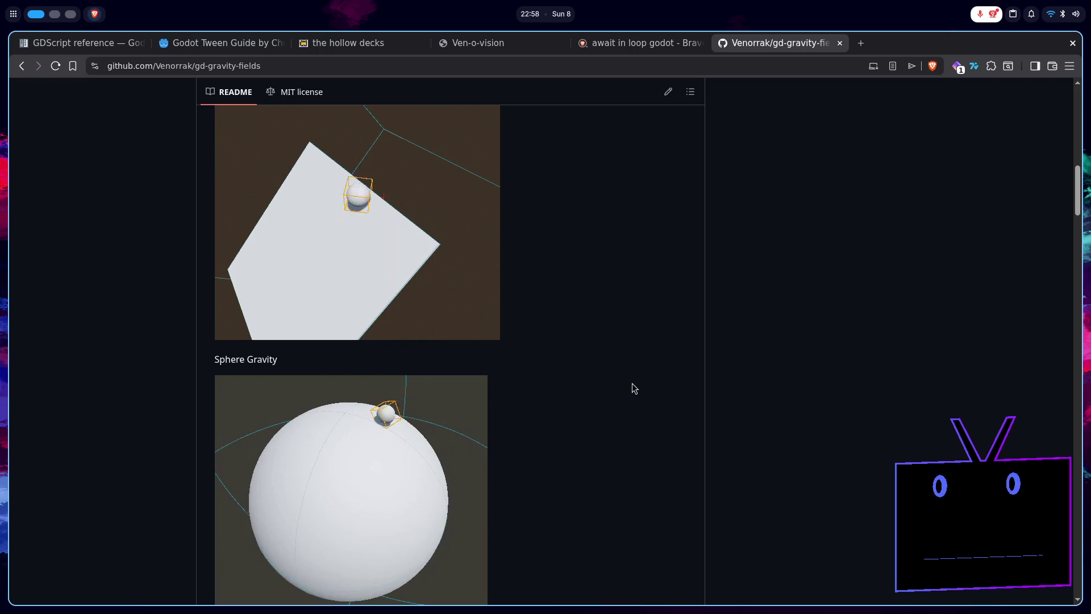
scroll(634, 388, "down", 7)
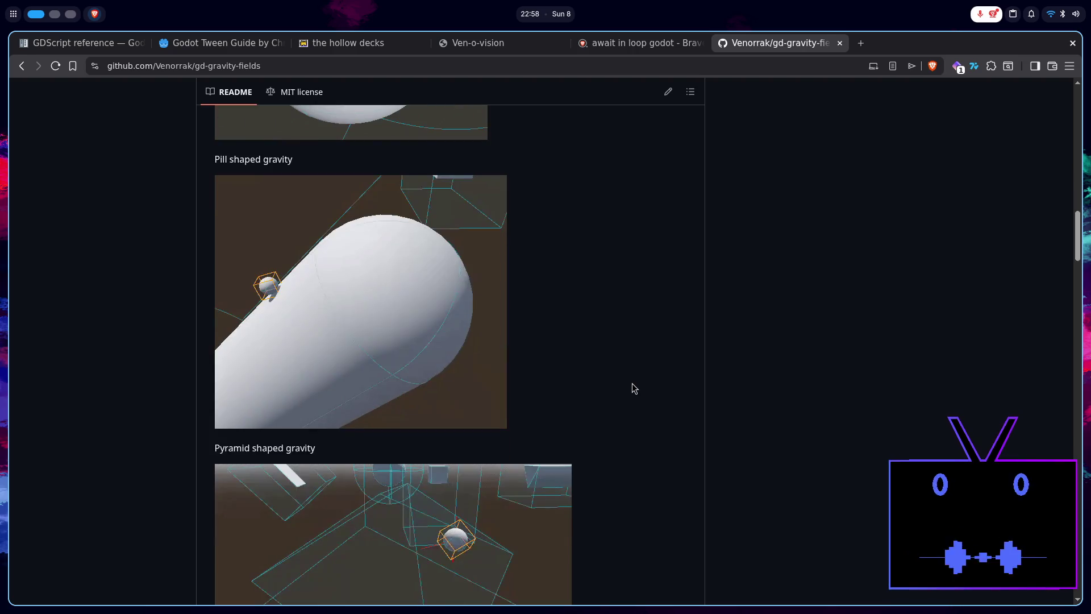
key("super+2")
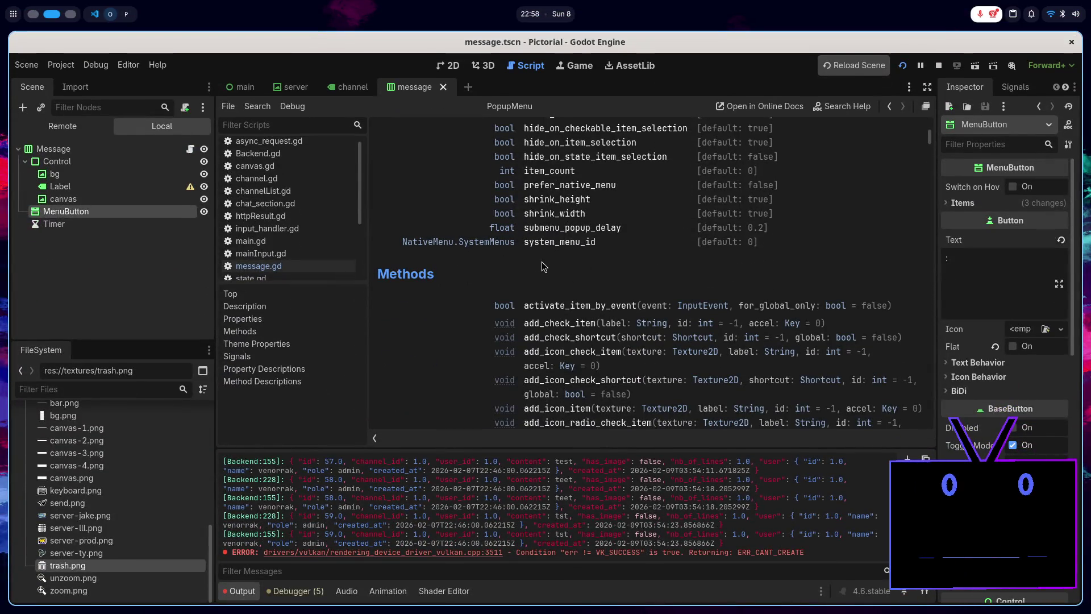
Scroll the PopupMenu reference down to its Signals section, then open message.gd
scroll(543, 266, "up", 5)
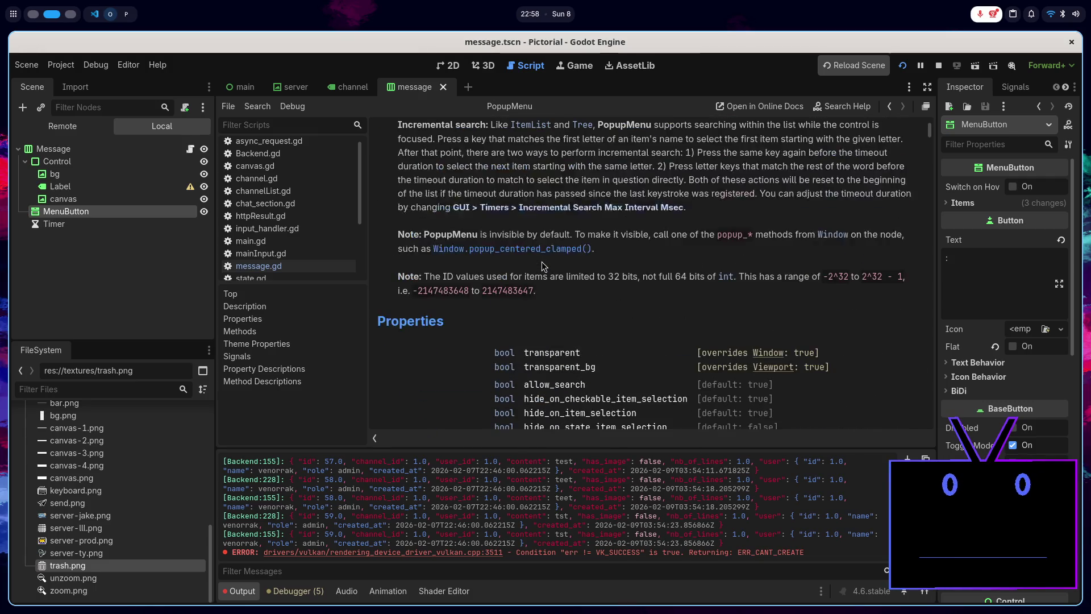
scroll(543, 266, "up", 5)
scroll(543, 266, "down", 15)
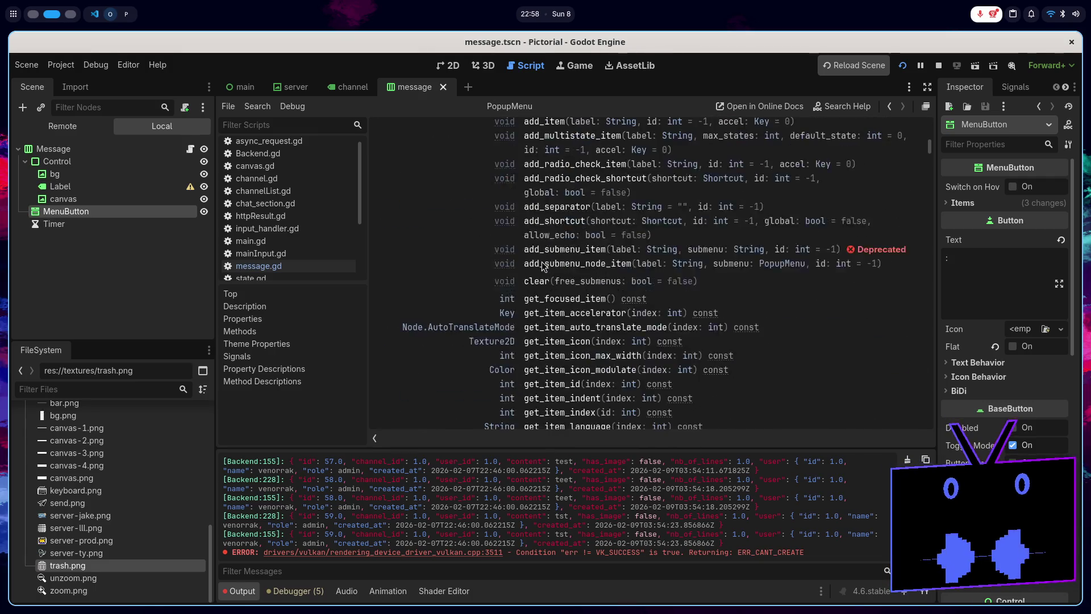
scroll(543, 266, "down", 15)
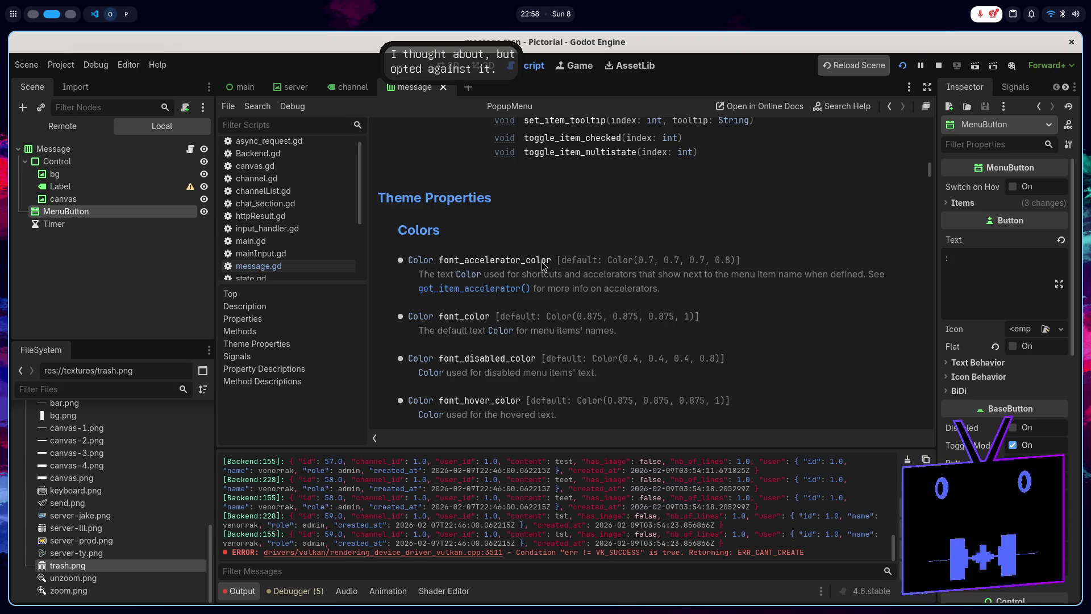
scroll(543, 266, "down", 8)
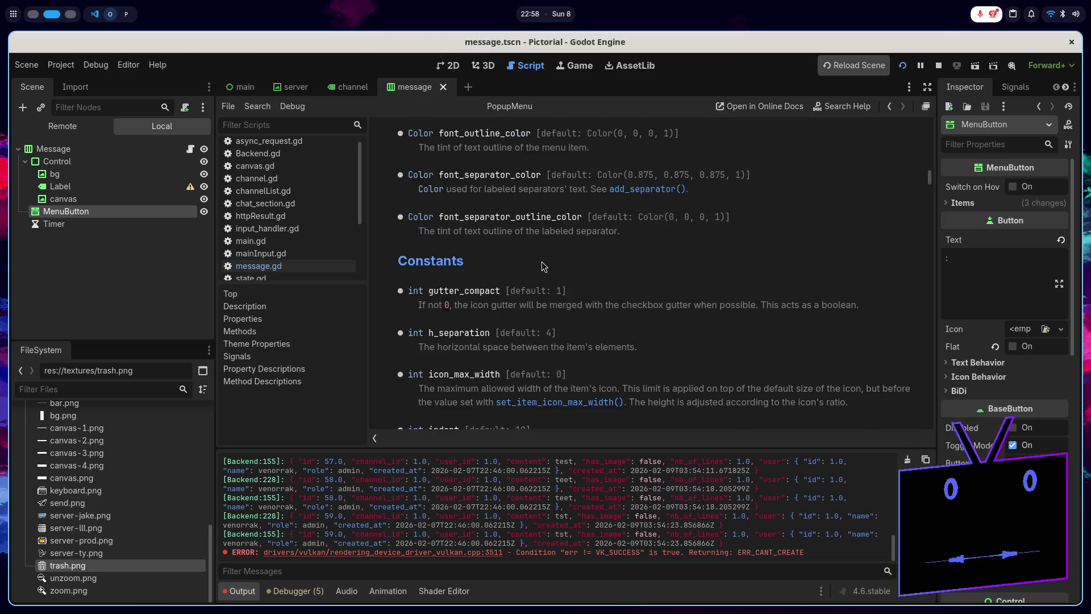
scroll(543, 266, "down", 3)
scroll(548, 250, "down", 2)
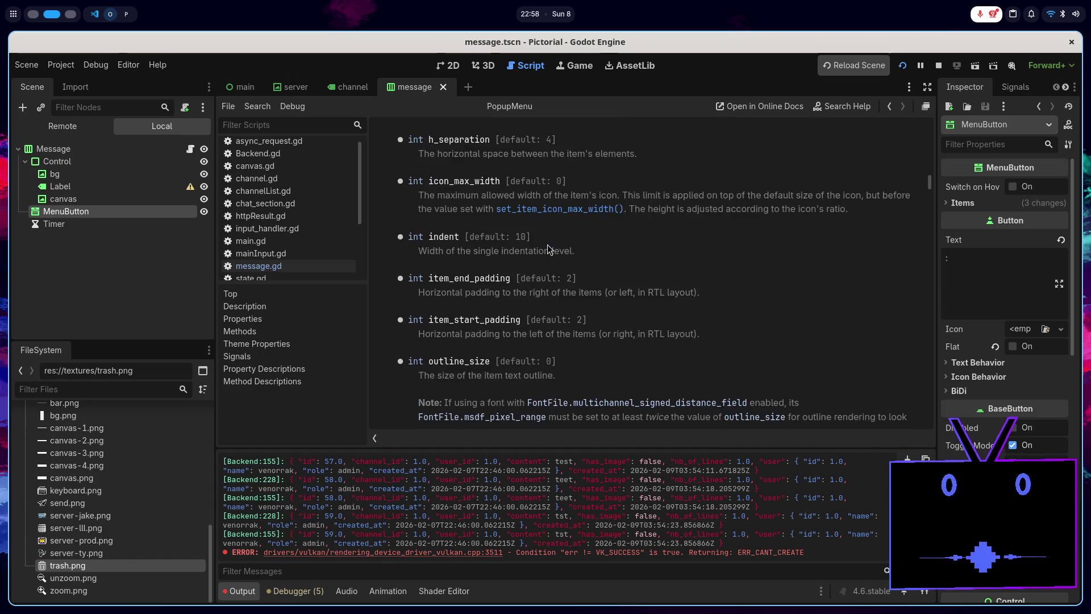
scroll(552, 235, "down", 15)
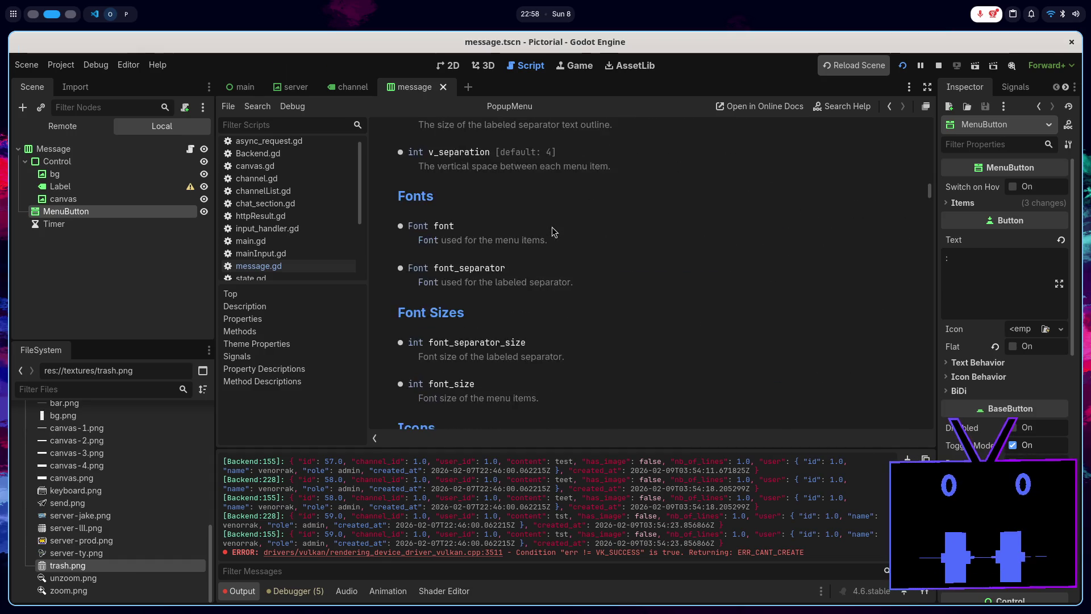
scroll(551, 227, "down", 11)
scroll(551, 227, "up", 3)
scroll(550, 226, "down", 1)
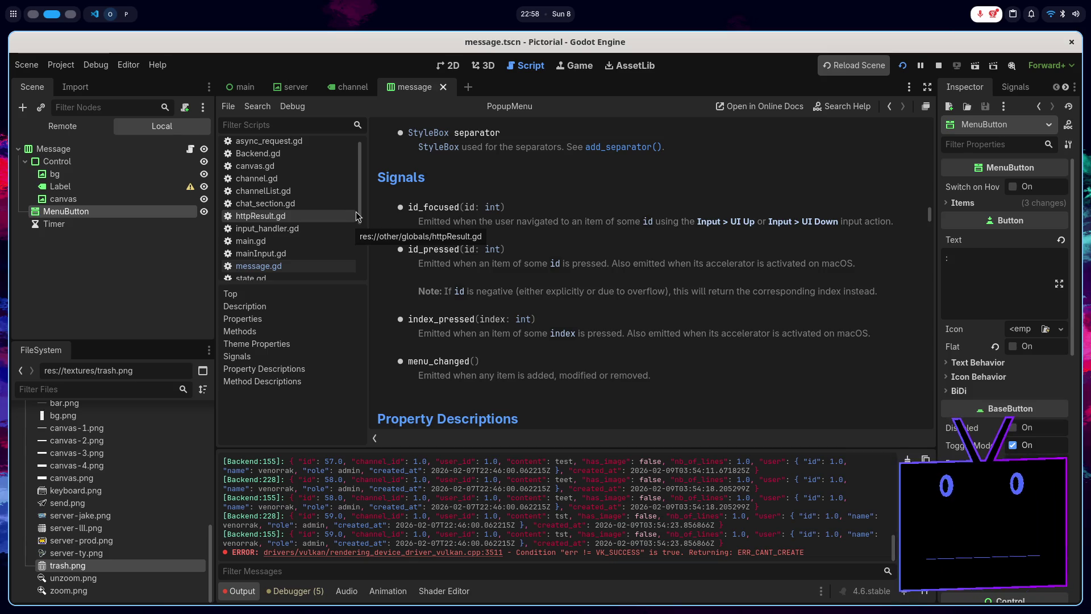
left_click(294, 267)
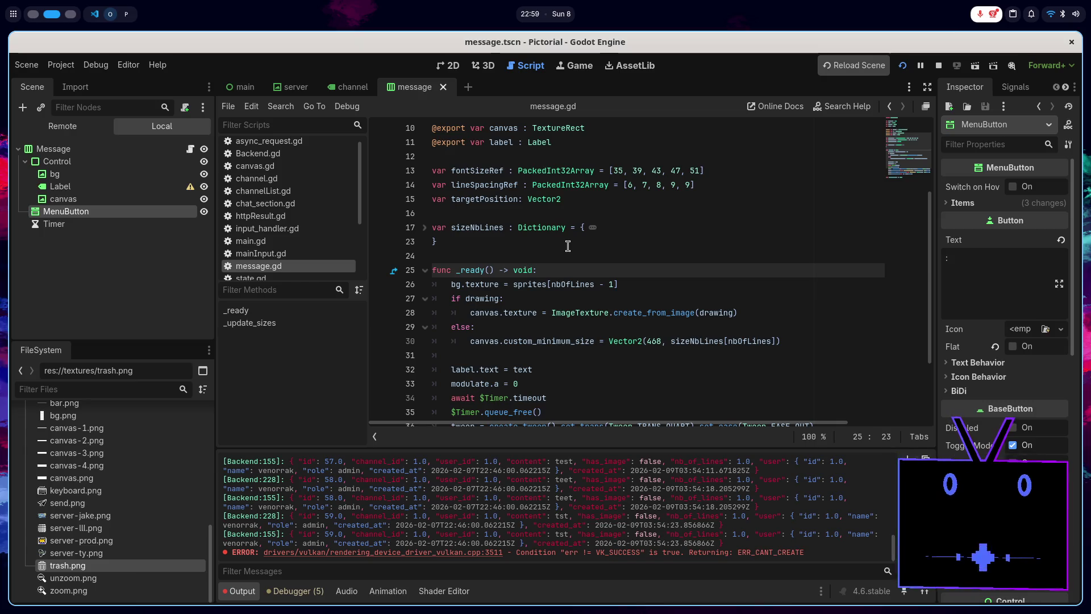
Declare a popup variable typed PopupMenu below the label export and save the script
key("Return")
key("Return")
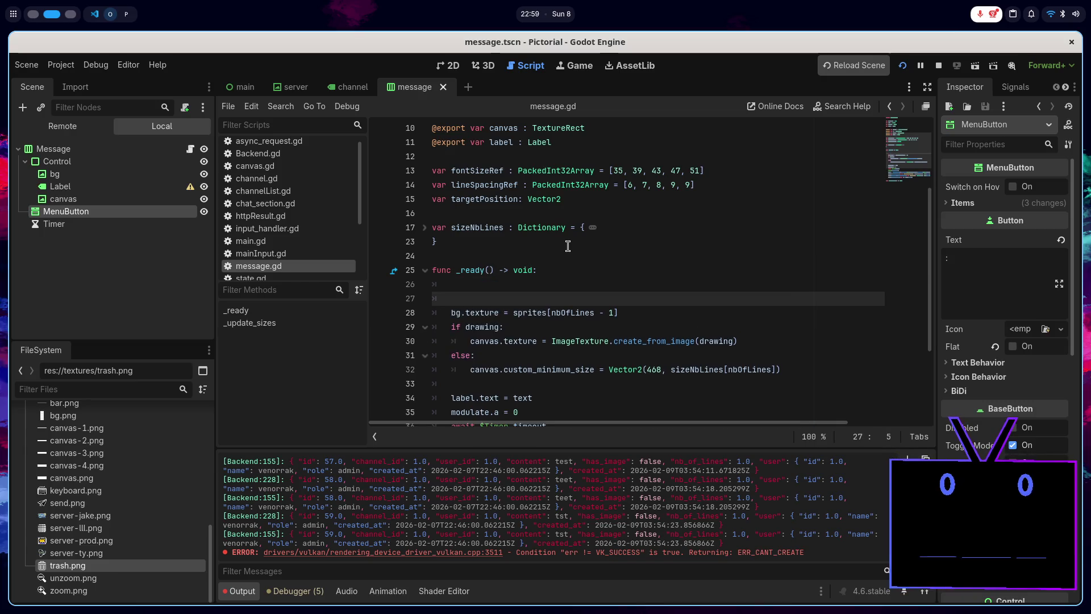
key("Up")
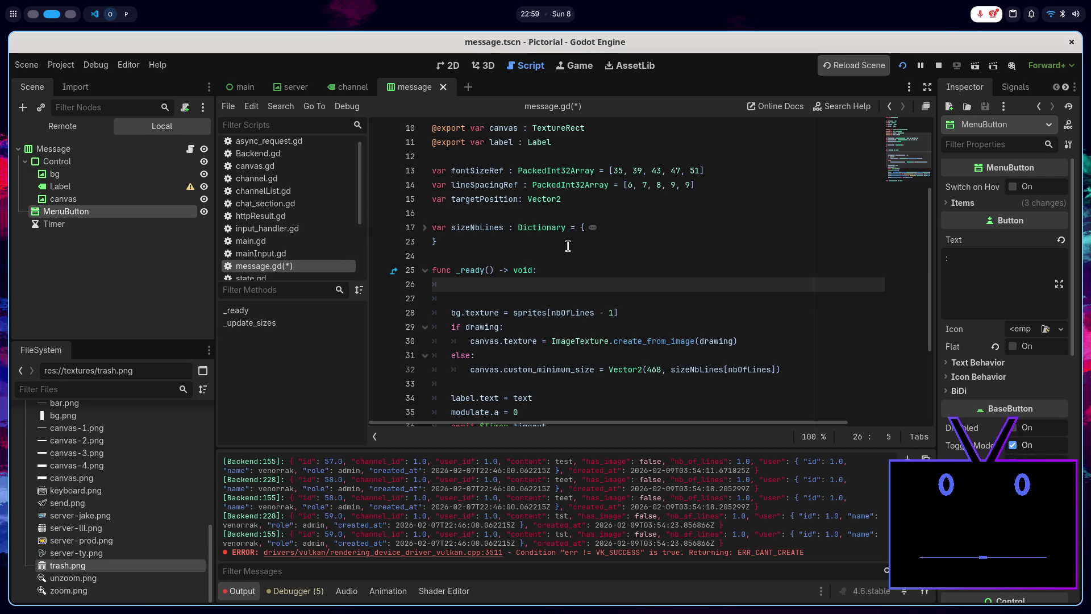
scroll(568, 247, "up", 2)
left_click(570, 230)
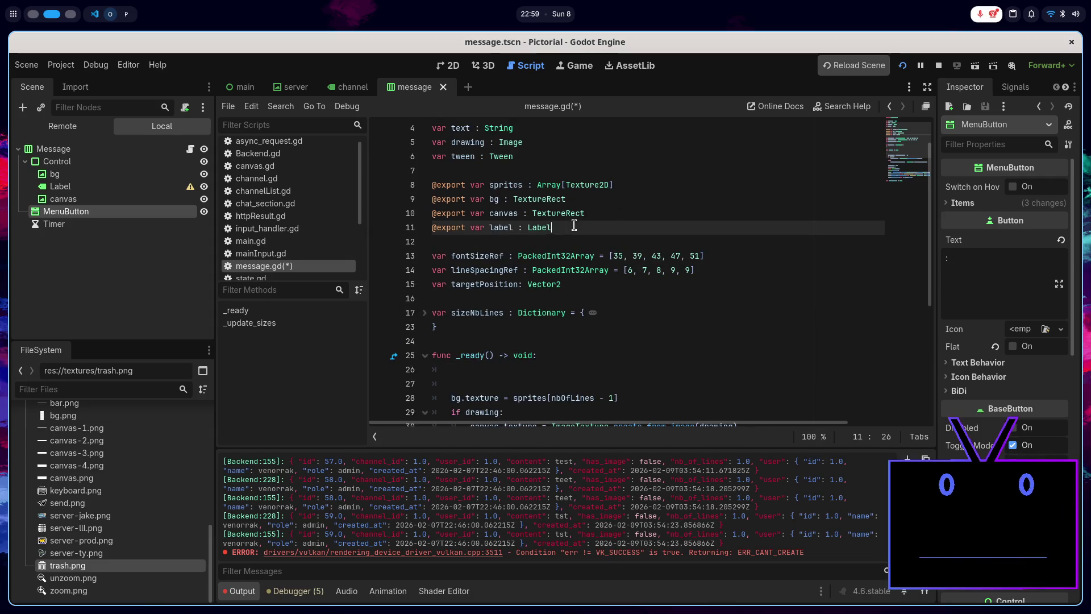
key("Return")
type("var popup : P")
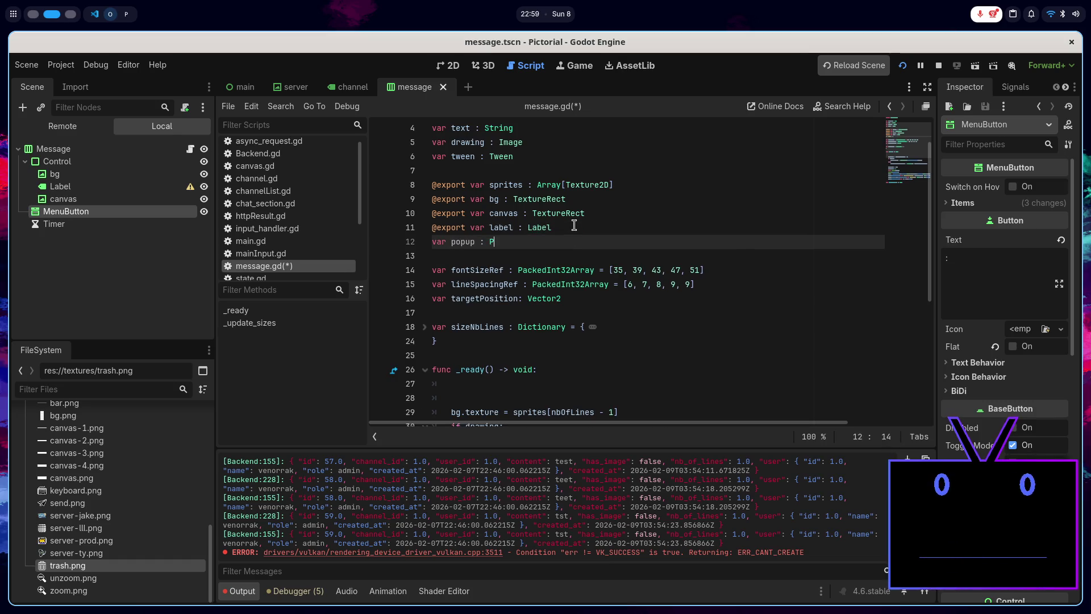
type("opo")
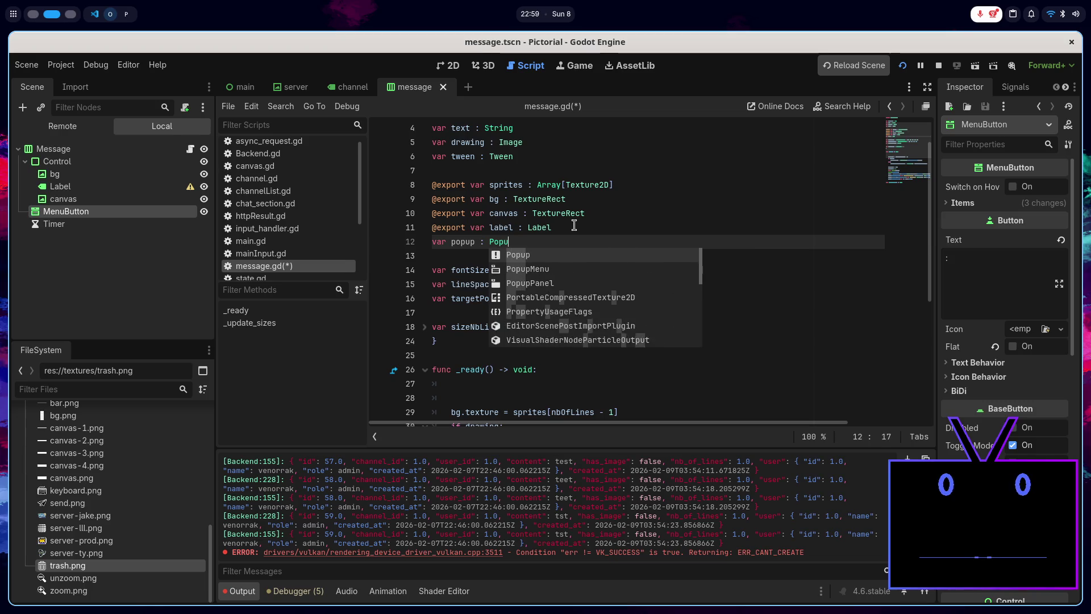
type("p")
key("Down")
key("Return")
key("ctrl+s")
scroll(543, 255, "down", 3)
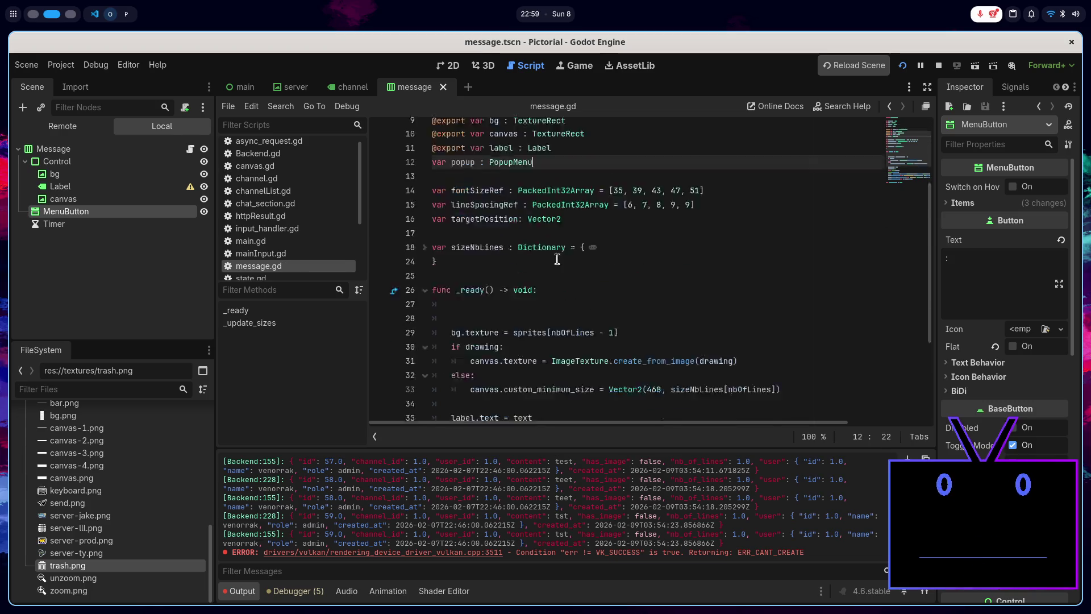
left_click(544, 256)
scroll(503, 233, "up", 2)
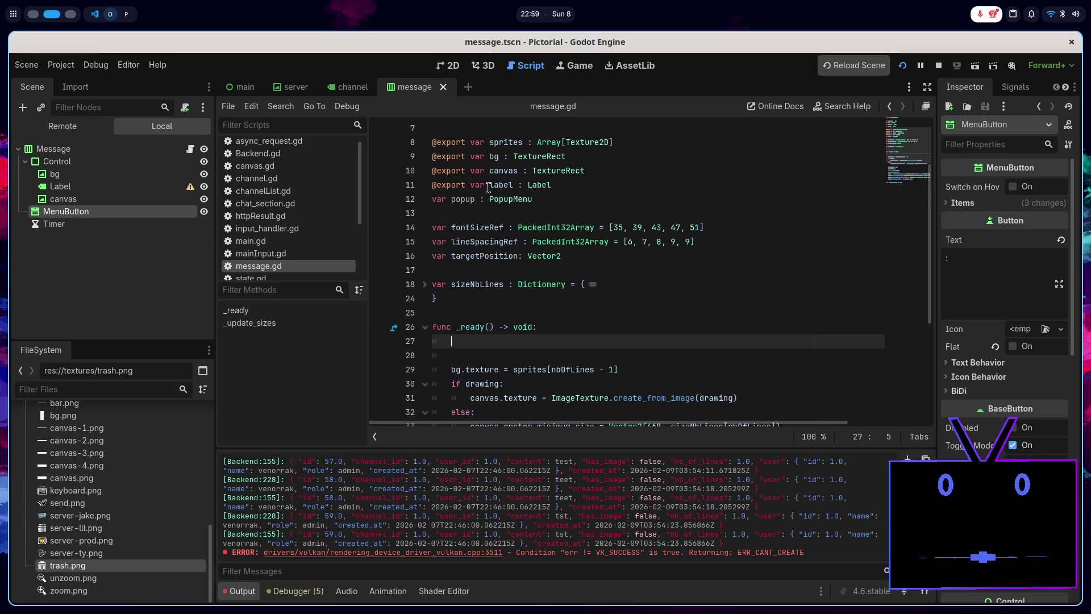
left_click(546, 203)
left_click(567, 188)
key("Return")
key("Down")
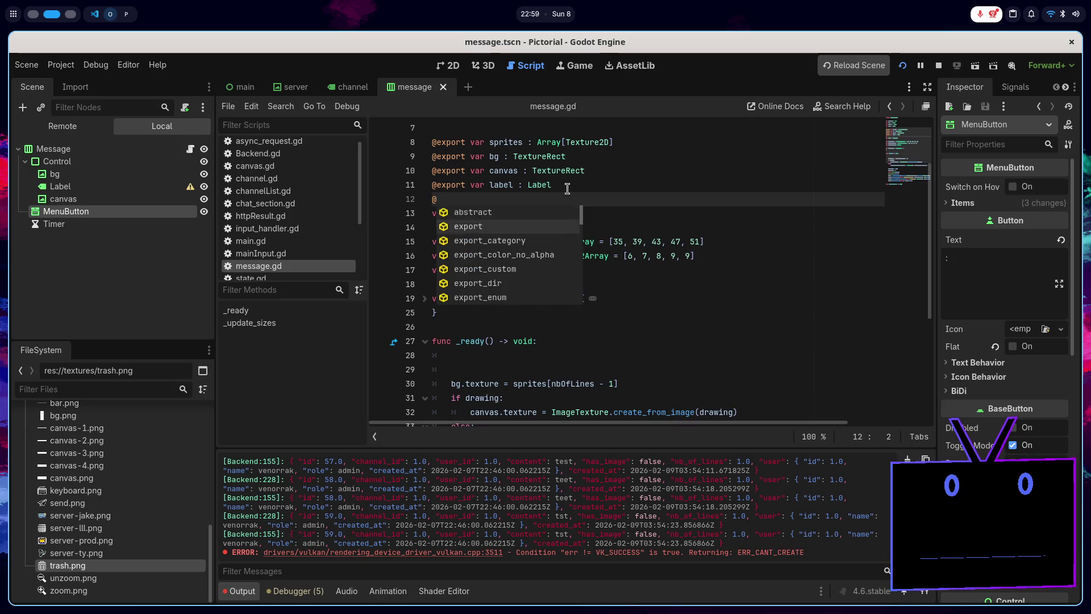
key("Return")
type("var menuButto")
type(":Munu")
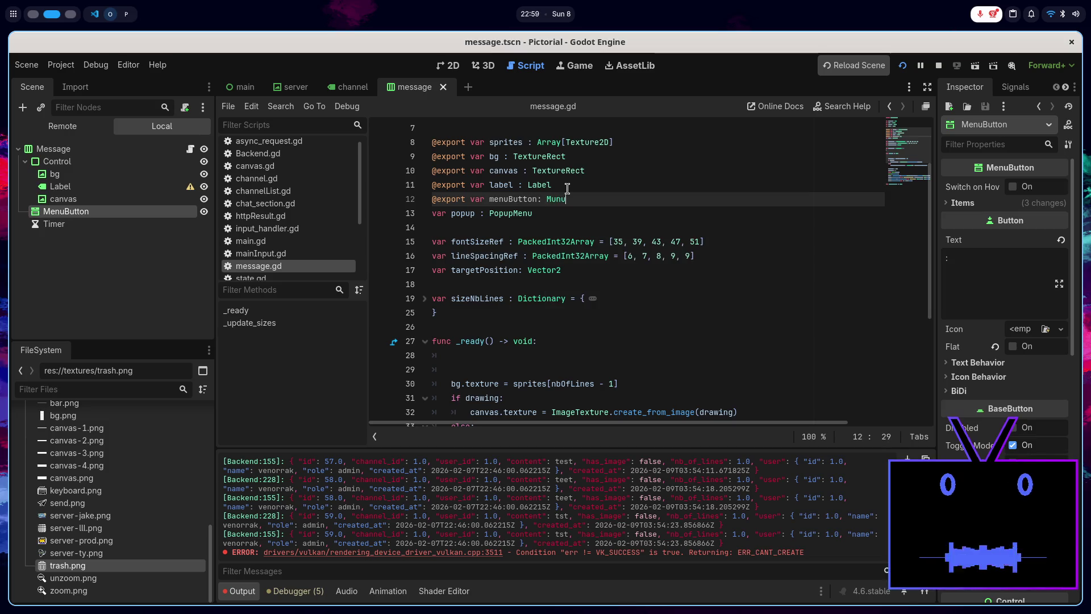
type("nuB")
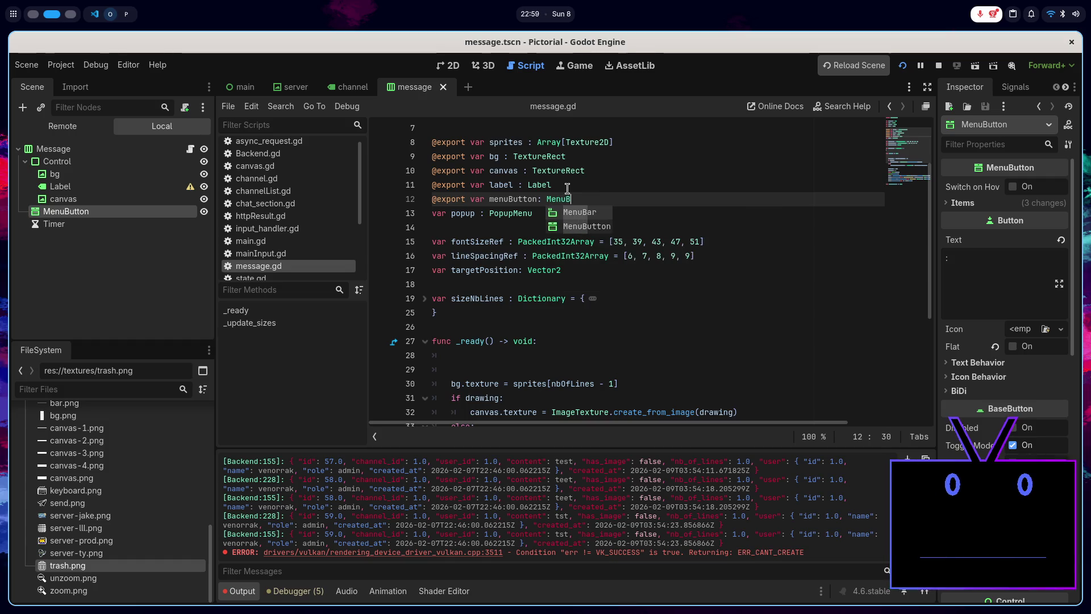
key("Return")
scroll(567, 188, "down", 2)
left_click(566, 265)
Write 'popup = menuButton.get_popup()' on line 28 in _ready and save
type("men")
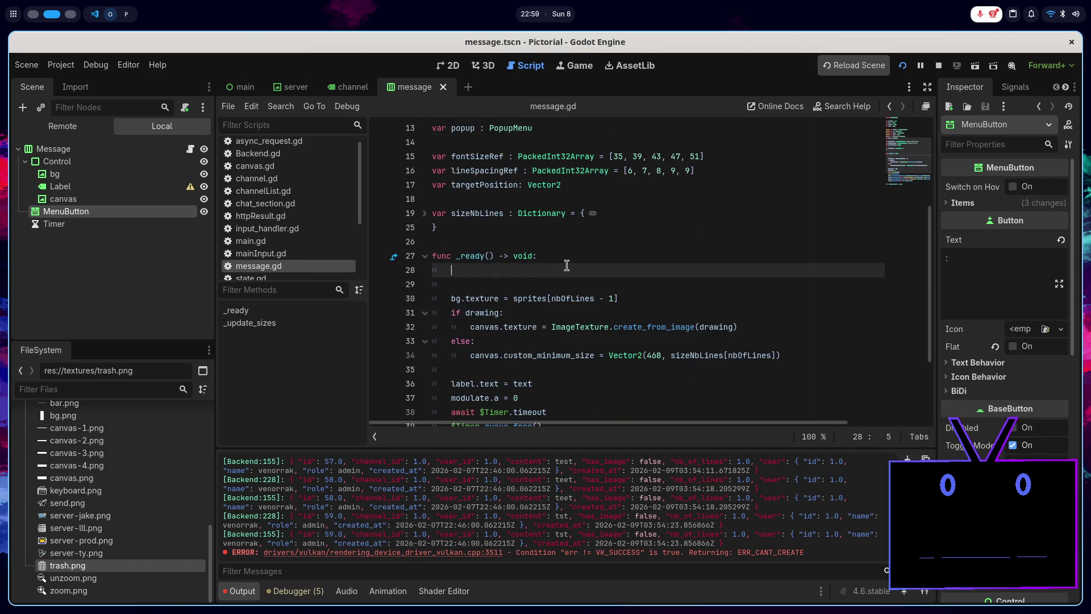
key("Return")
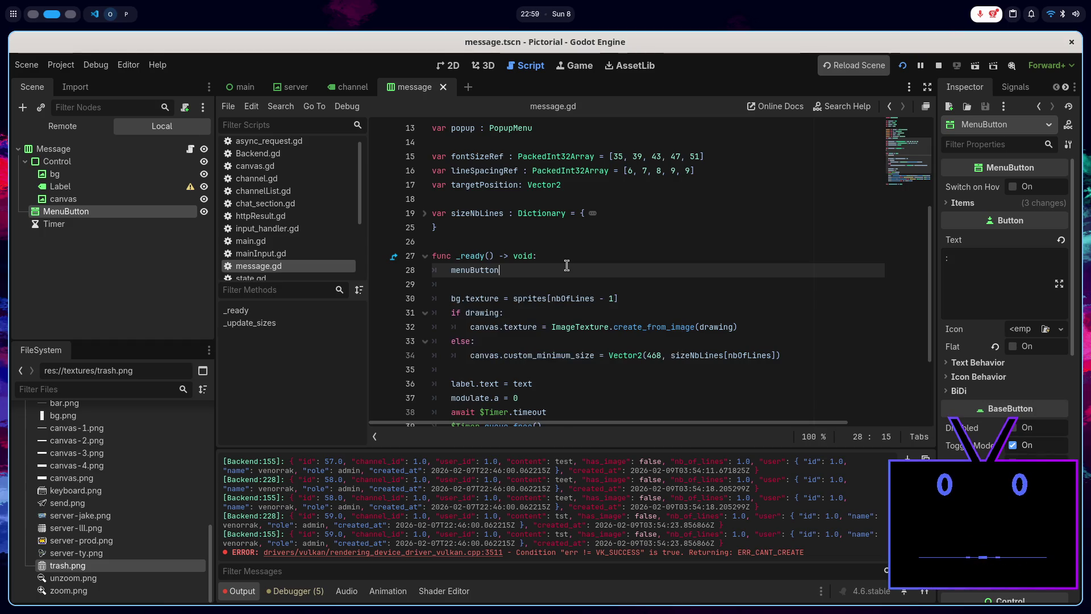
type("et")
key("Return")
scroll(568, 266, "up", 3)
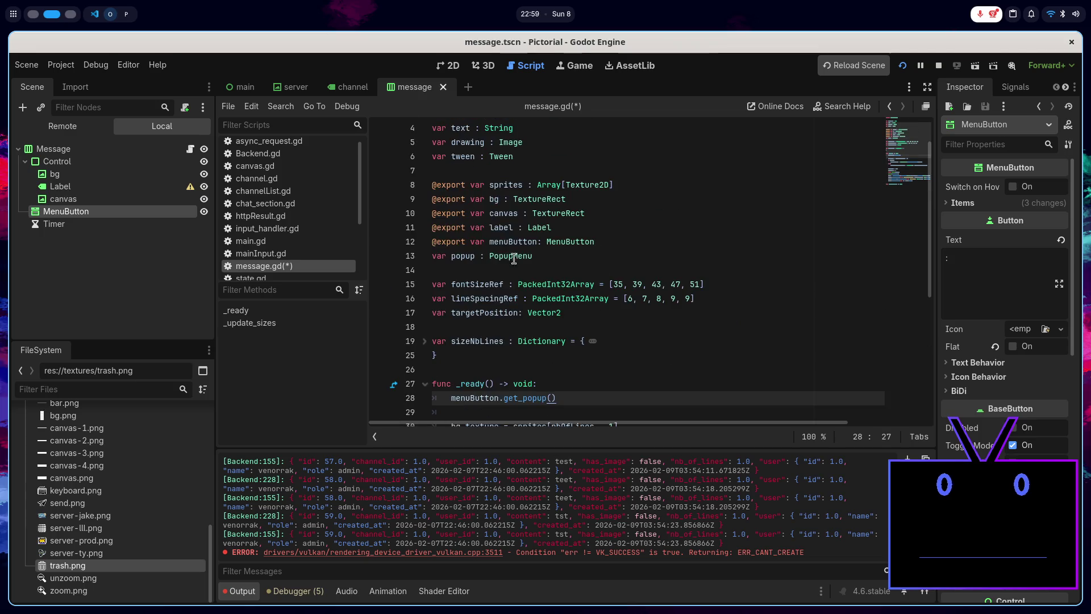
double_click(463, 256)
left_click(448, 397)
type("popup =")
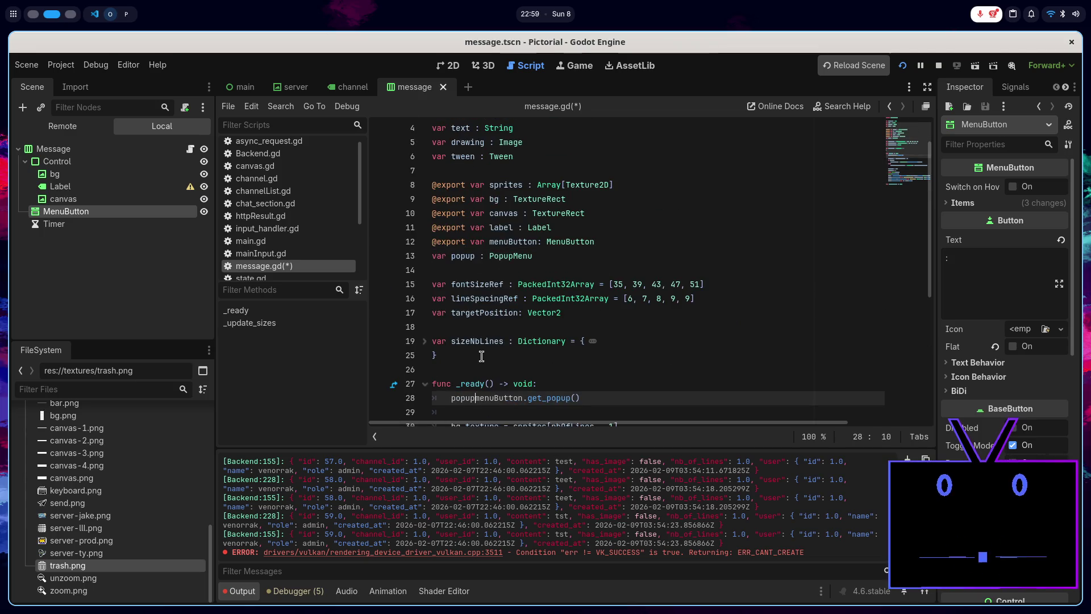
key("ctrl+s")
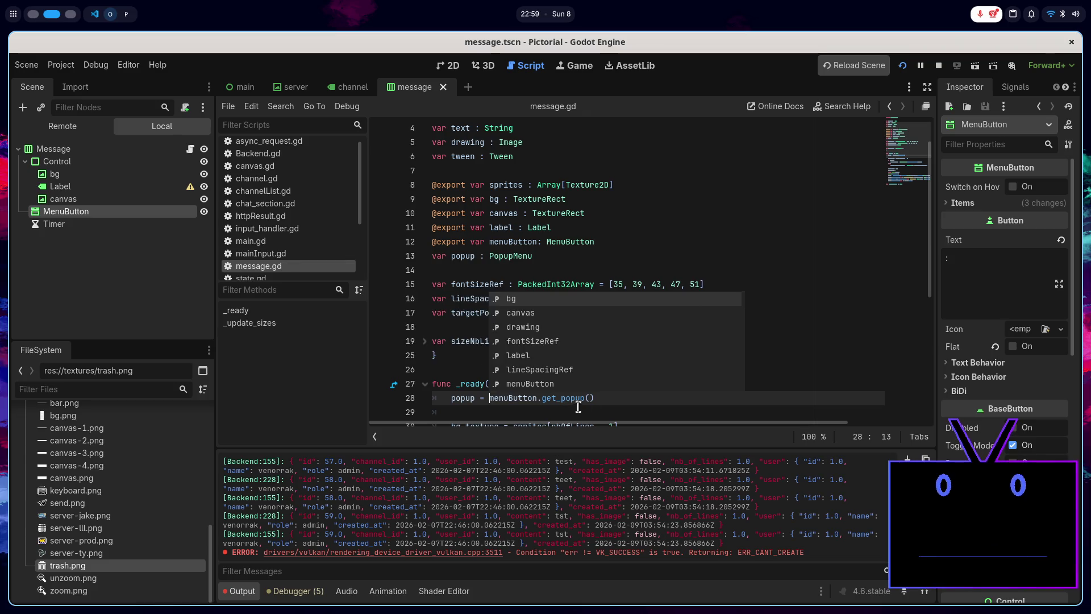
left_click(613, 396)
scroll(622, 392, "down", 1)
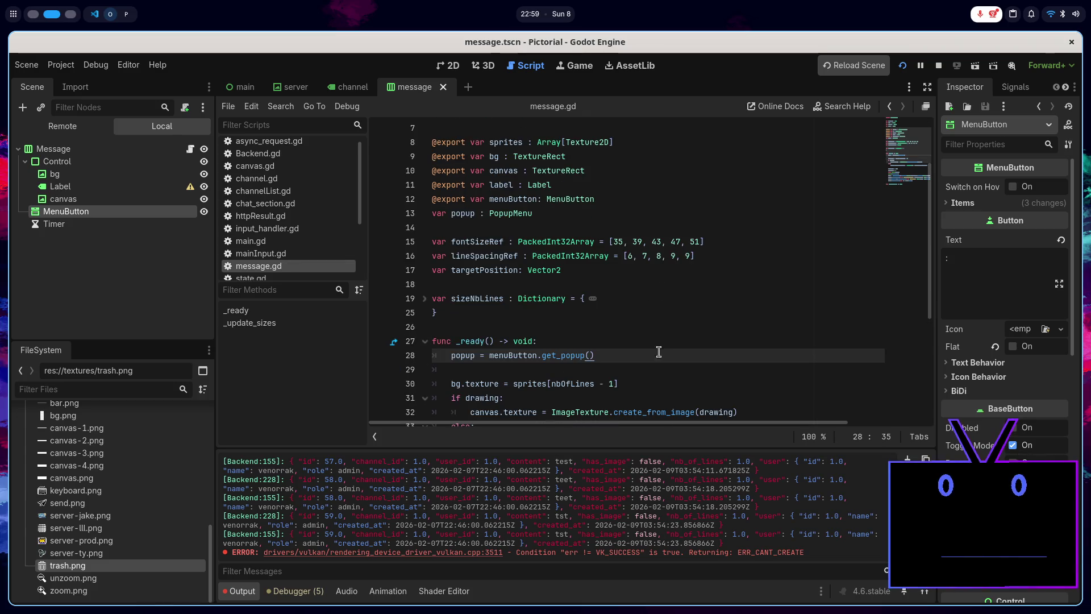
Start line 29 with 'popup.'
key("Return")
type("pop")
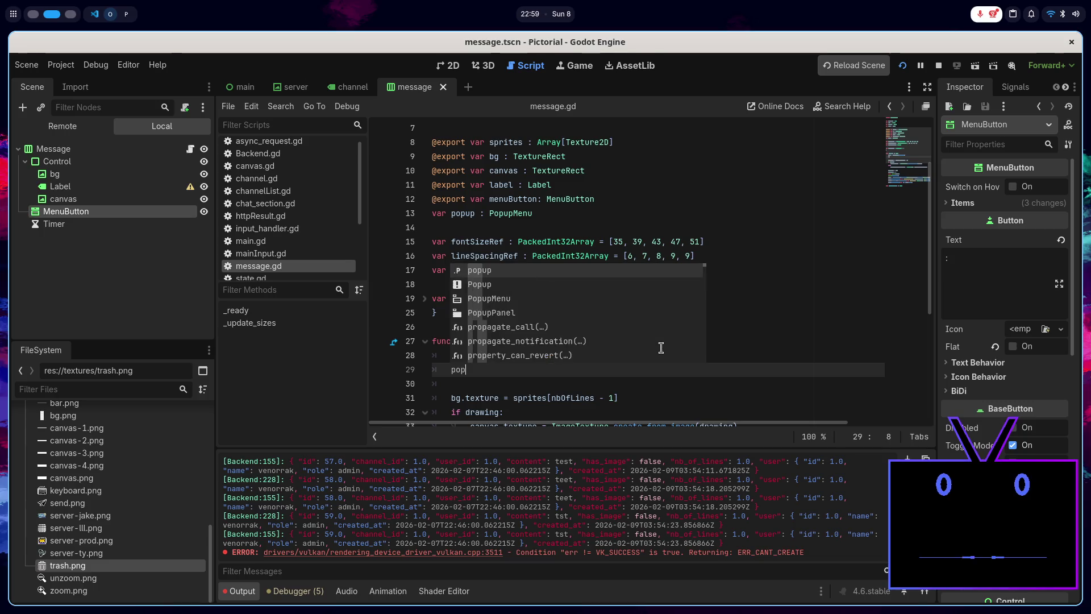
key("Return")
type(".")
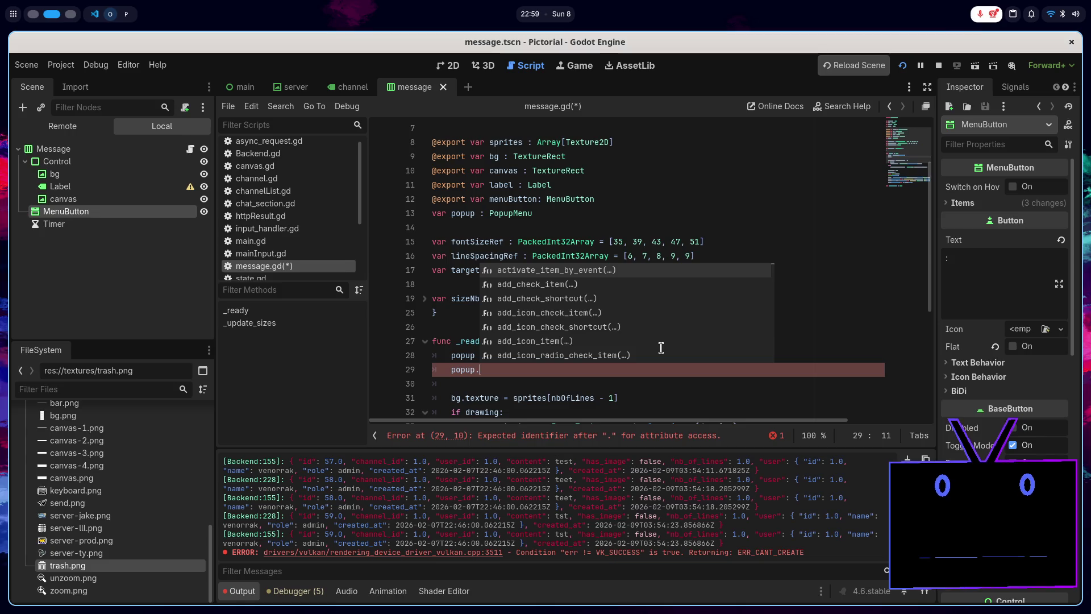
Look up the index_pressed signal in the PopupMenu docs and select its name
scroll(660, 348, "down", 20)
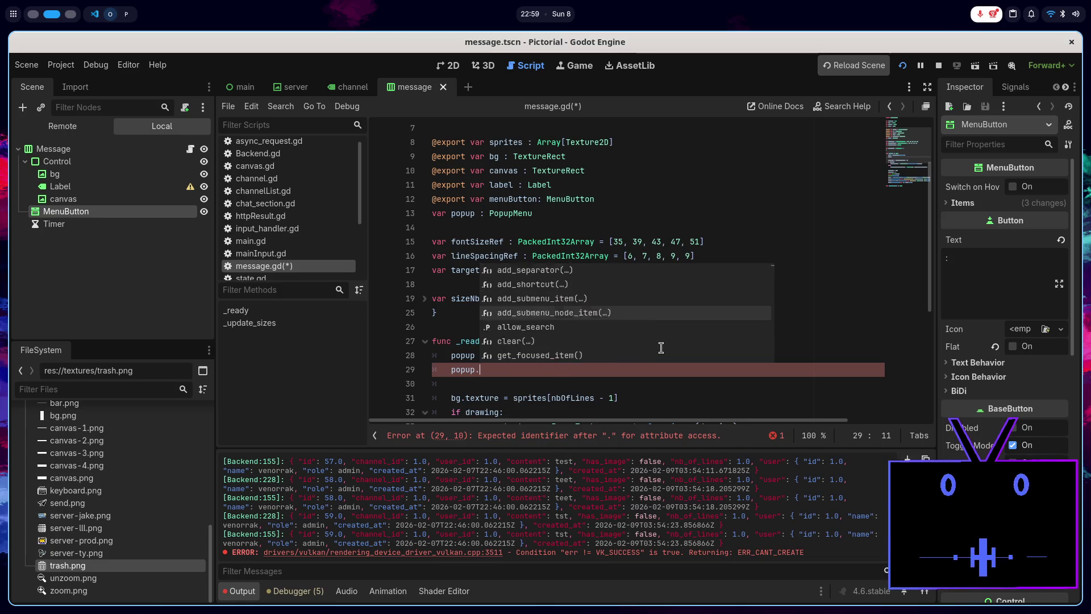
scroll(661, 348, "down", 6)
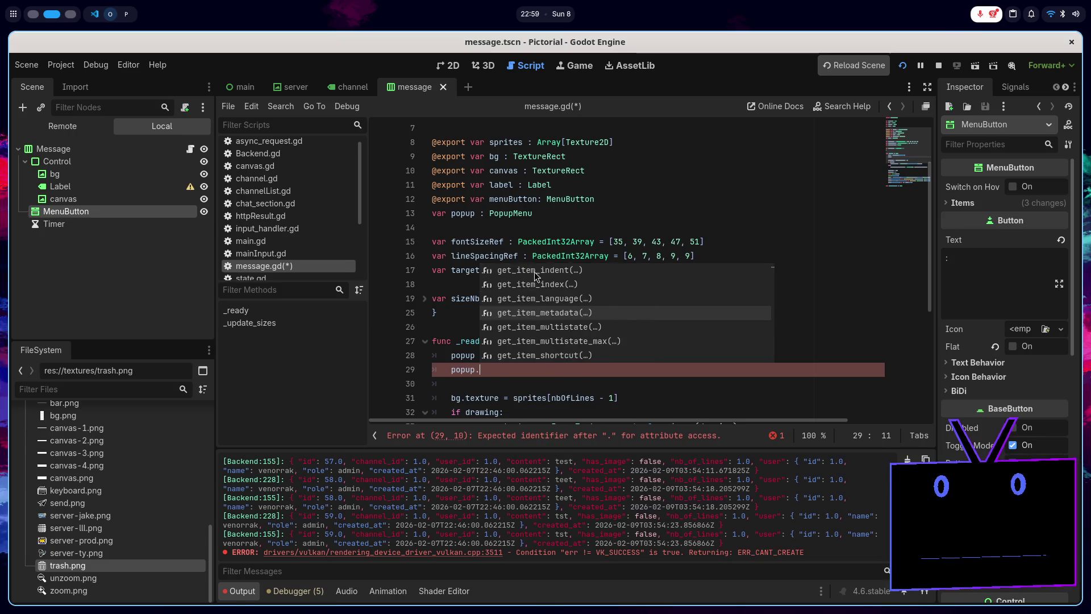
scroll(301, 206, "down", 3)
left_click(286, 258)
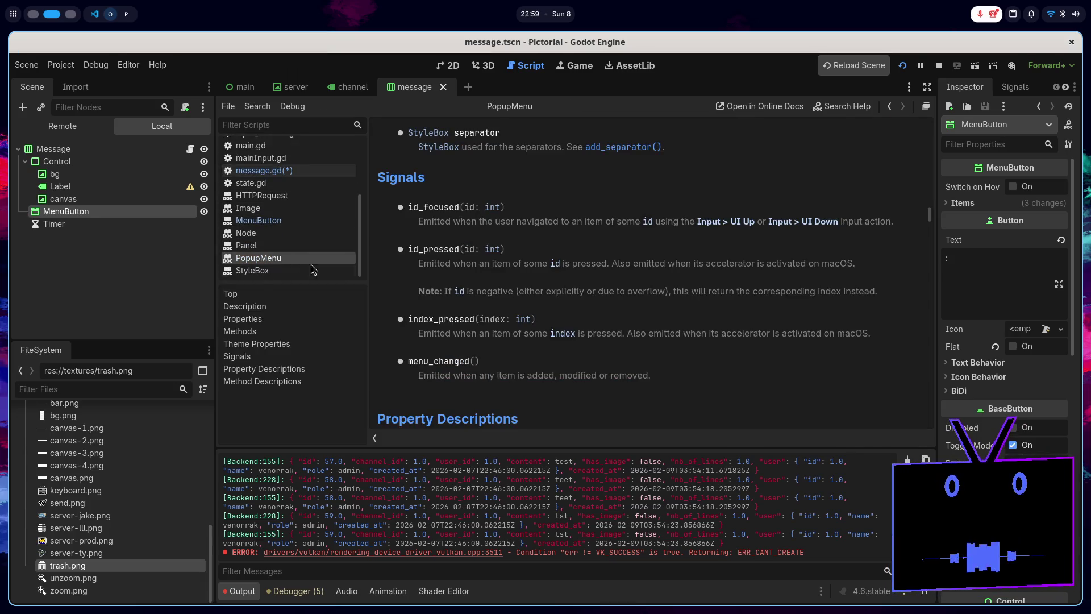
double_click(436, 320)
key("ctrl+c")
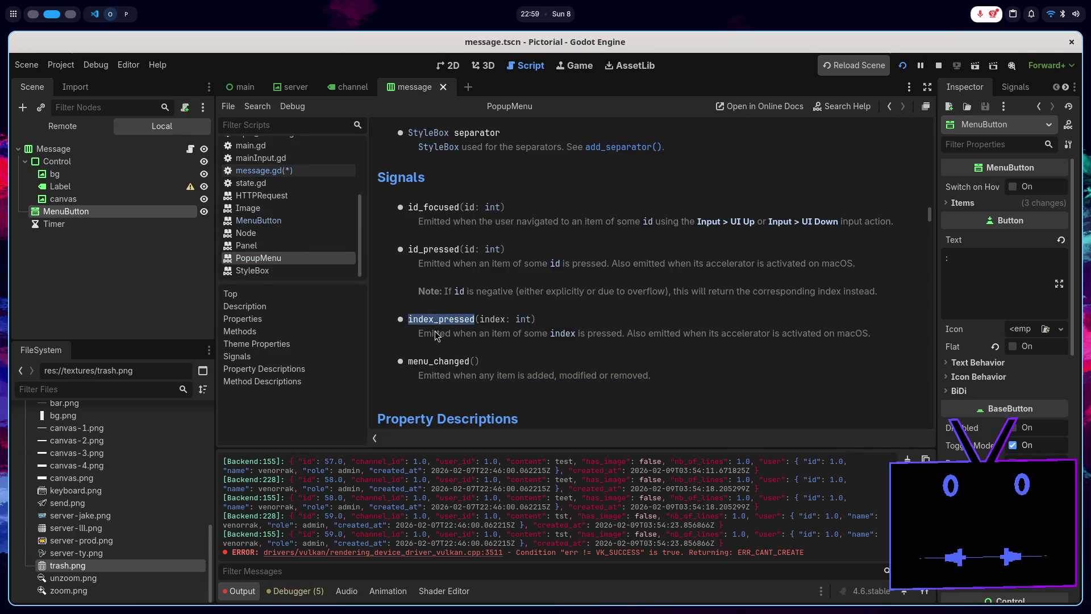
left_click(272, 171)
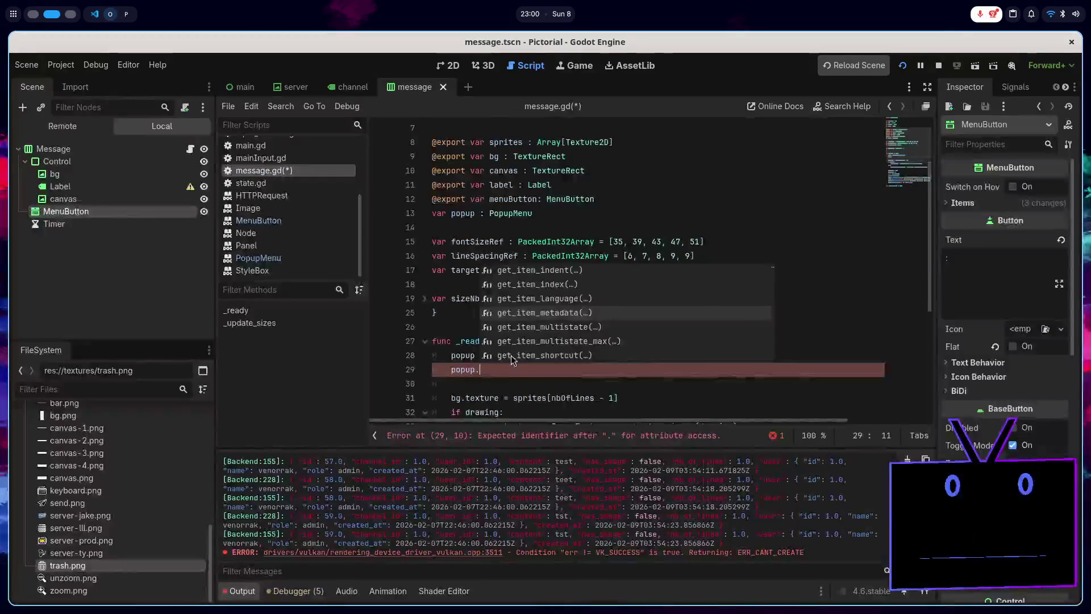
Complete line 29 as 'popup.index_pressed.connect()' and scroll down the script
key("ctrl+v")
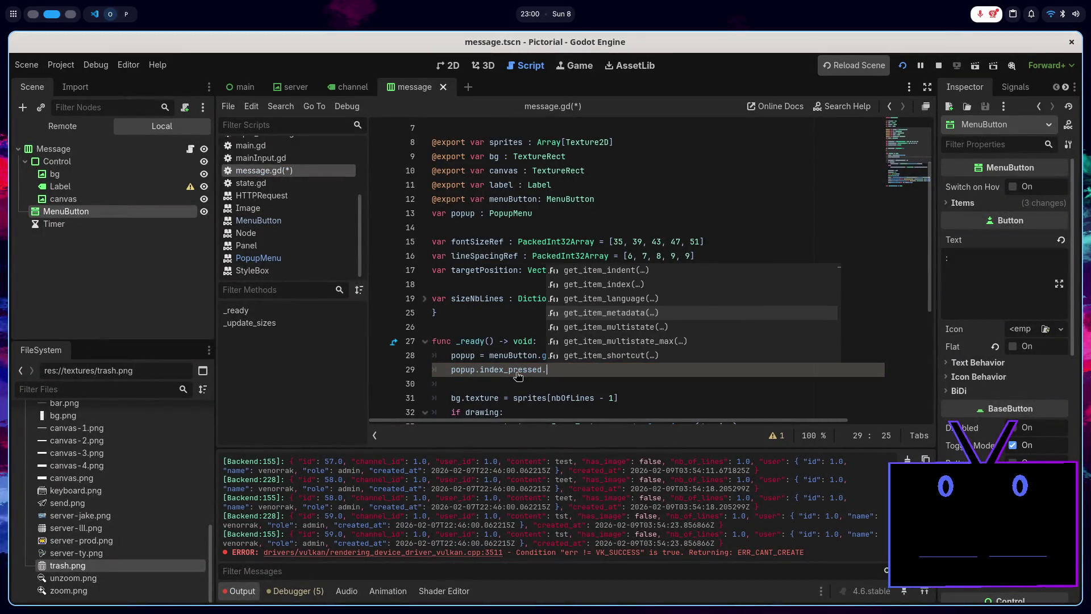
type(".")
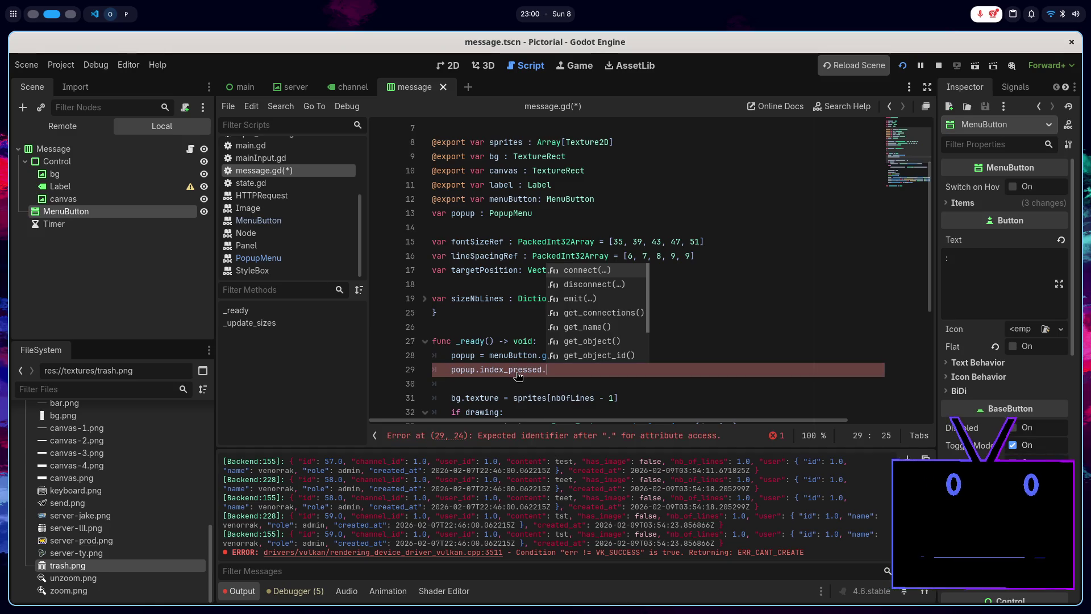
key("Return")
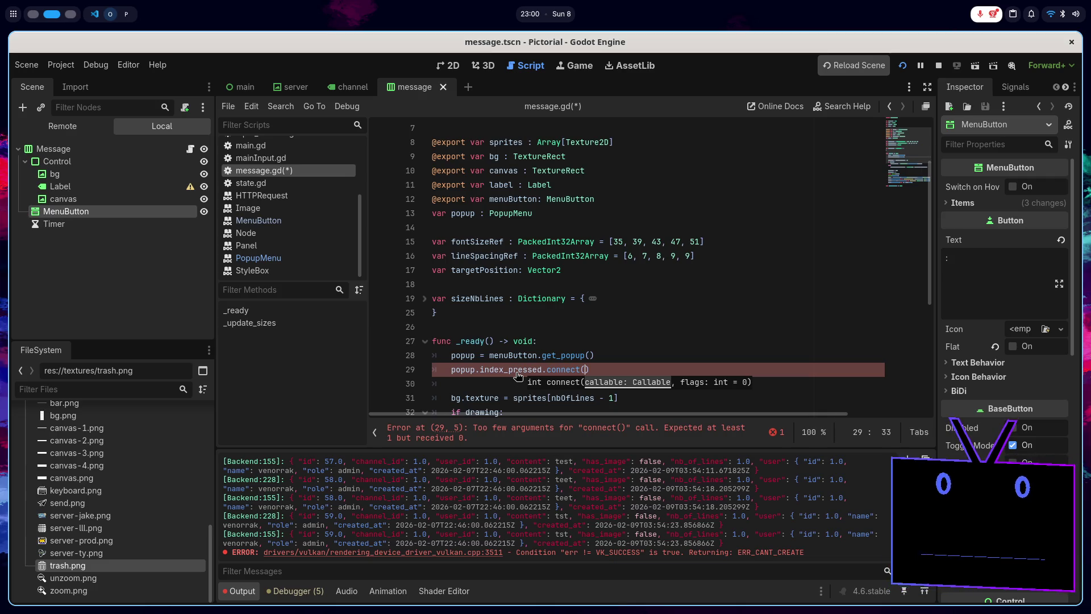
scroll(519, 375, "down", 5)
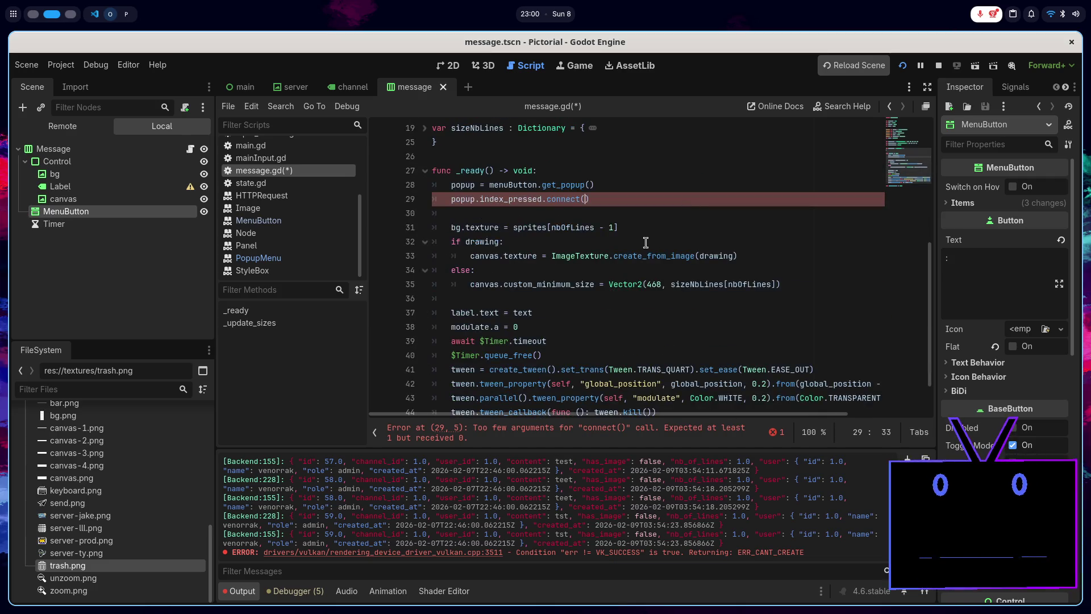
scroll(558, 241, "down", 2)
scroll(557, 241, "down", 1)
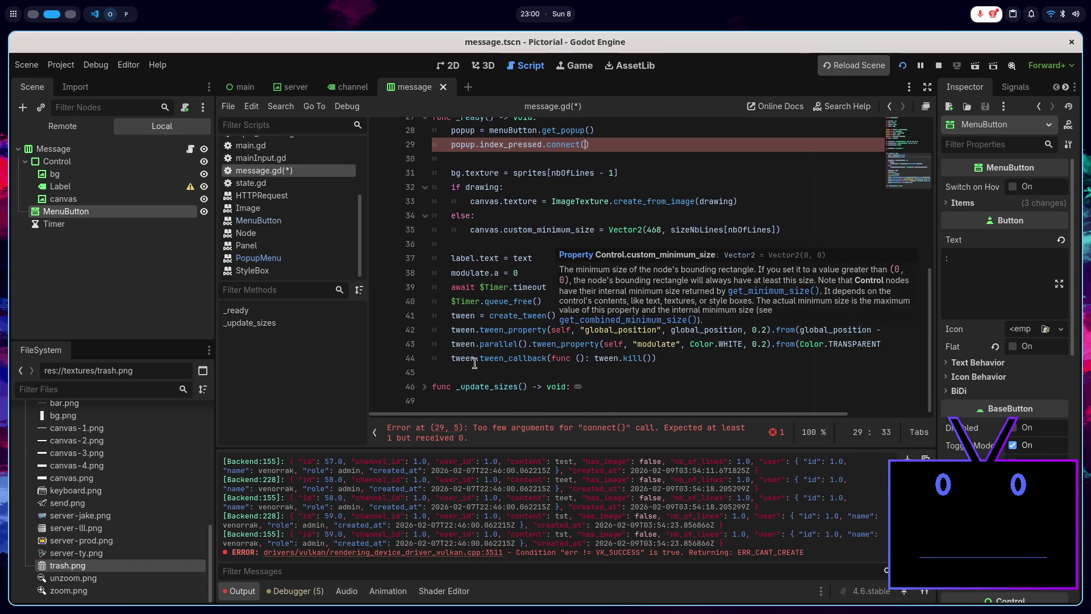
Start a new function named _menu_option_seleted at the end of message.gd
key("ctrl+End")
key("Return")
type("func")
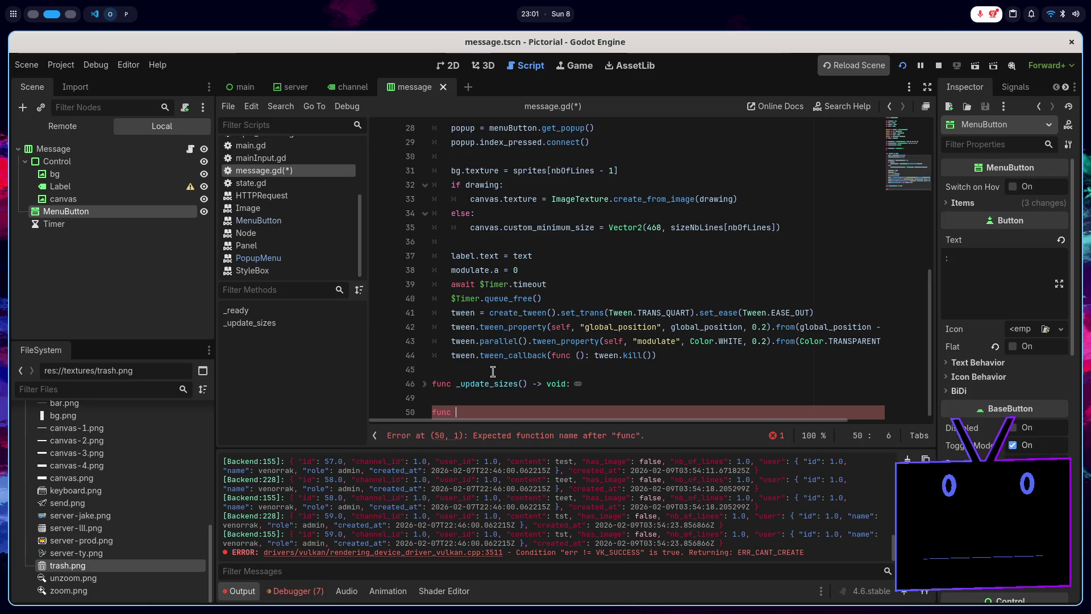
type("_")
scroll(558, 288, "up", 6)
scroll(558, 288, "up", 1)
scroll(554, 292, "down", 2)
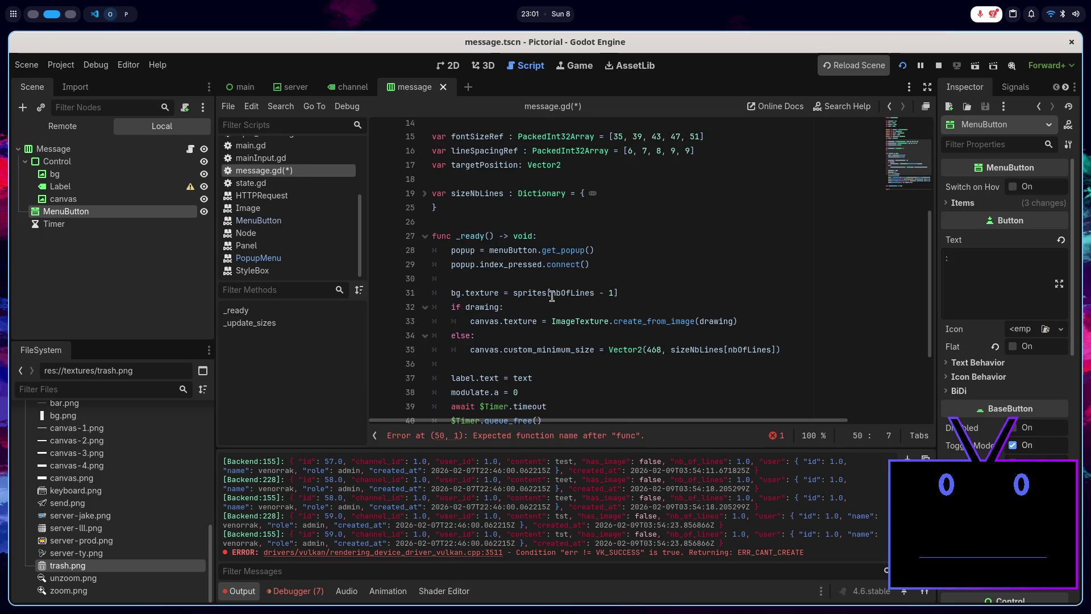
scroll(554, 292, "down", 5)
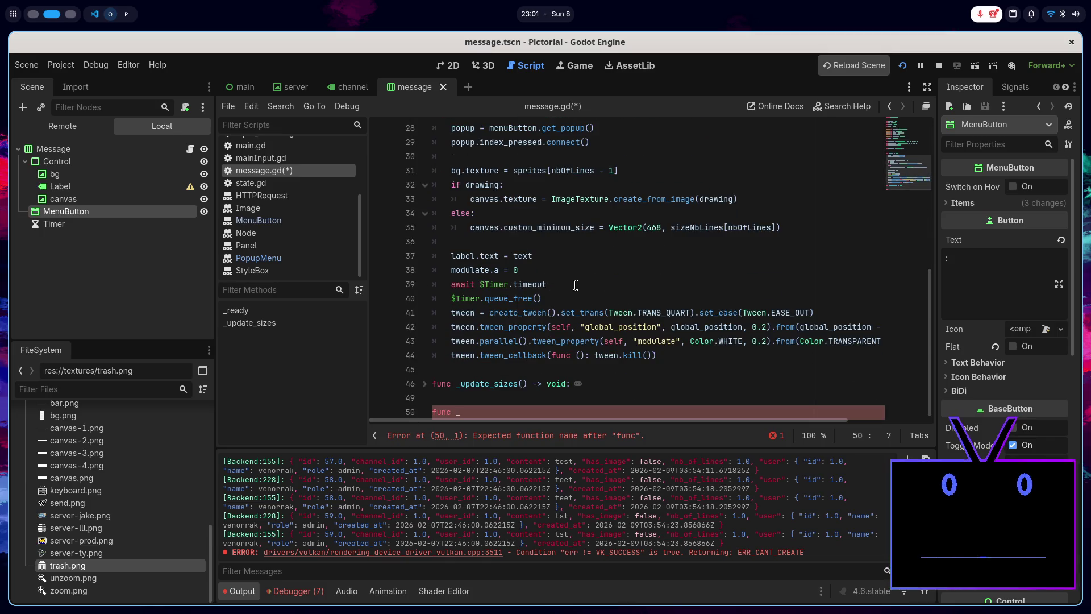
type("mu")
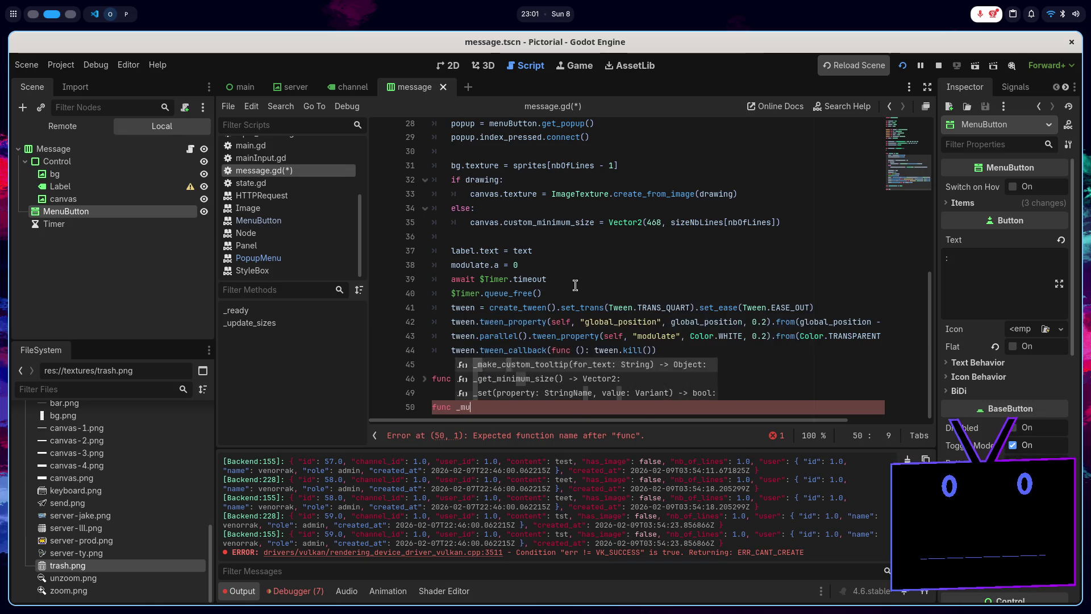
key("BackSpace")
type("enu_po")
key("BackSpace")
key("BackSpace")
type("option_seleted")
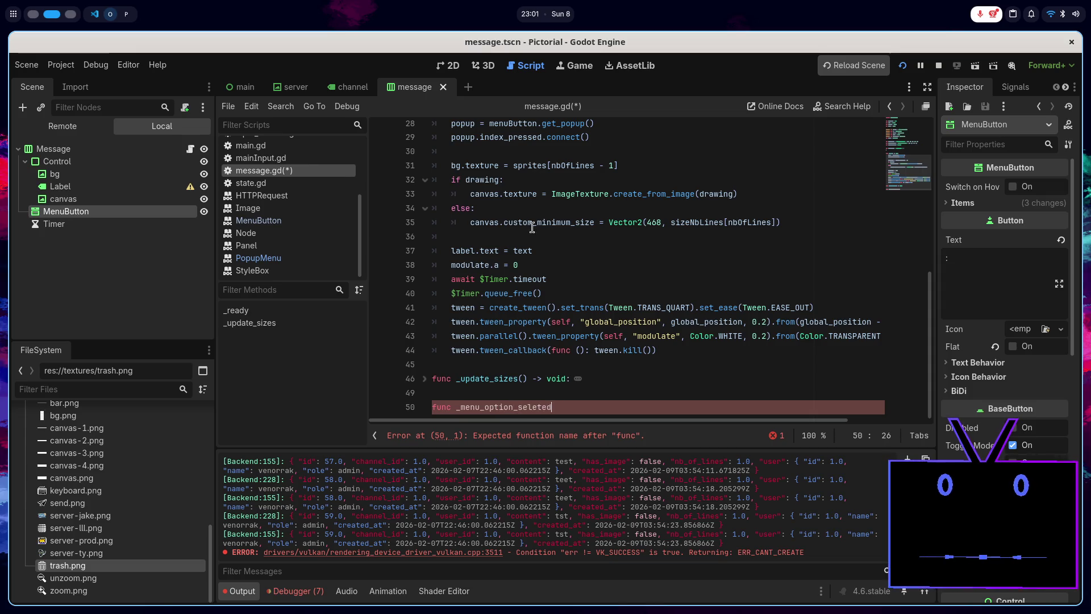
Give the handler an index parameter and a pass placeholder body
left_click(293, 257)
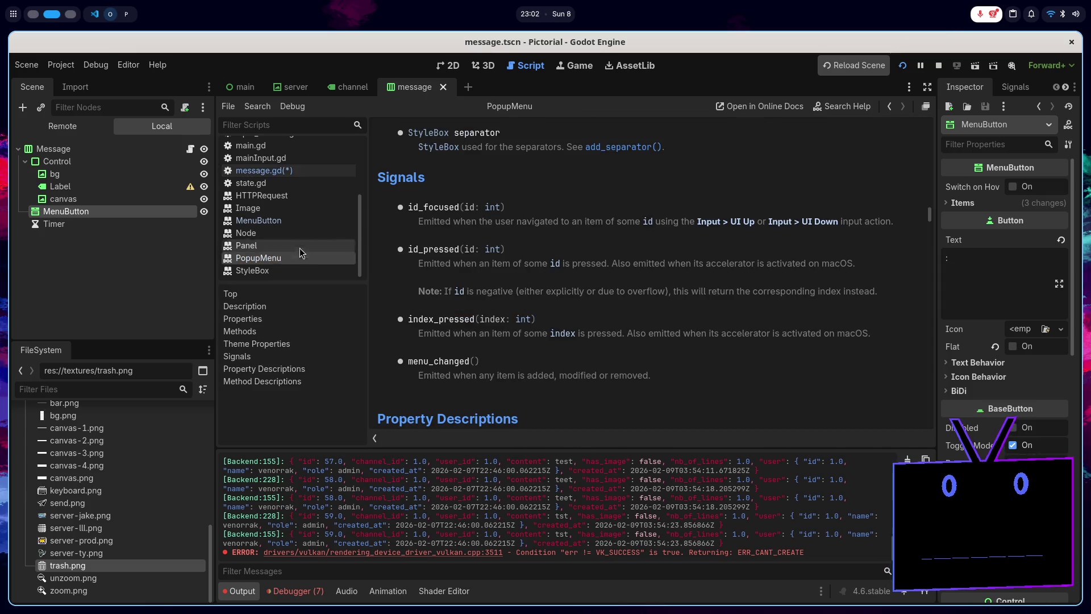
left_click(296, 171)
type("(index")
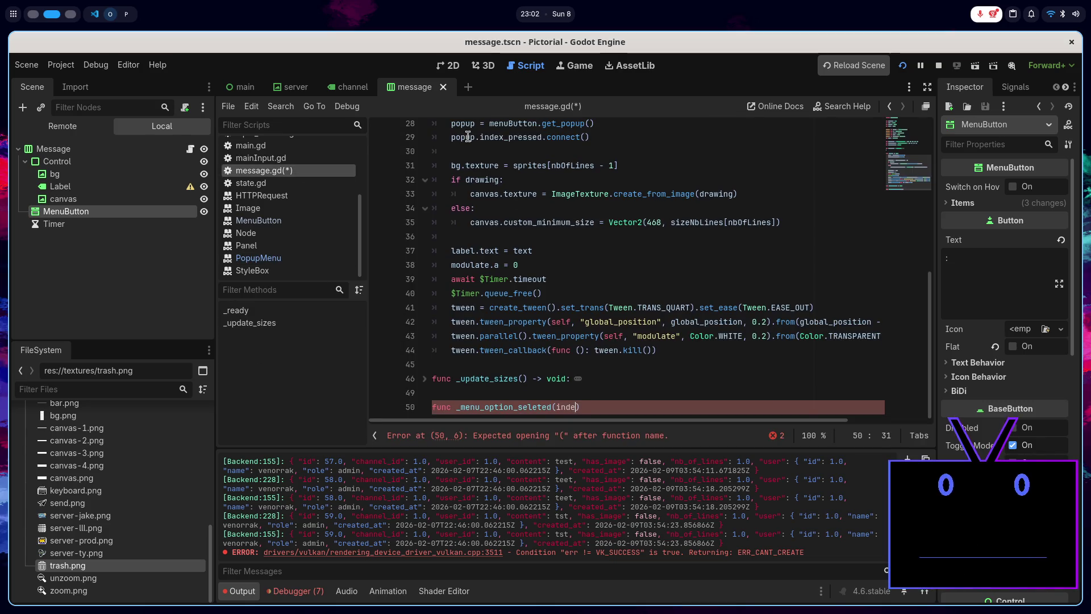
type(": ing)")
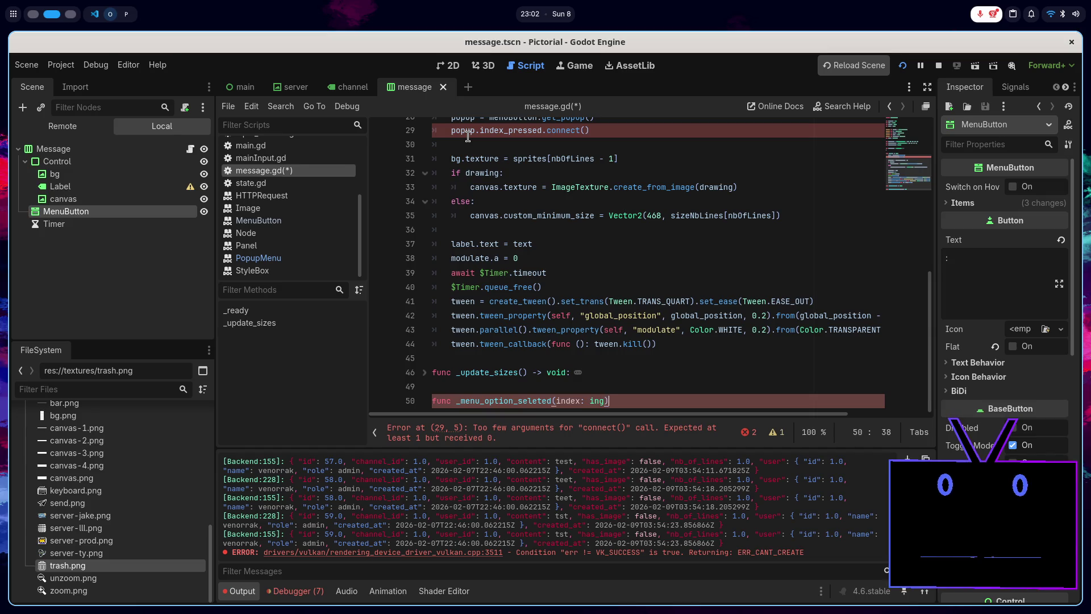
key("Return")
type("pass")
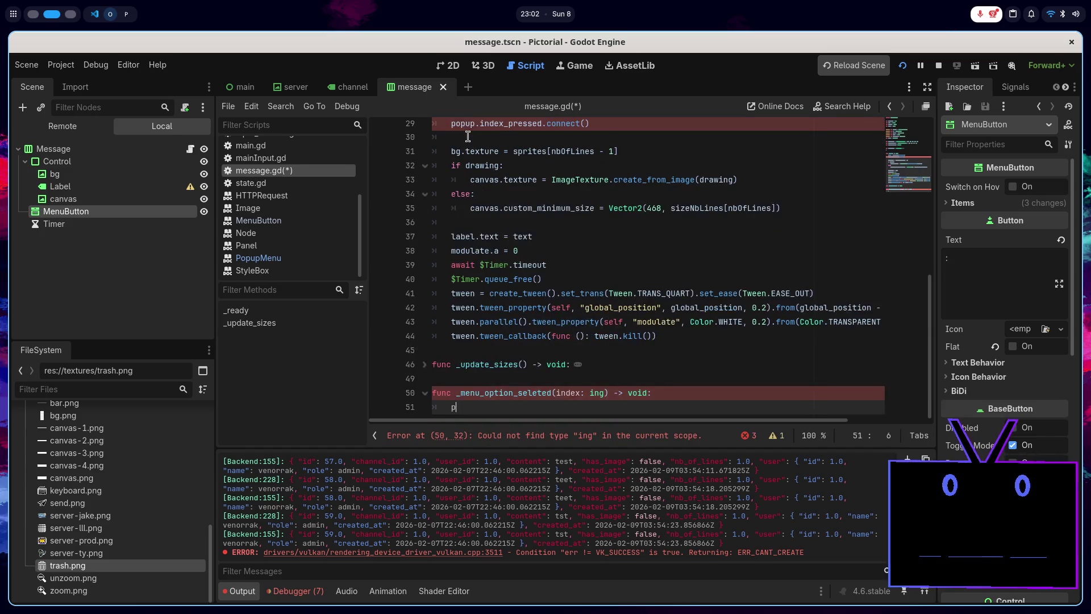
Paste the handler name into popup.index_pressed.connect() and save message.gd
scroll(588, 199, "up", 2)
scroll(588, 199, "down", 2)
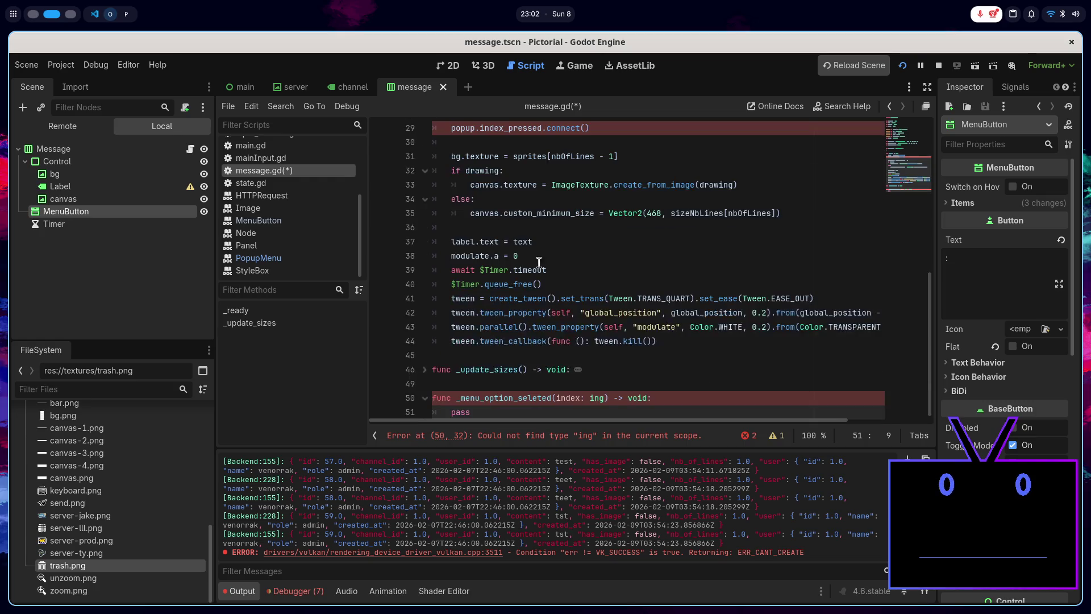
double_click(487, 397)
key("ctrl+c")
scroll(568, 273, "up", 3)
left_click(585, 256)
key("ctrl+v")
key("ctrl+s")
Correct the index parameter's type from 'ing' to 'int'
scroll(637, 341, "down", 3)
scroll(636, 362, "down", 1)
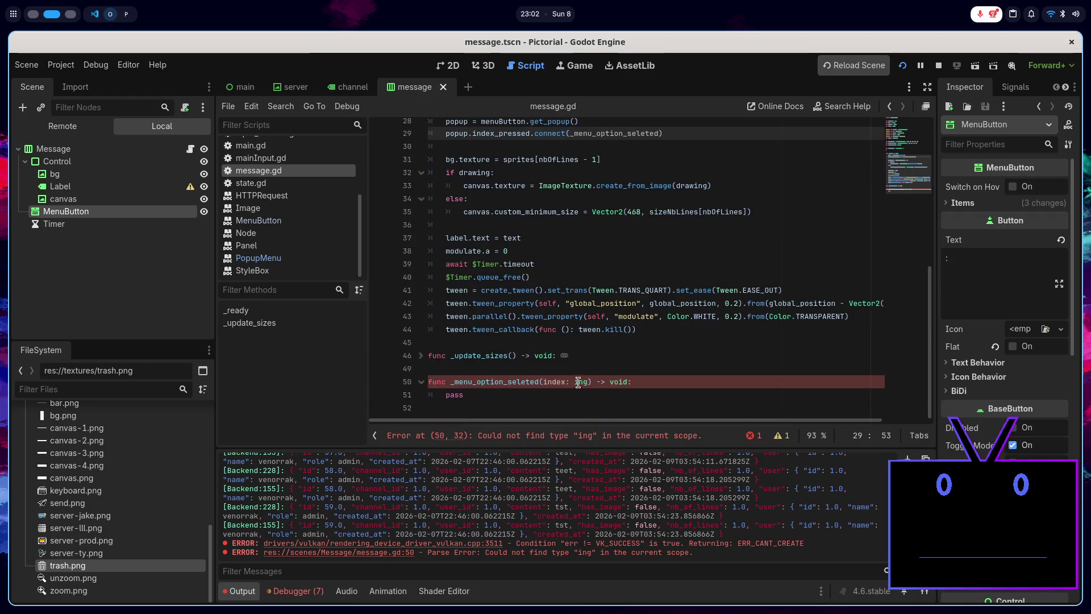
left_click(565, 394)
left_click(591, 380)
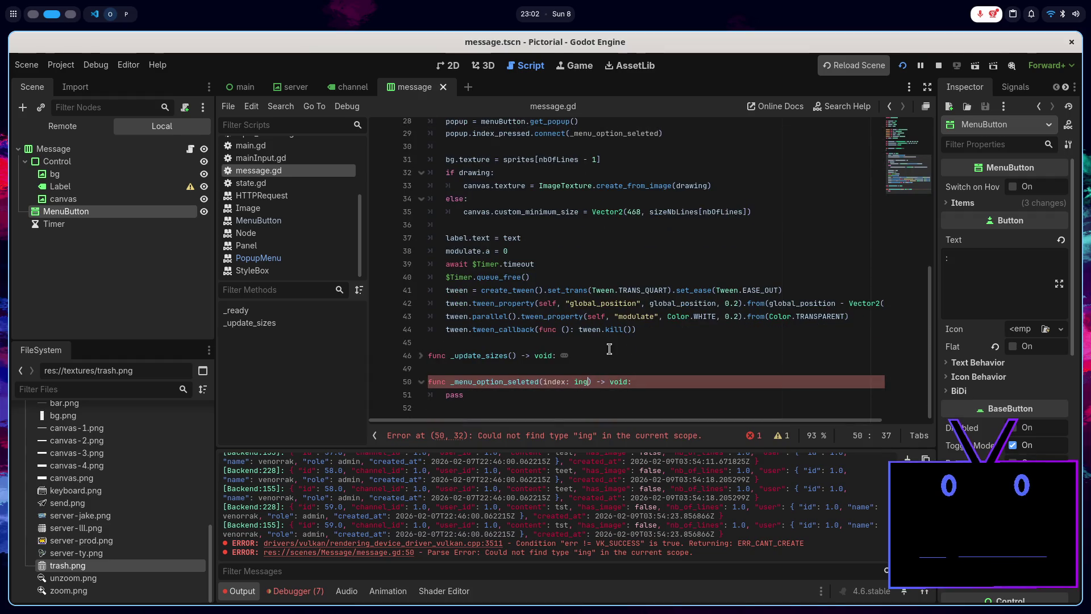
key("BackSpace")
type("t")
left_click(562, 389)
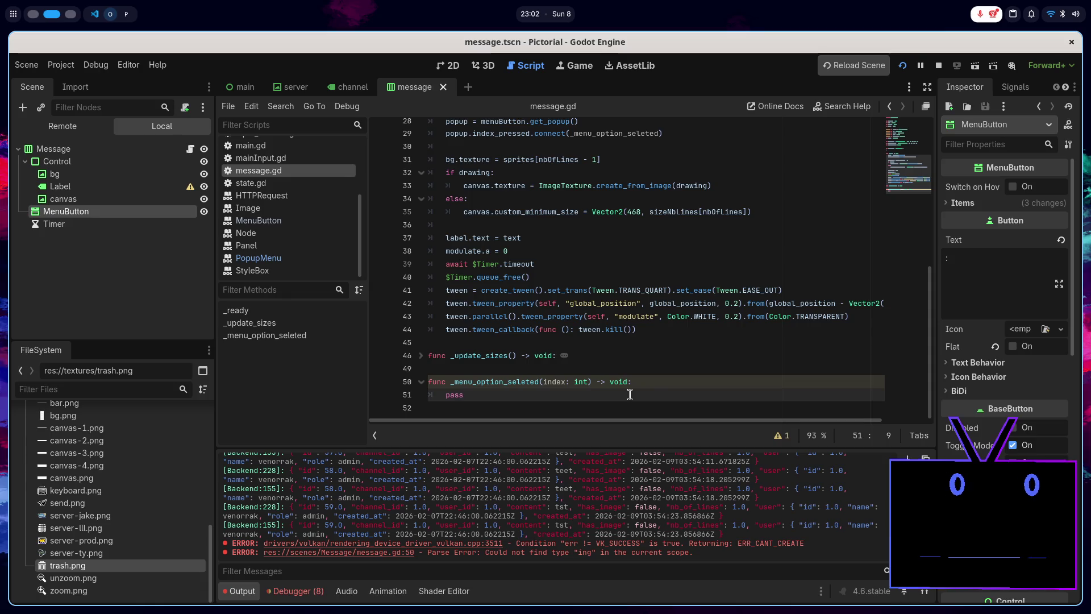
left_click(304, 256)
scroll(595, 337, "up", 5)
scroll(595, 337, "up", 15)
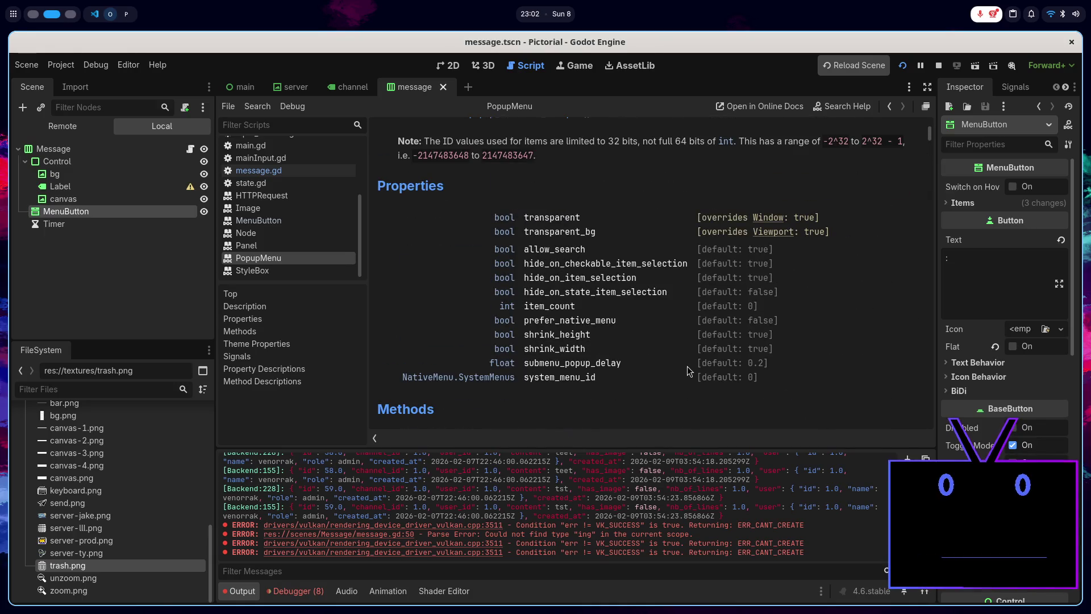
scroll(673, 346, "down", 5)
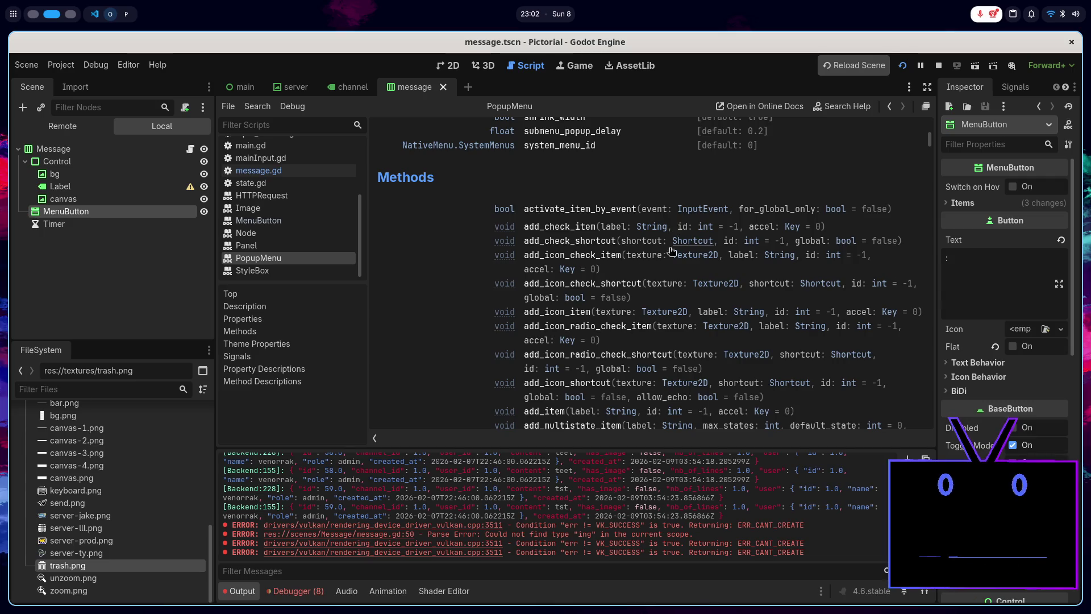
scroll(653, 278, "down", 10)
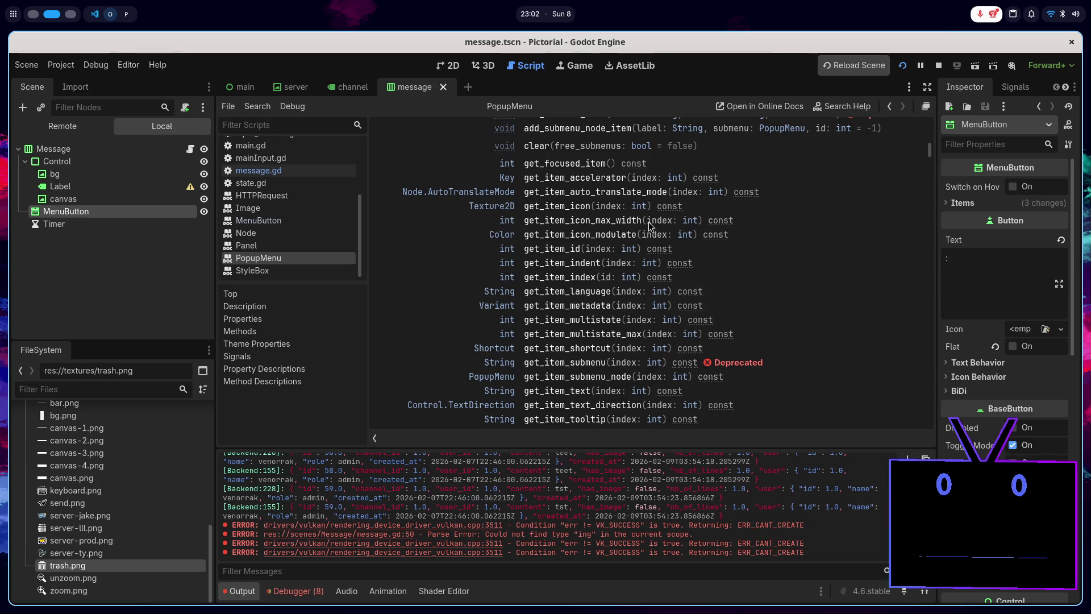
scroll(637, 230, "down", 3)
scroll(637, 230, "down", 3)
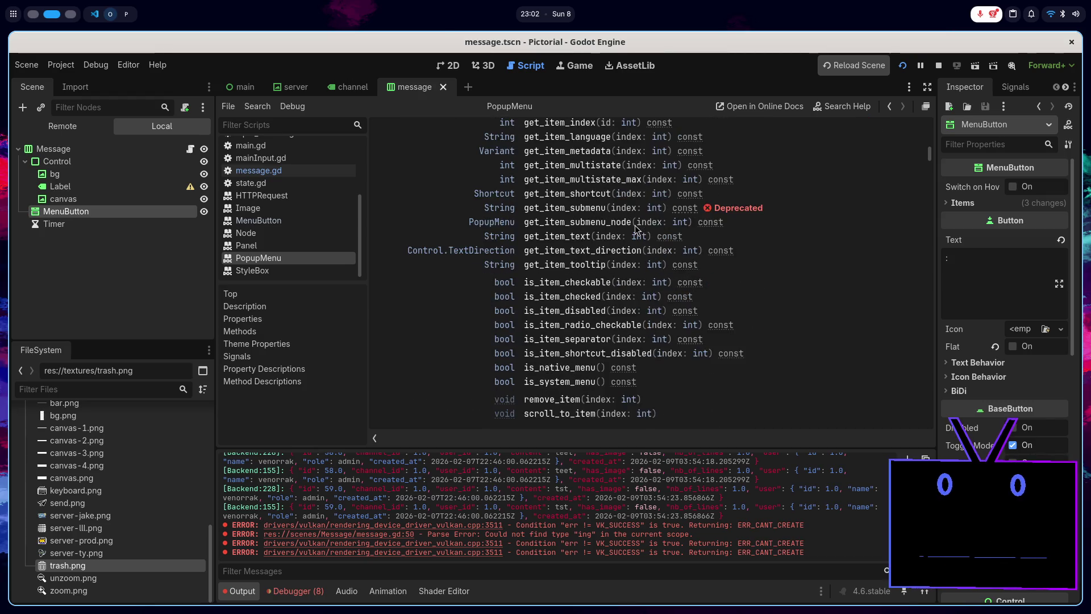
left_click(259, 170)
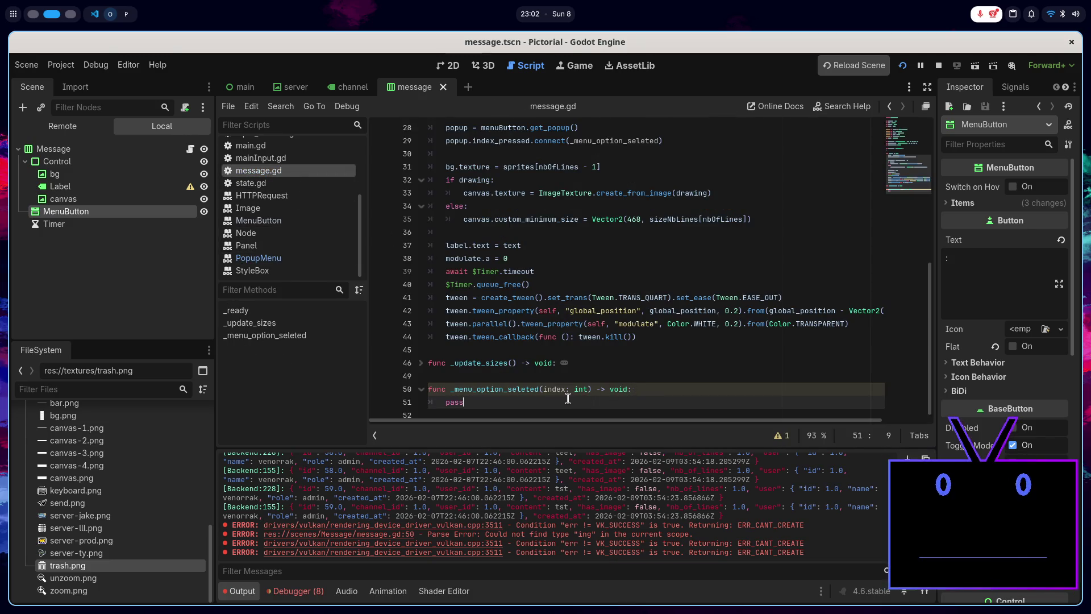
Add 'enum MENU_ITEM { EDIT, DELETE }' on a new line above the handler and save
left_click(545, 373)
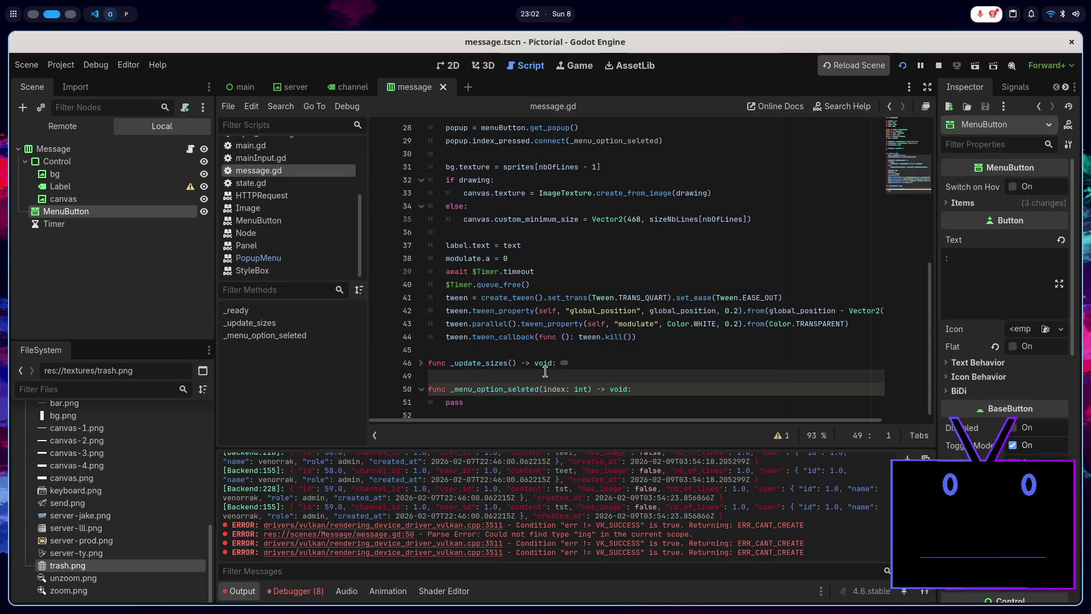
key("Return")
type("enum ")
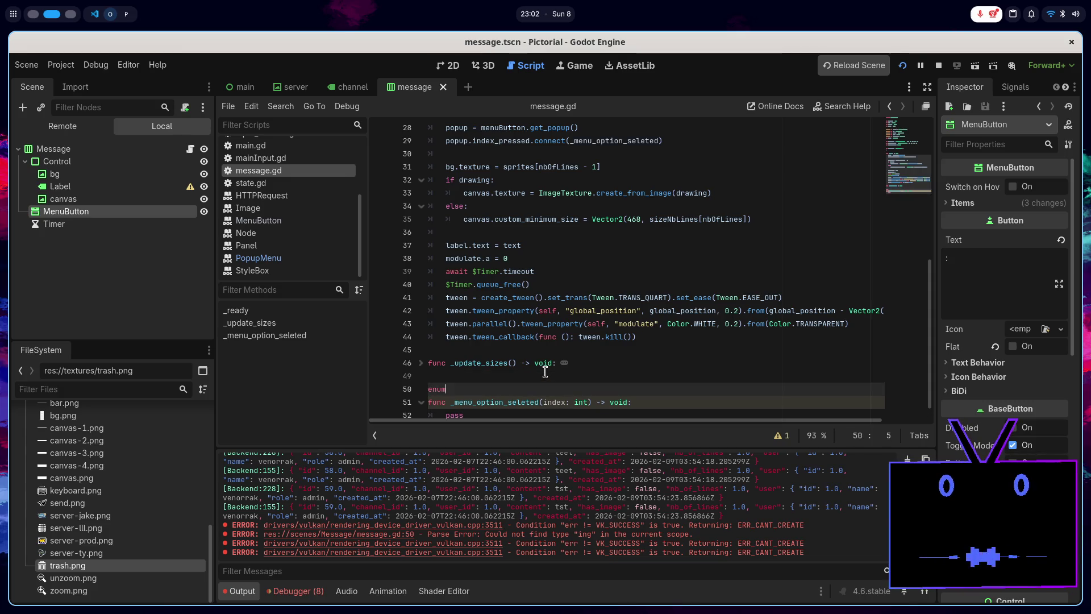
type("MENU_ITEM")
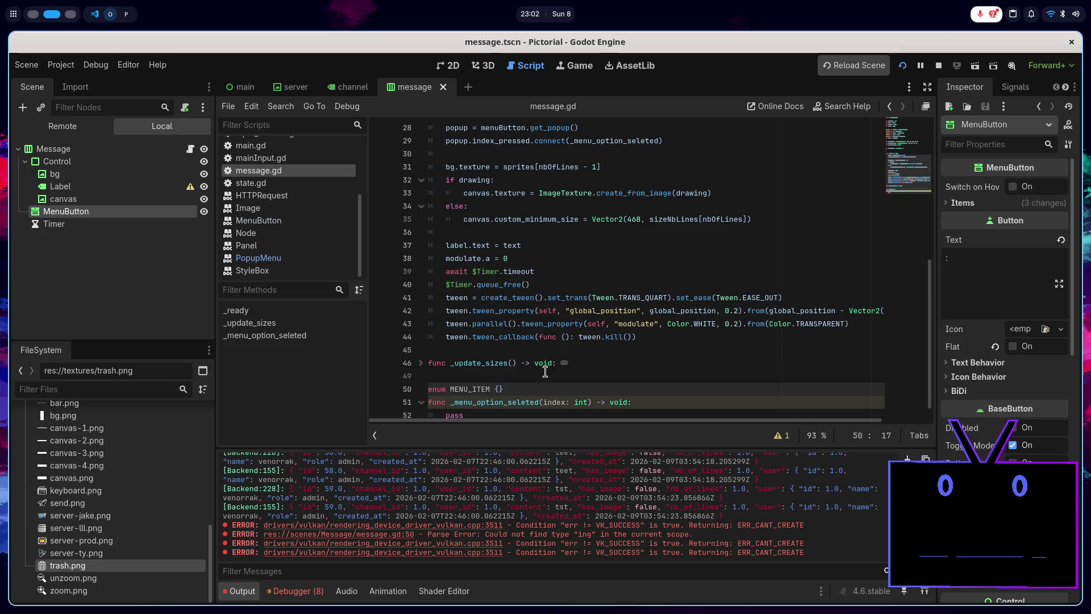
type(" {")
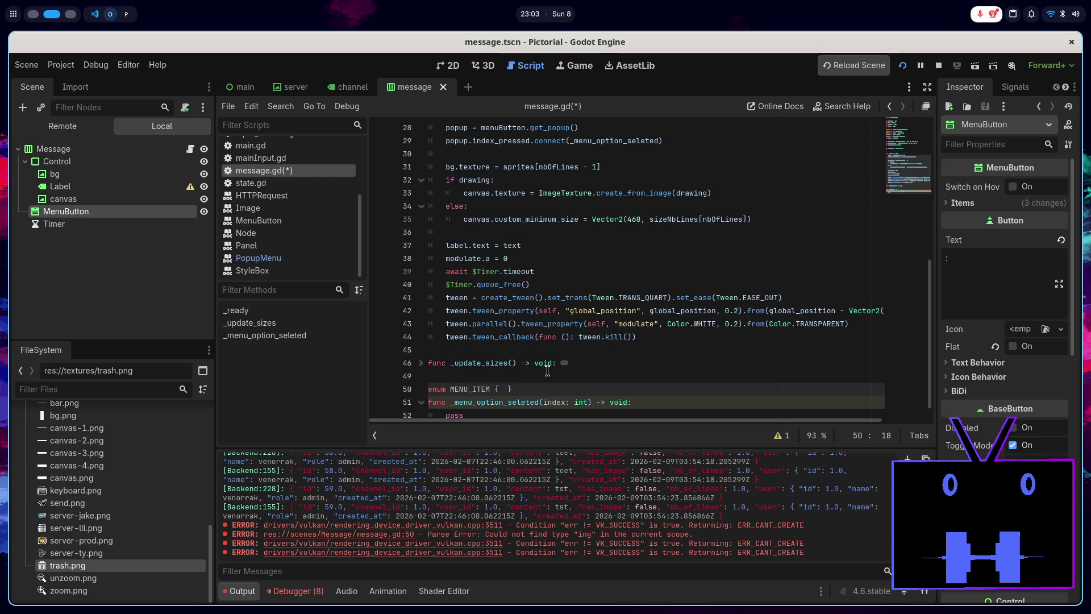
type("EDIT, ")
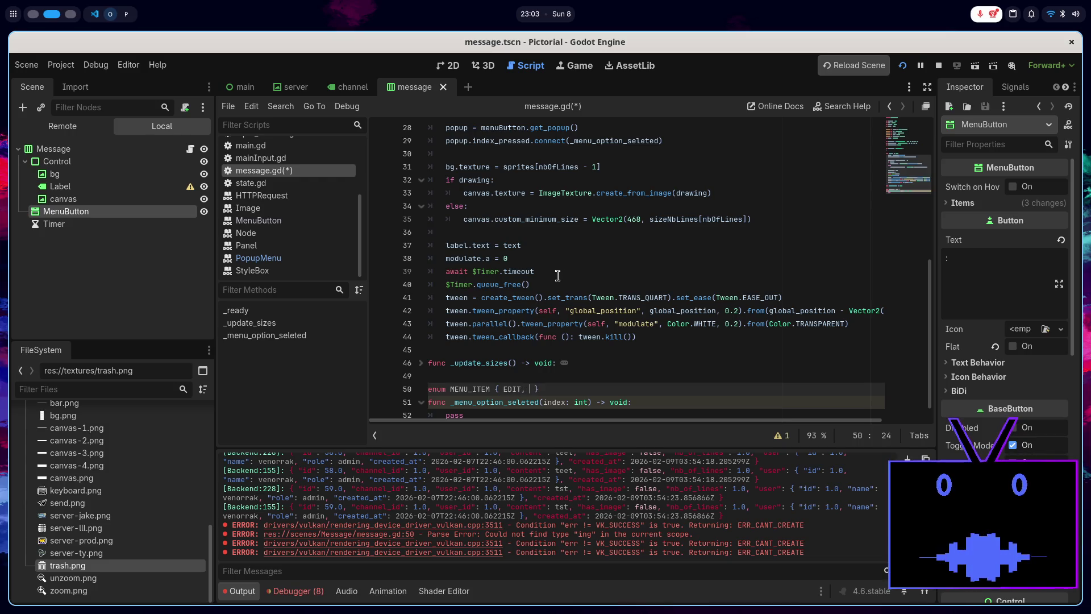
type("DELETE")
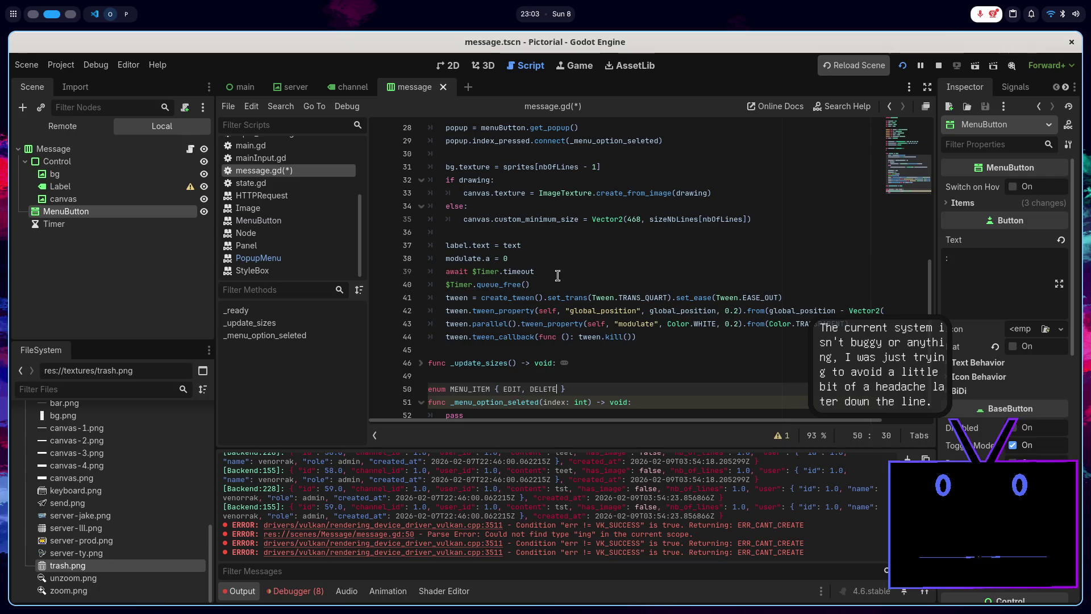
key("ctrl+s")
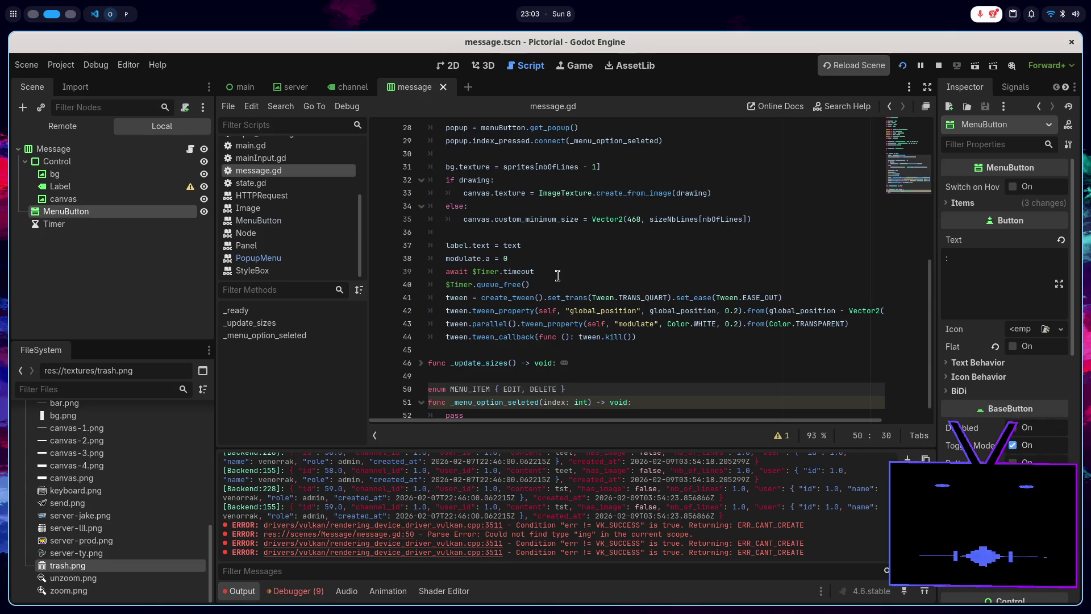
left_click(593, 387)
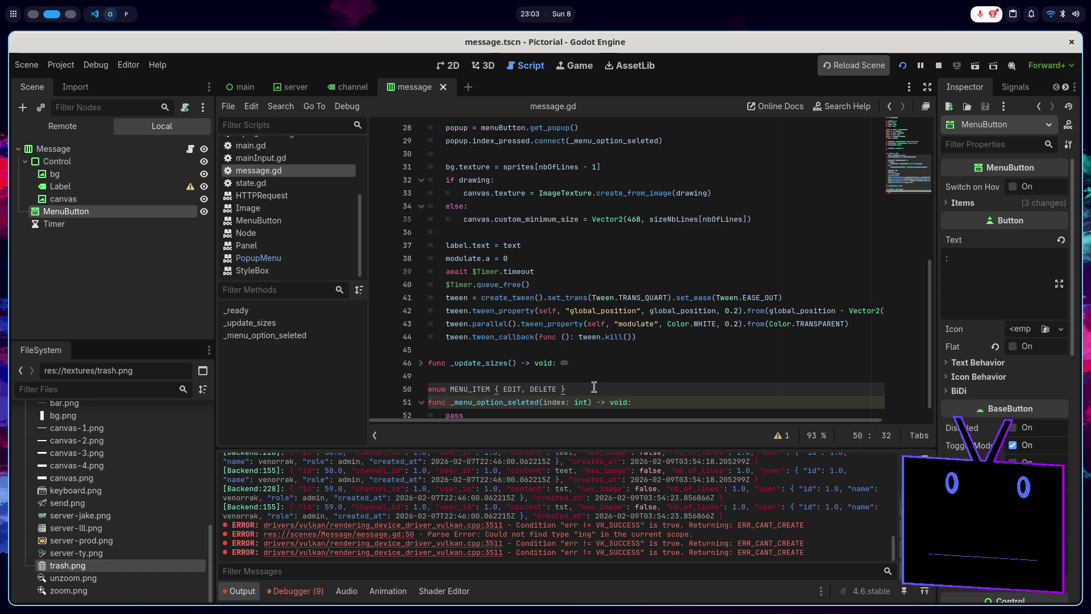
Replace the handler's pass with an 'if index == MENU_ITEM.EDIT:' branch
scroll(659, 321, "down", 1)
left_click(531, 389)
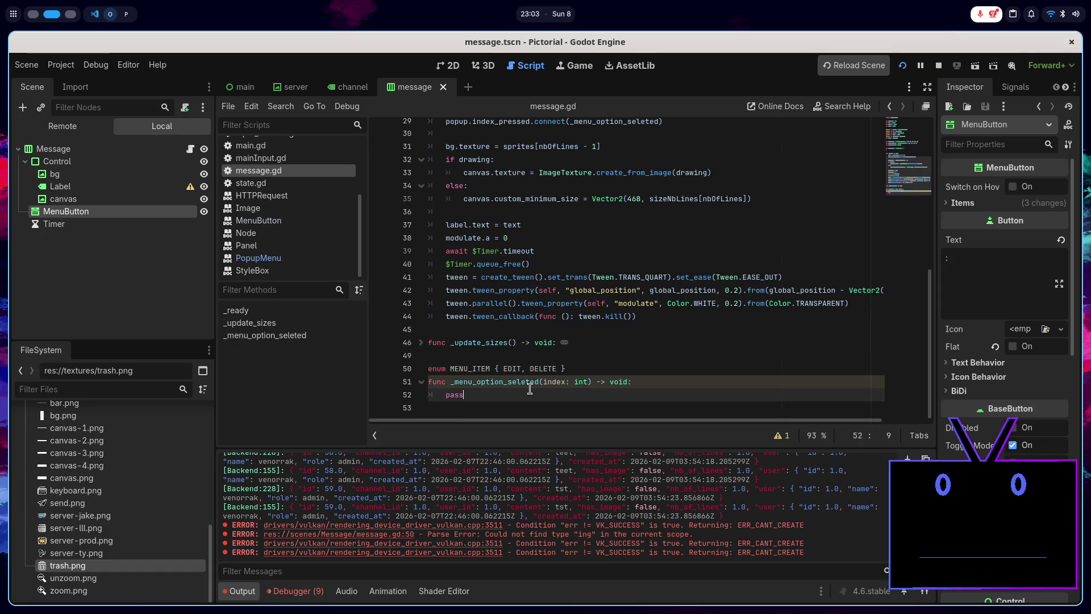
left_click_drag(664, 390, 664, 383)
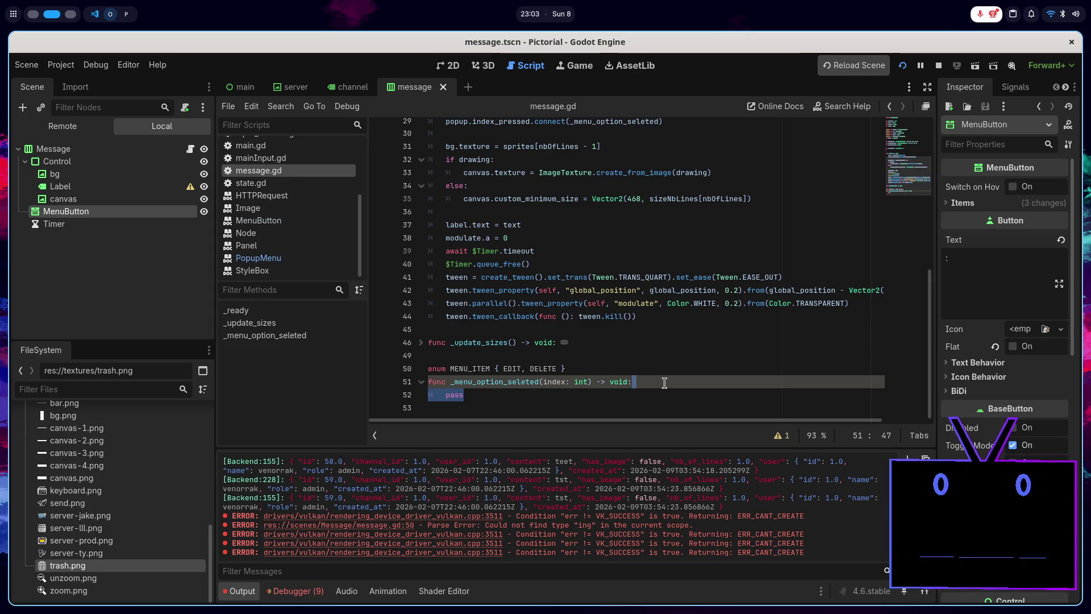
key("Return")
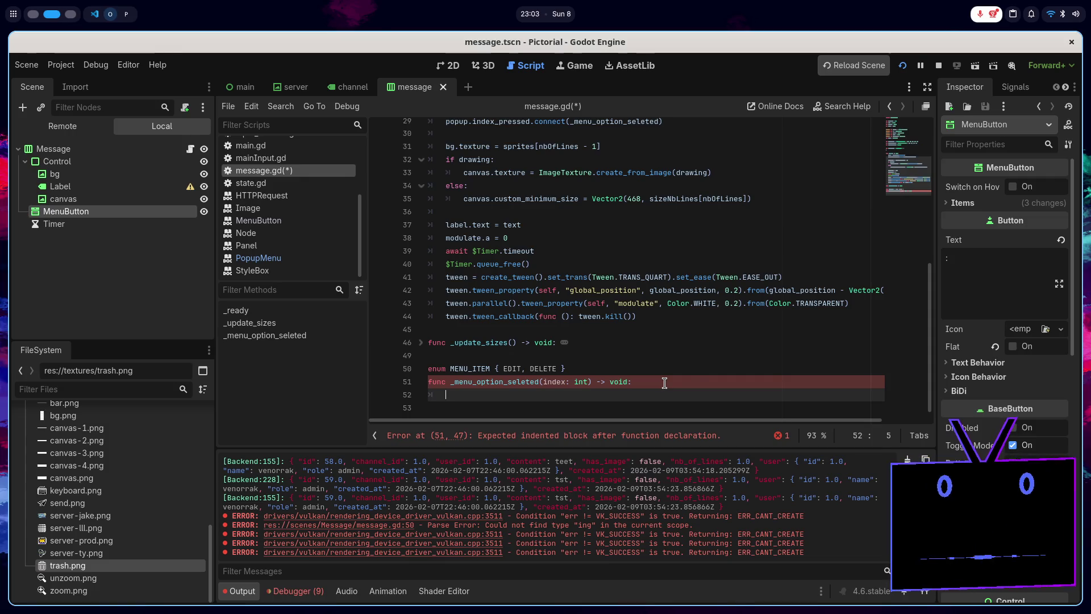
mouse_move(676, 297)
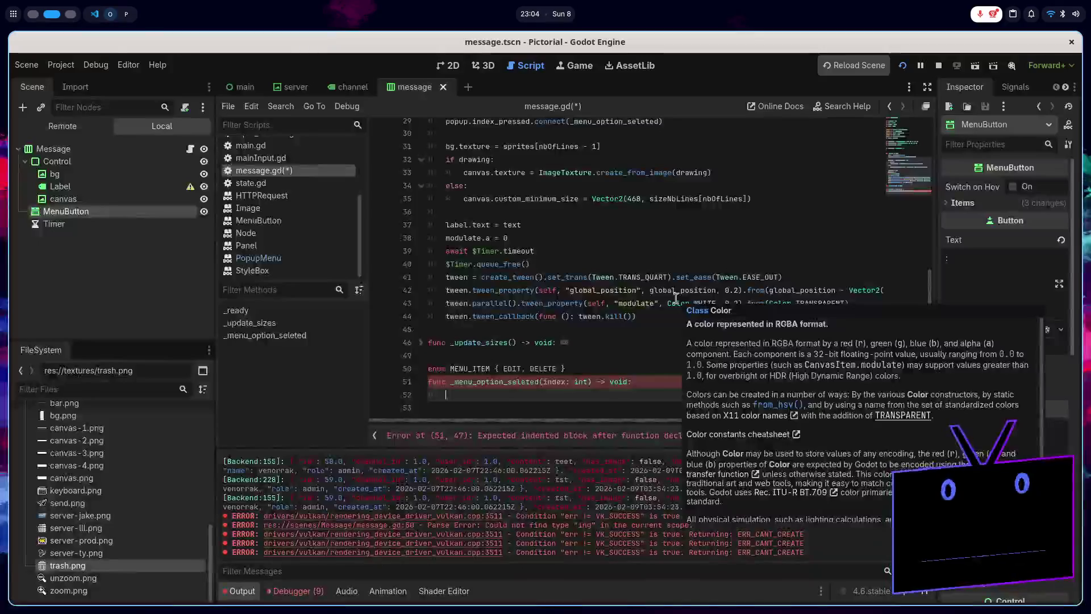
type("if in")
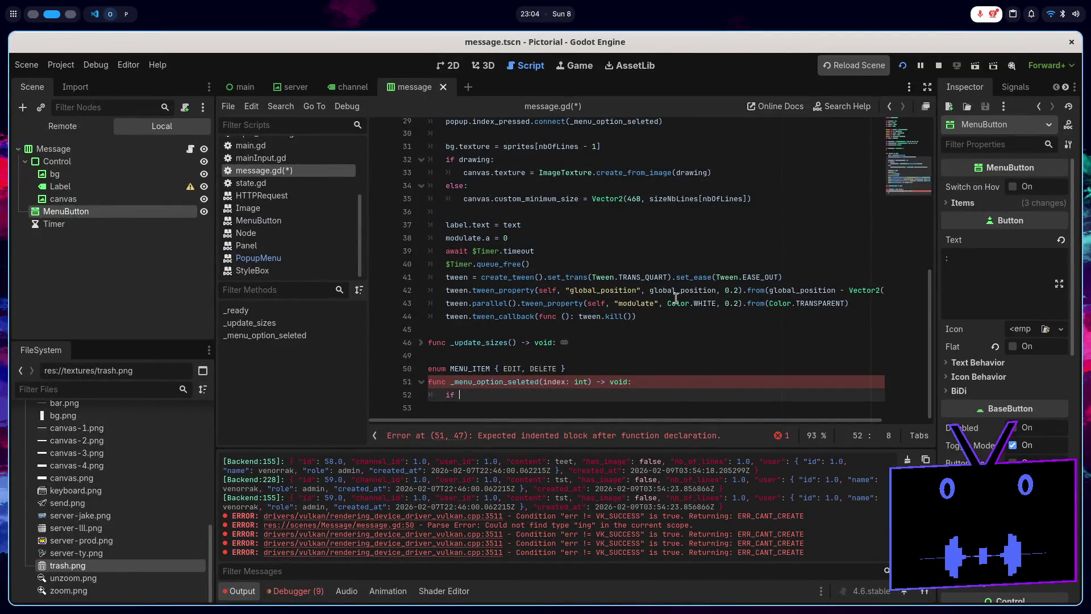
type("dex ")
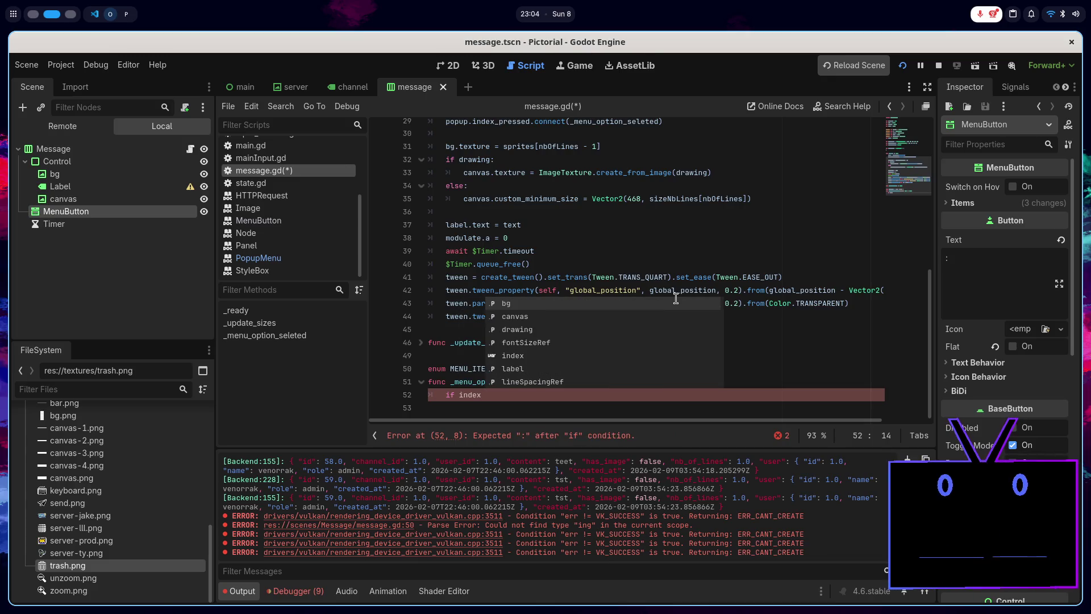
type("== D")
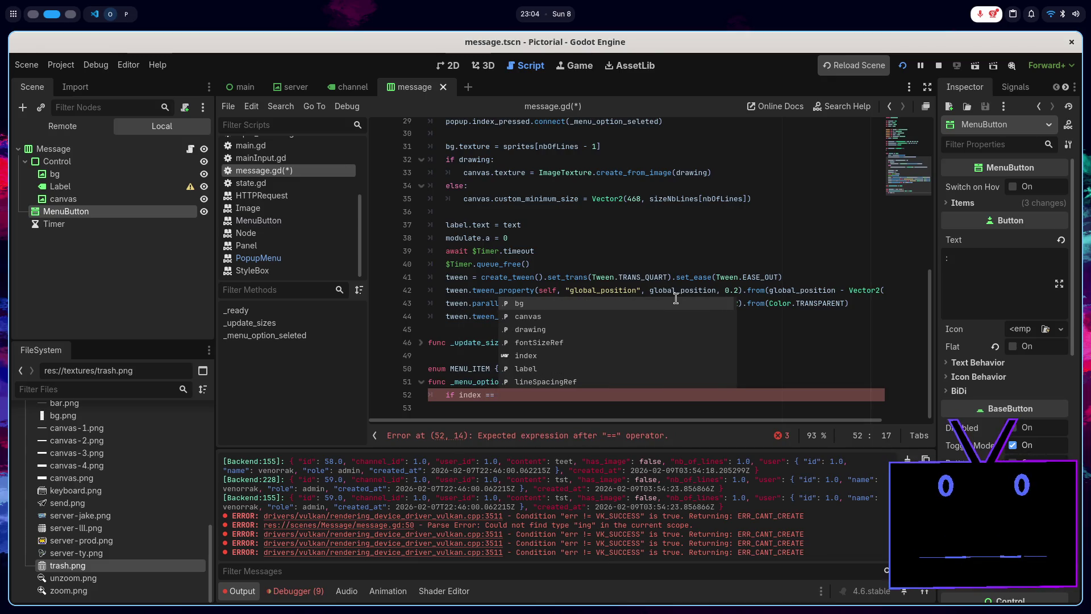
key("BackSpace")
type("ED")
key("BackSpace")
key("BackSpace")
type("ME")
key("Return")
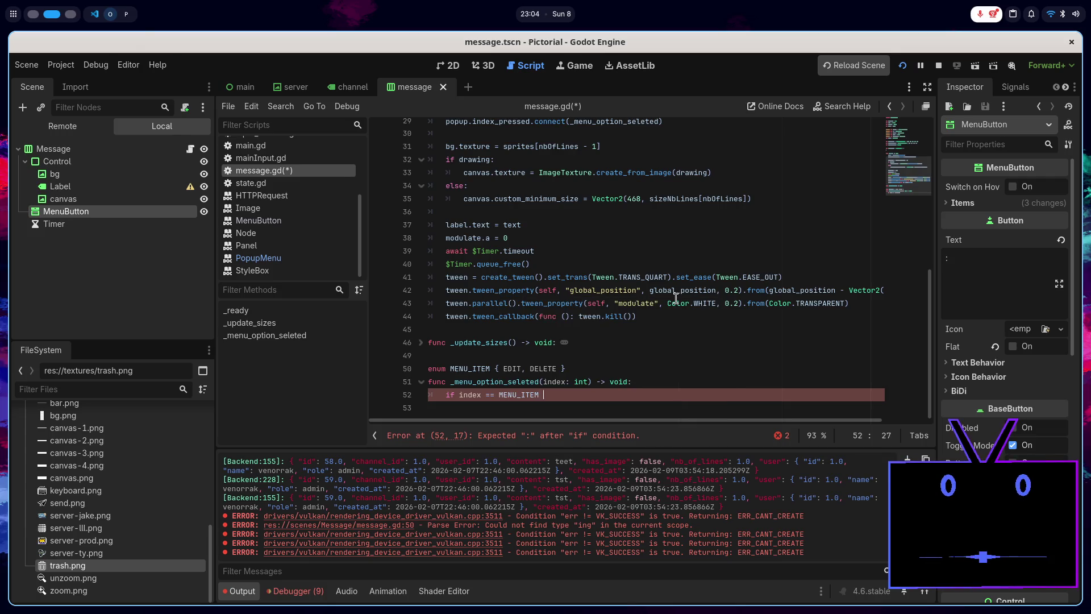
type("EDIT")
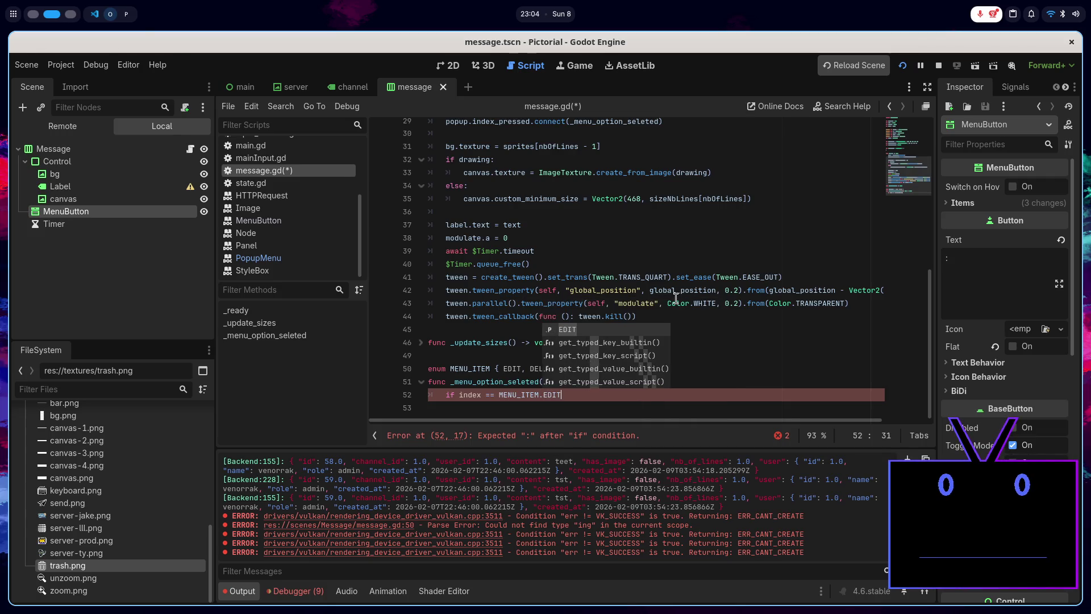
key("Escape")
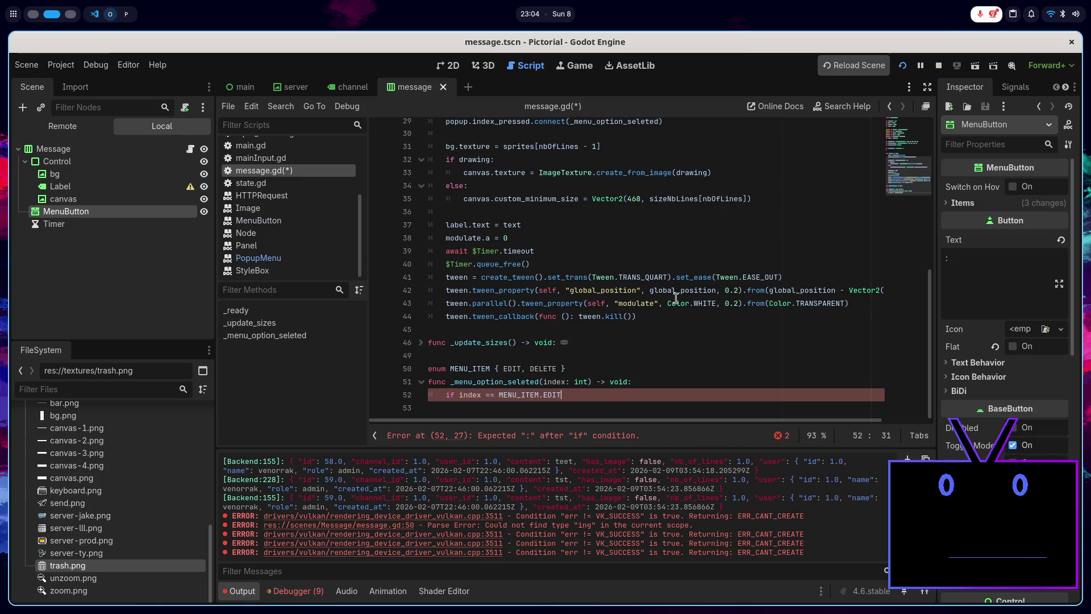
type(":")
key("Return")
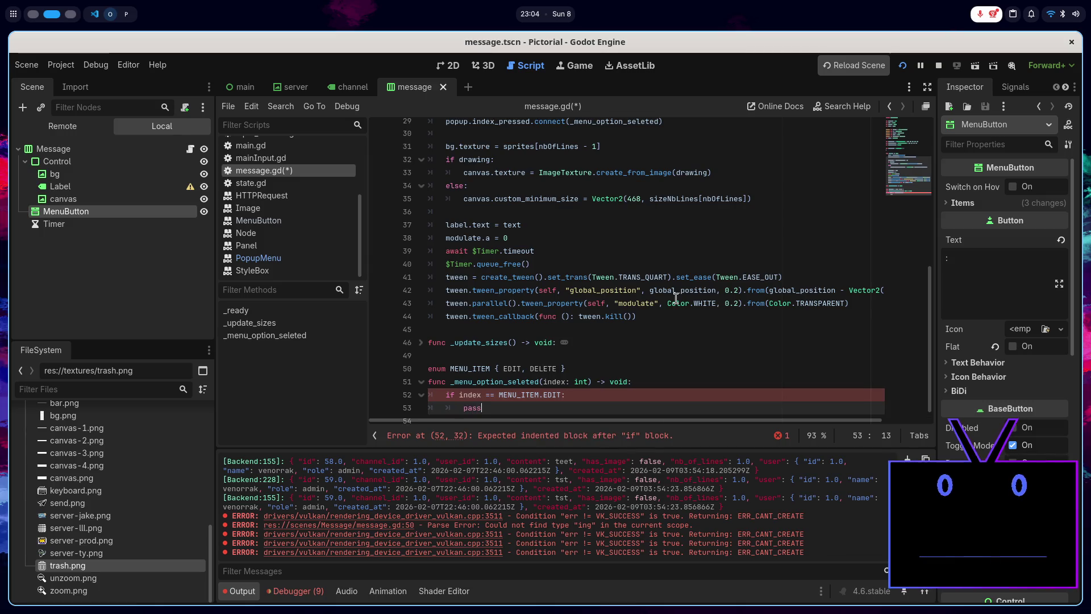
Add an 'if index == MENU_ITEM.DELETE:' branch with a pass body
key("Return")
key("BackSpace")
type("if i")
key("Return")
type("==")
left_click(445, 357)
left_click_drag(561, 389, 499, 388)
key("ctrl+c")
left_click(513, 414)
key("ctrl+v")
key("BackSpace")
key("BackSpace")
key("BackSpace")
type("DELETE:")
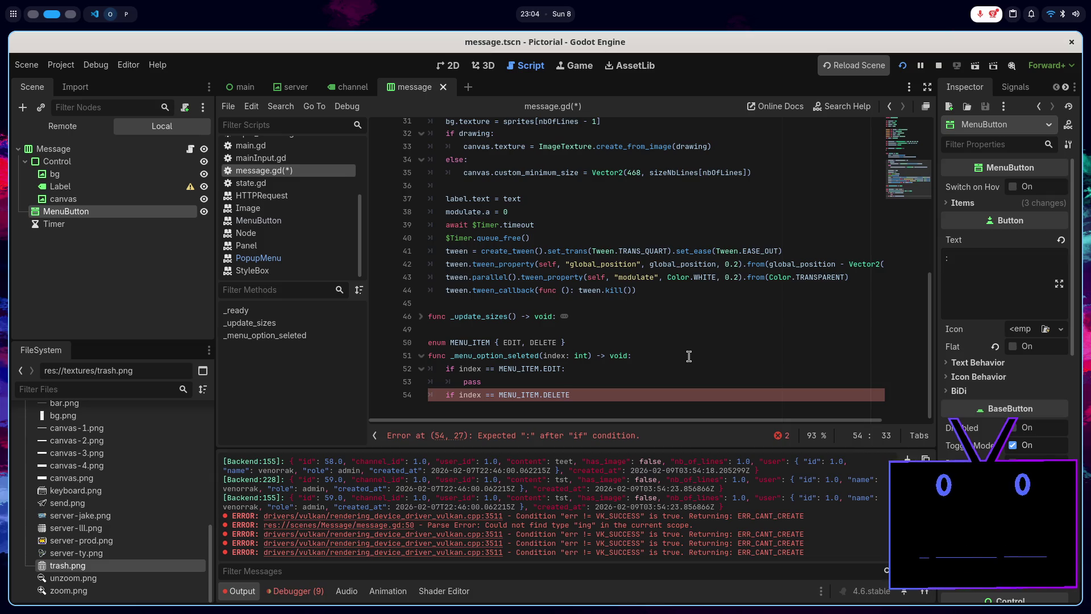
key("Return")
type("pas")
Save message.gd and run the game with F5
key("ctrl+s")
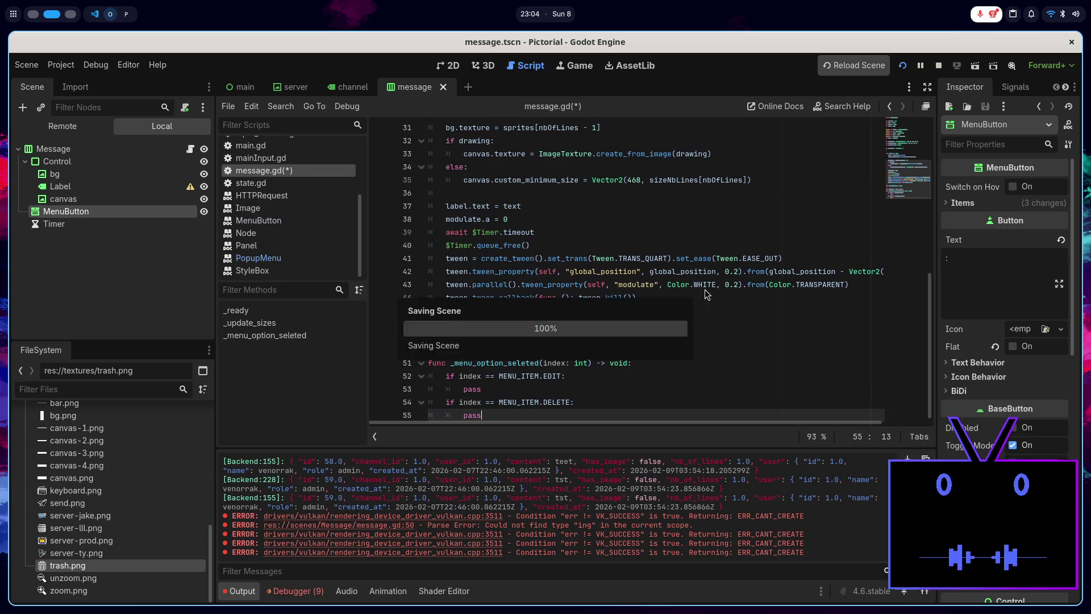
key("F5")
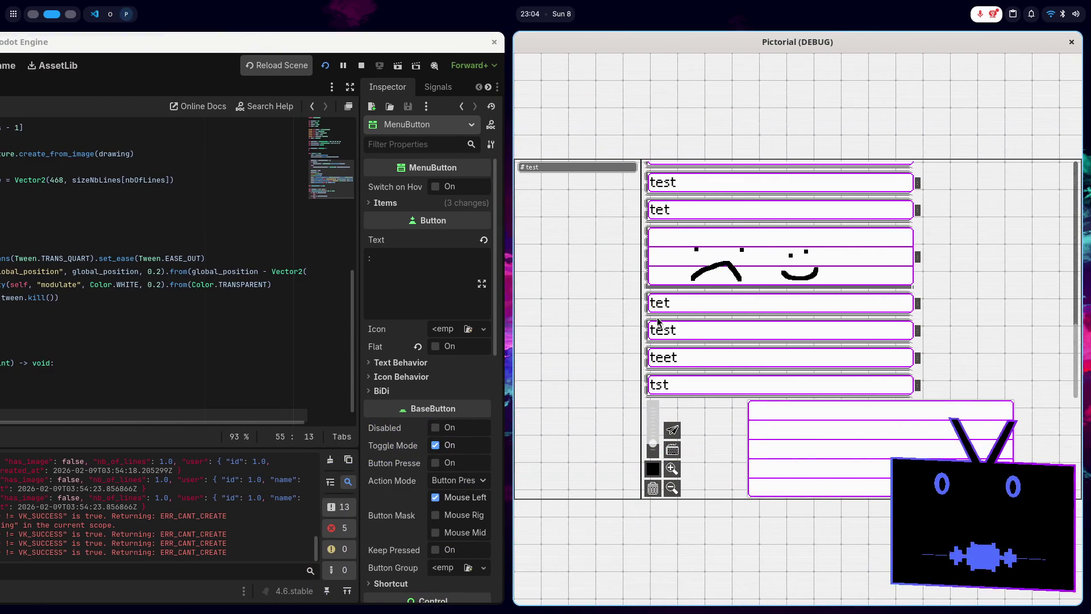
mouse_move(324, 261)
left_click(511, 259)
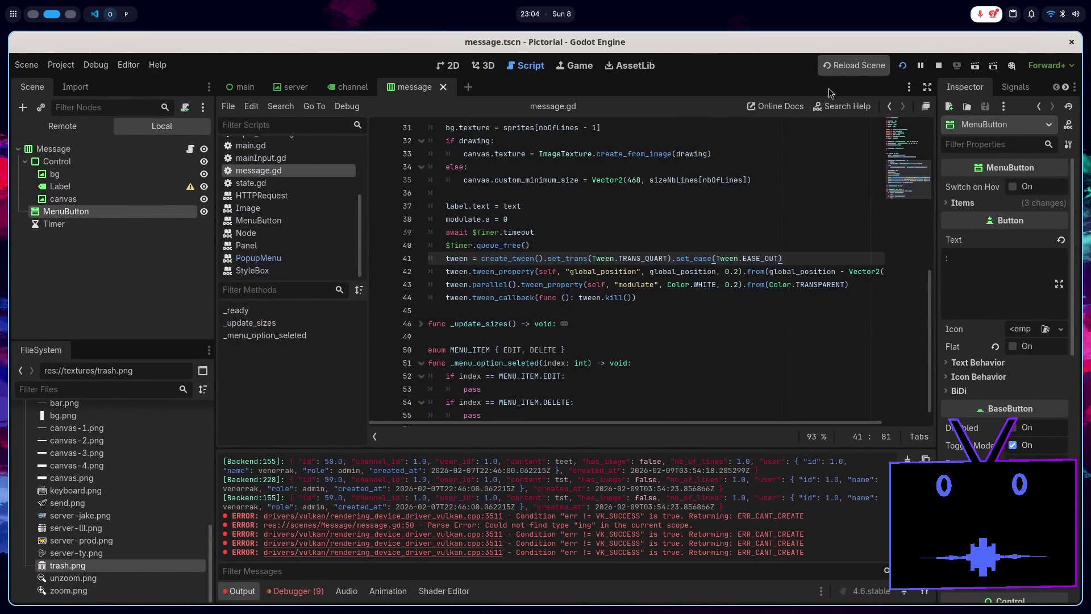
Stop the running game and switch to the 2D view
left_click(939, 65)
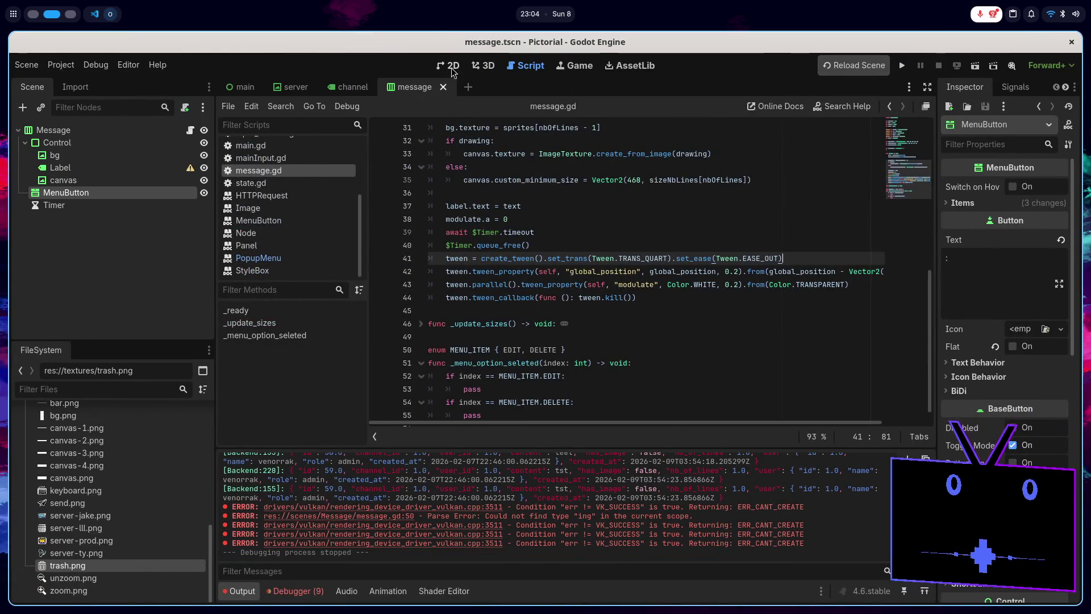
left_click(449, 66)
scroll(554, 277, "up", 8)
scroll(554, 275, "down", 6)
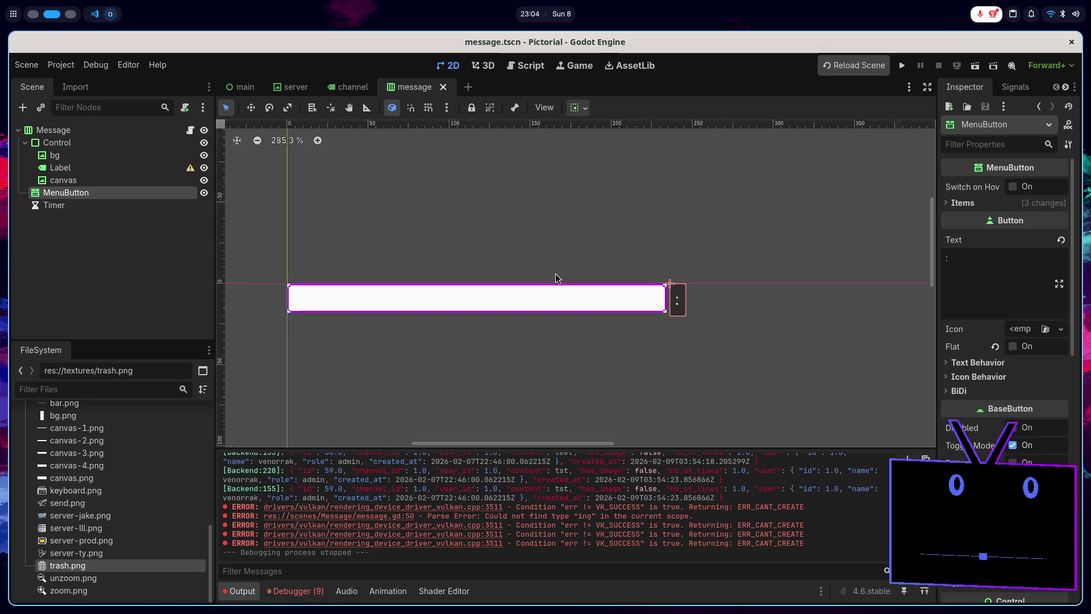
scroll(551, 274, "up", 1)
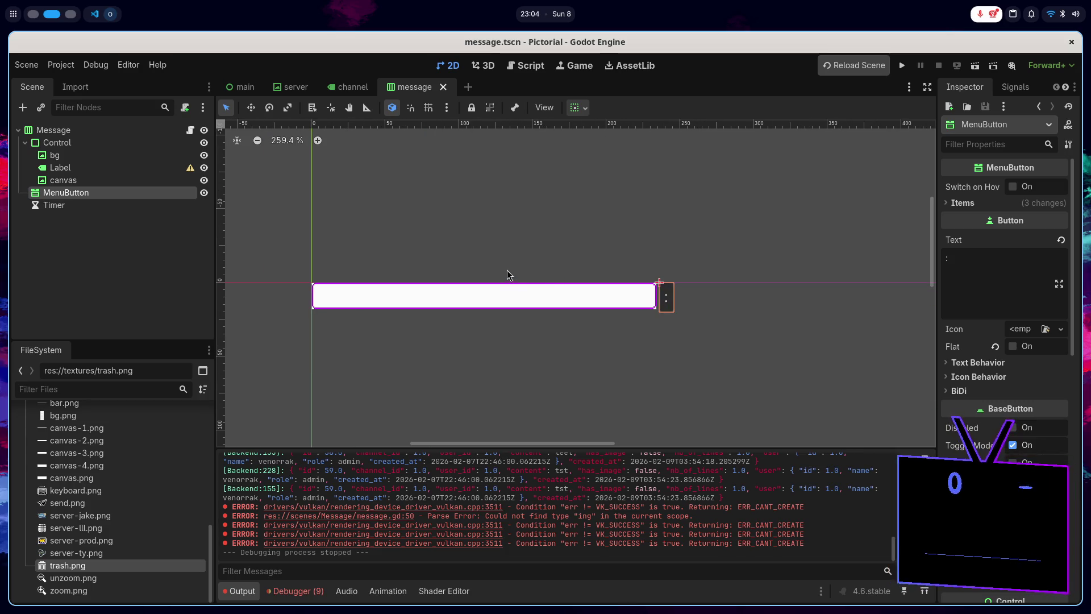
scroll(333, 267, "up", 2)
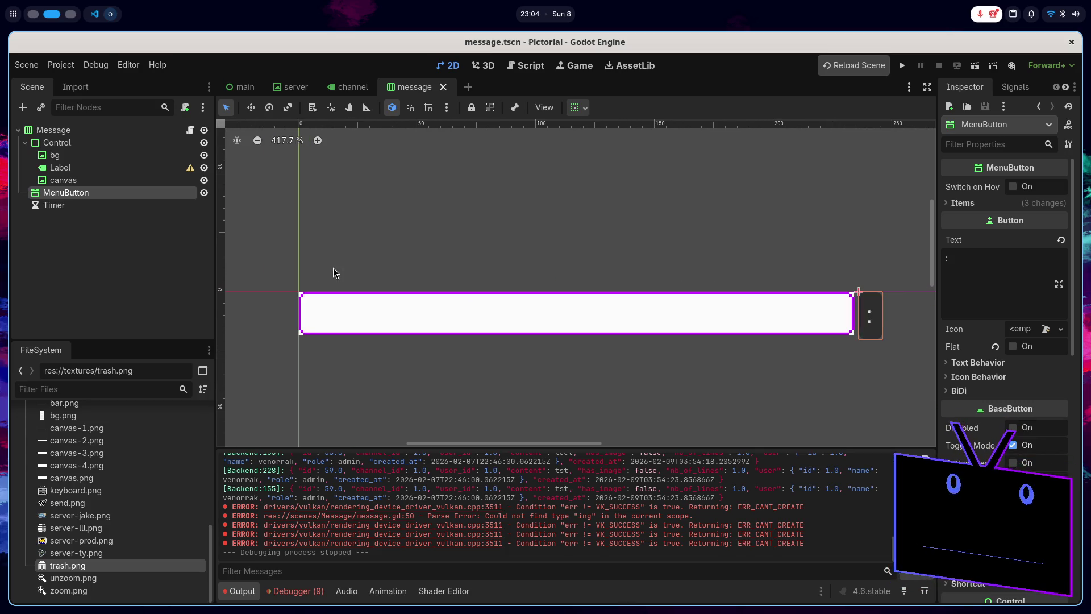
Select the Message and Control nodes, then switch to the main scene
left_click(125, 128)
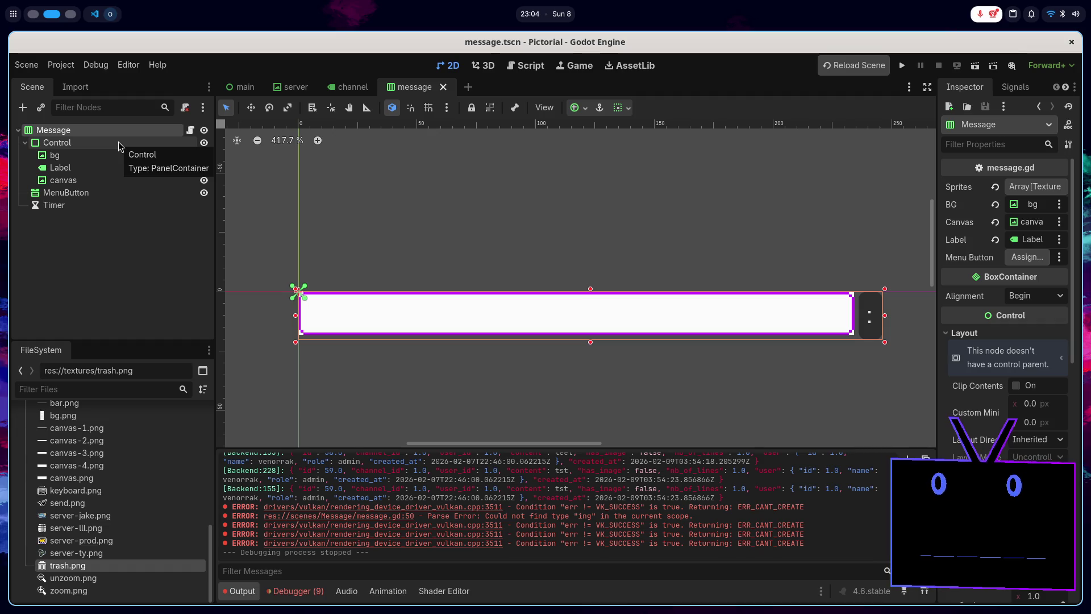
left_click(118, 141)
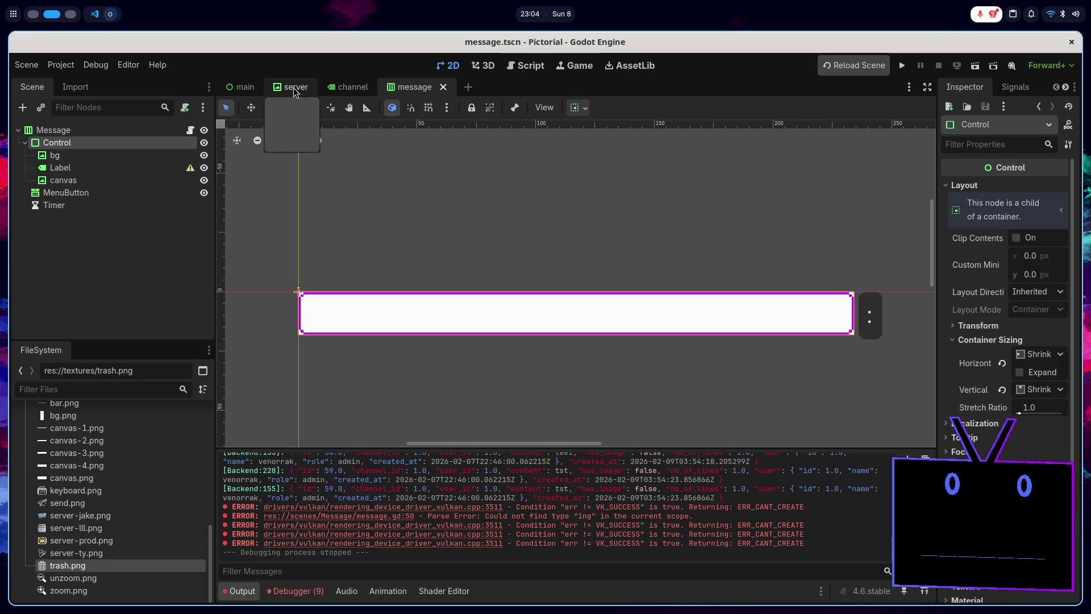
left_click(243, 86)
scroll(318, 196, "down", 2)
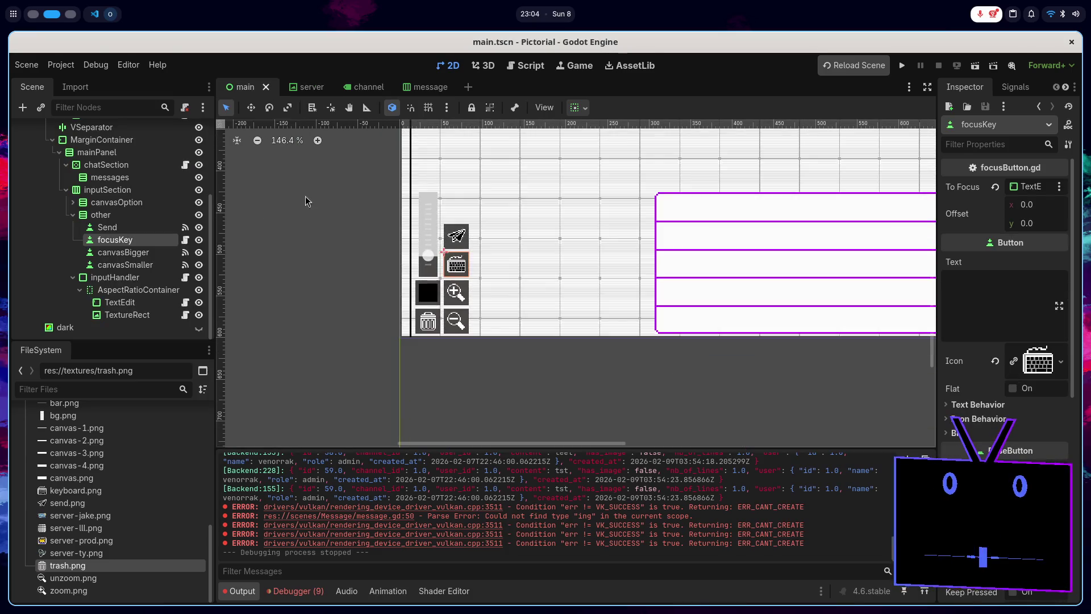
Open mainTheme.tres in the theme editor and browse HBoxContainer's theme items
scroll(131, 254, "up", 4)
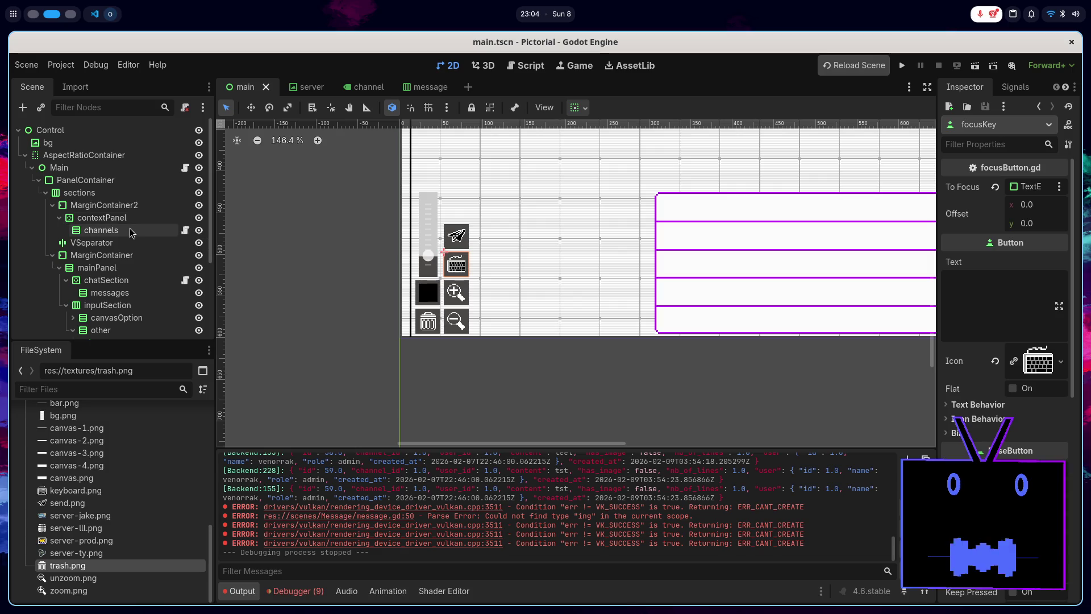
left_click(167, 230)
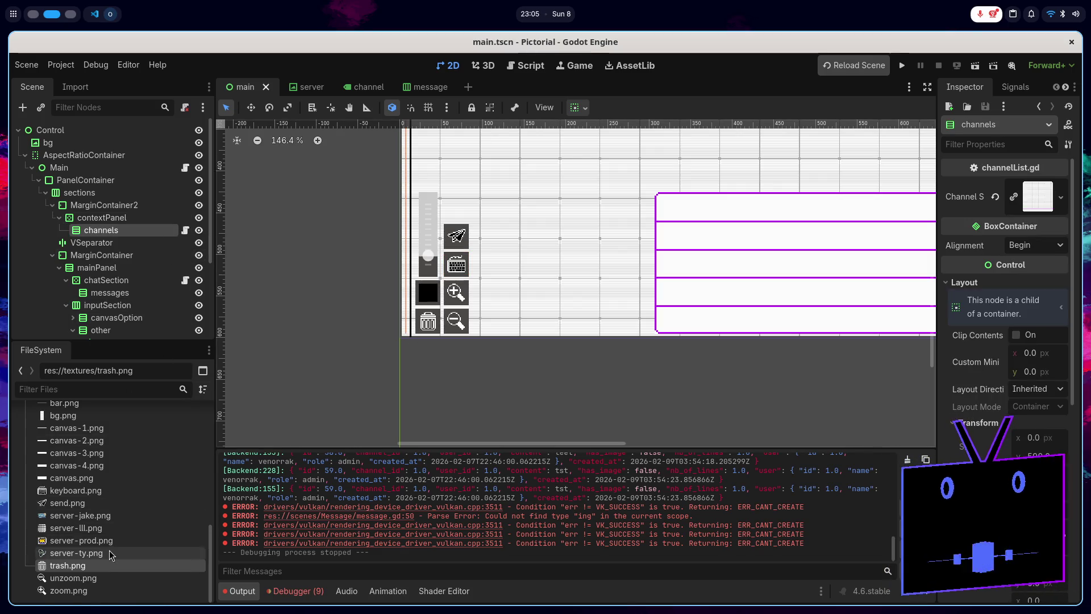
scroll(109, 544, "up", 5)
scroll(109, 545, "up", 3)
left_click(80, 465)
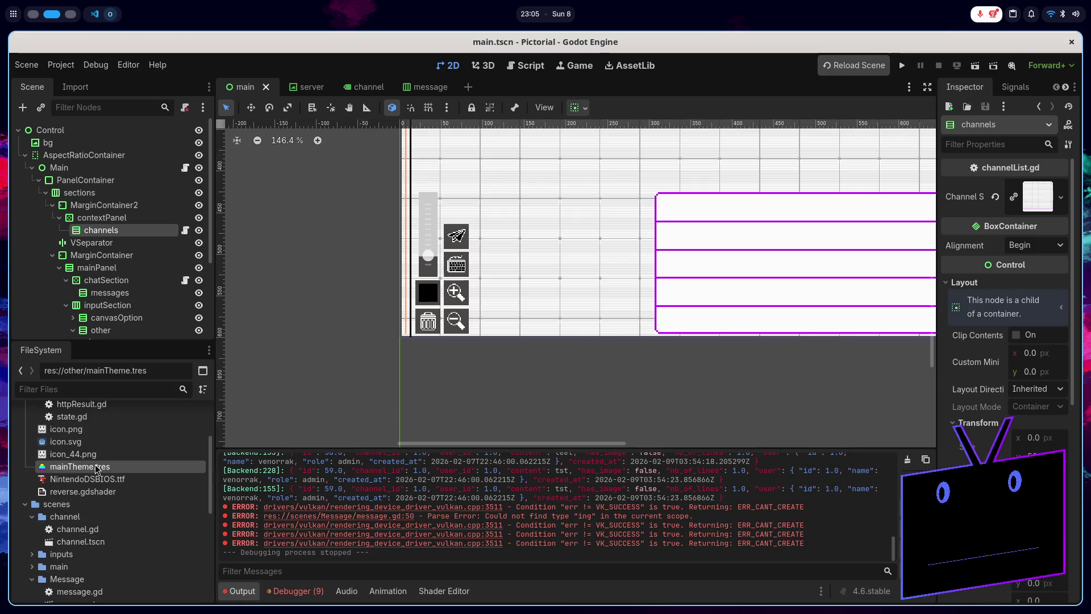
left_click(840, 429)
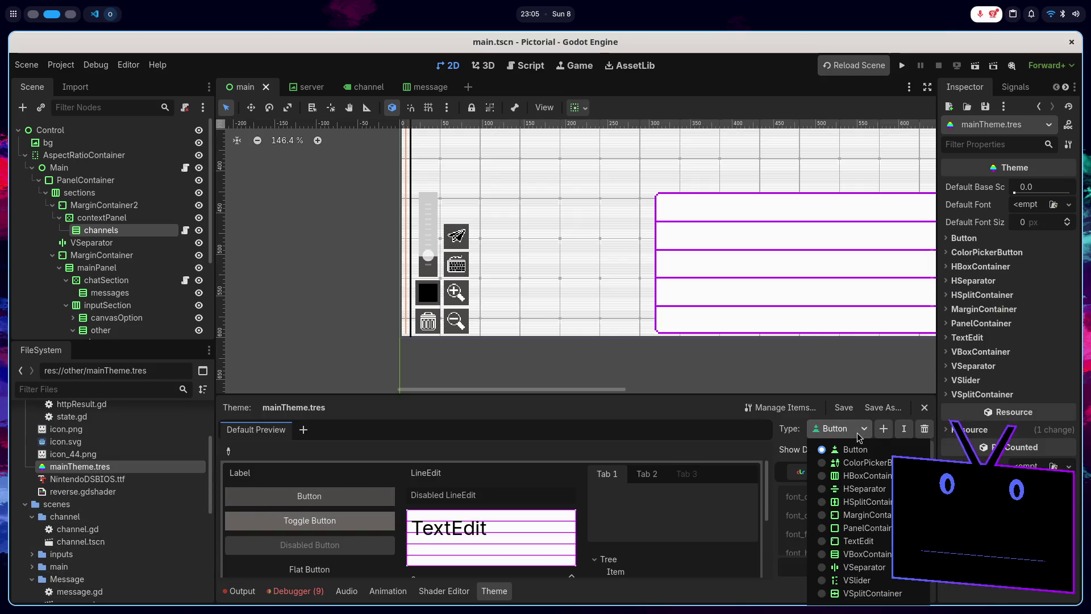
left_click(869, 475)
left_click(829, 472)
left_click(857, 473)
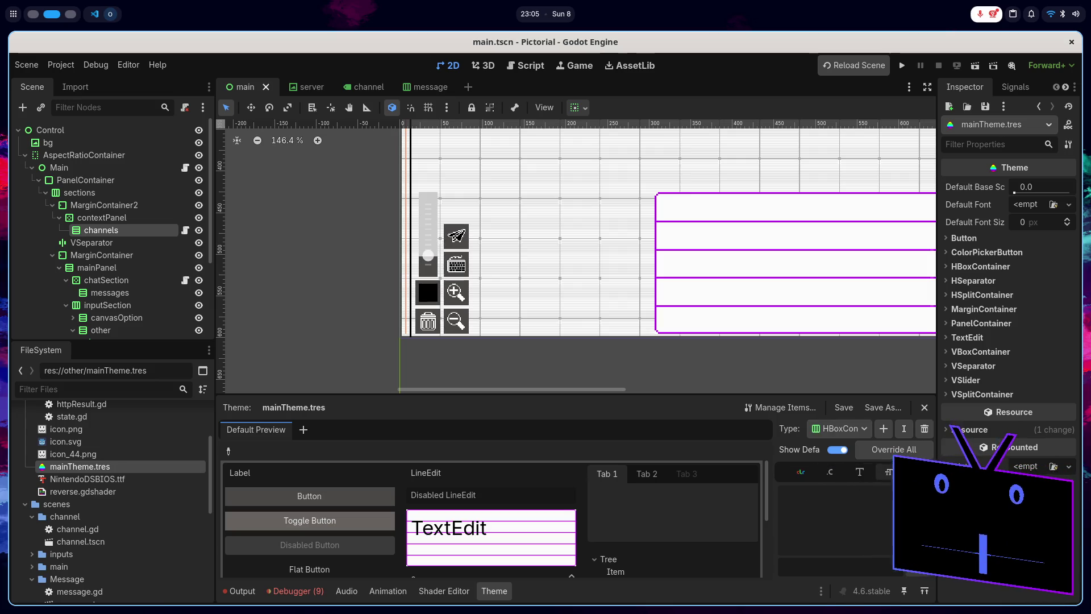
left_click(830, 472)
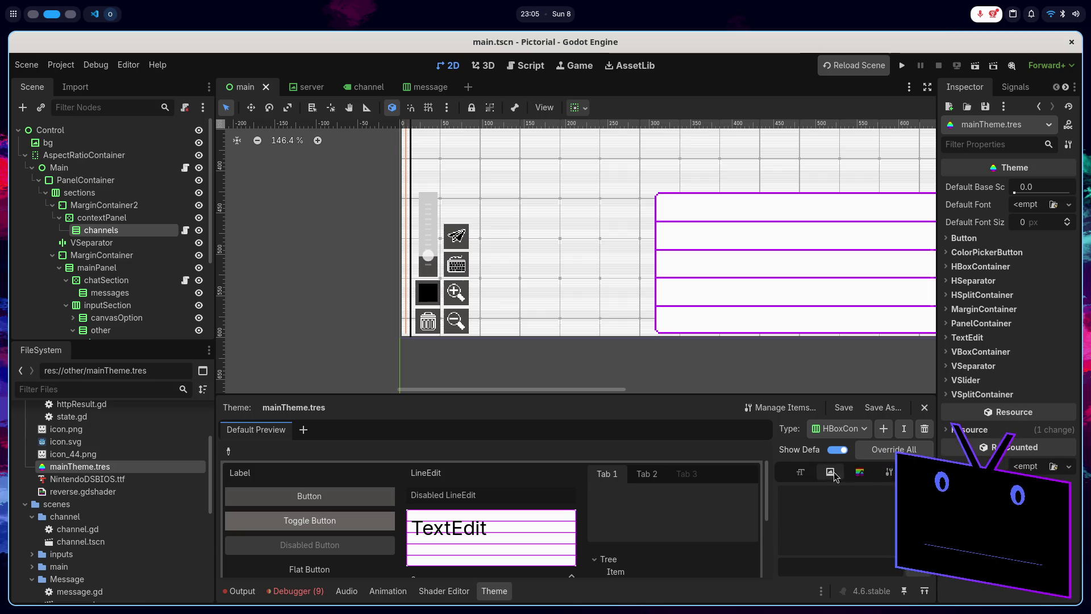
left_click(889, 473)
left_click(862, 473)
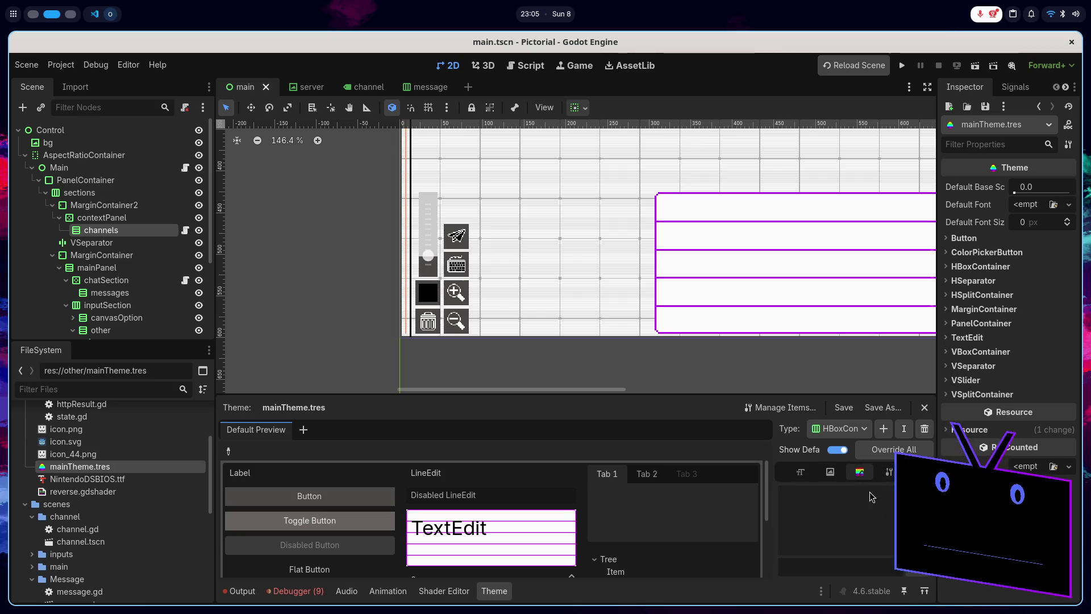
Inspect PanelContainer's panel StyleBox in the theme, then open the channel scene
left_click(840, 431)
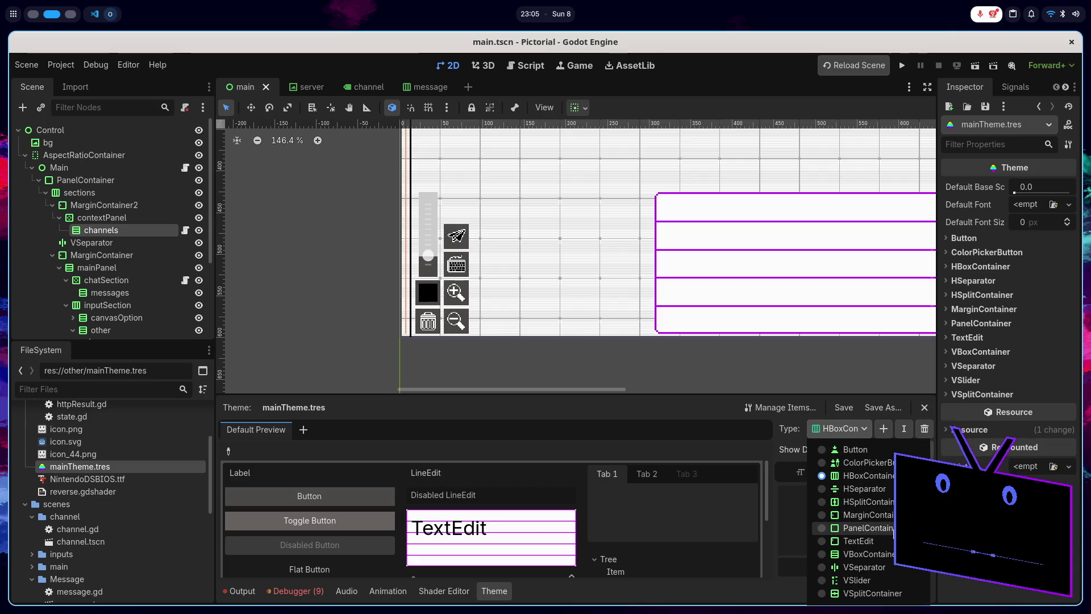
left_click(852, 528)
left_click(835, 525)
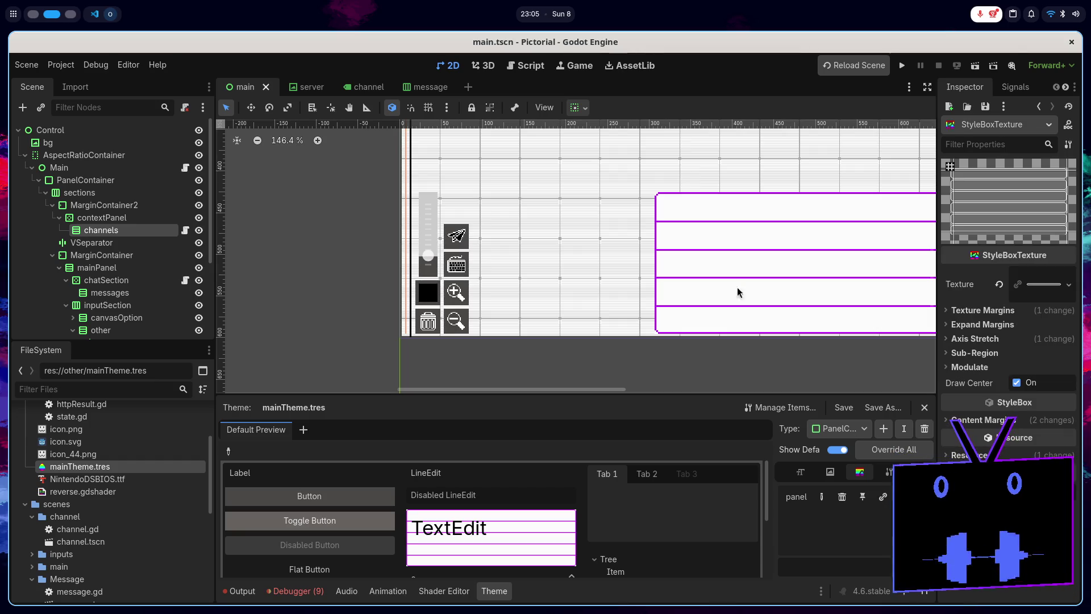
scroll(585, 225, "down", 4)
scroll(557, 275, "up", 2)
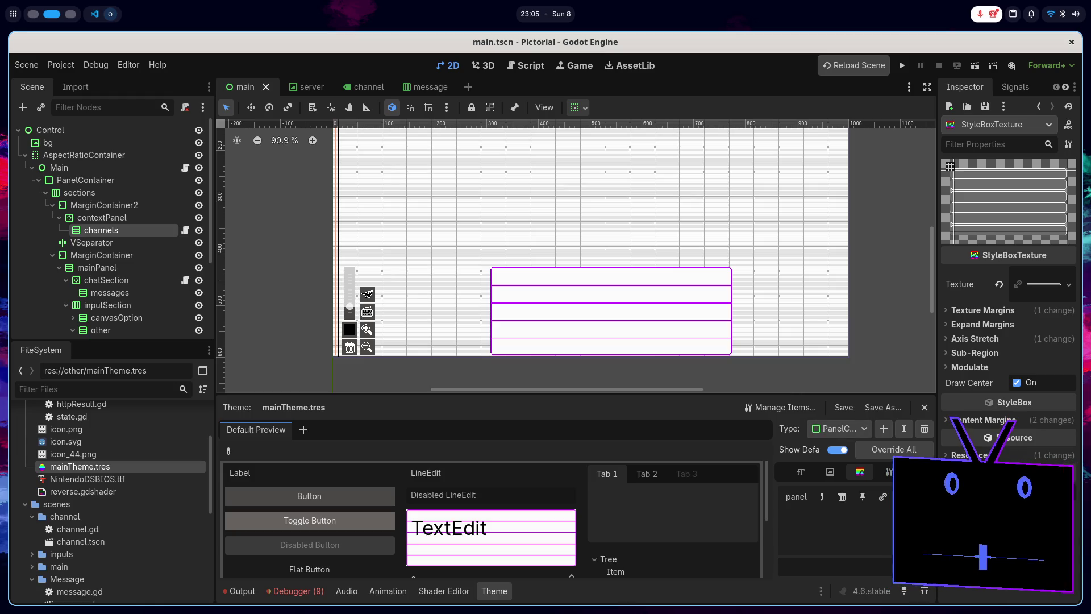
left_click(1006, 310)
left_click(1006, 311)
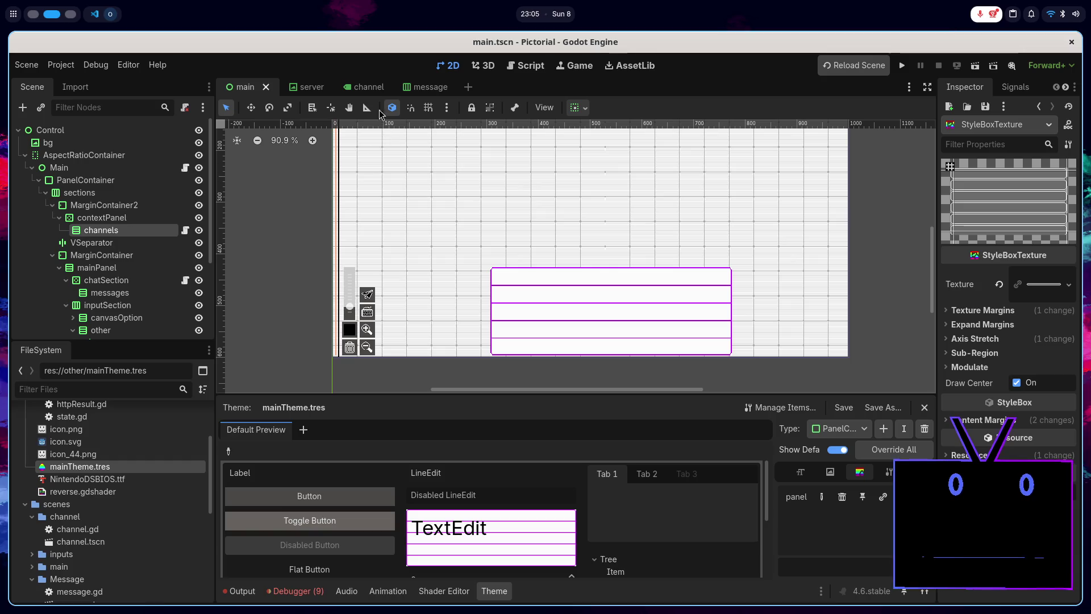
left_click(366, 90)
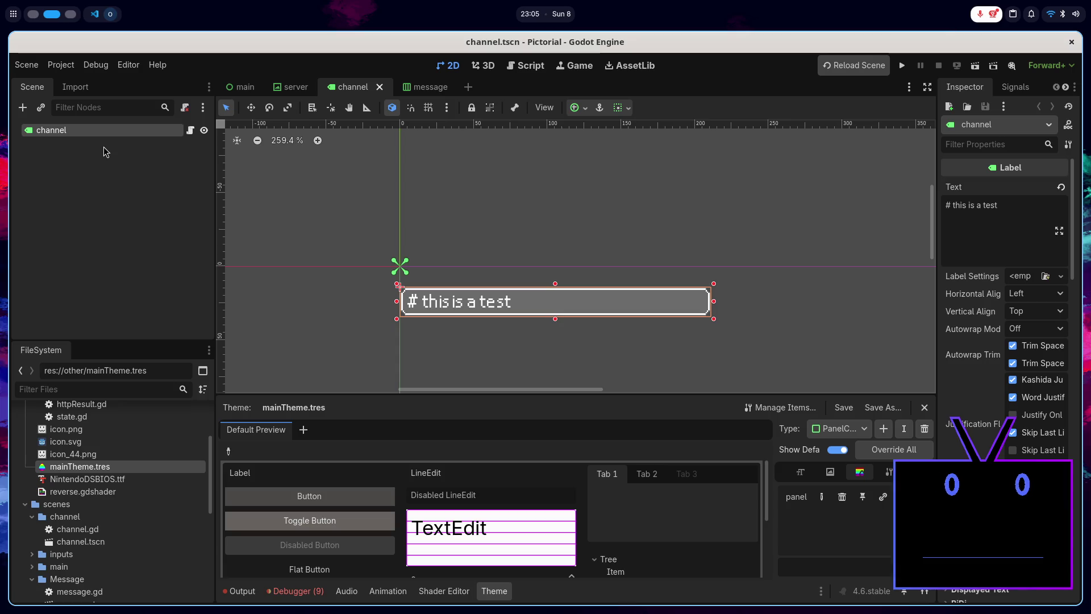
Delete the PanelContainer panel StyleBox override from mainTheme.tres
scroll(1023, 369, "down", 10)
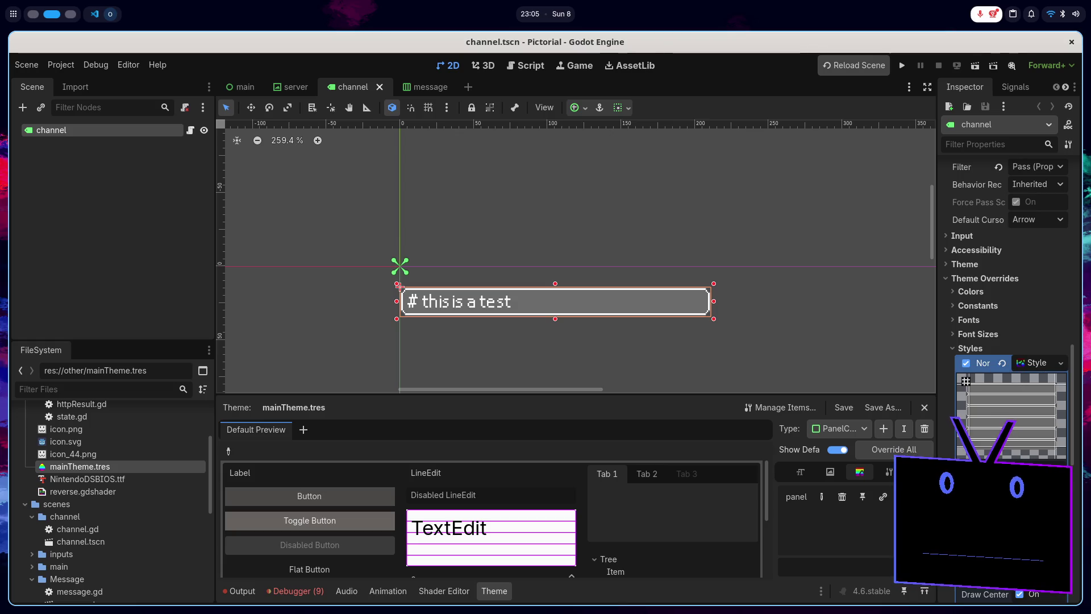
scroll(507, 494, "down", 1)
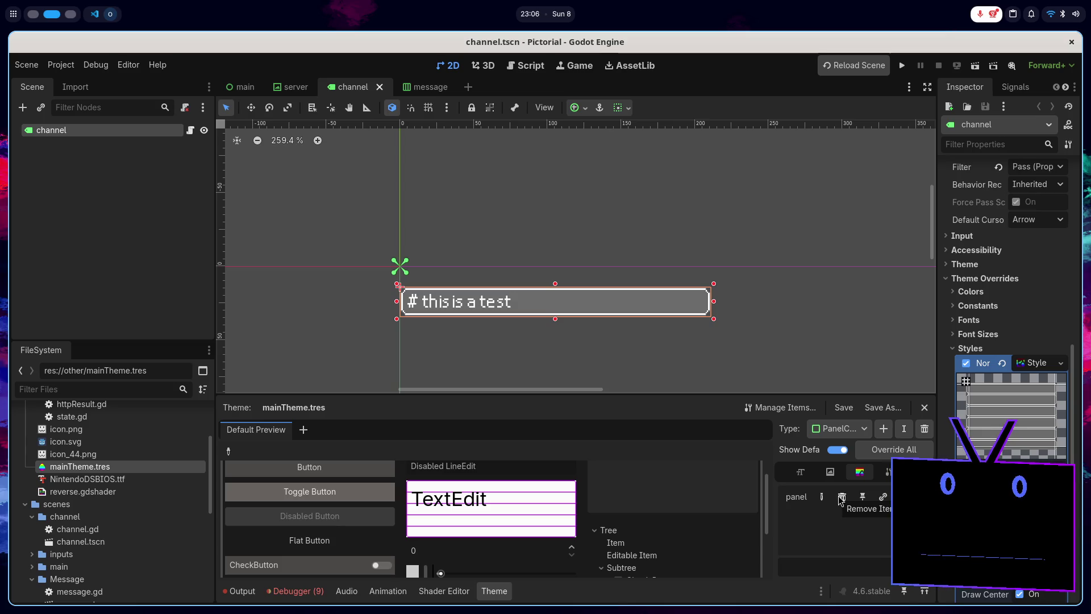
scroll(1017, 459, "down", 3)
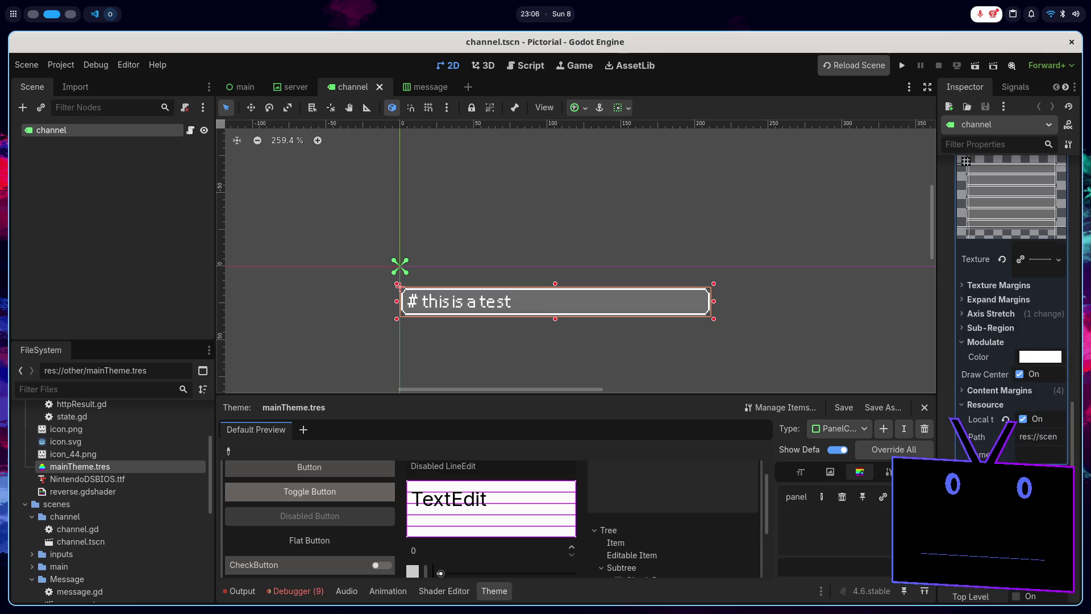
scroll(1017, 459, "up", 7)
scroll(1017, 459, "up", 5)
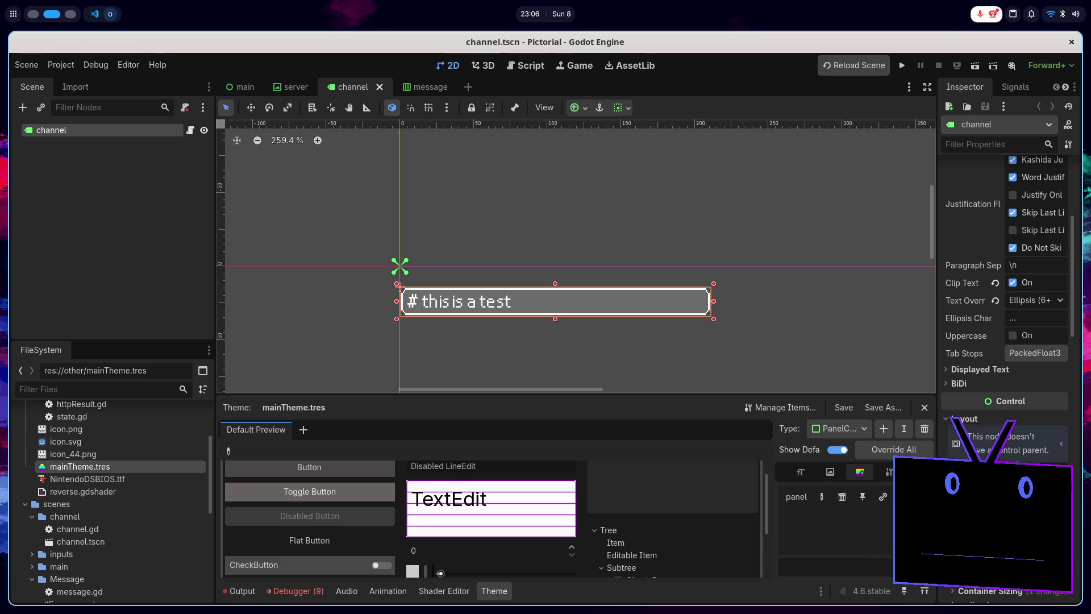
left_click(842, 496)
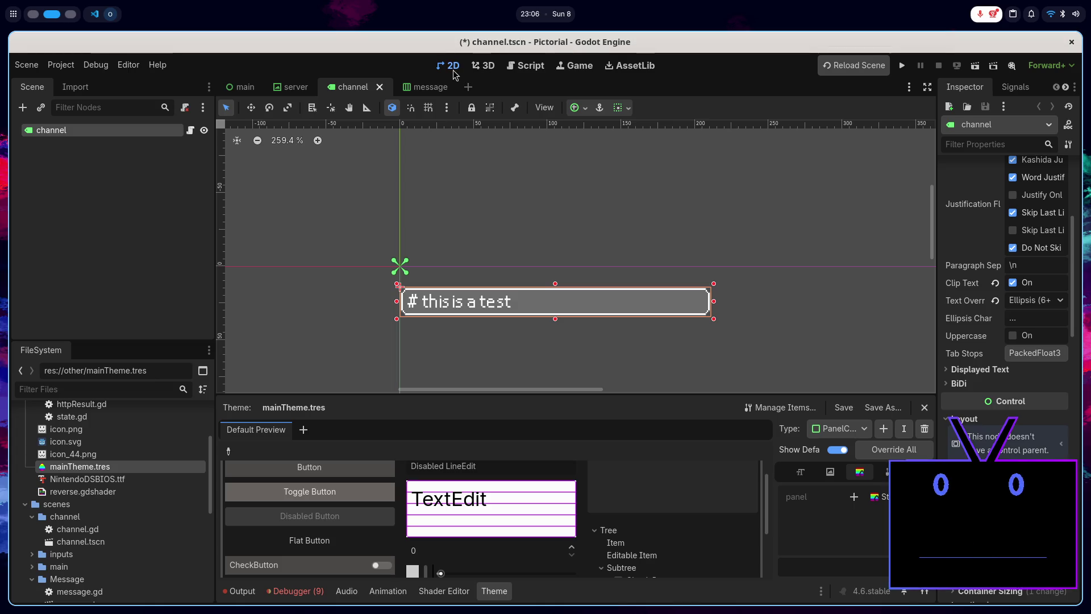
left_click(519, 67)
left_click(449, 66)
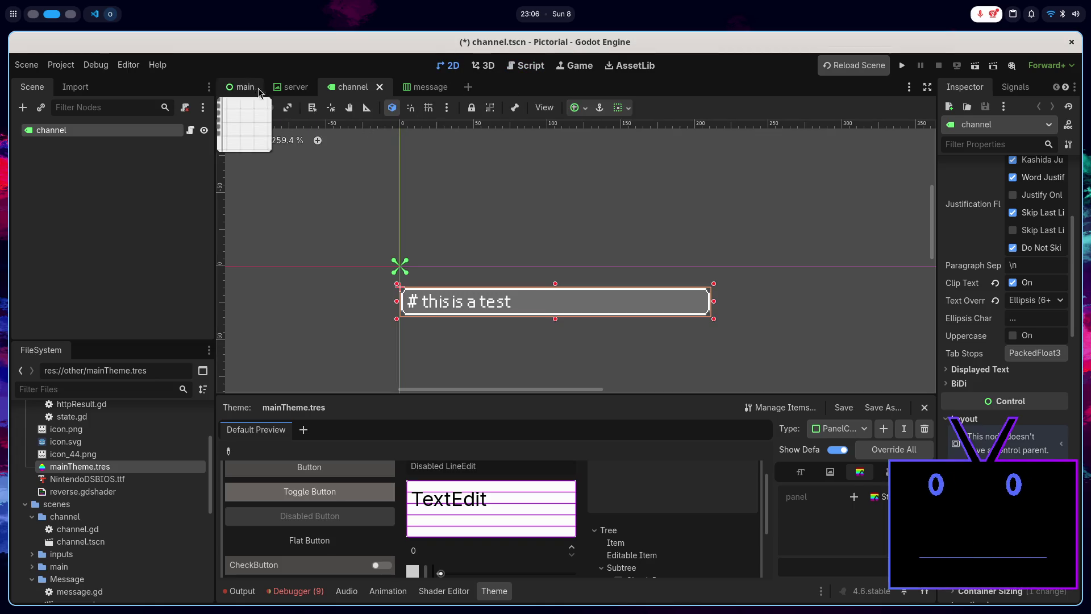
Test-run the main scene with F5, then stop the game
left_click(244, 86)
scroll(387, 189, "down", 3)
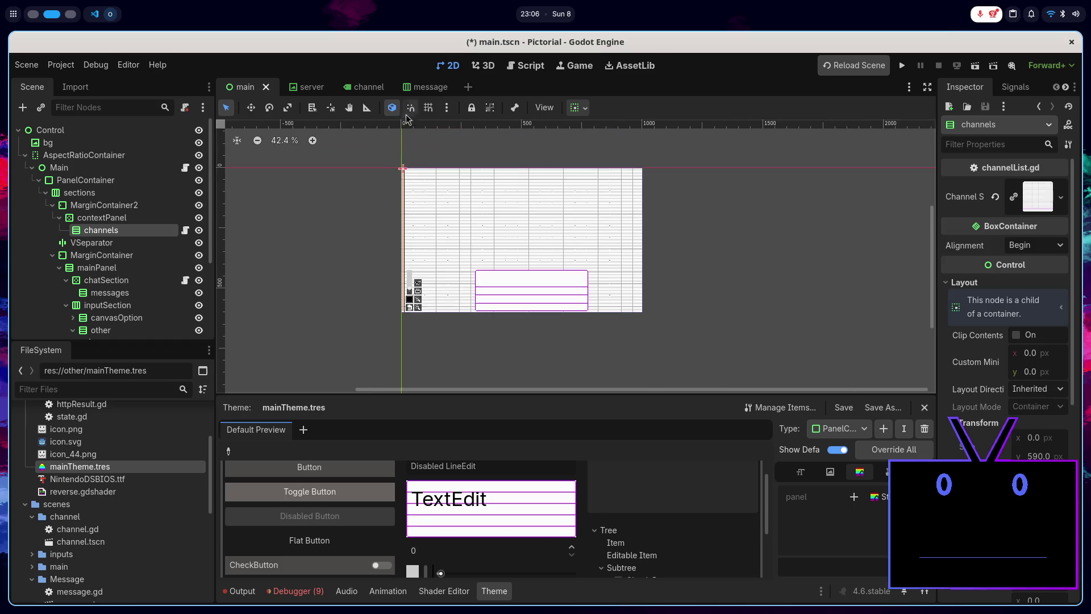
scroll(408, 182, "up", 5)
scroll(408, 180, "down", 2)
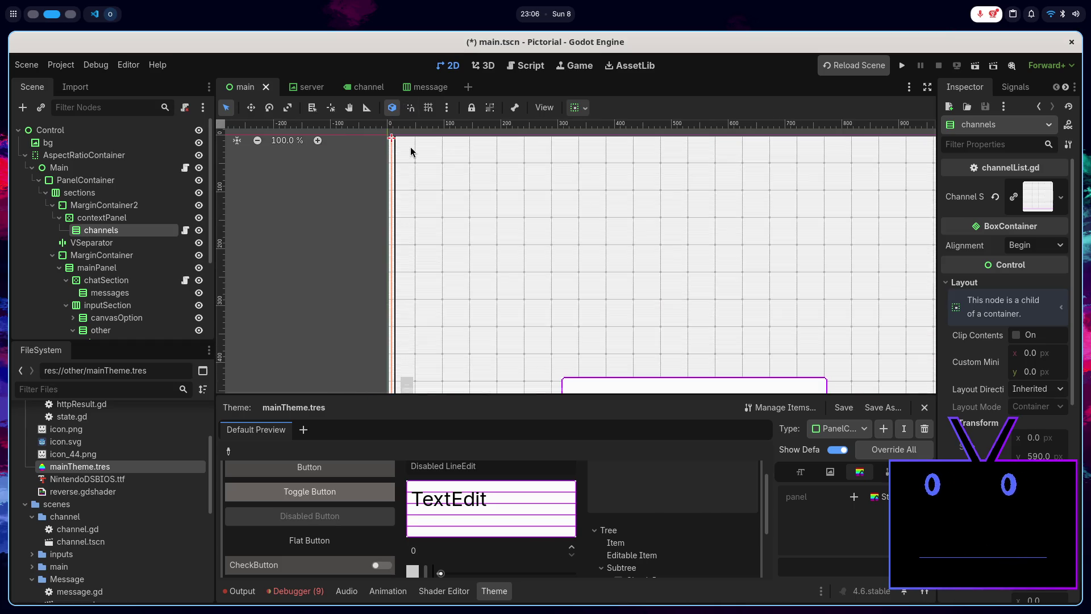
key("F5")
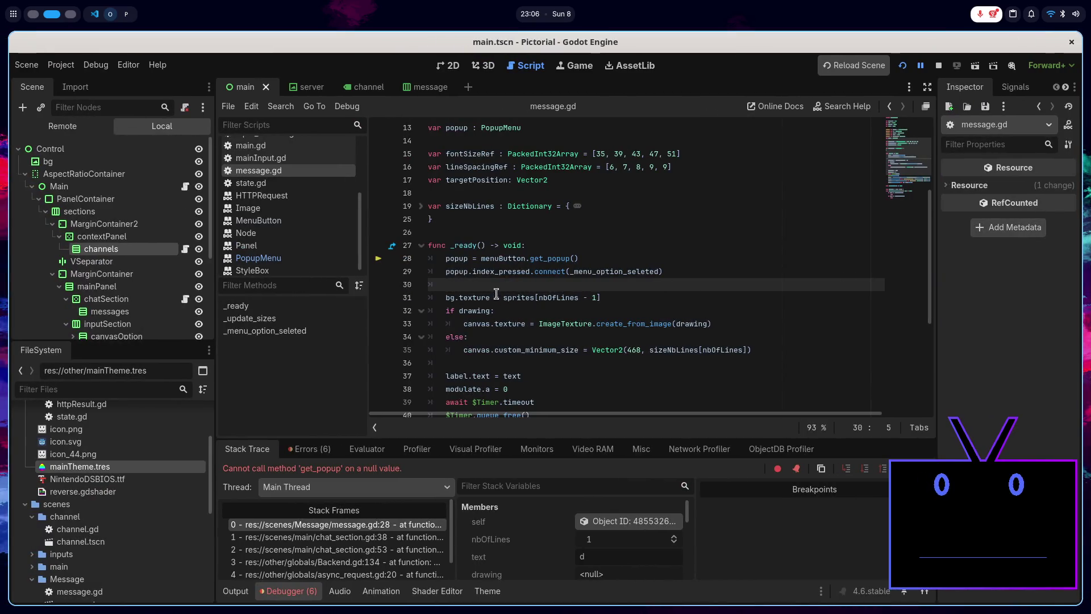
left_click(939, 65)
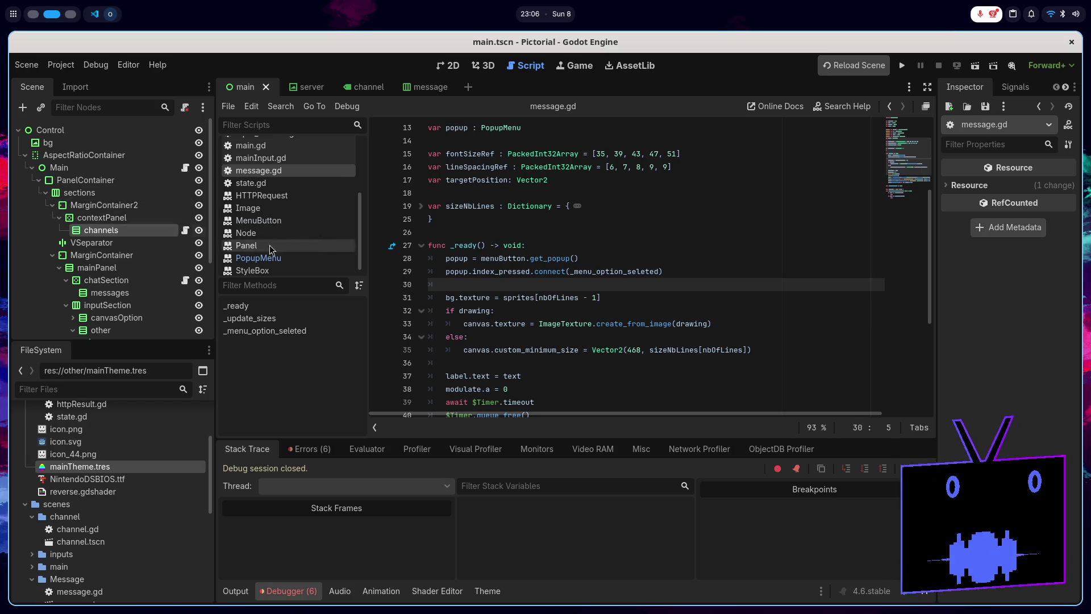
Assign the Message root's Menu Button property to the MenuButton node
left_click(104, 220)
left_click(413, 90)
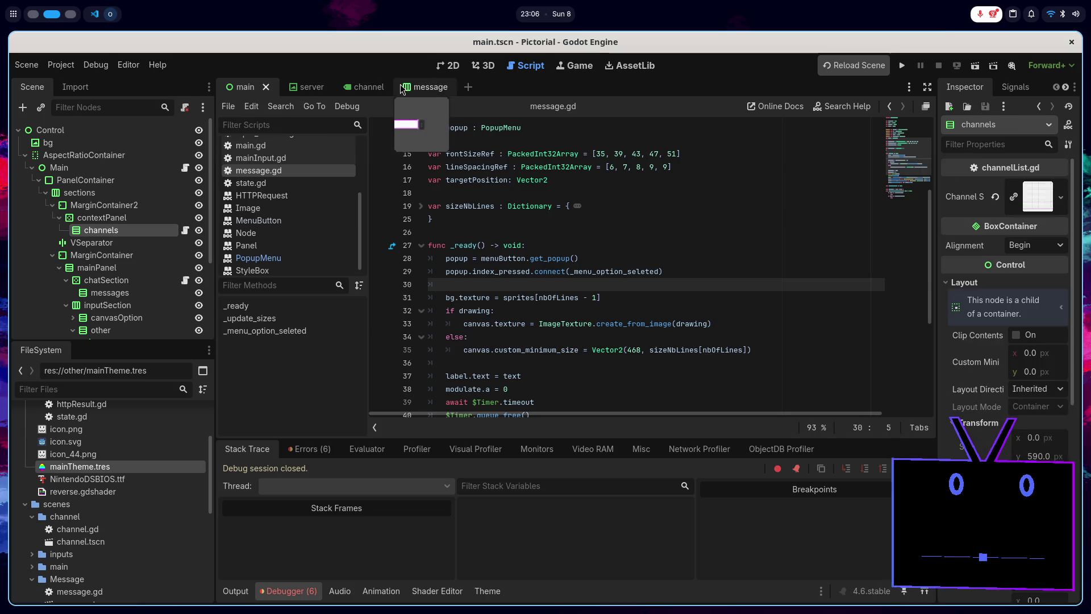
left_click(135, 131)
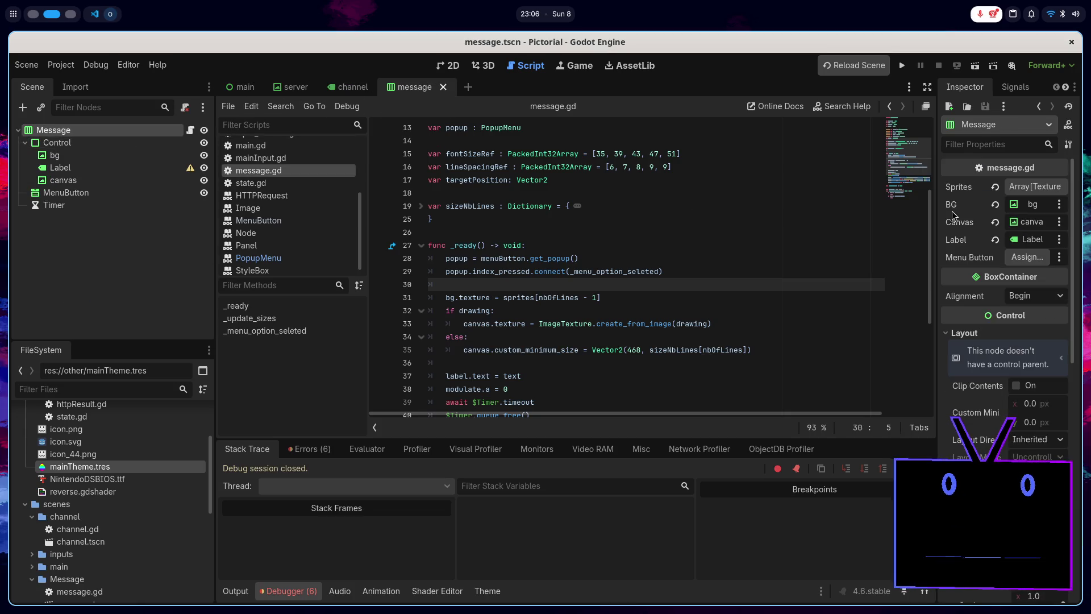
left_click(1033, 258)
double_click(500, 202)
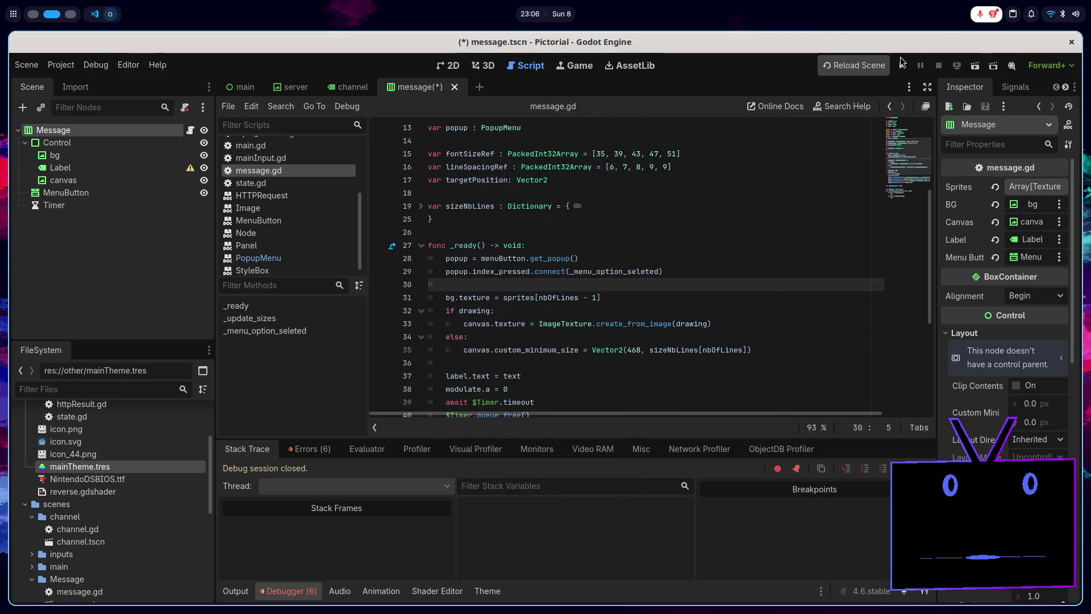
Run the game to view the chat messages, then return to line 53 of message.gd
left_click(901, 65)
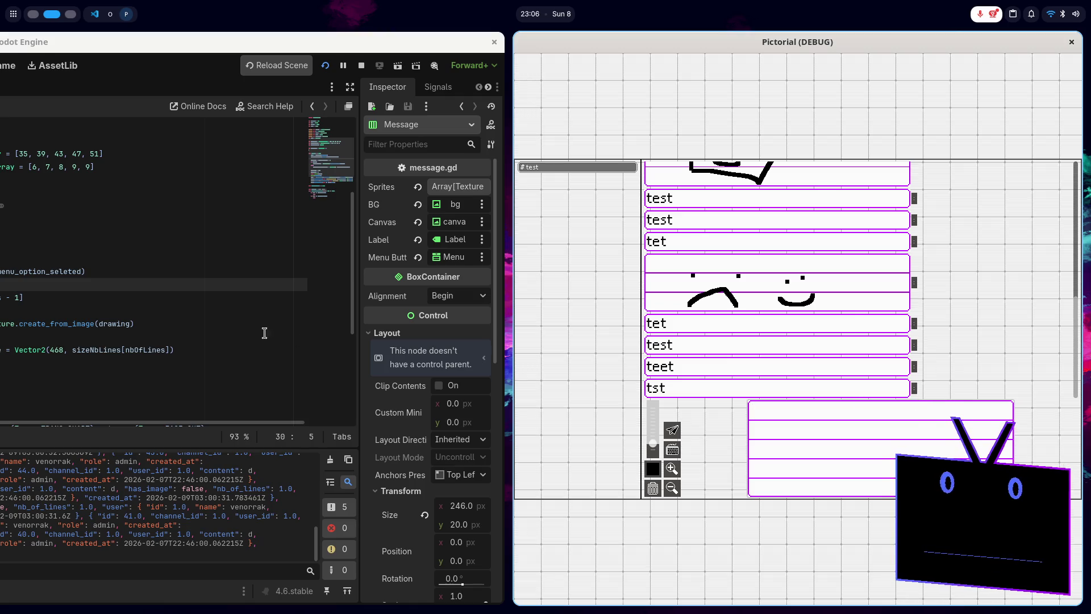
key("F8")
scroll(565, 372, "down", 5)
left_click(568, 377)
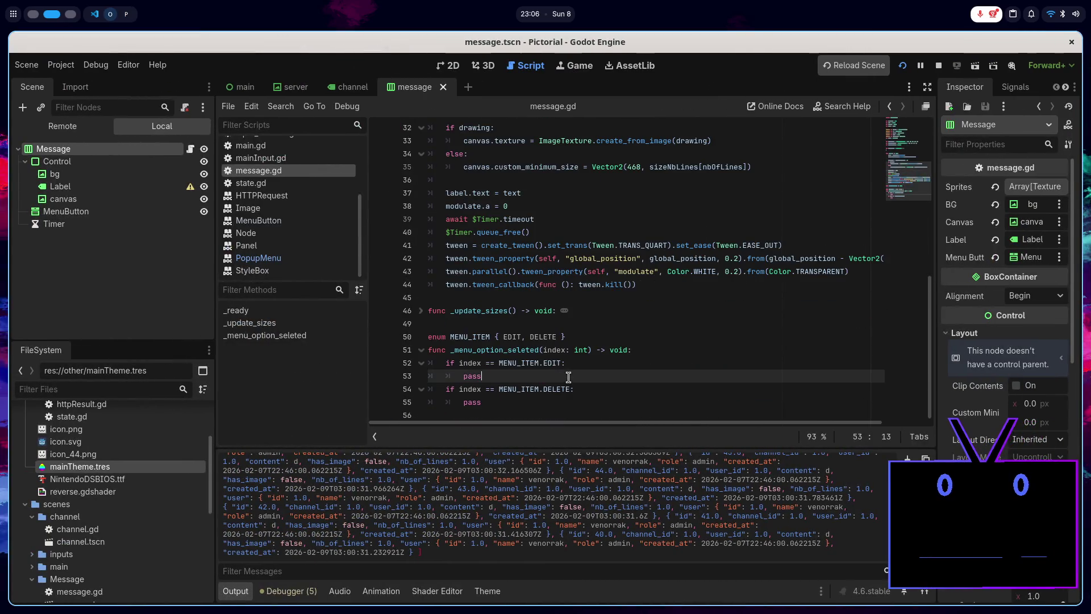
Replace line 53's pass with Log.pr("EDIT"), run, and choose Edit from a message menu
key("BackSpace")
key("BackSpace")
key("BackSpace")
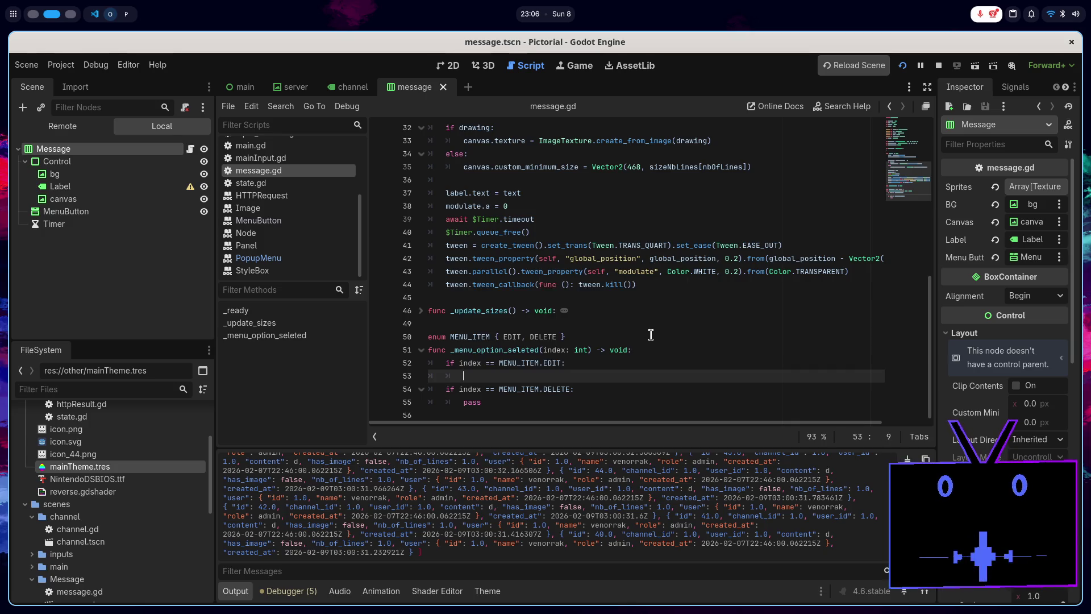
type("Log.pr")
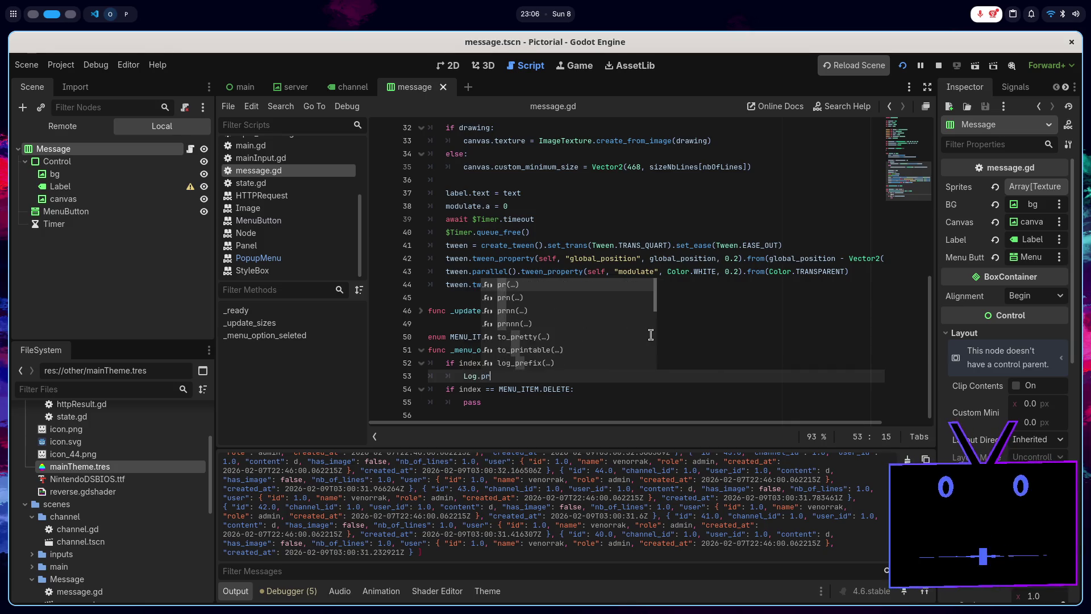
type("(\"EDIT")
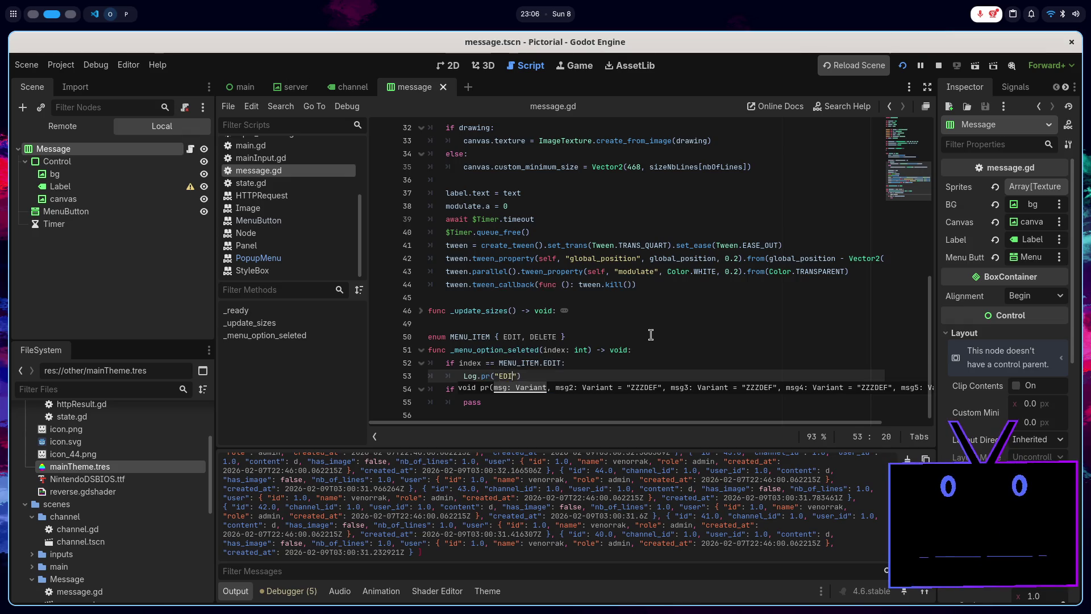
key("F5")
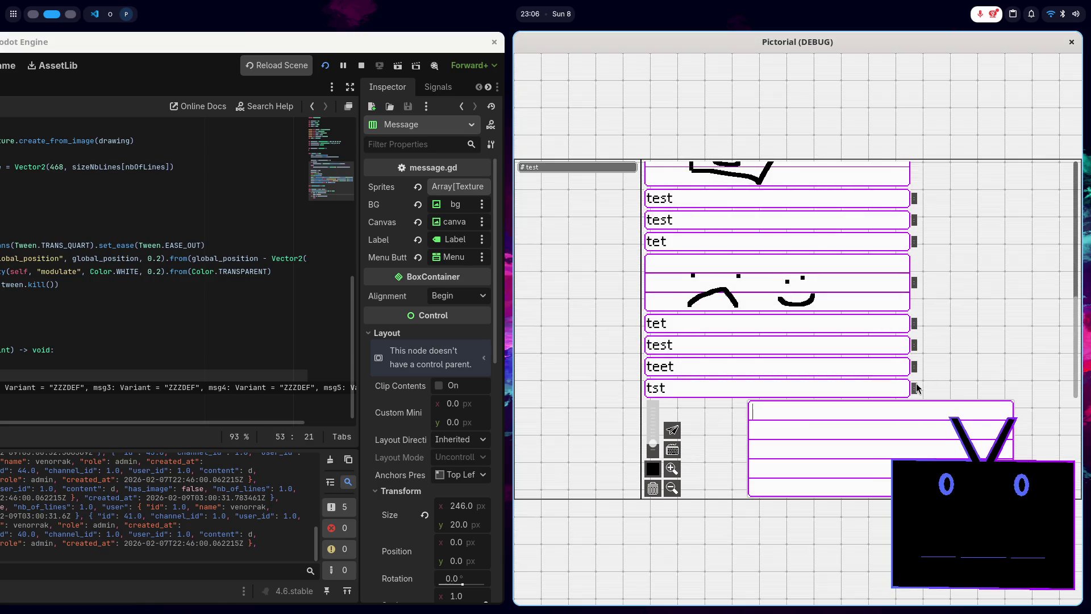
left_click(914, 388)
left_click(917, 402)
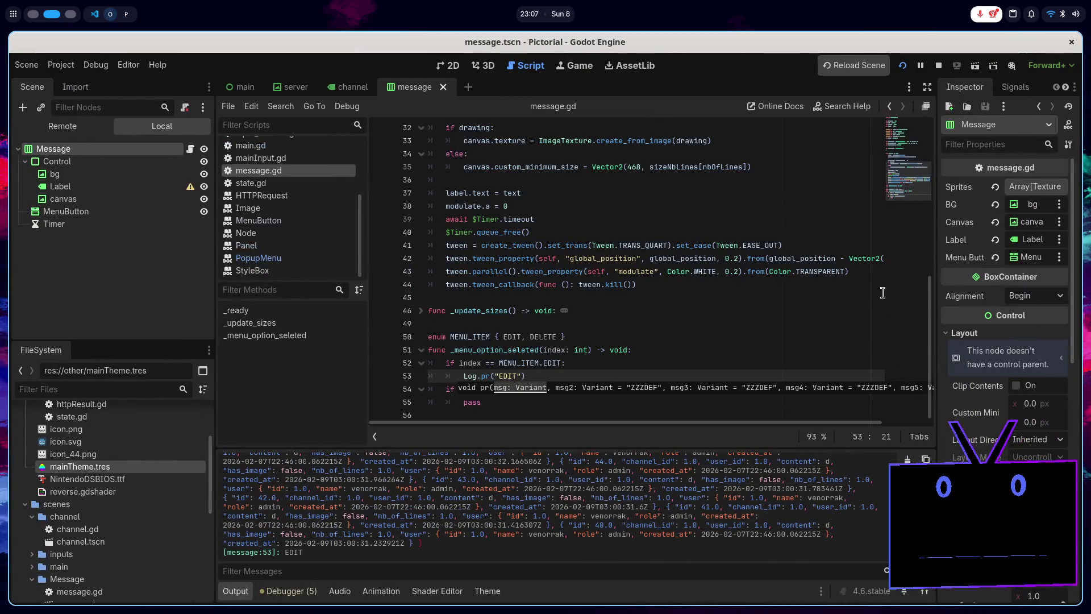
Remove the temporary EDIT log line, save, and select the DELETE branch's pass placeholder
key("End")
key("shift+Home")
key("BackSpace")
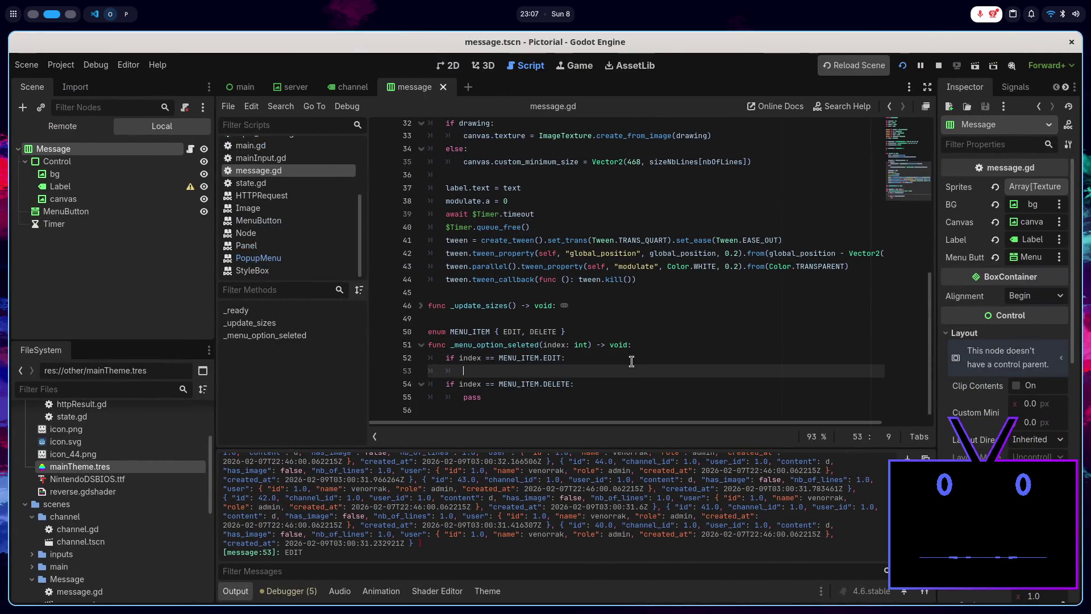
key("ctrl+s")
left_click(568, 391)
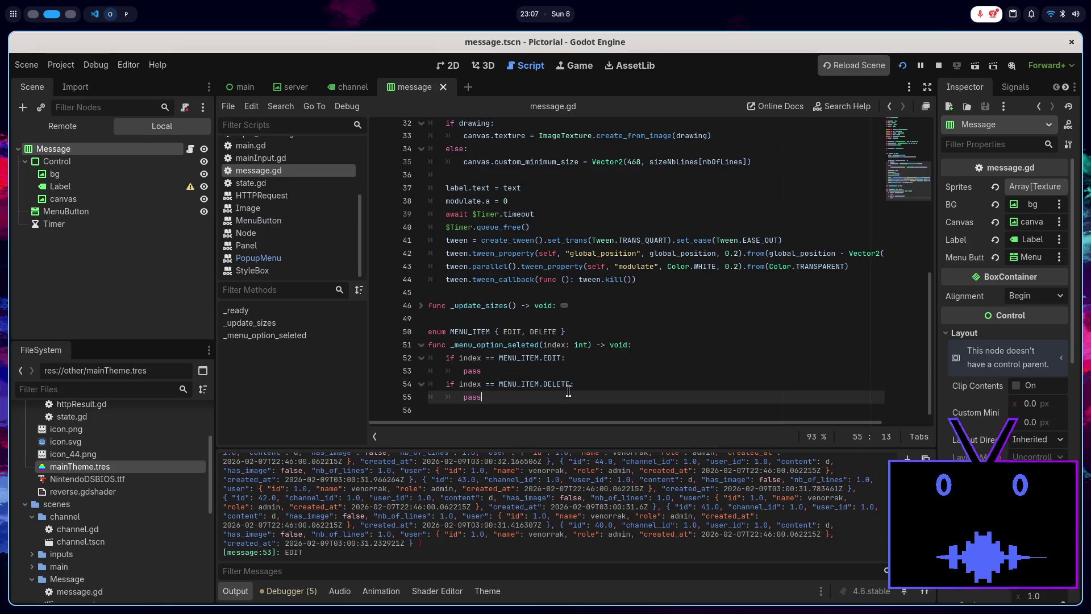
left_click(596, 384)
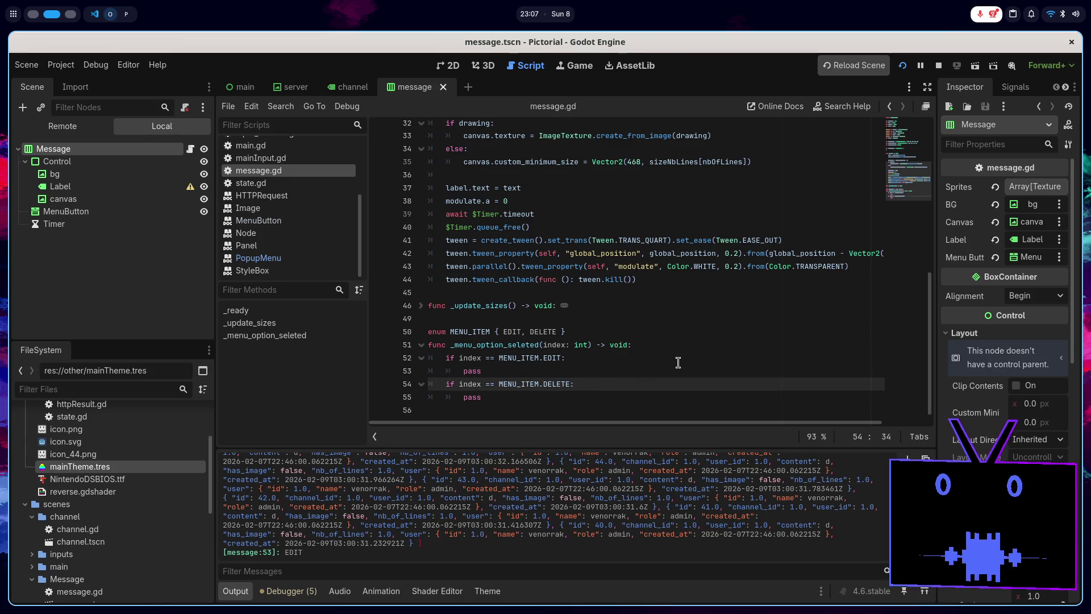
scroll(671, 366, "up", 1)
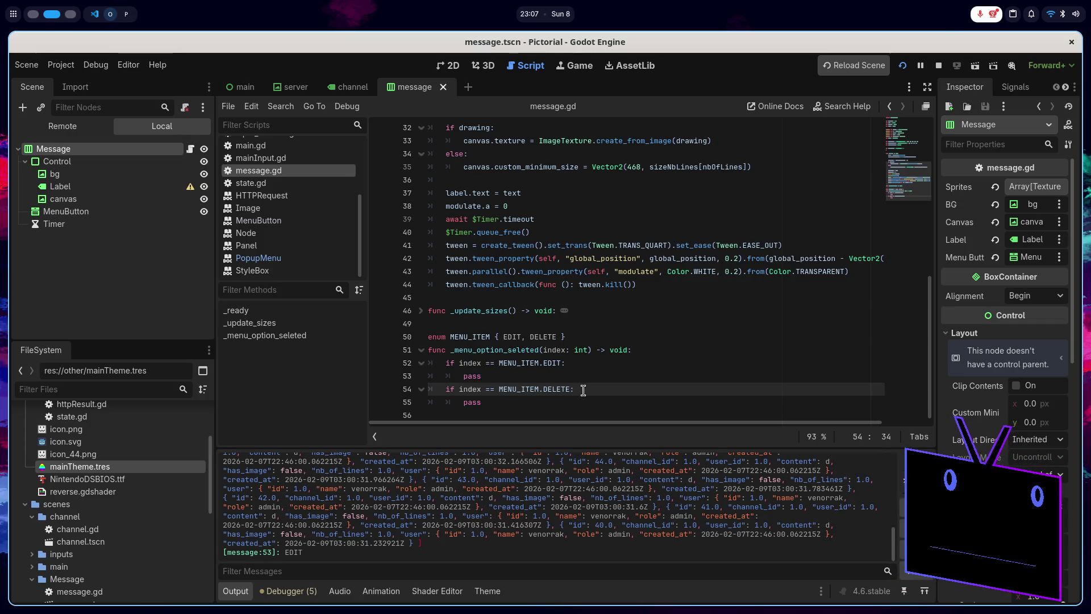
left_click(550, 398)
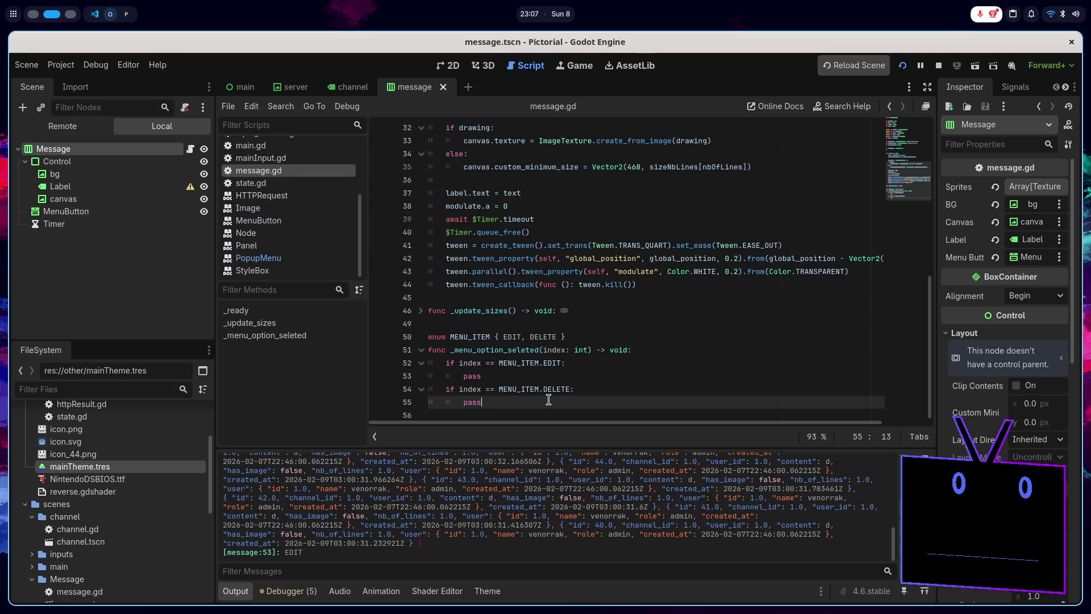
left_click_drag(548, 399, 596, 395)
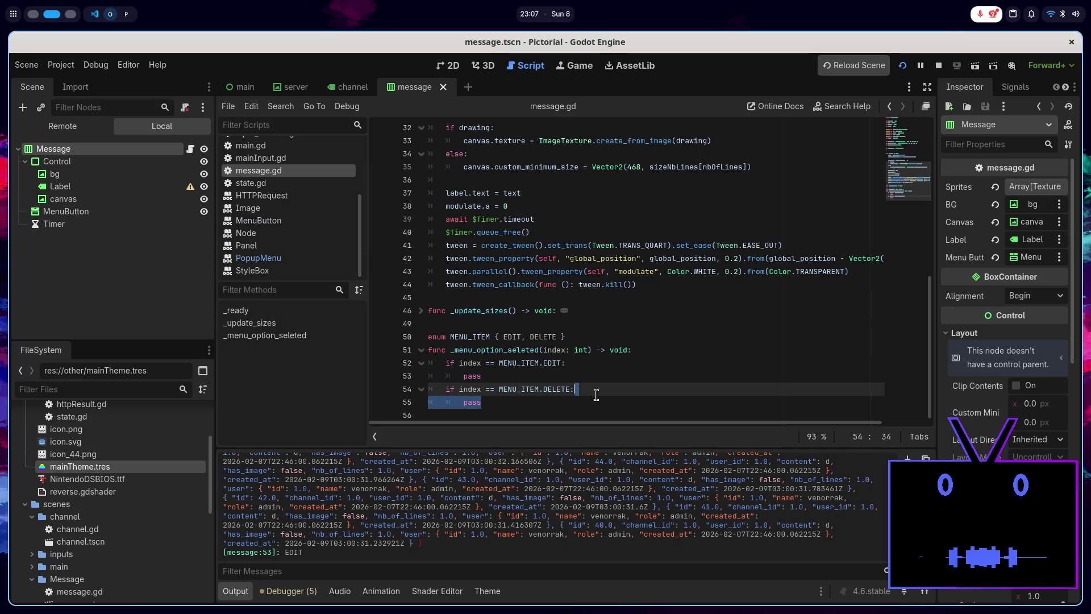
Replace pass in the DELETE branch with Backend.delete_message(id)
key("Return")
type("ck")
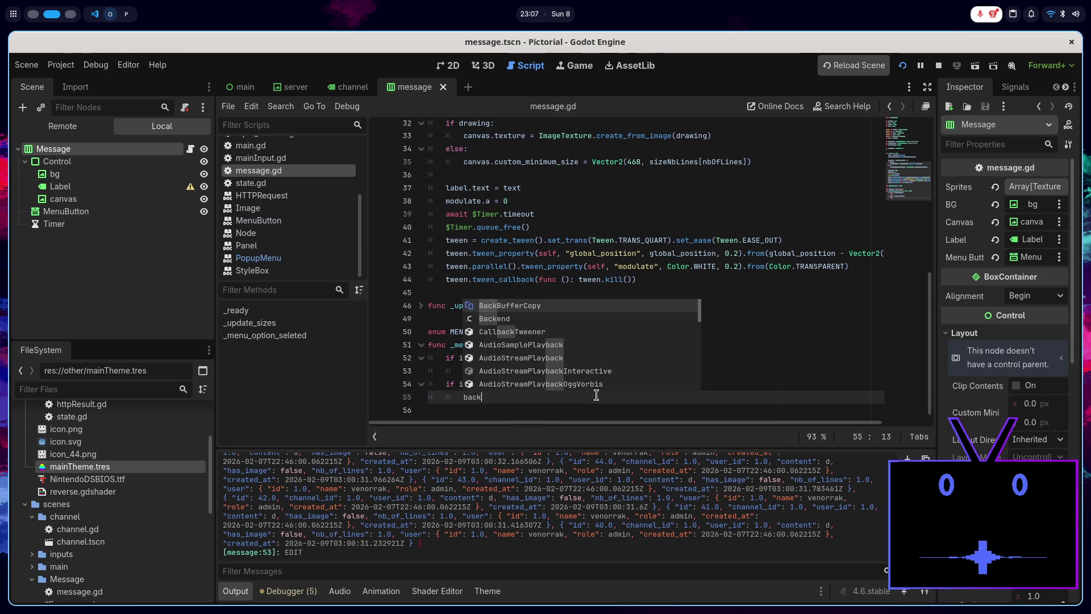
key("Return")
type(".del")
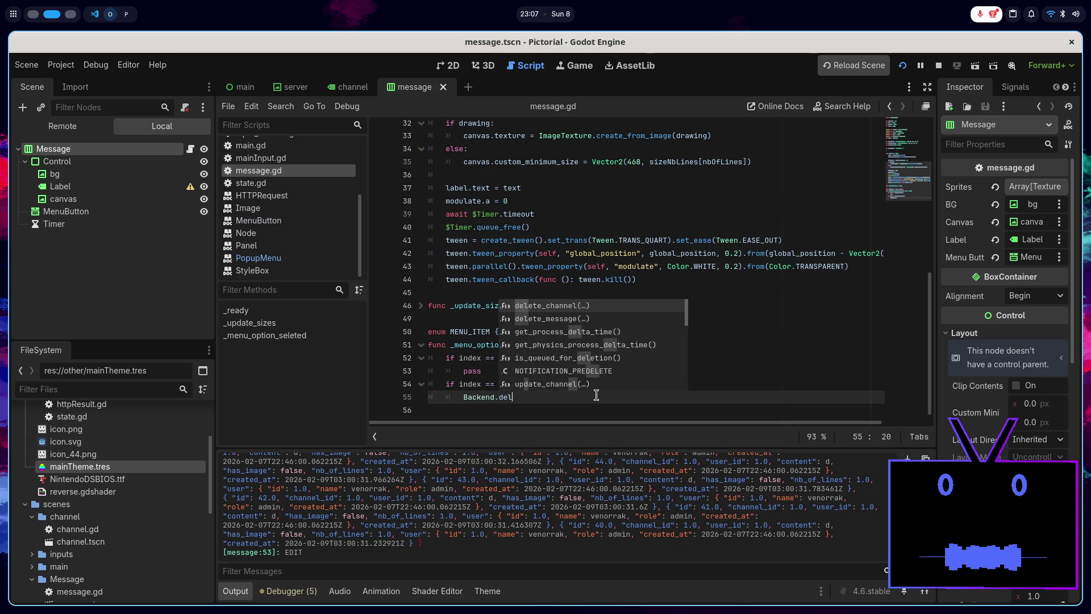
key("Return")
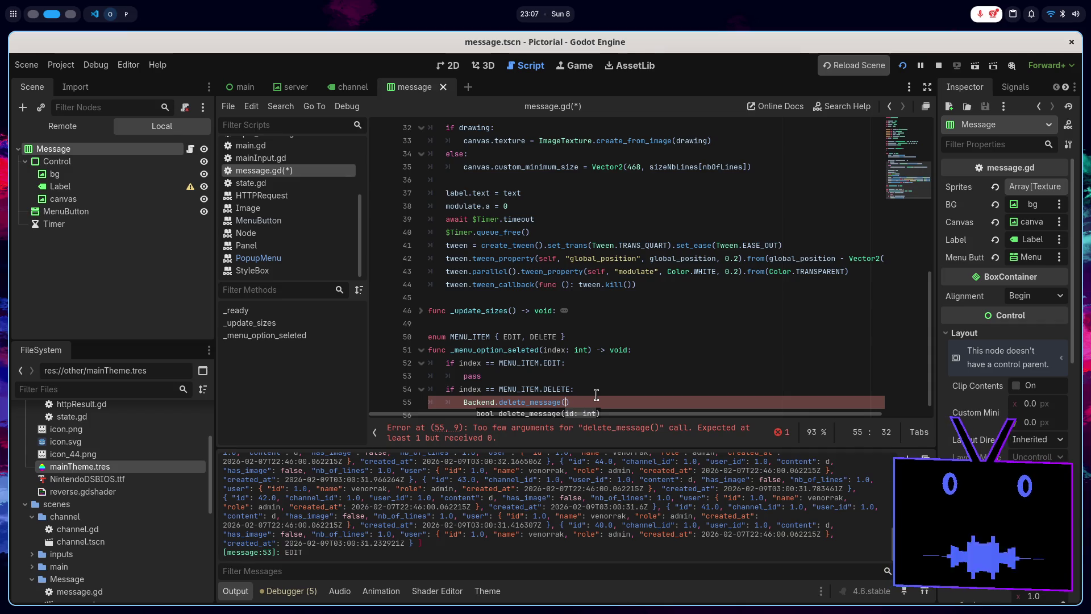
scroll(596, 395, "up", 10)
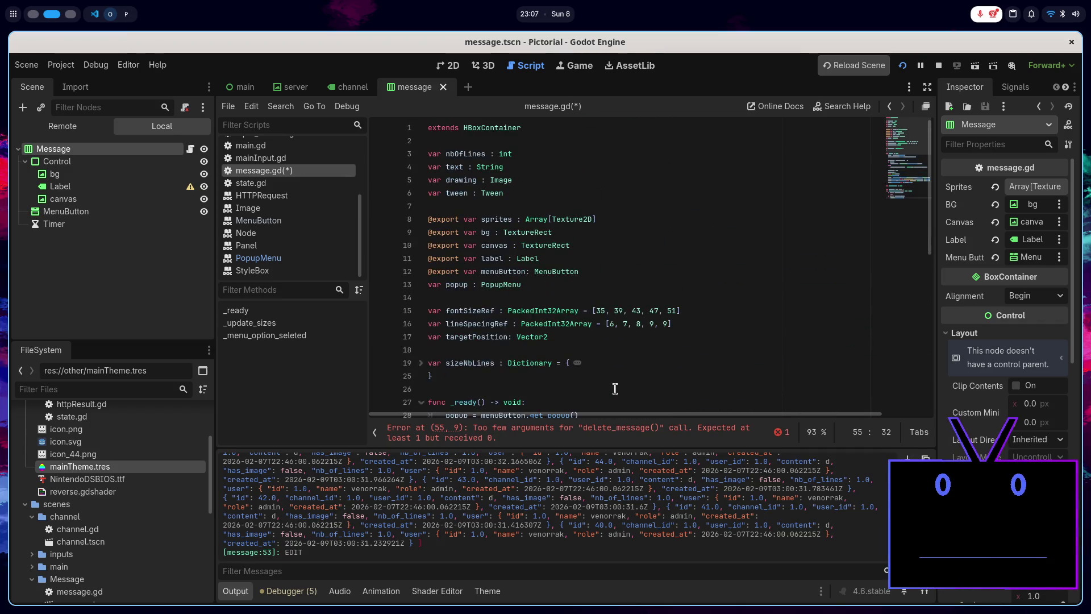
scroll(611, 392, "down", 3)
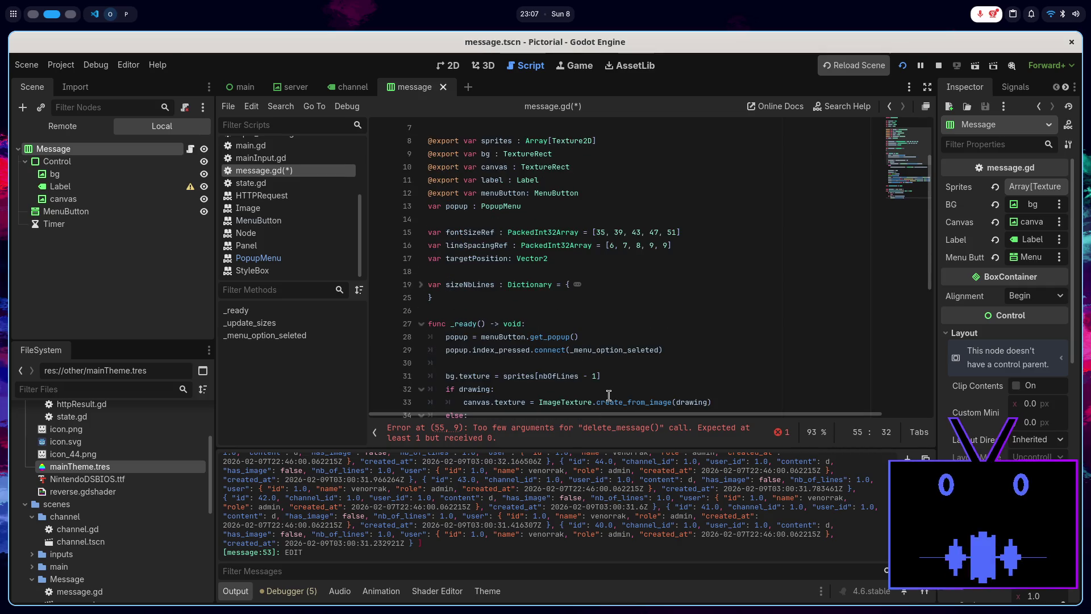
scroll(606, 398, "up", 3)
scroll(604, 400, "down", 10)
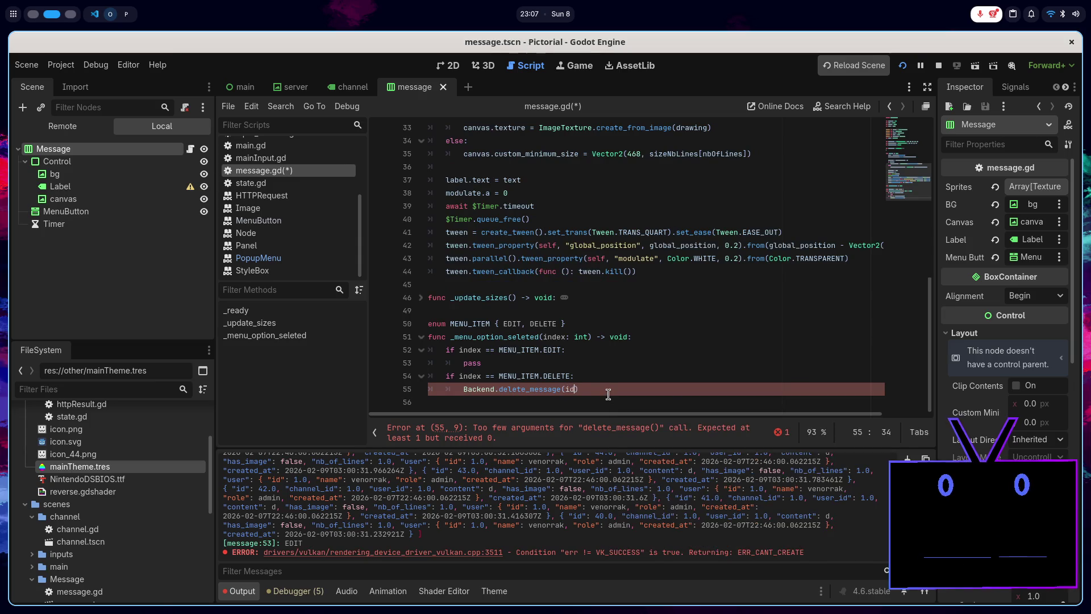
type("id")
Declare 'var id : int' below the tween variable, save message.gd, and switch to chat_section.gd
scroll(625, 256, "up", 10)
left_click(540, 205)
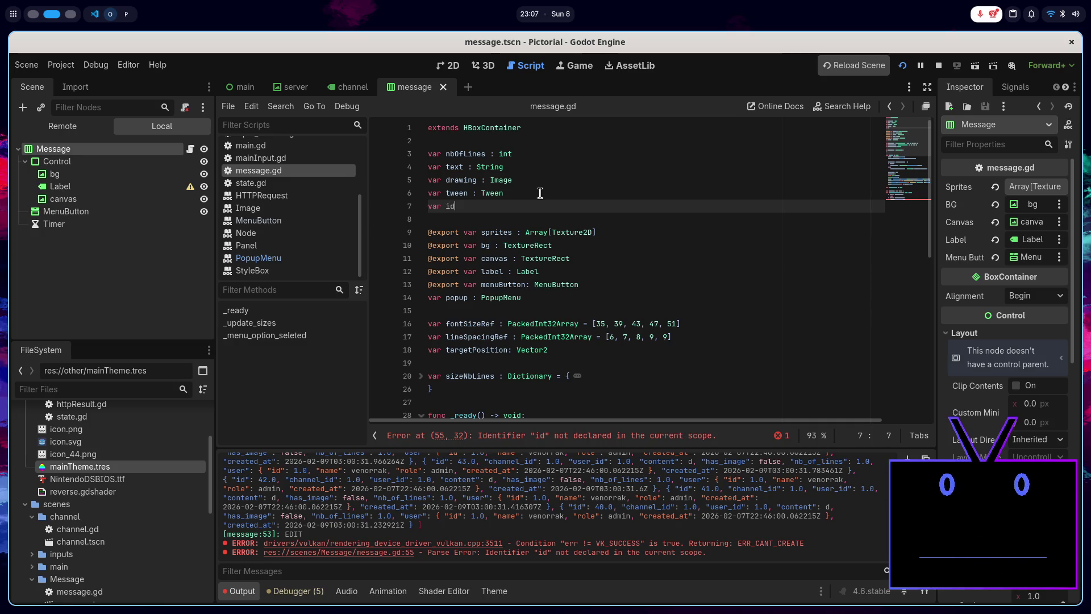
key("ctrl+s")
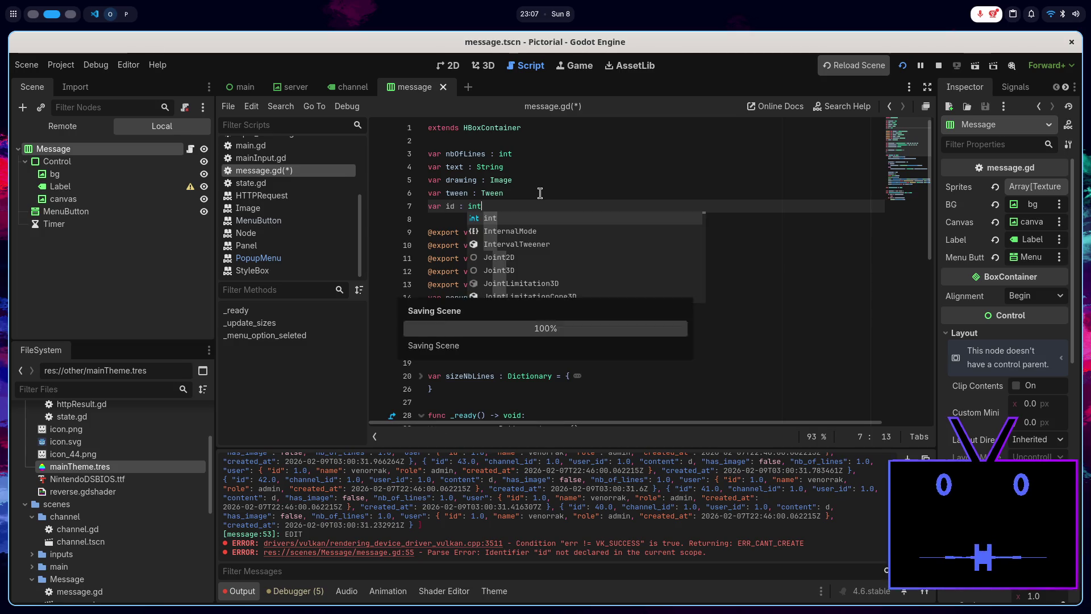
scroll(304, 180, "up", 3)
left_click(300, 195)
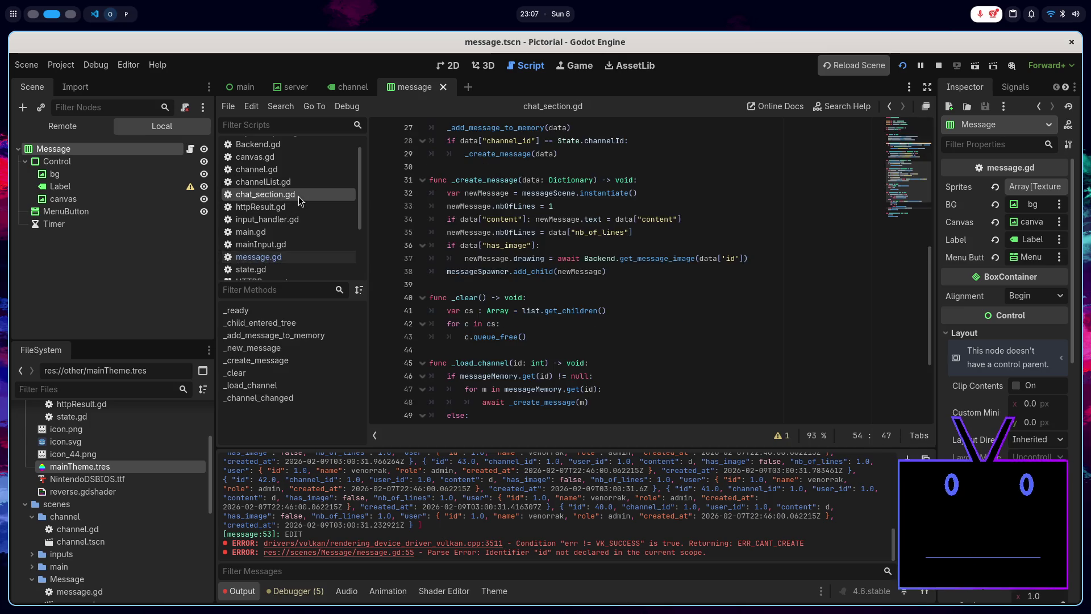
In _create_message, add newMessage.id = data["id"] after the nbOfLines line, then restart the game
double_click(489, 180)
left_click(555, 204)
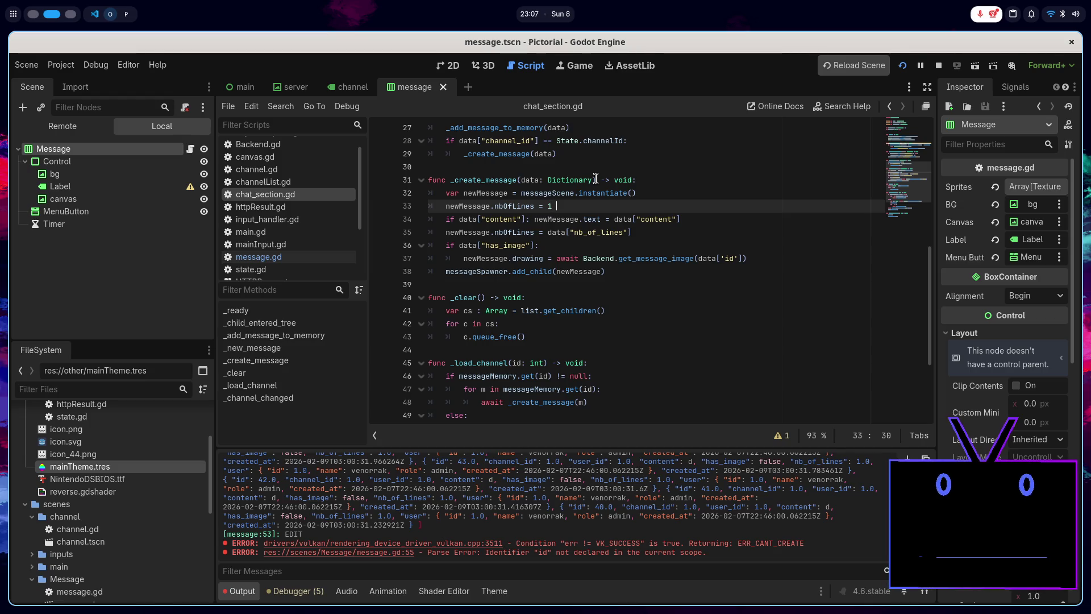
key("Return")
type("Message.id ")
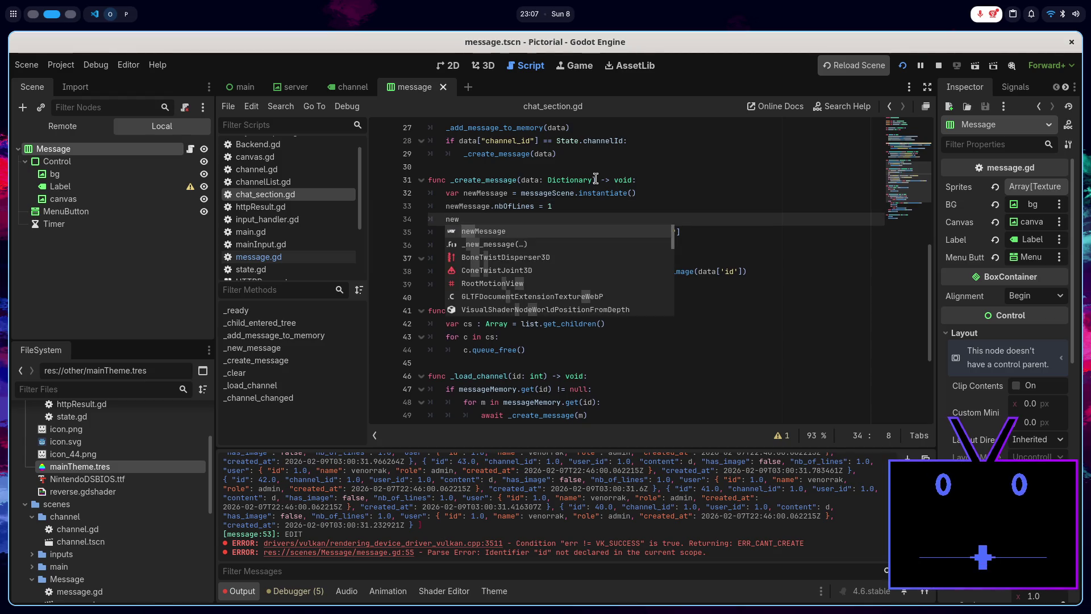
type("= ")
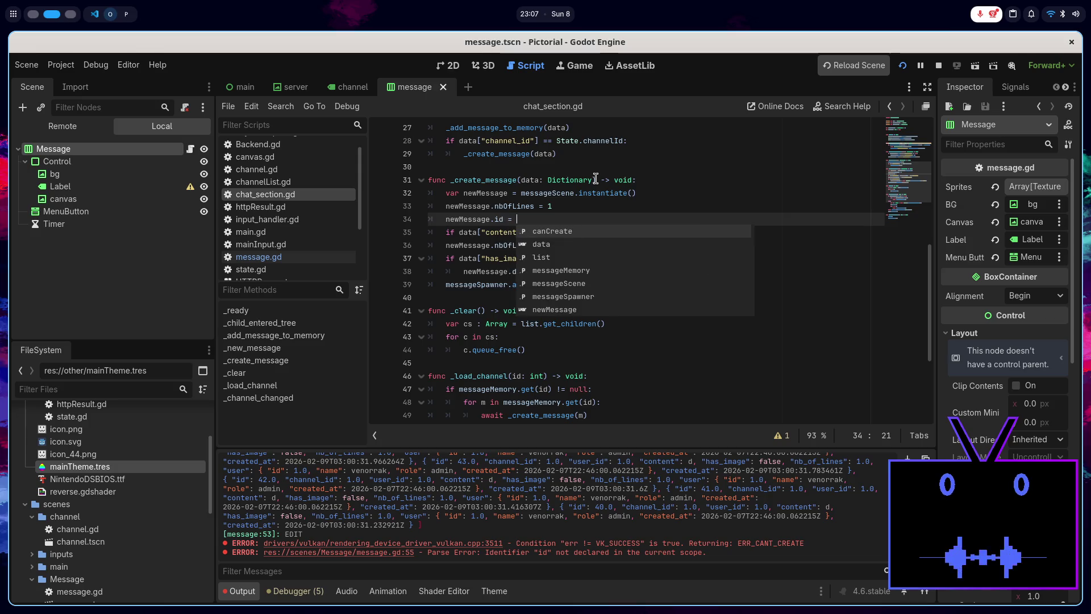
type("data[\"id")
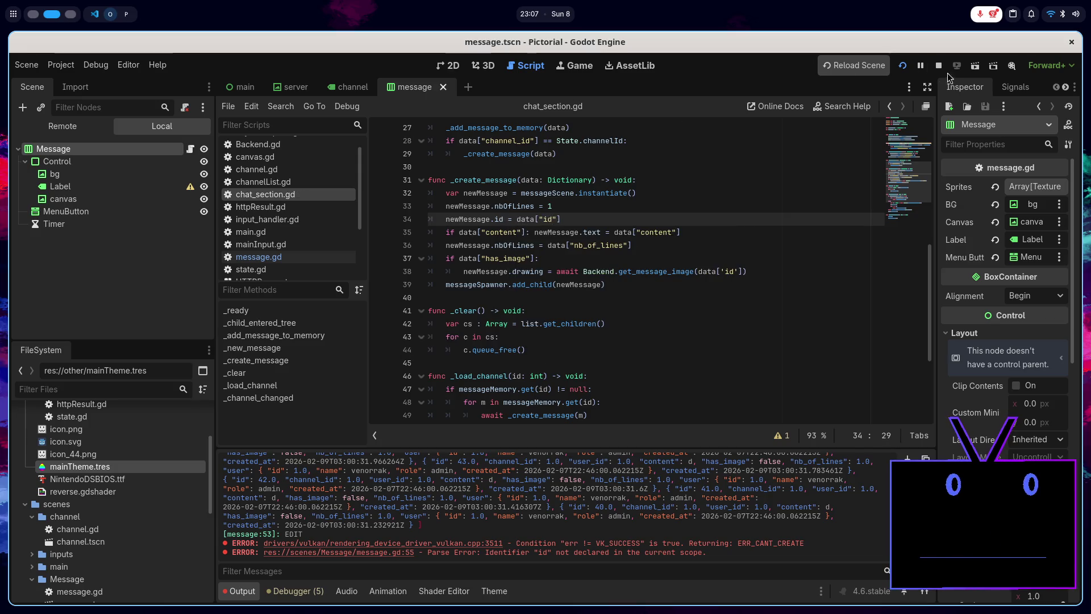
left_click(903, 67)
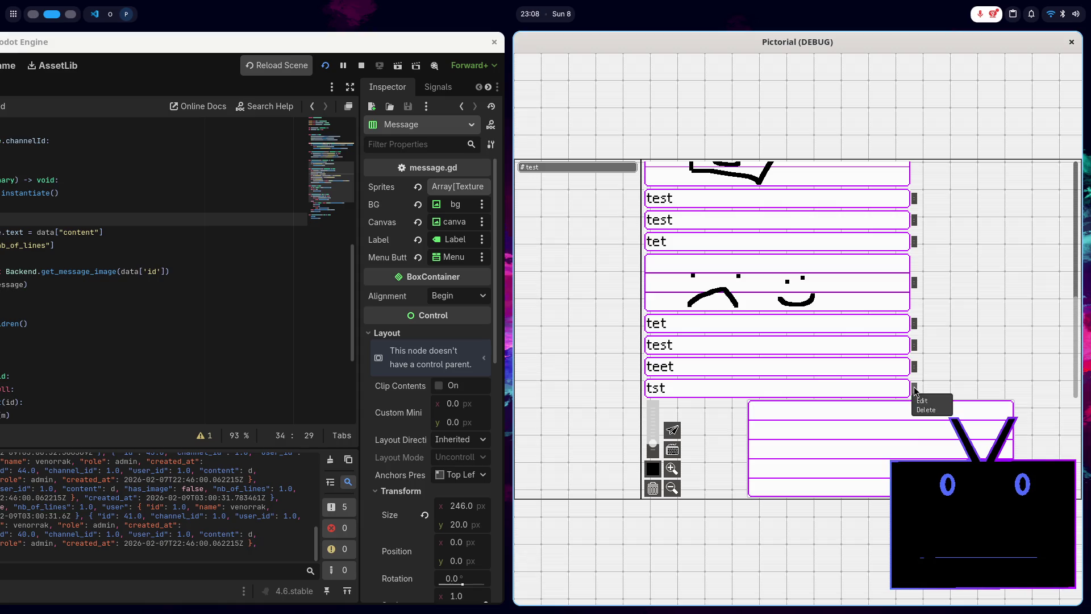
Delete a message in the game and inspect the Nil 'error' access on Backend.gd line 196 and body_as_variant
left_click(926, 409)
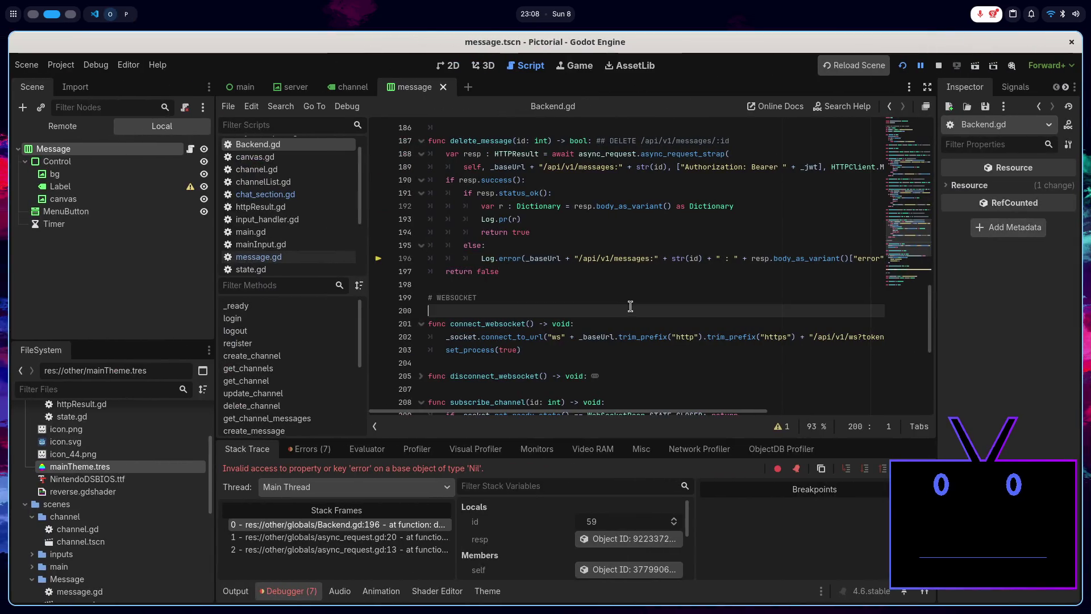
left_click(590, 274)
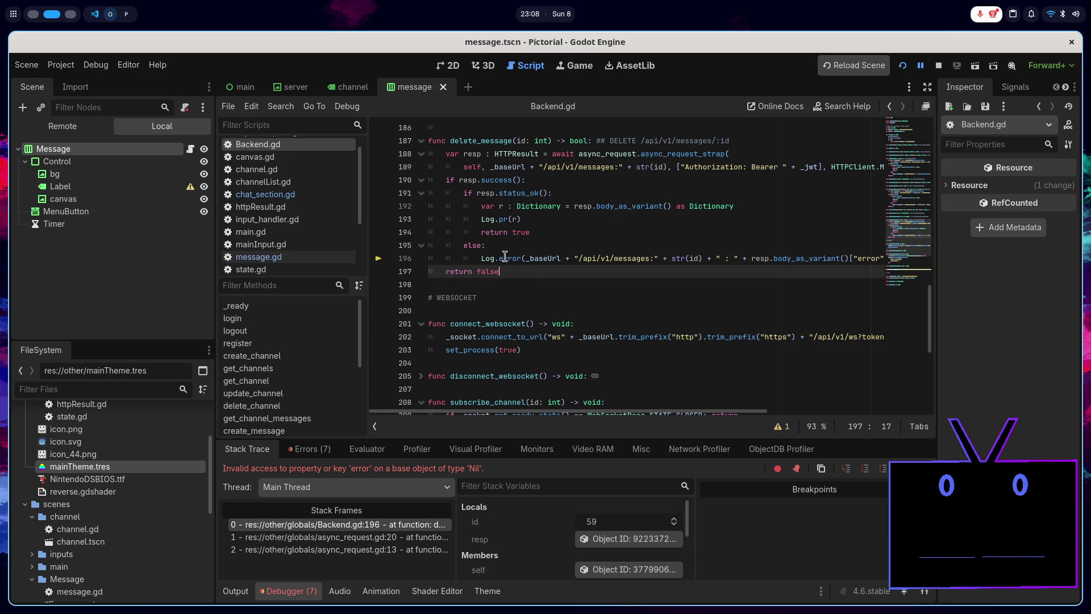
double_click(518, 258)
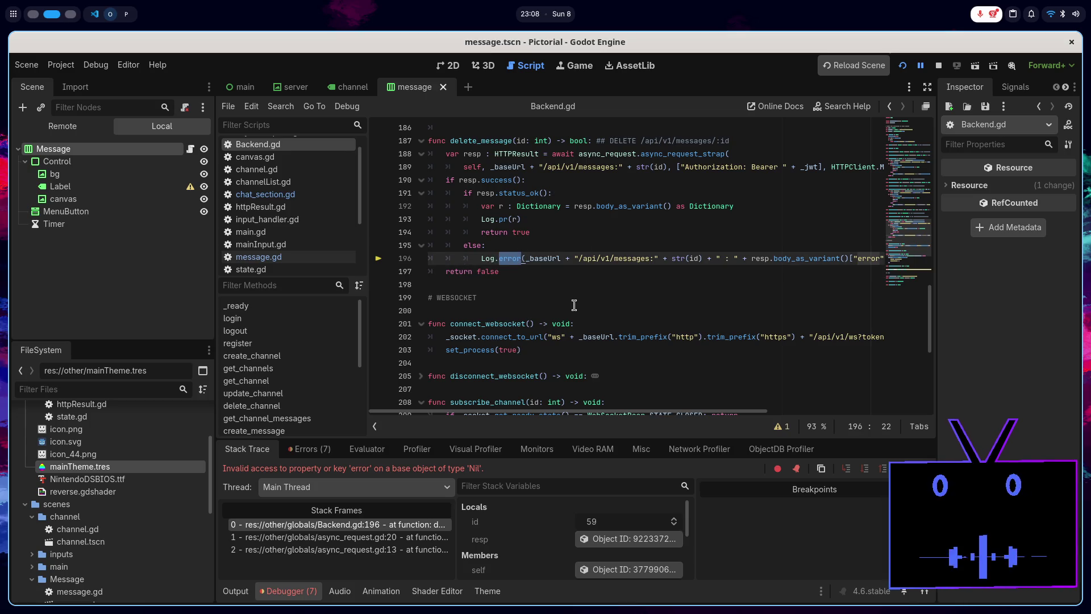
scroll(574, 306, "right", 5)
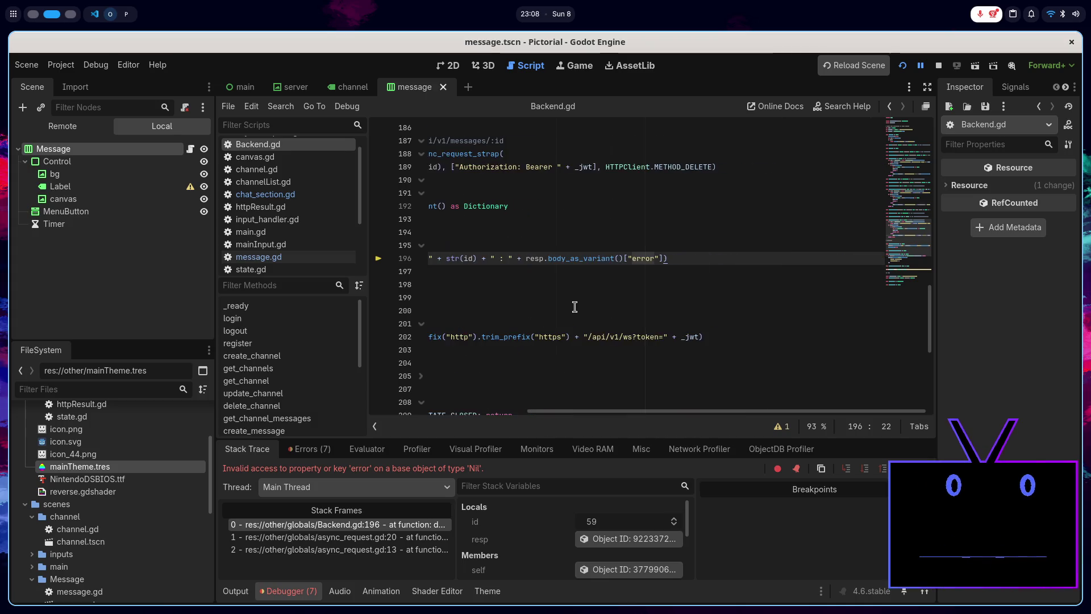
scroll(575, 307, "left", 4)
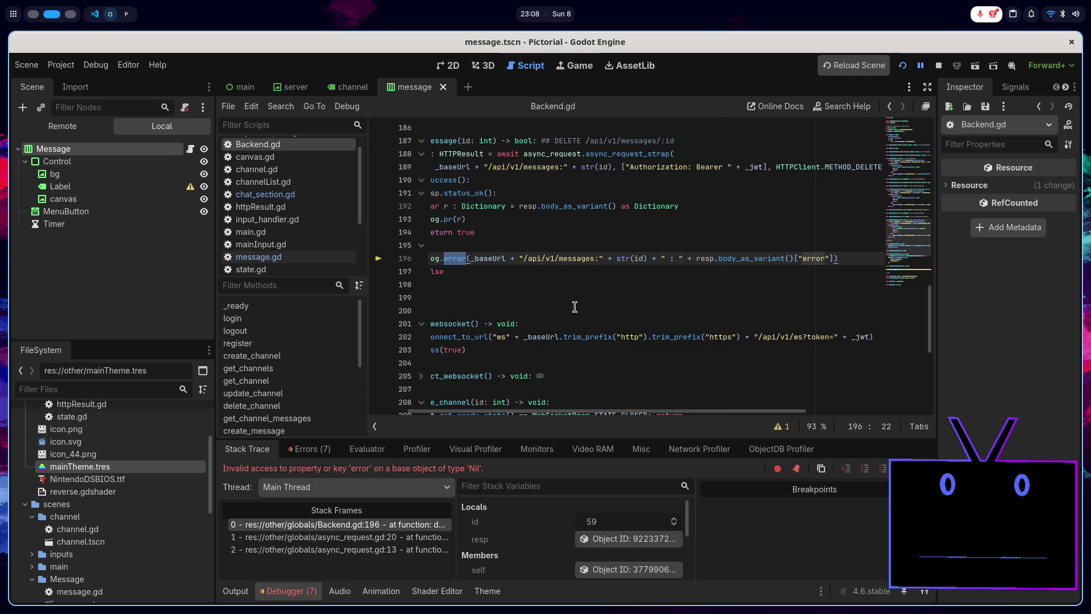
scroll(575, 306, "down", 1)
scroll(574, 306, "left", 4)
scroll(574, 307, "up", 5)
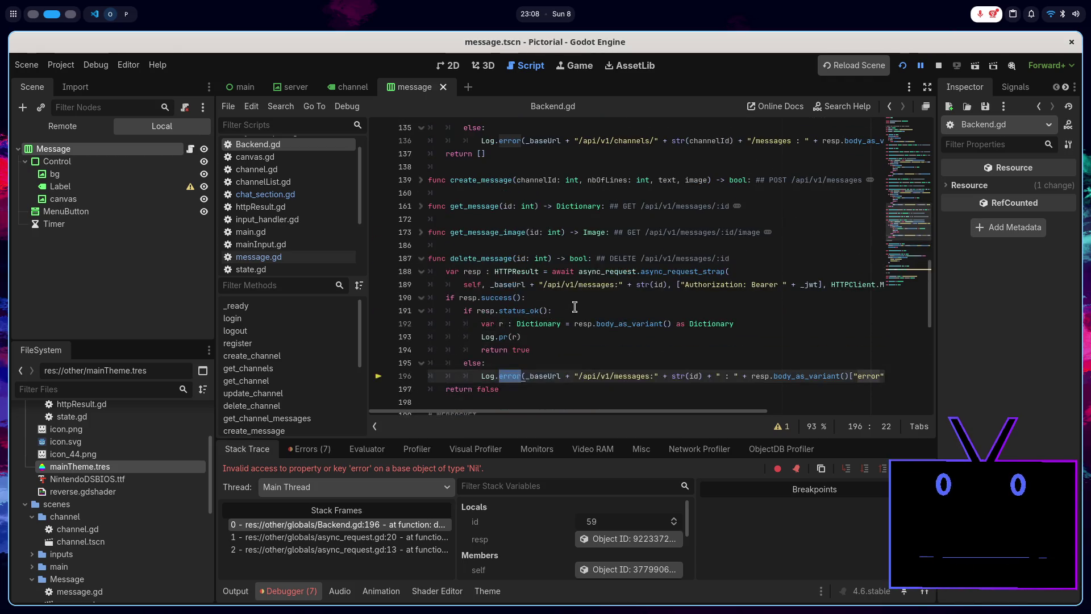
scroll(574, 306, "down", 1)
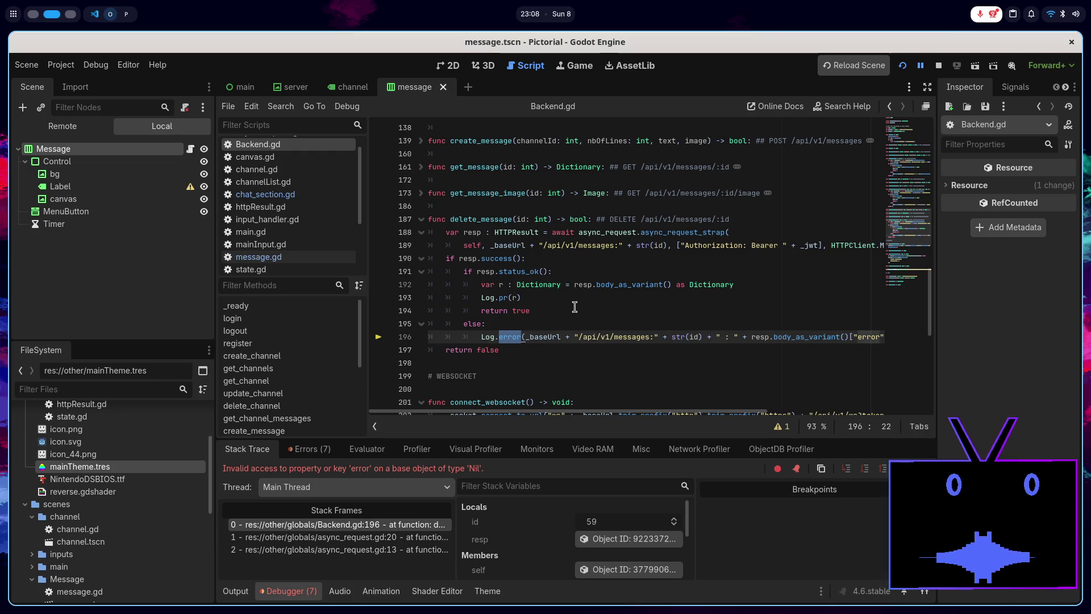
scroll(752, 338, "right", 3)
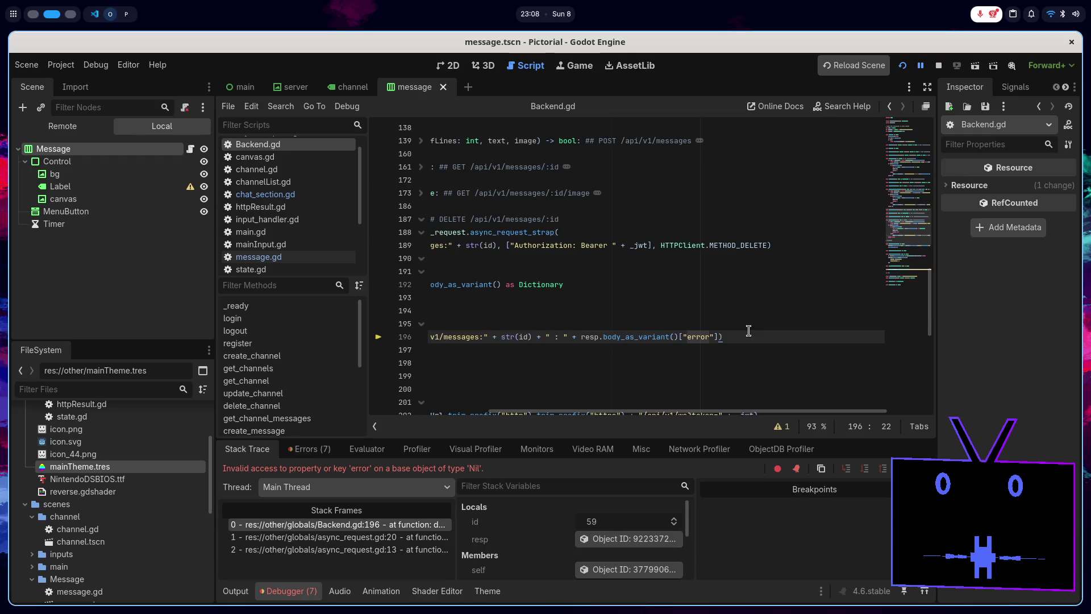
double_click(752, 336)
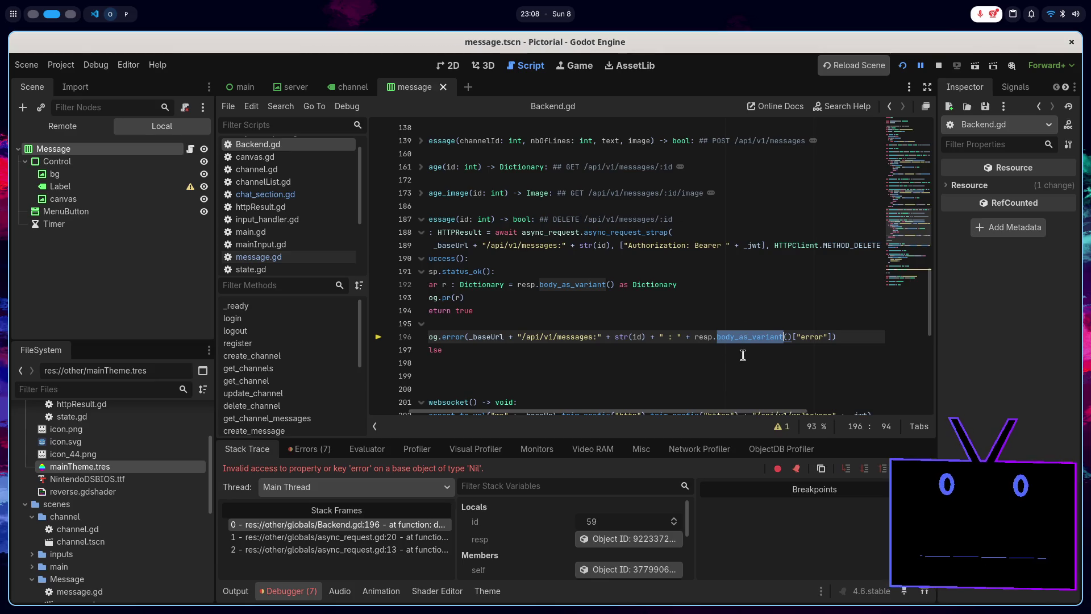
Insert a Log.pr() call on a new line in delete_message's else branch
scroll(588, 267, "left", 3)
left_click(593, 324)
key("Return")
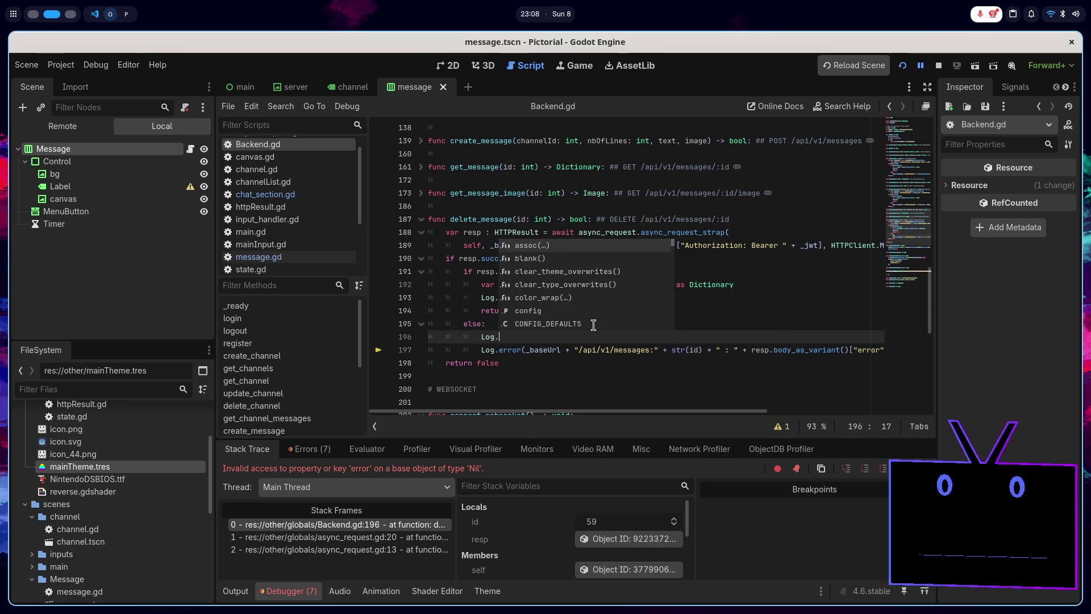
type("pr(")
key("Return")
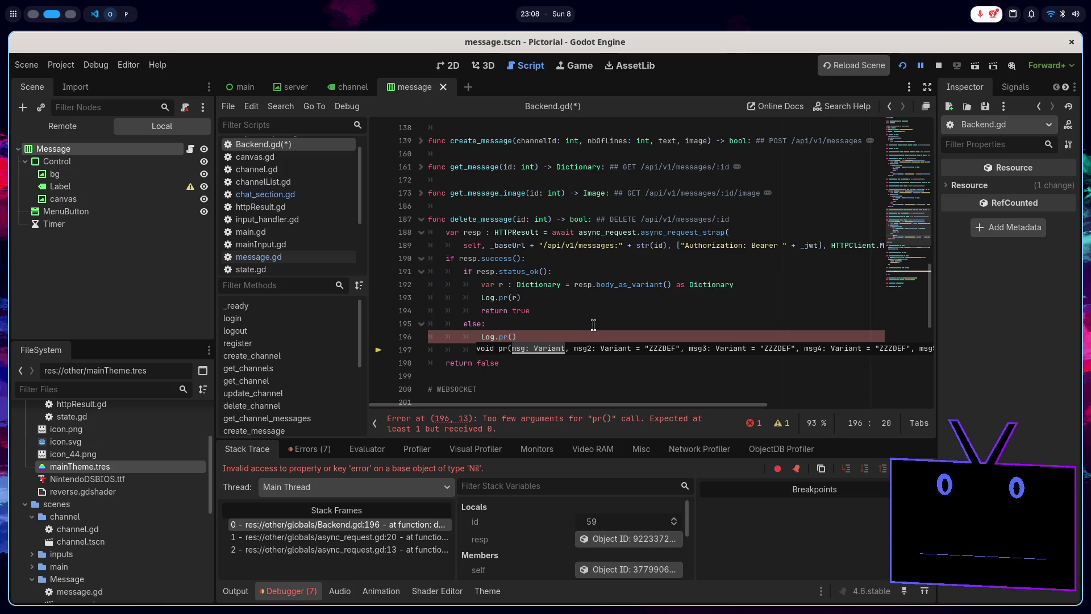
left_click(713, 349)
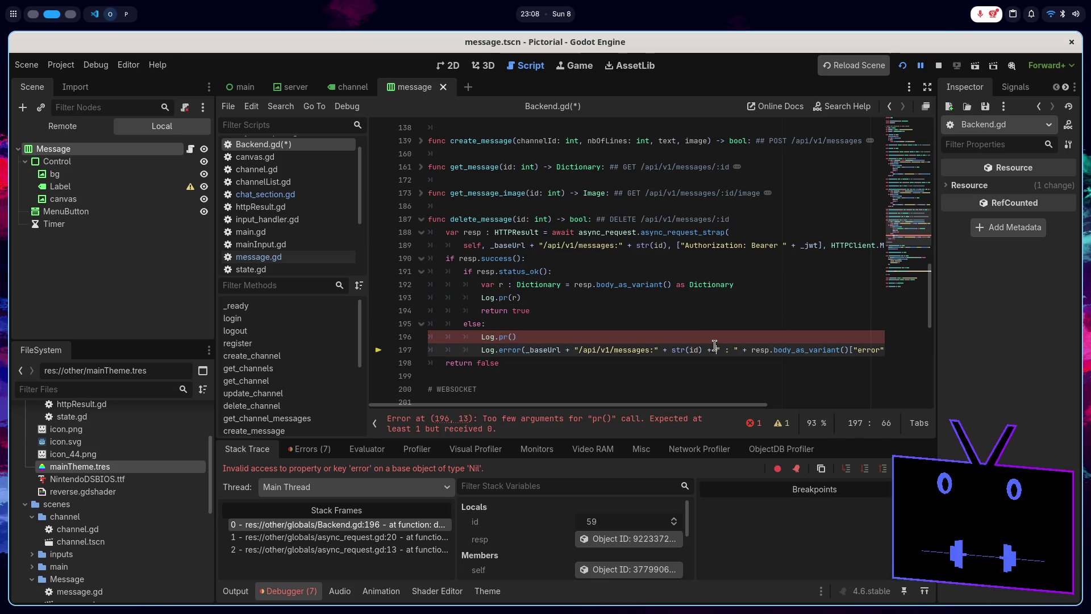
left_click(513, 337)
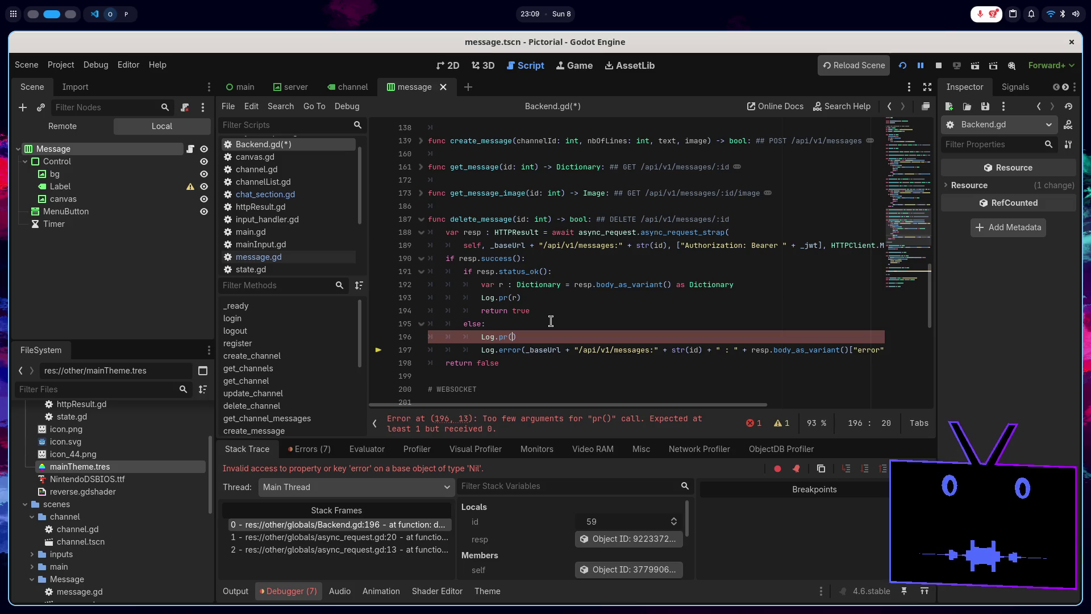
Fill Log.pr with resp.body_as_variant(), save Backend.gd, and relaunch the game
left_click_drag(752, 352, 850, 351)
key("ctrl+c")
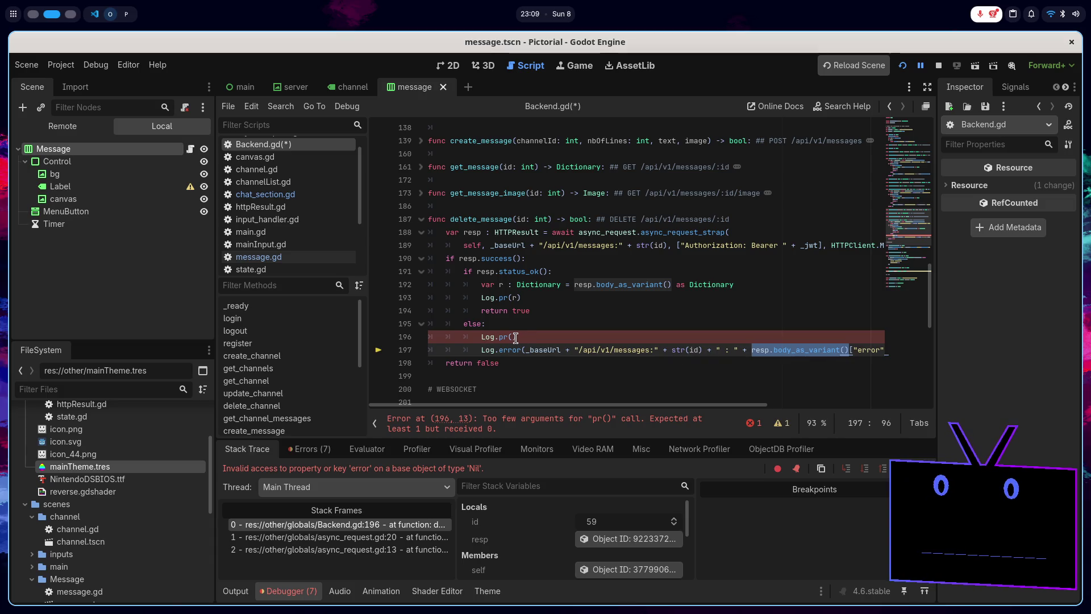
left_click(515, 337)
key("ctrl+v")
key("ctrl+s")
left_click(902, 66)
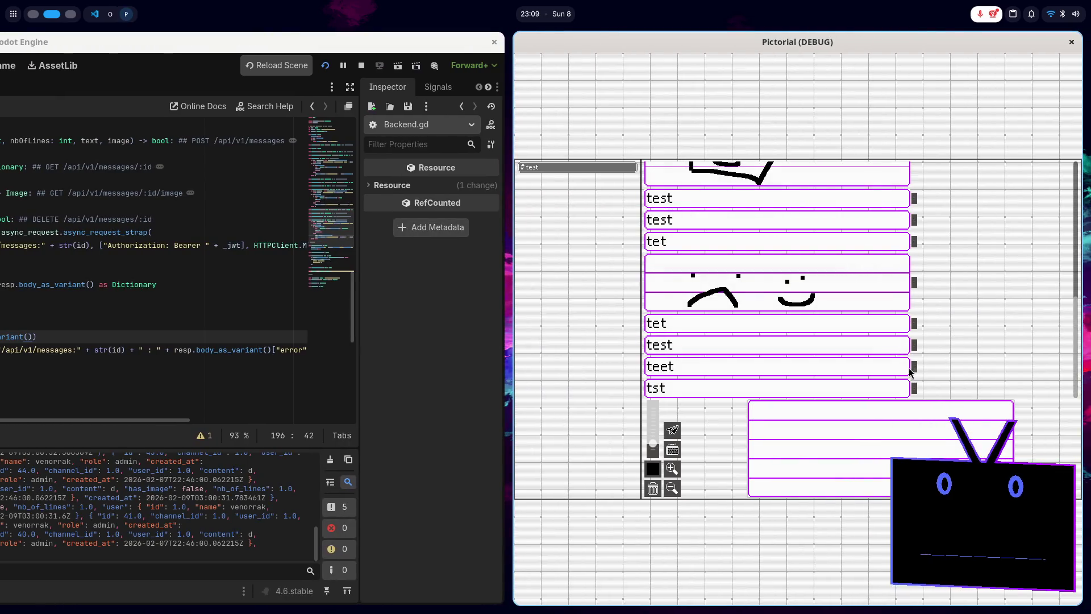
Delete a message again and view the Output log showing <null> for the response body
left_click(924, 409)
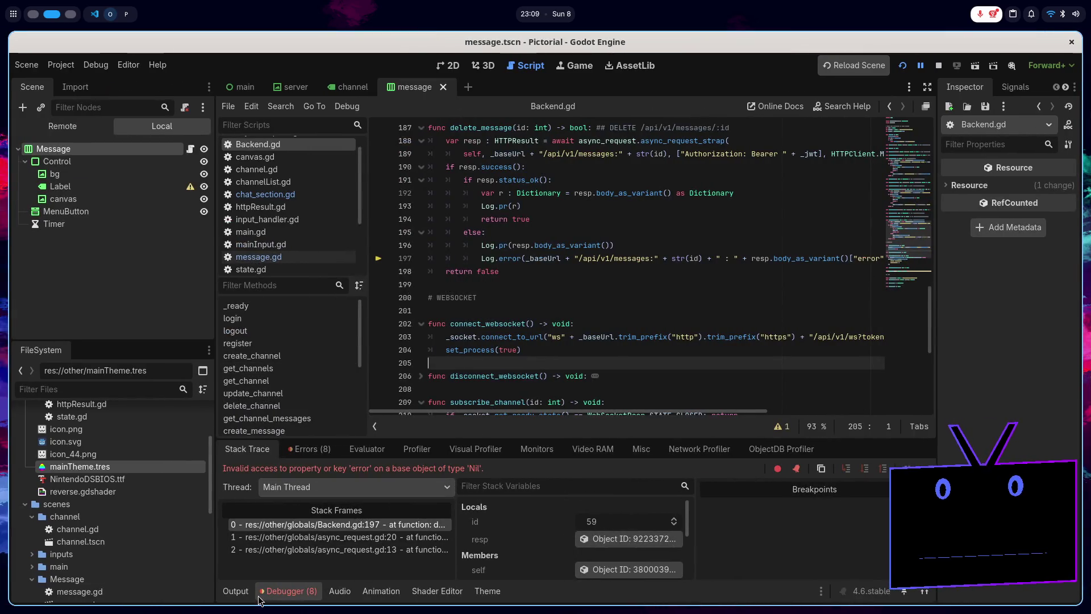
left_click(248, 593)
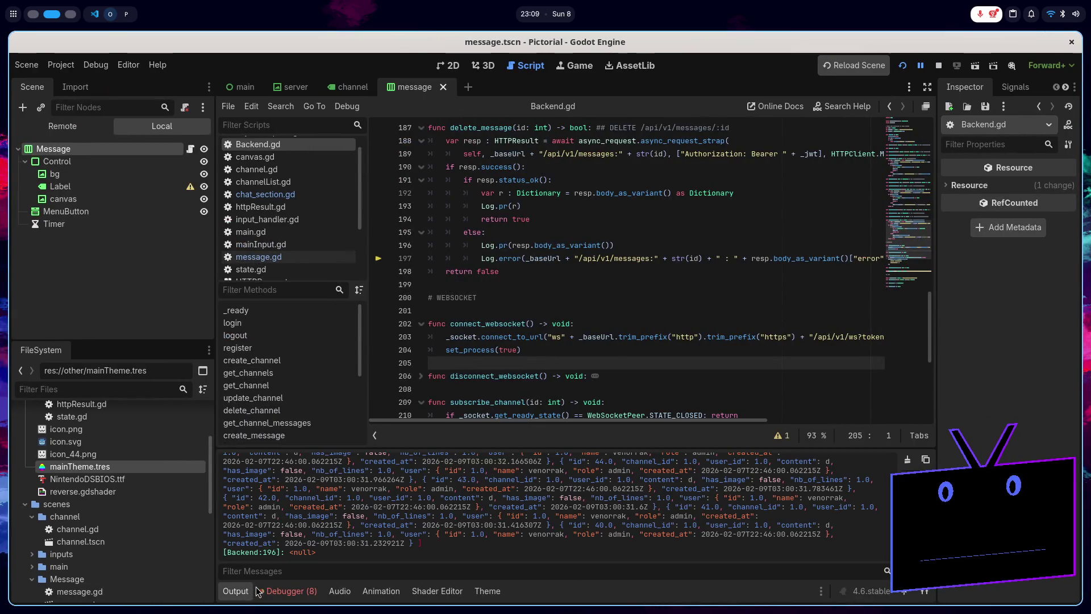